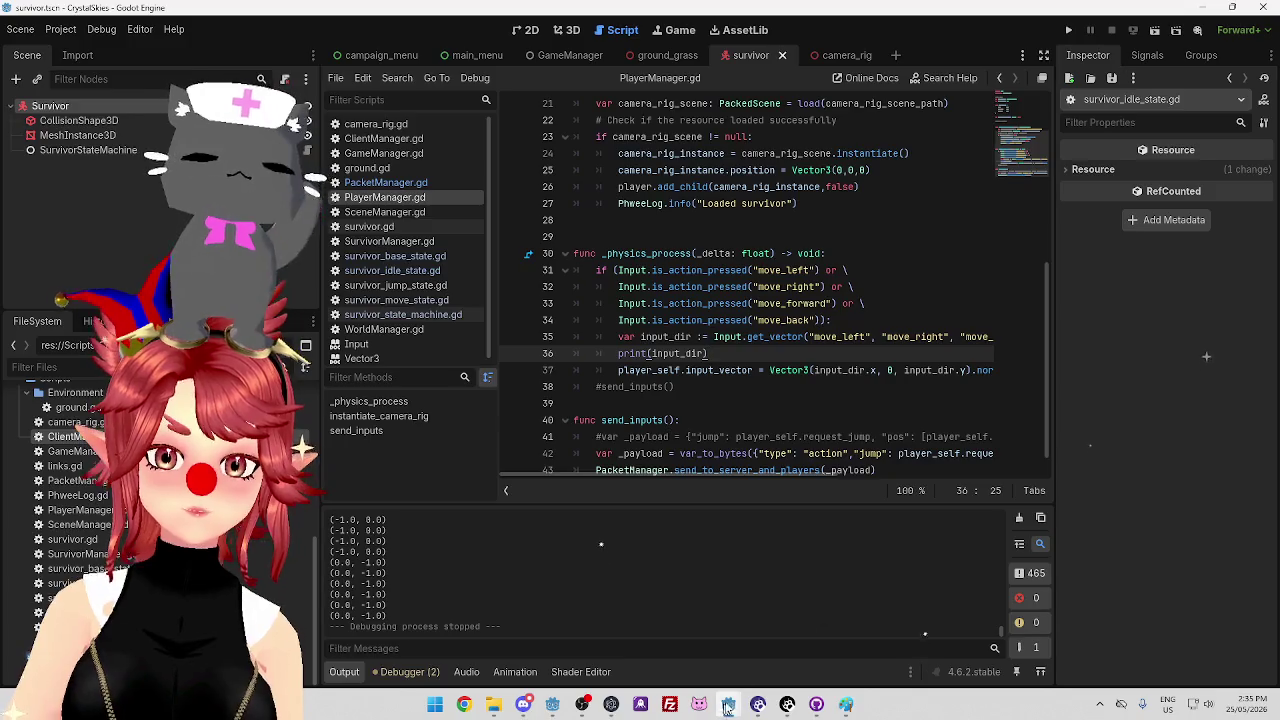
Stop the game running in the CrystalSkiesServer editor and return to the CrystalSkies editor
click(790, 605)
click(1113, 31)
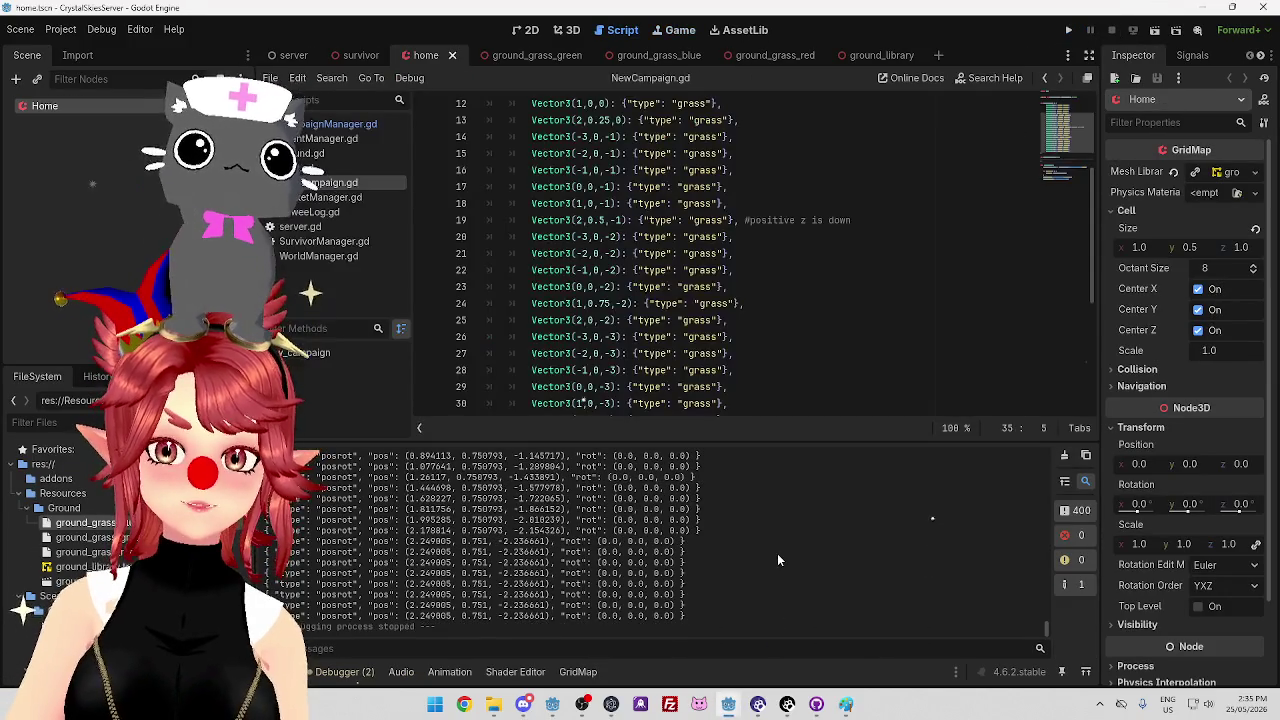
click(650, 630)
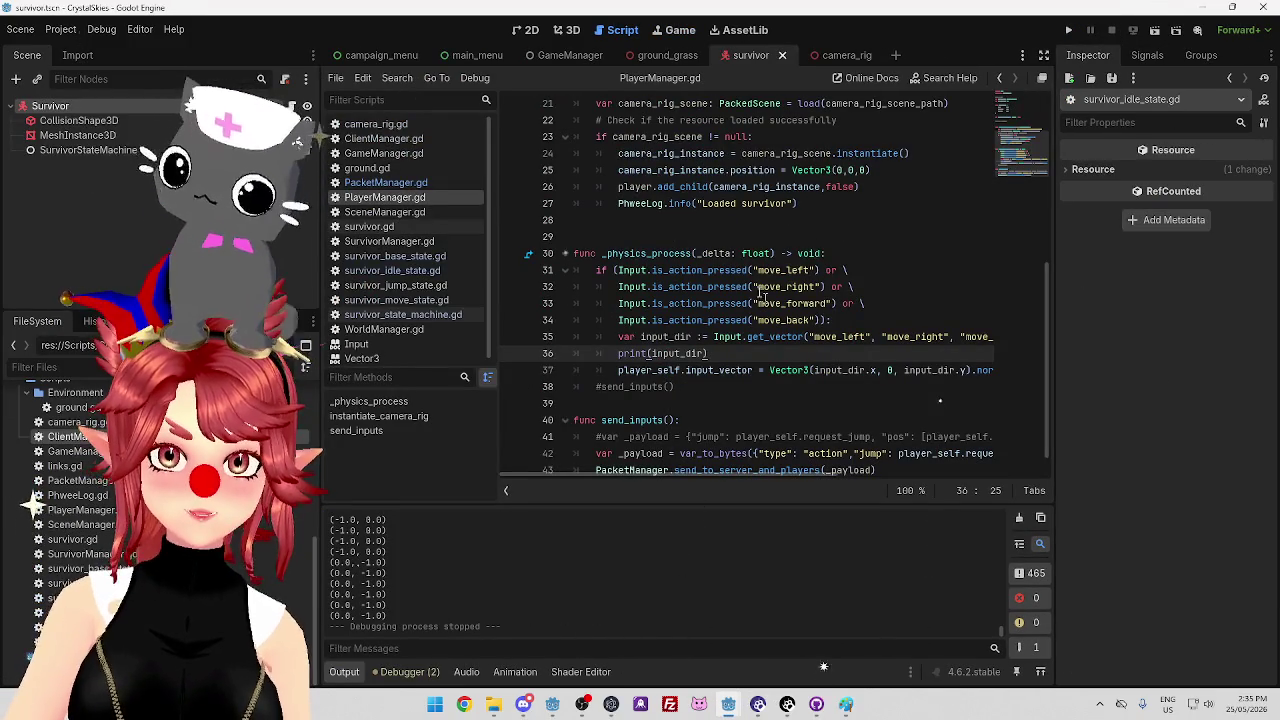
Restructure the movement-key check so a new else: branch contains the input_vector assignment
double_click(601, 270)
key(BackSpace)
drag(655, 272, 722, 320)
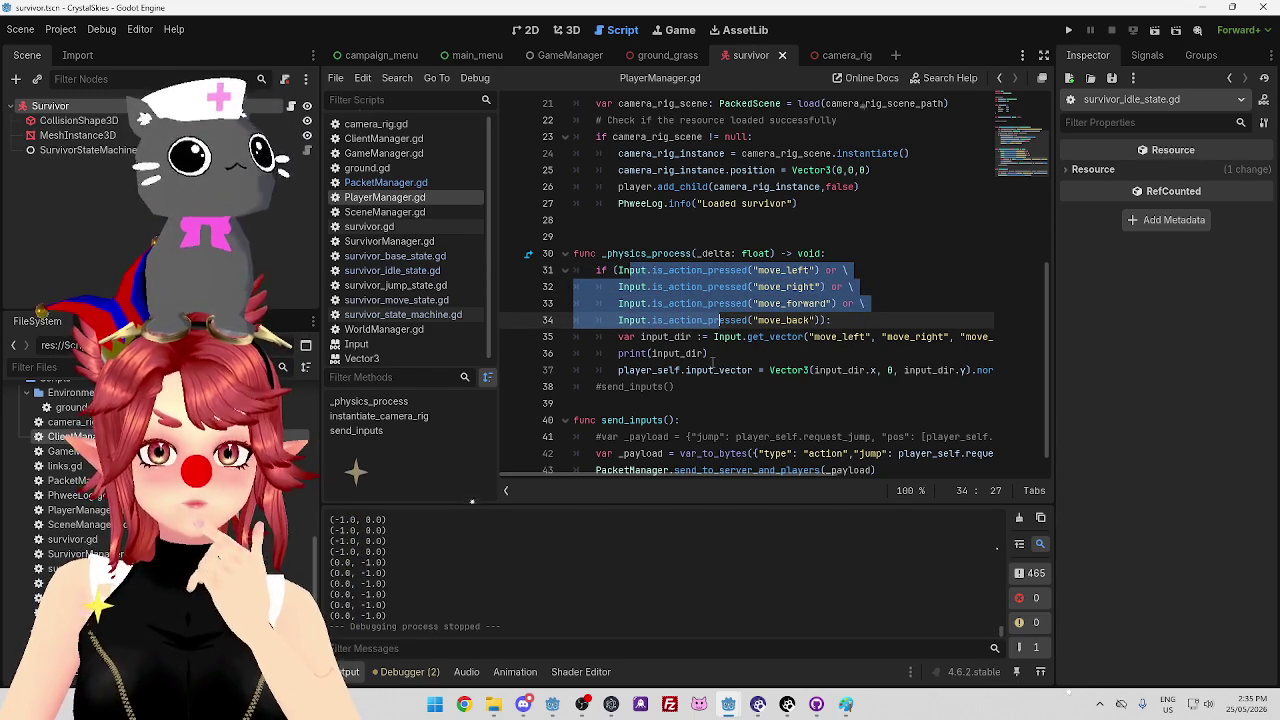
click(598, 388)
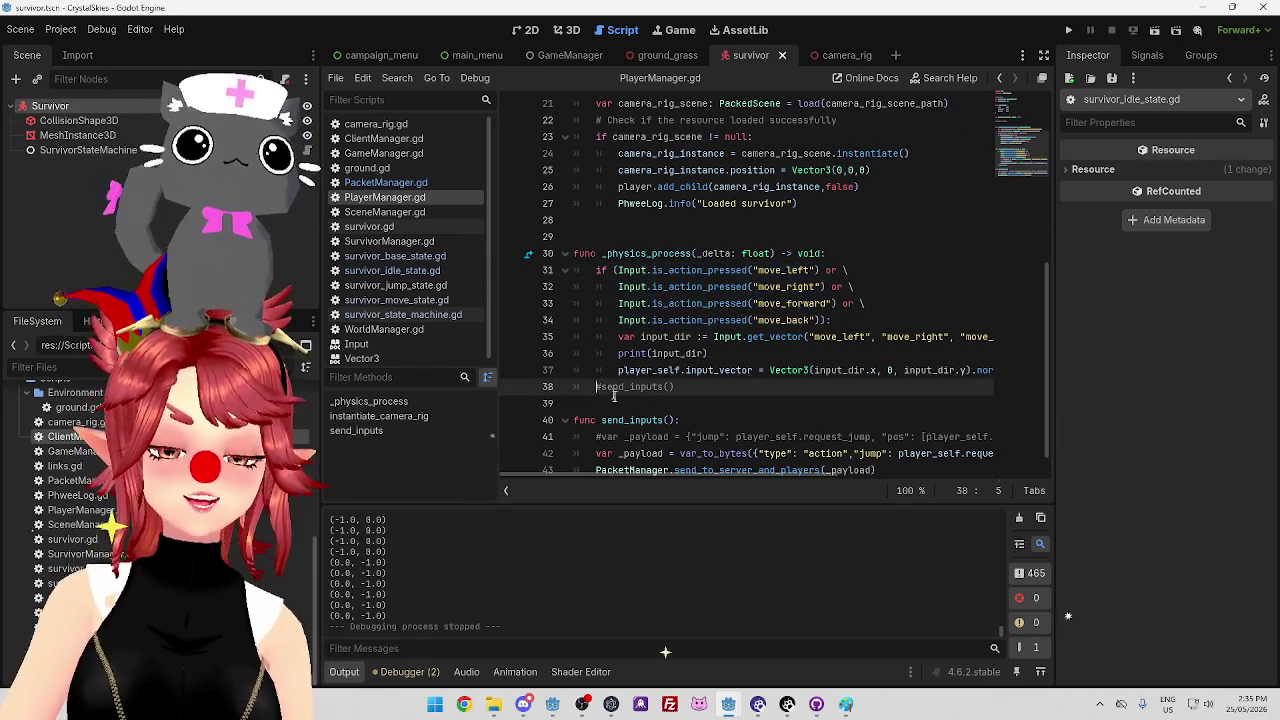
key(Return)
key(Up)
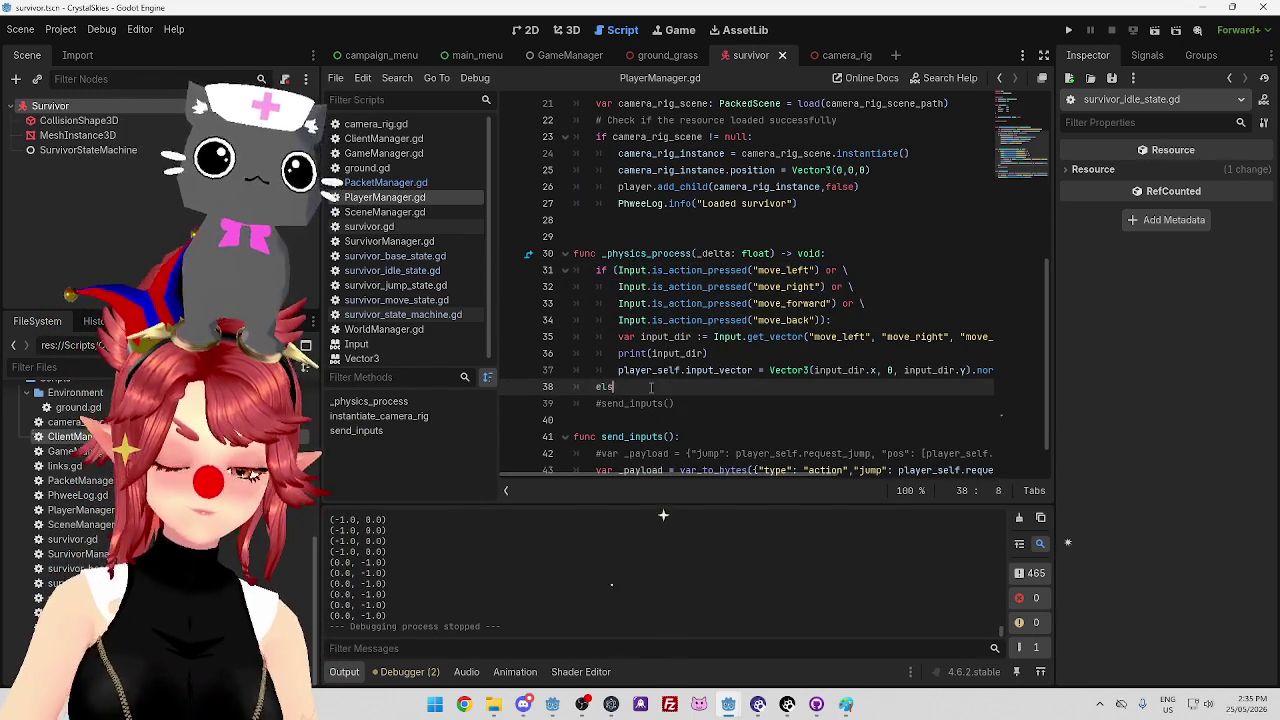
key(Return)
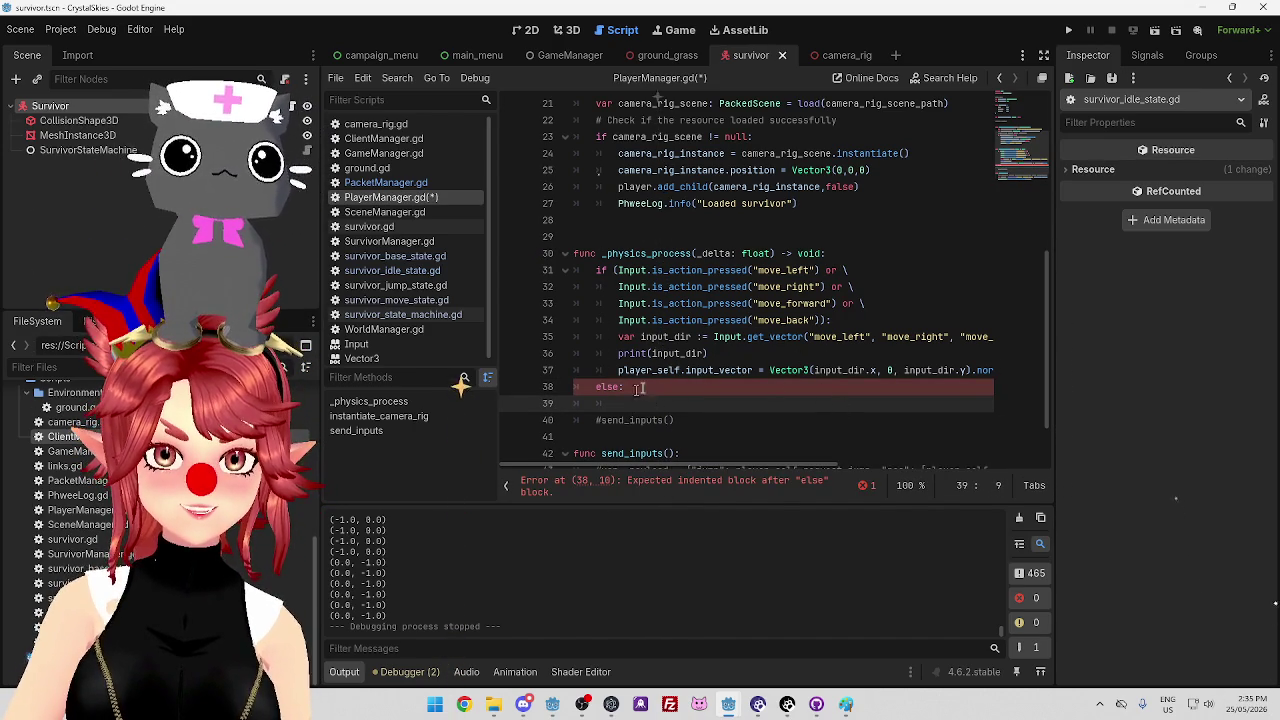
click(634, 388)
key(alt+Up)
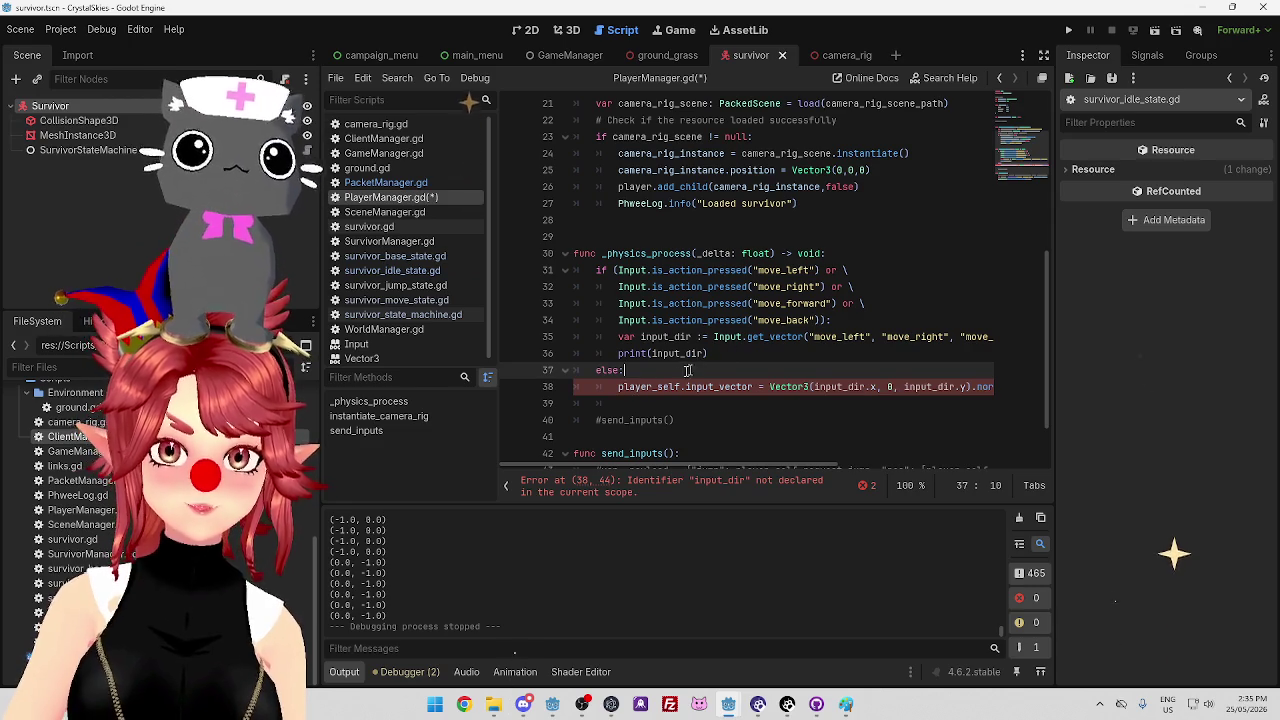
key(Return)
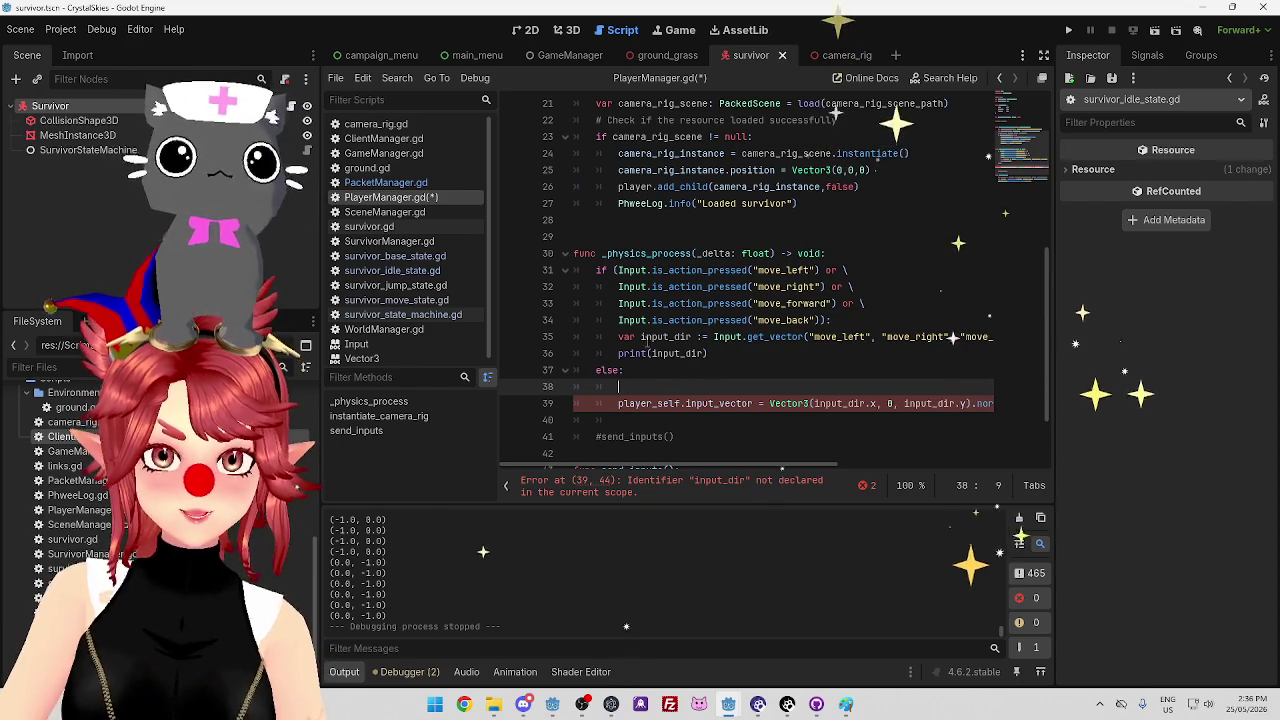
Add input_dir = Vector3.ZERO inside the else branch
click(676, 336)
double_click(676, 336)
key(ctrl+c)
click(784, 384)
key(ctrl+v)
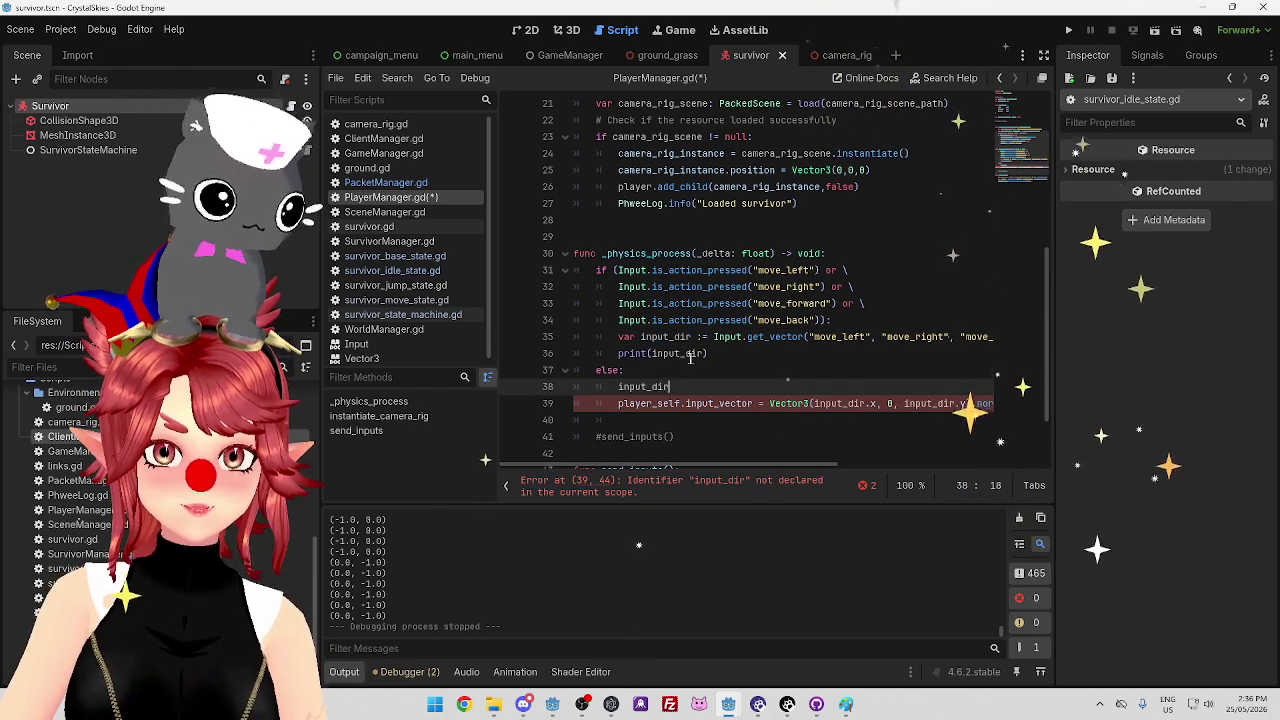
text( =)
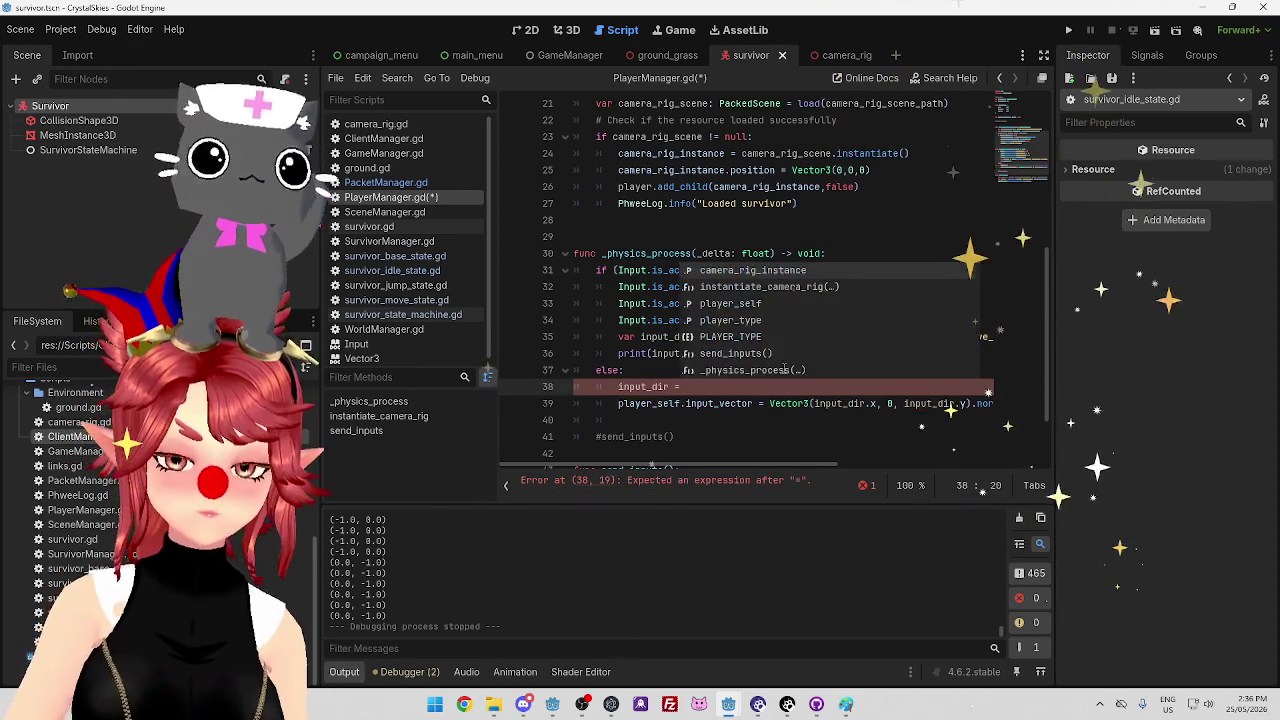
text( Vector3)
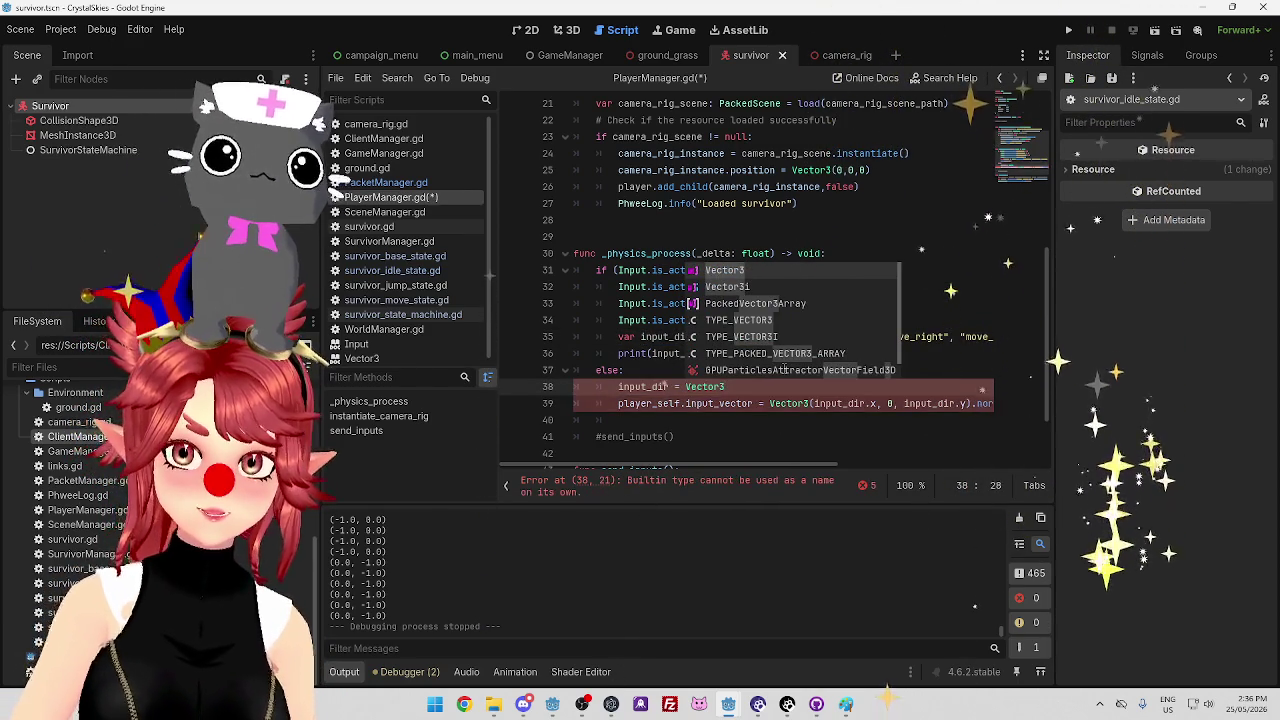
text(.ZERO)
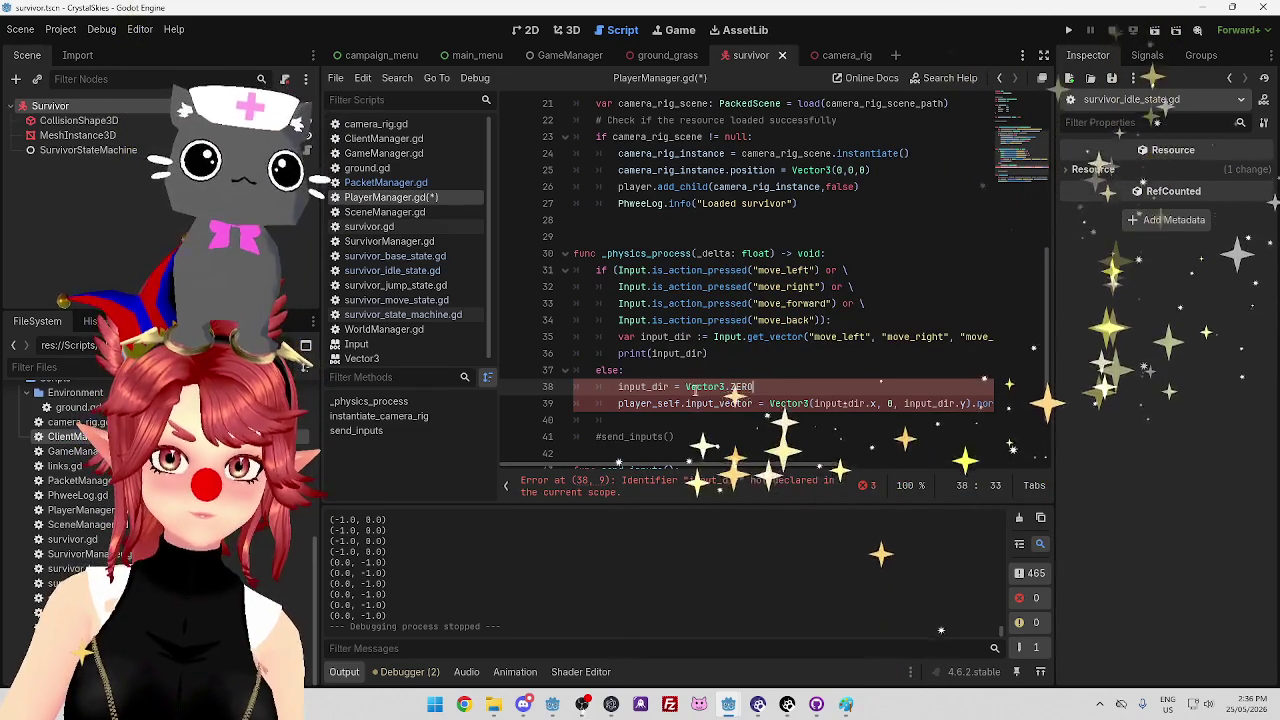
Move the input_dir declaration above the if and make the get_vector line assign to input_dir
drag(618, 337, 691, 337)
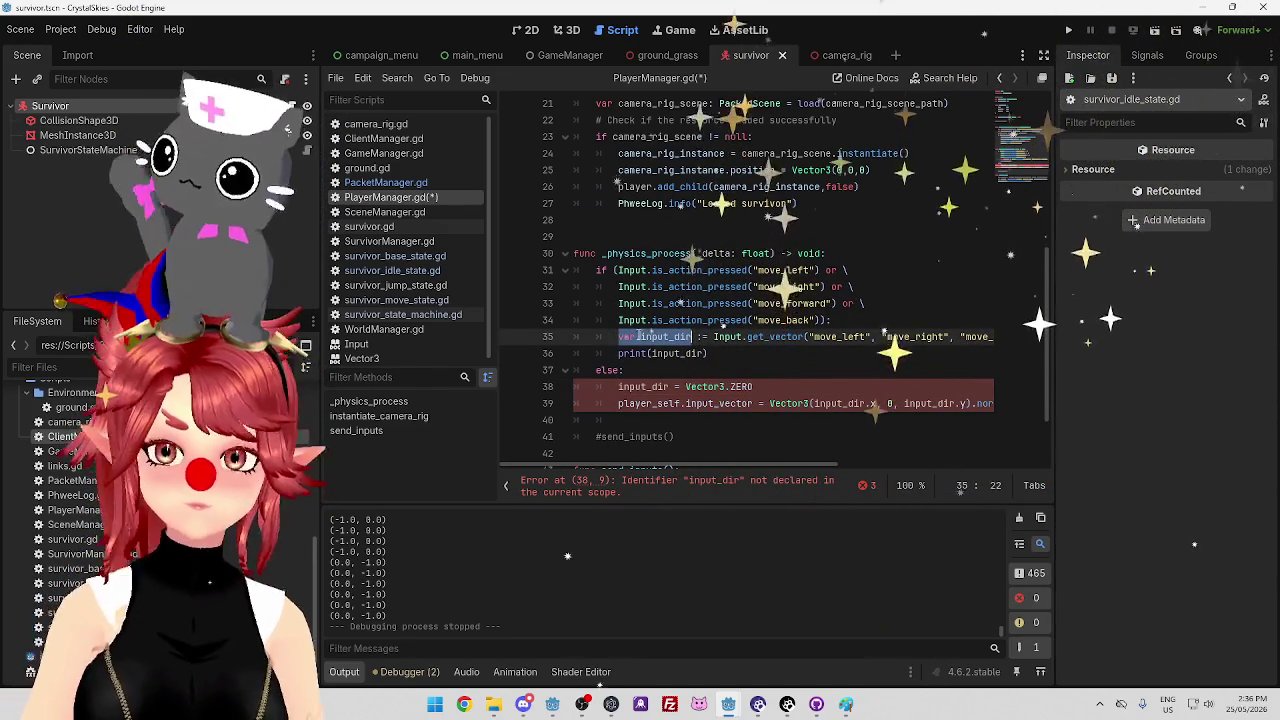
key(ctrl+x)
click(608, 270)
key(Return)
key(Up)
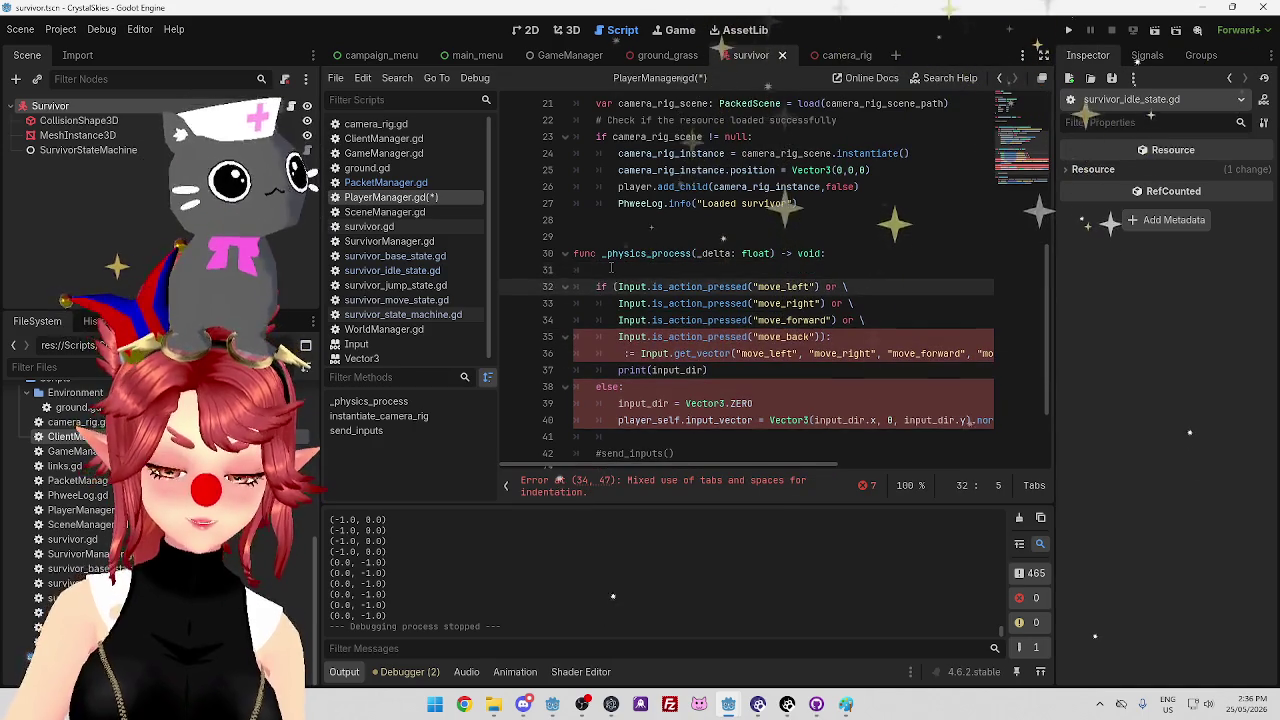
key(ctrl+v)
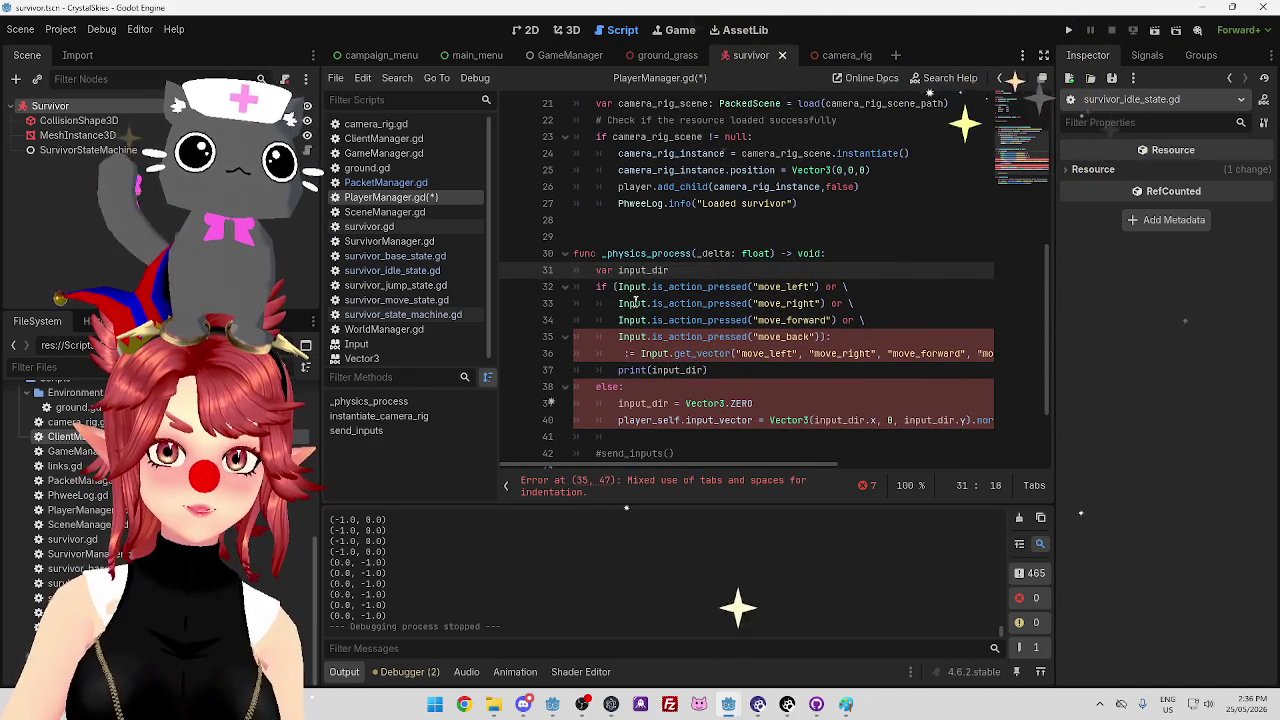
key(ctrl+shift+Left)
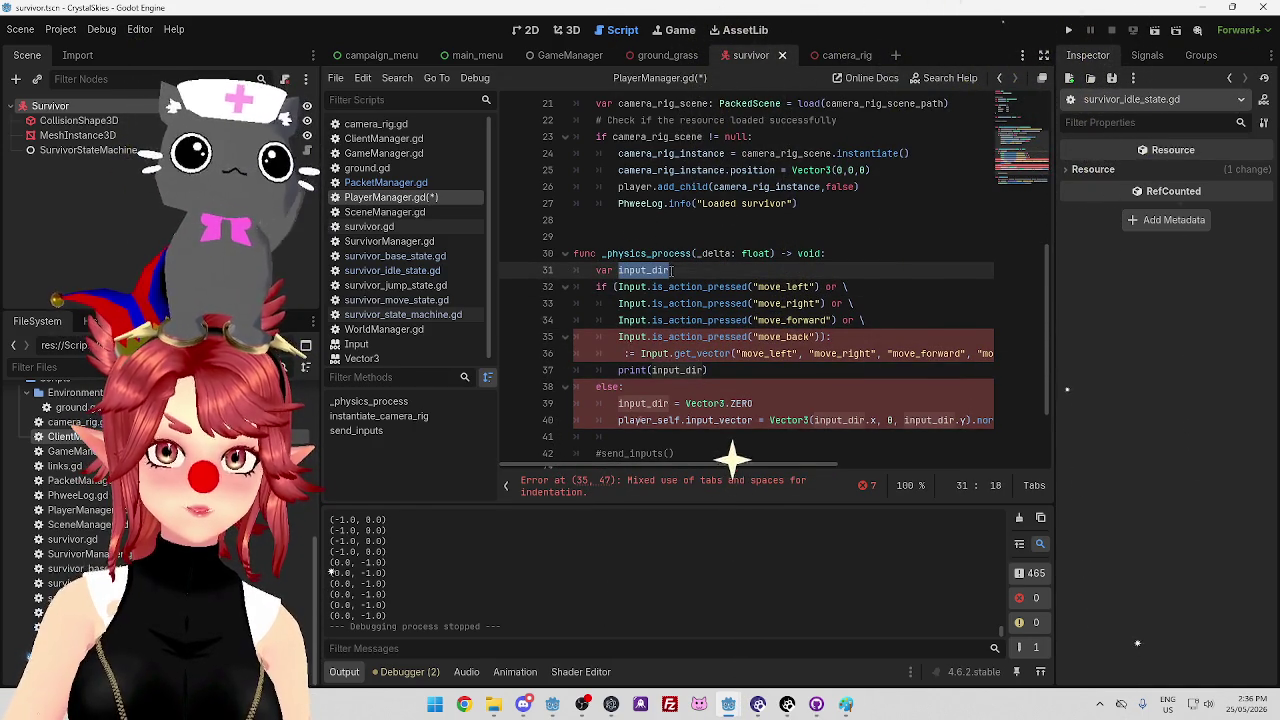
key(ctrl+c)
click(624, 353)
key(ctrl+v)
key(Delete)
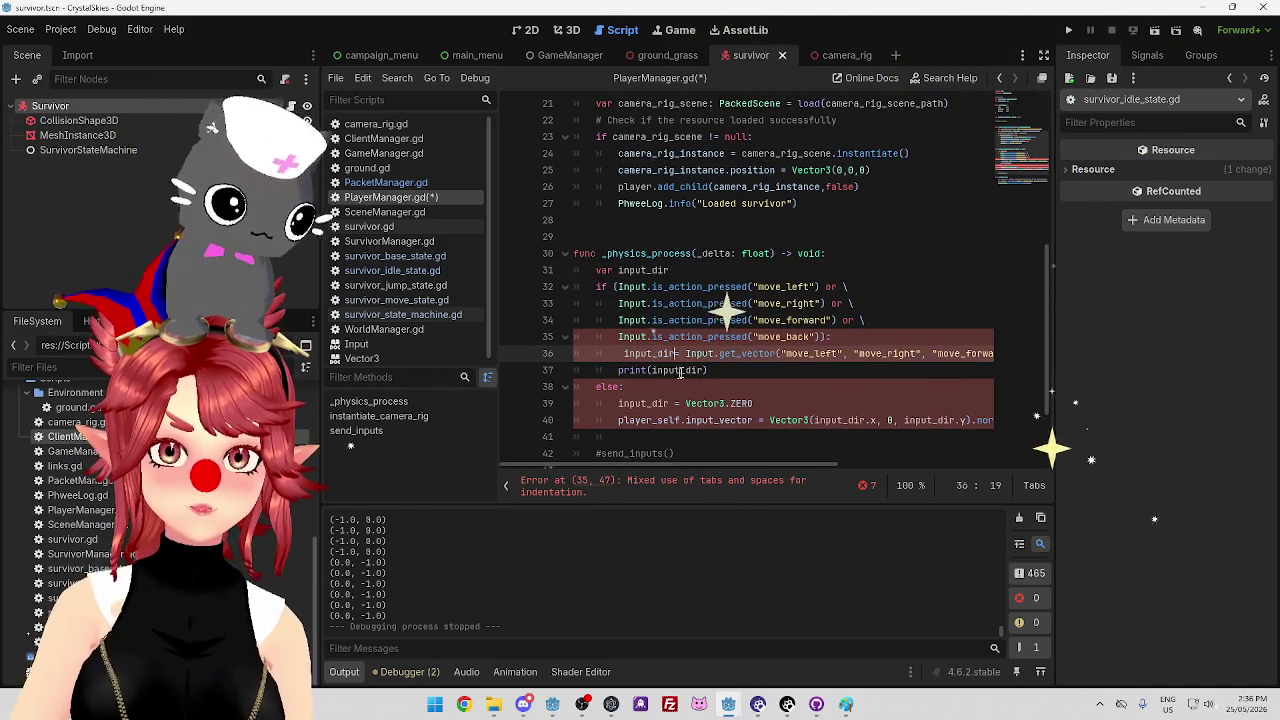
Type the declaration as input_dir: Vector2 and change the else reset to Vector2.ZERO
click(690, 270)
text(:)
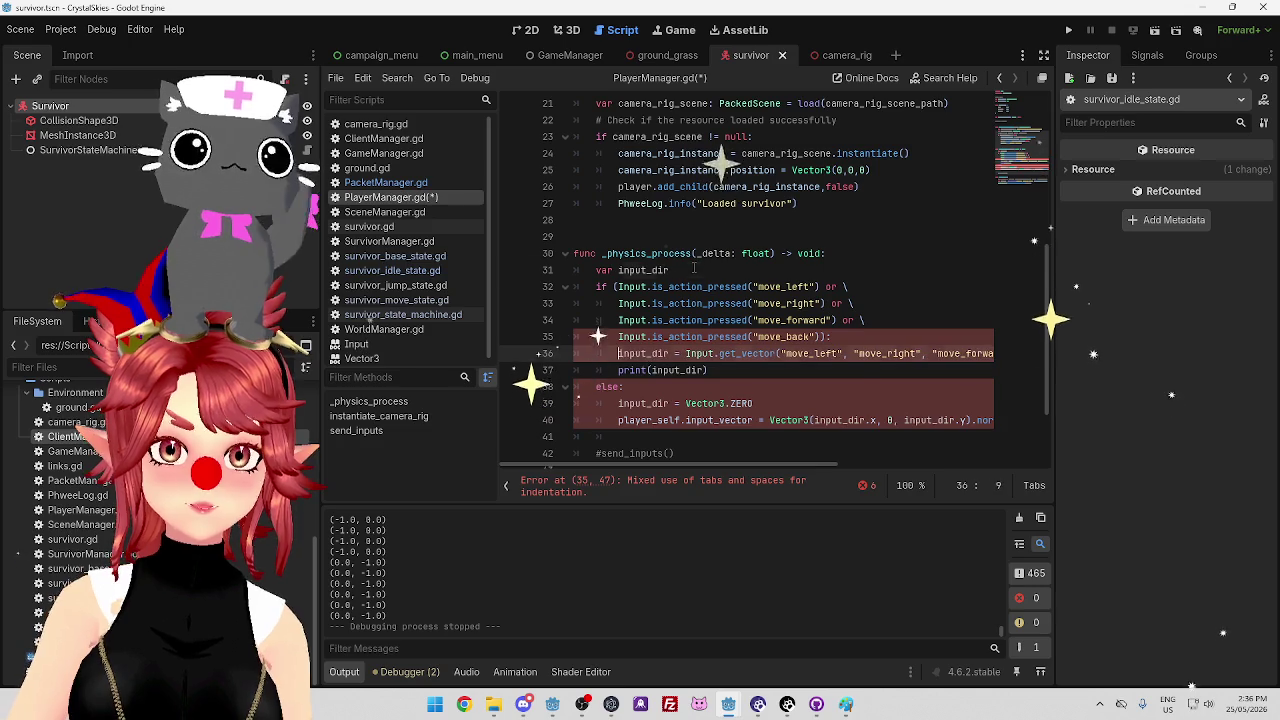
text( Vector3)
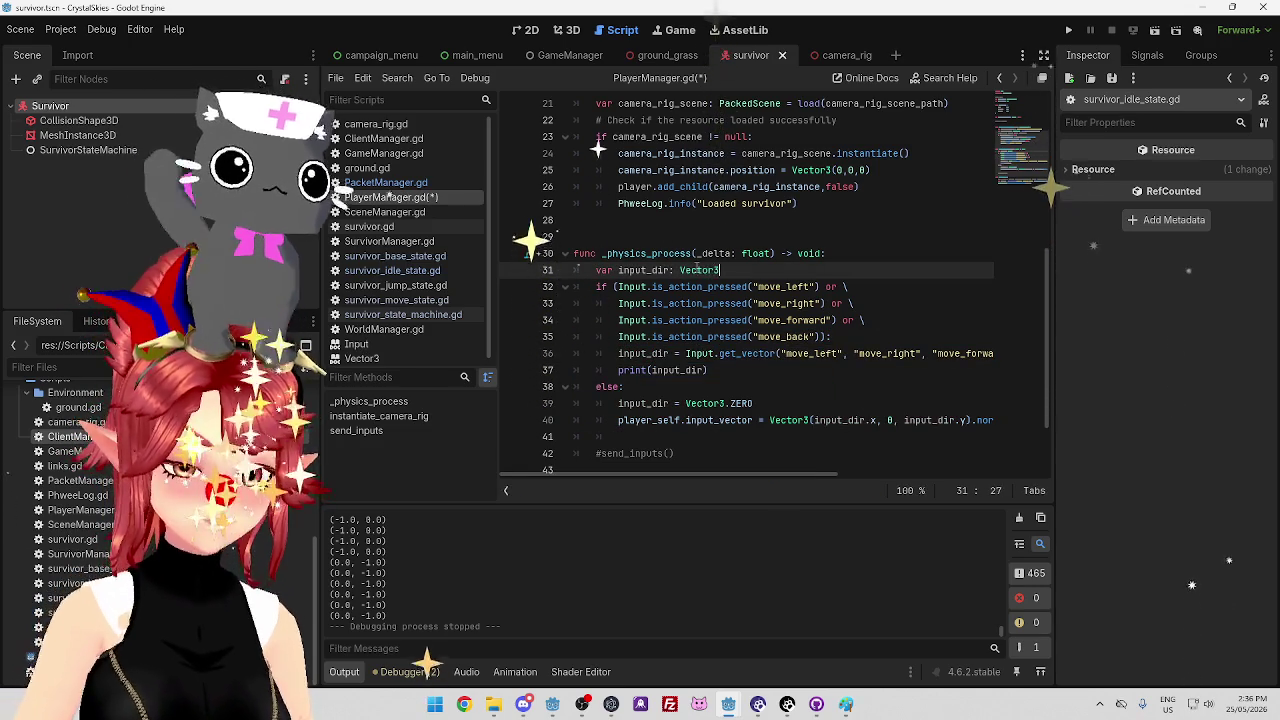
click(637, 253)
click(751, 380)
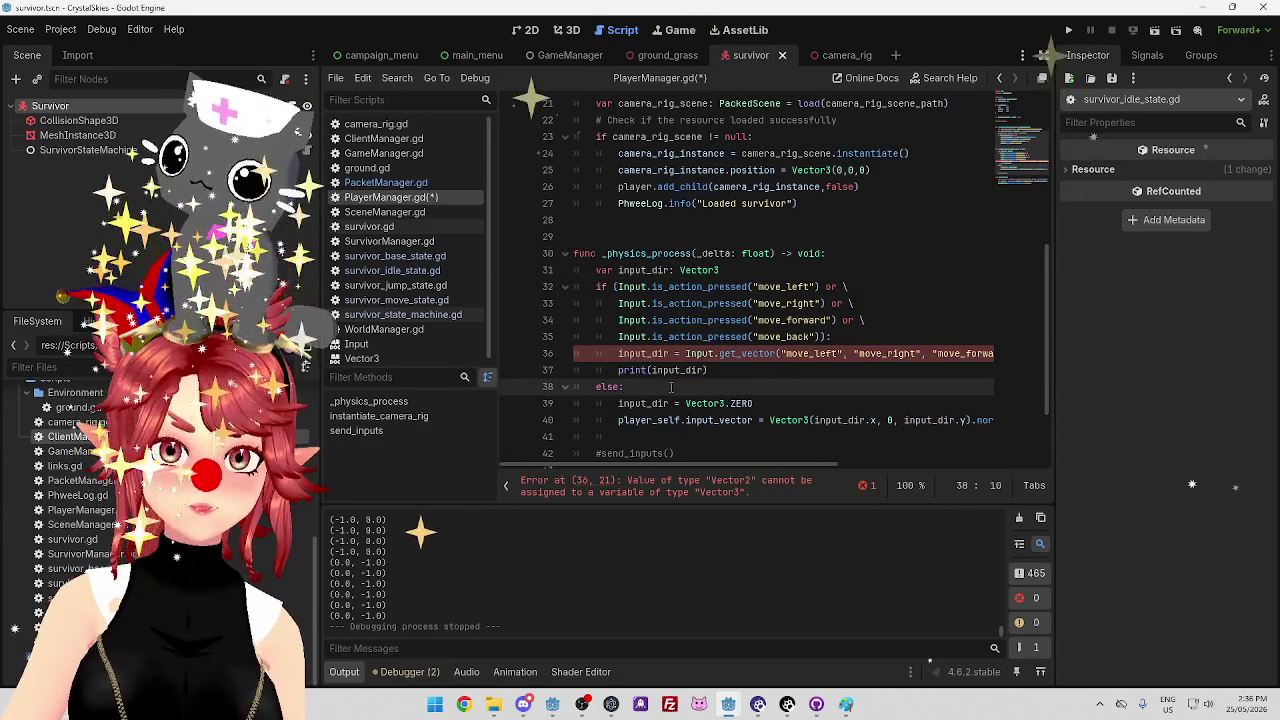
click(692, 353)
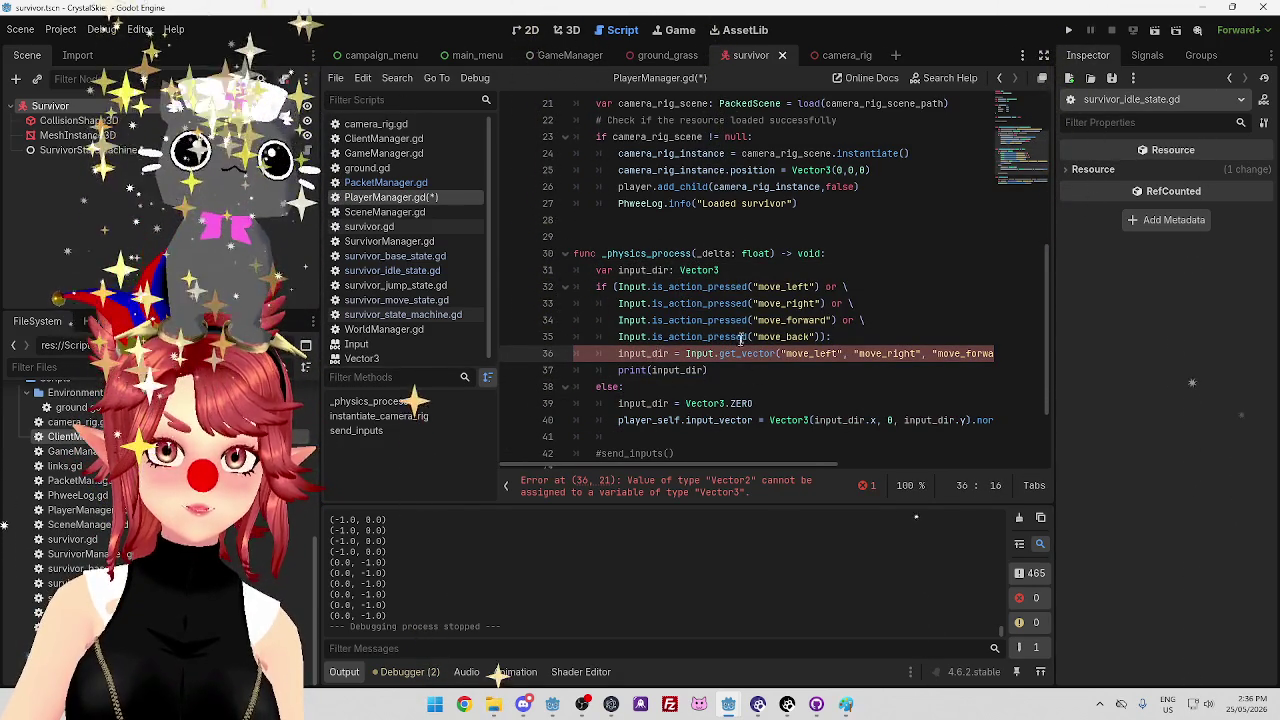
click(720, 270)
key(BackSpace)
text(2)
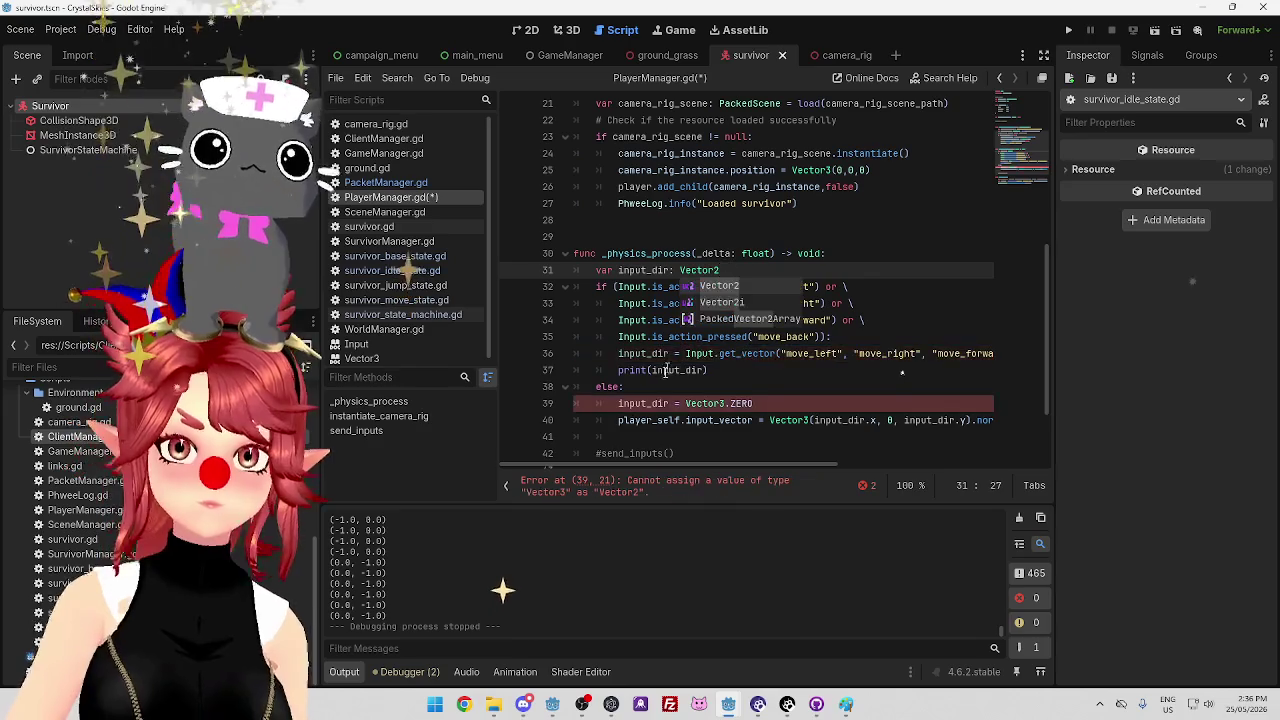
click(727, 403)
key(BackSpace)
text(2)
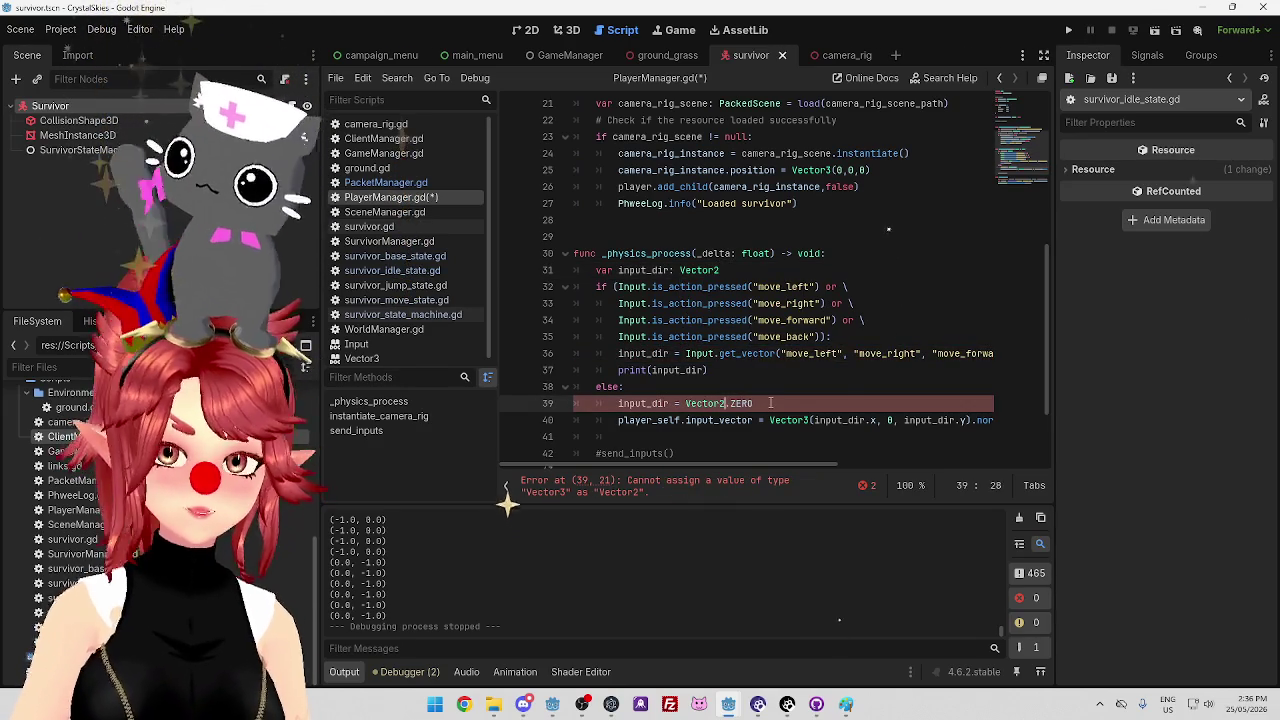
Dedent print(input_dir) and the input_vector line out of else, save PlayerManager.gd, and run the game
scroll(700, 330, down, 1)
drag(707, 320, 631, 322)
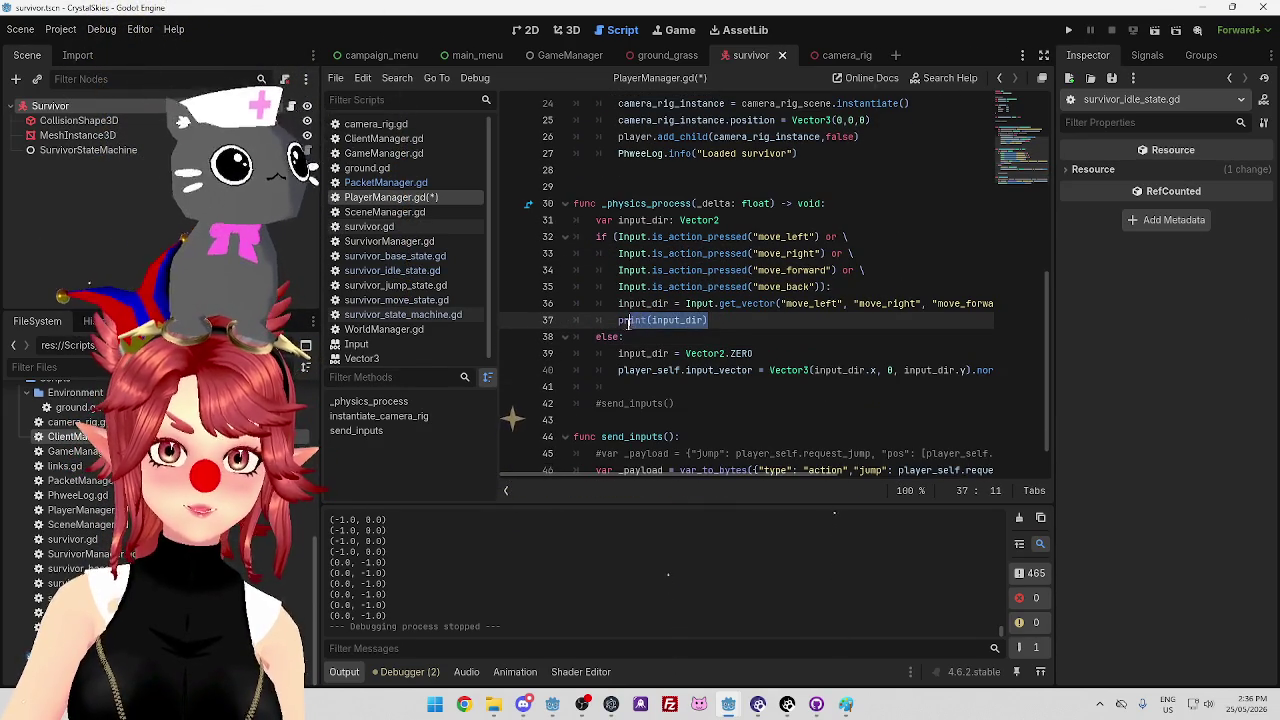
key(alt+Down)
key(alt+Down)
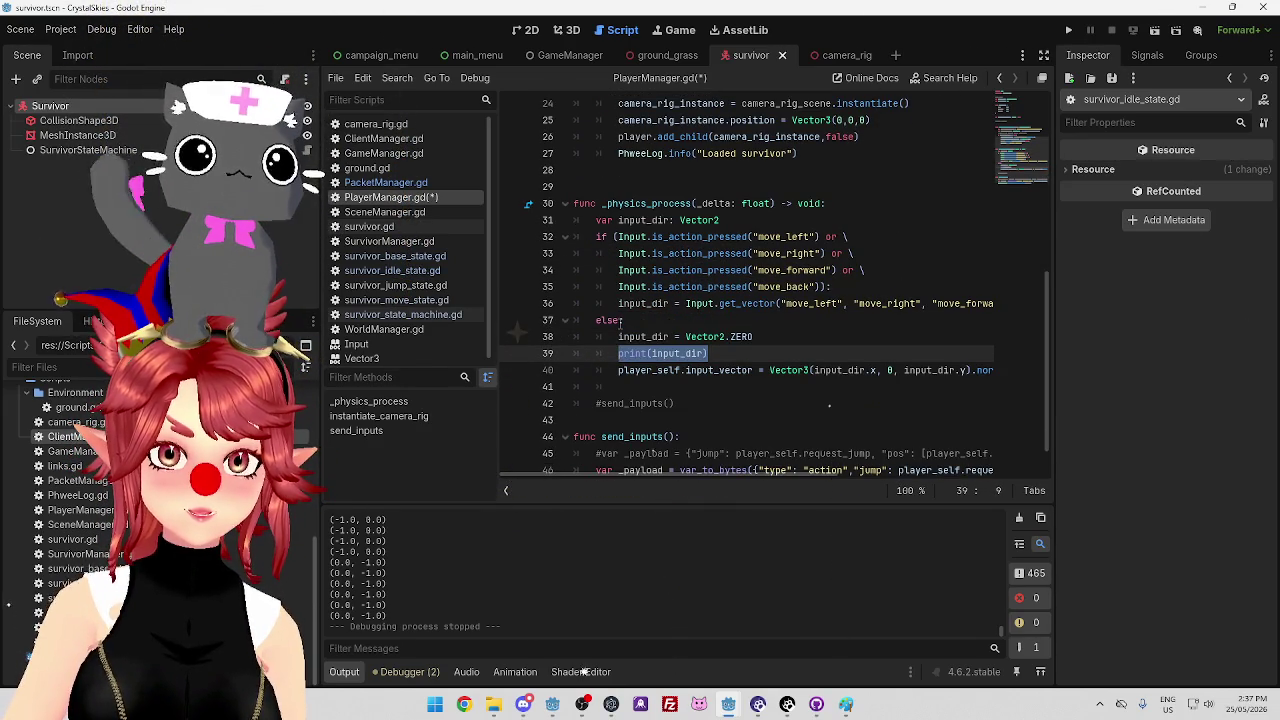
key(Down)
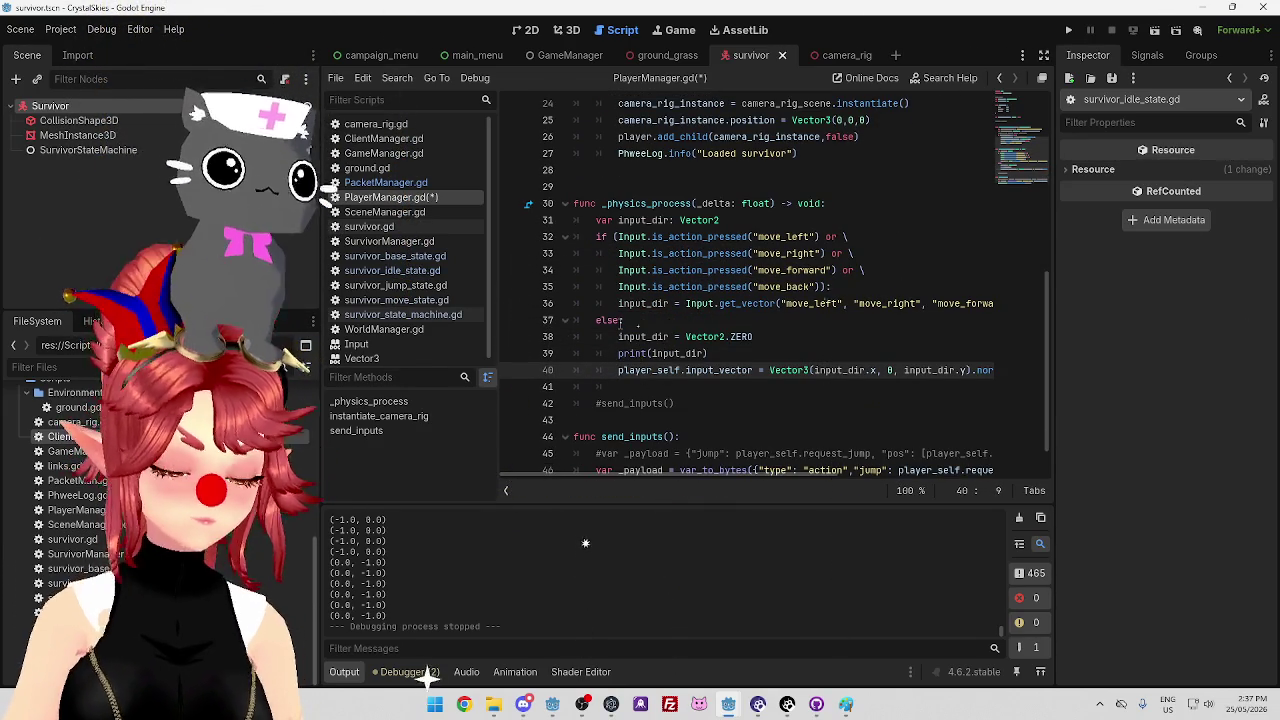
key(shift+Up)
key(shift+Tab)
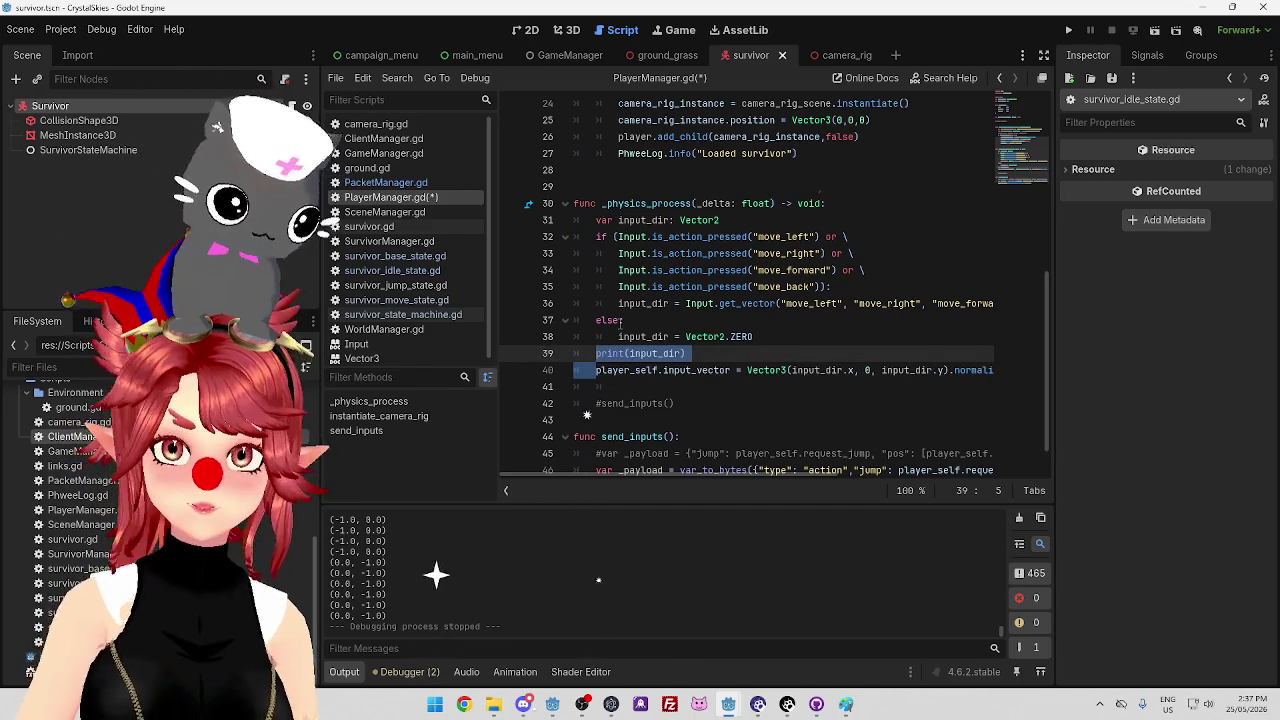
click(590, 270)
click(787, 336)
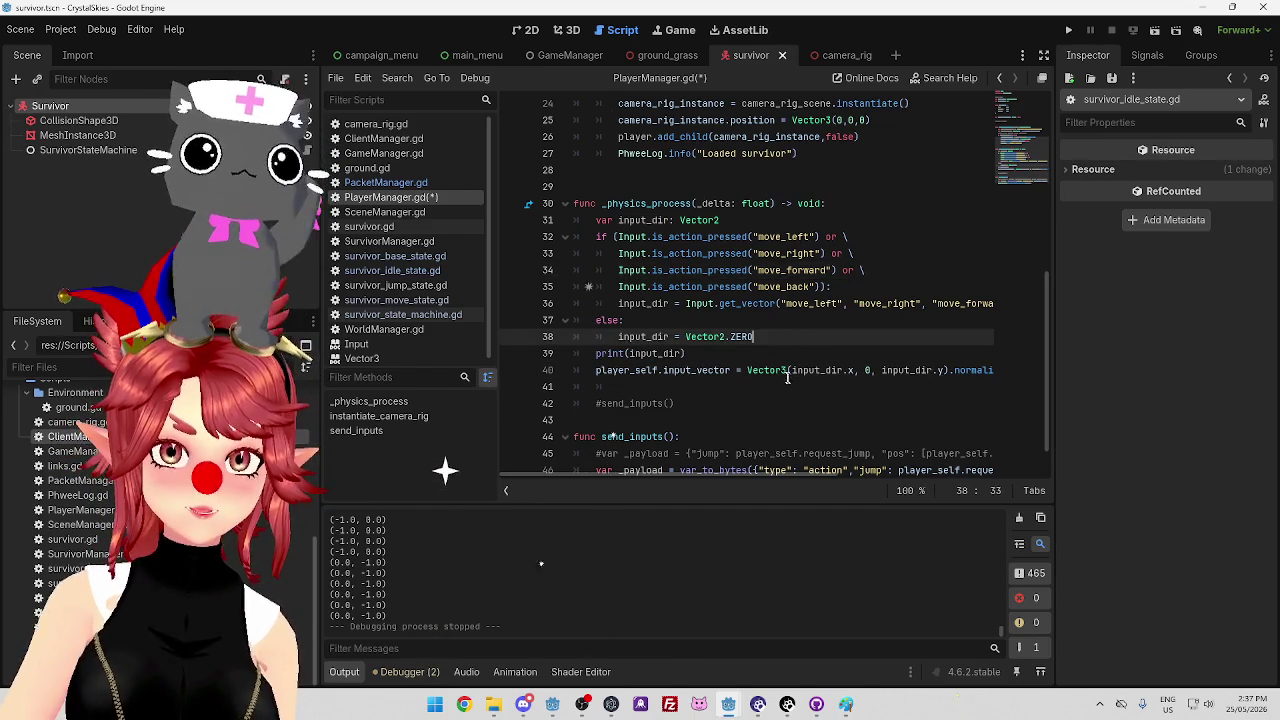
key(ctrl+s)
click(652, 387)
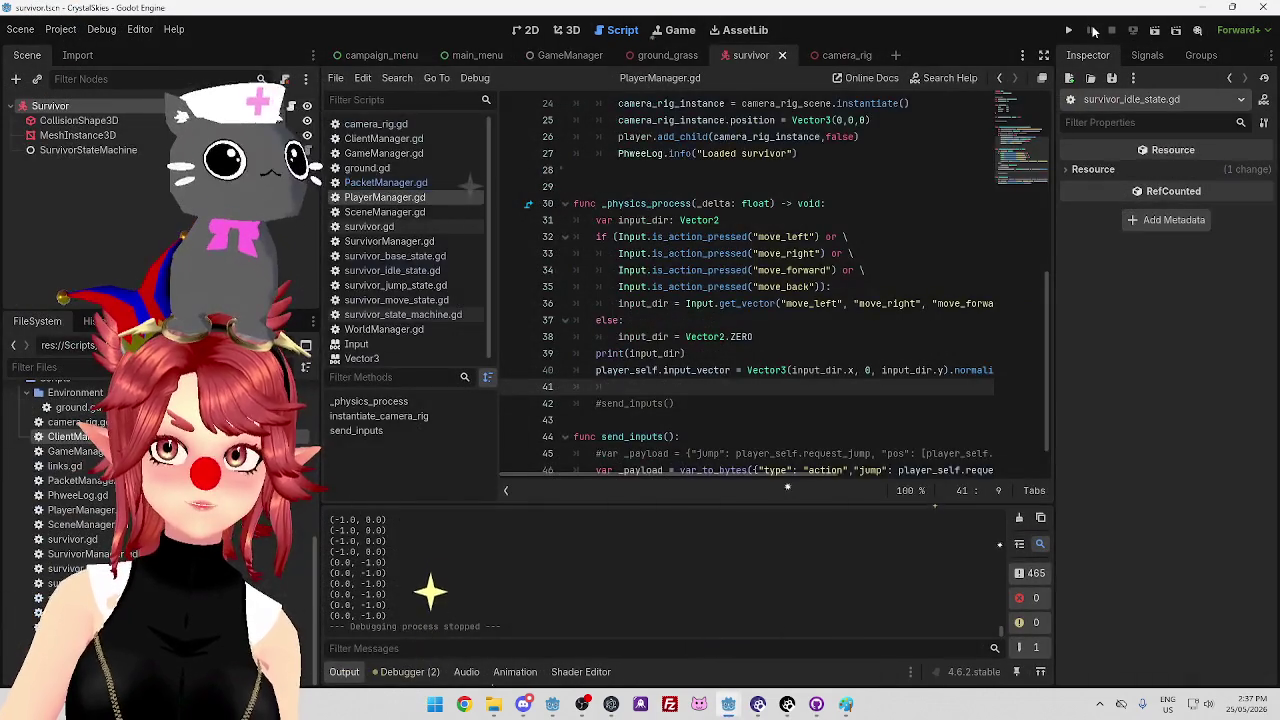
click(1070, 32)
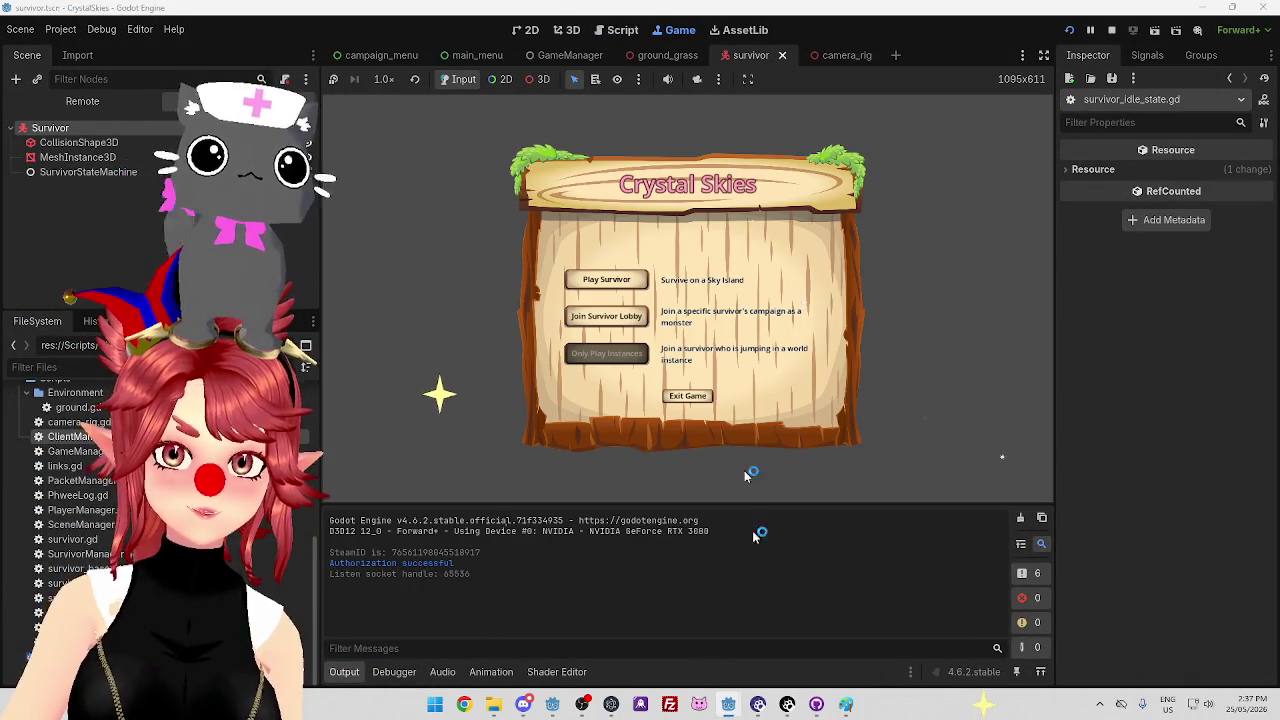
Start the game in the CrystalSkiesServer editor, then return to the survivor game window
mouse_move(729, 703)
click(814, 660)
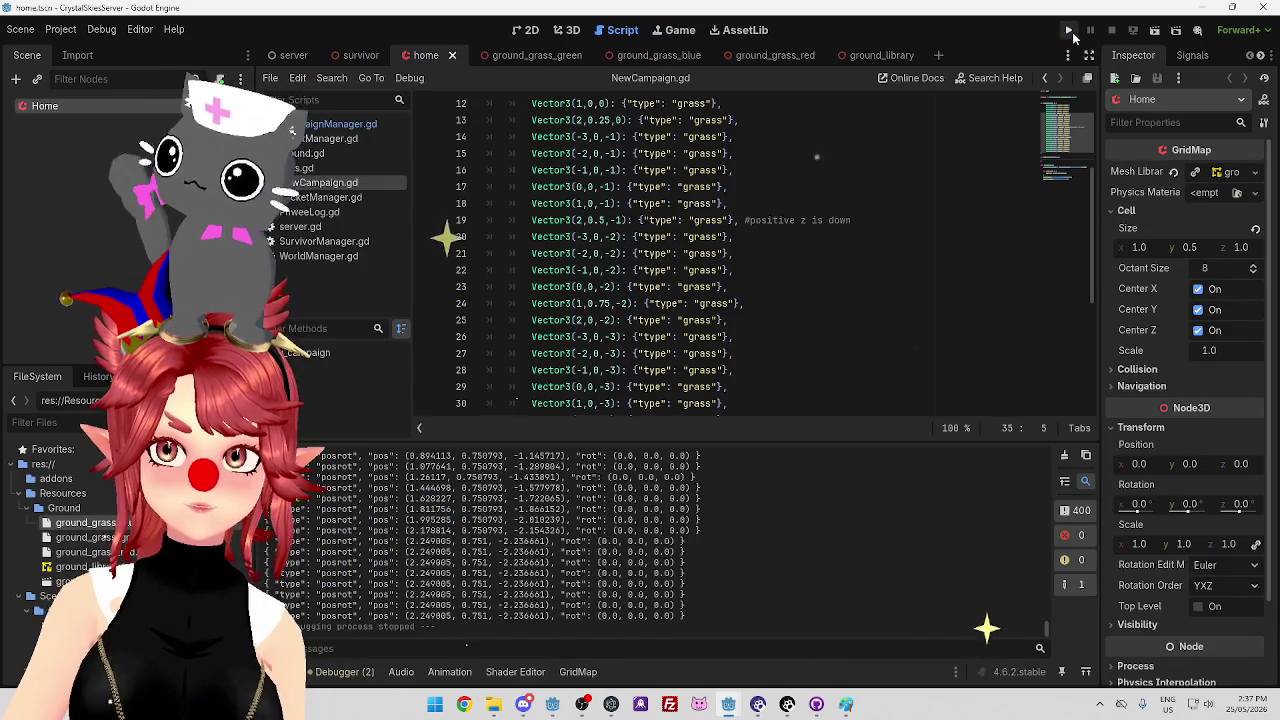
click(1069, 30)
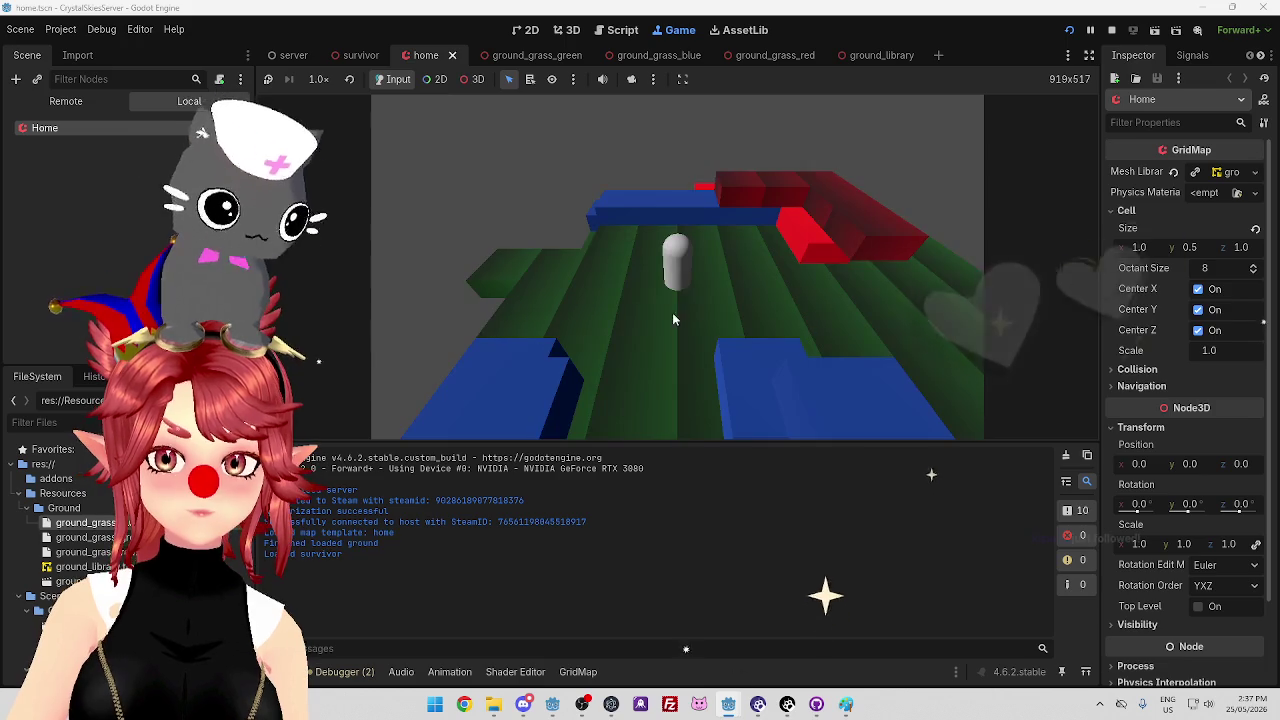
key(alt+Tab)
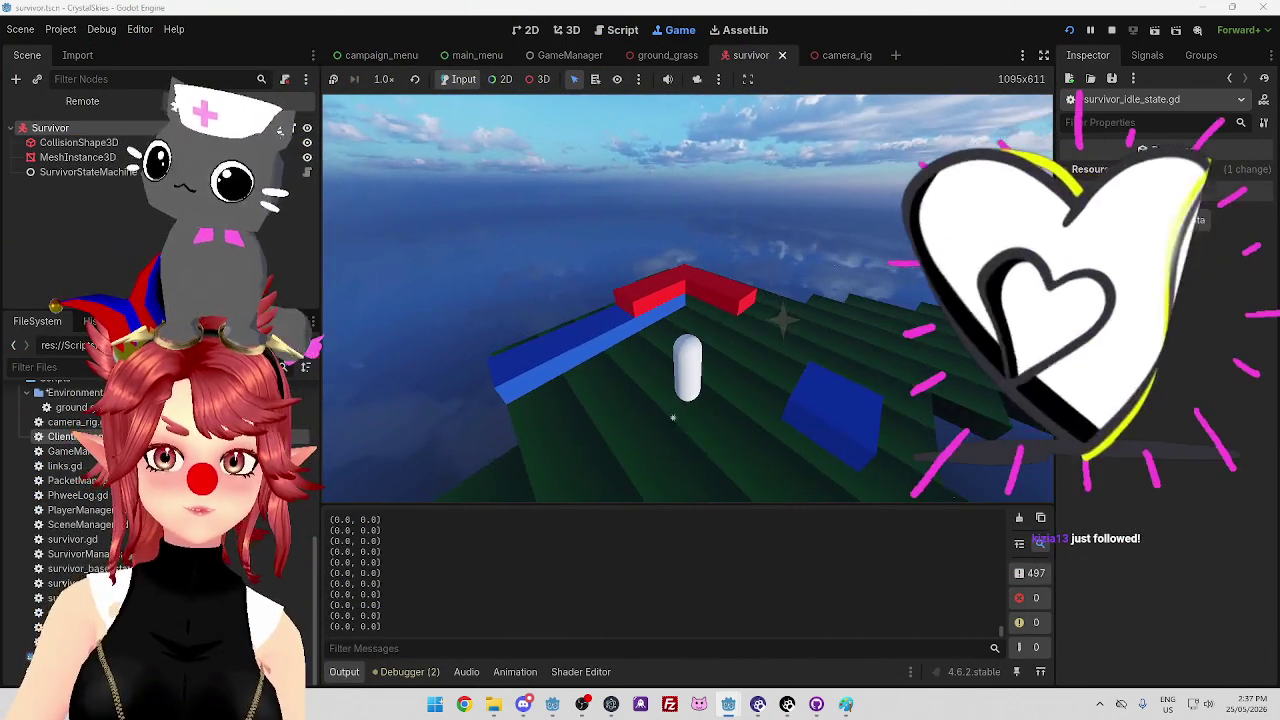
Walk the capsule forward, jump, and move diagonally and sideways left with W, Space and A
key(w)
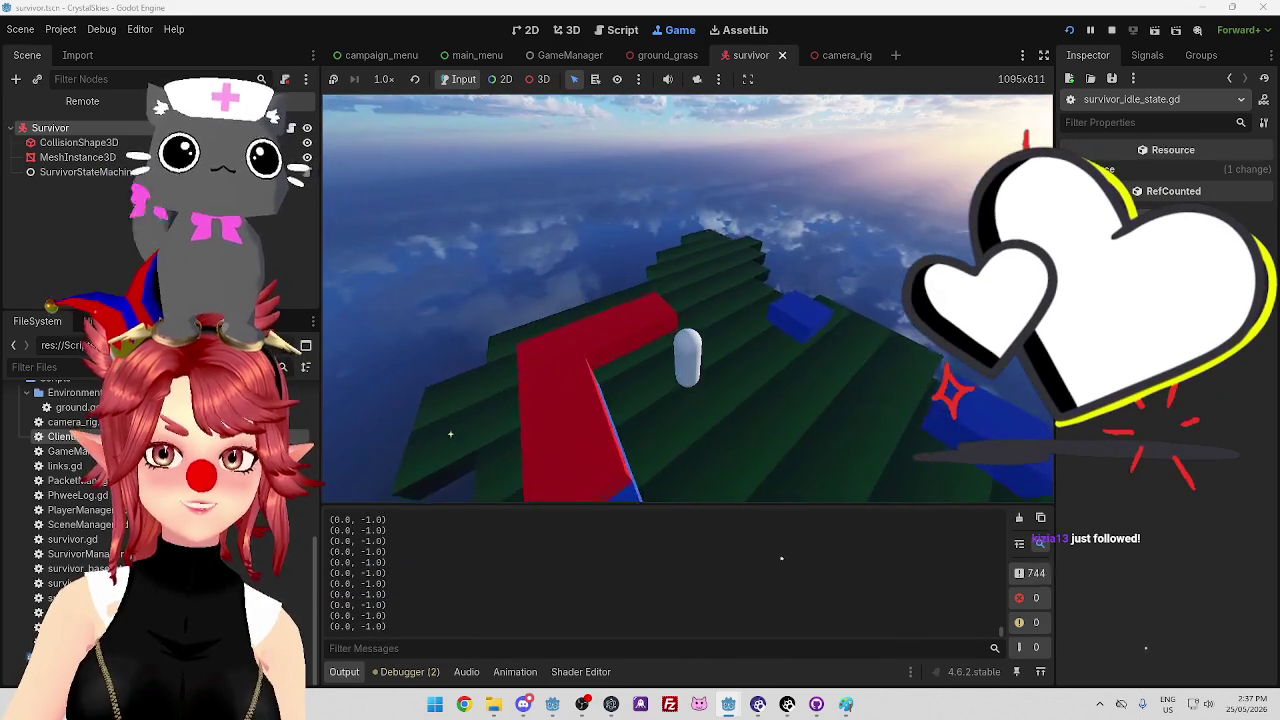
key(space)
key(w)
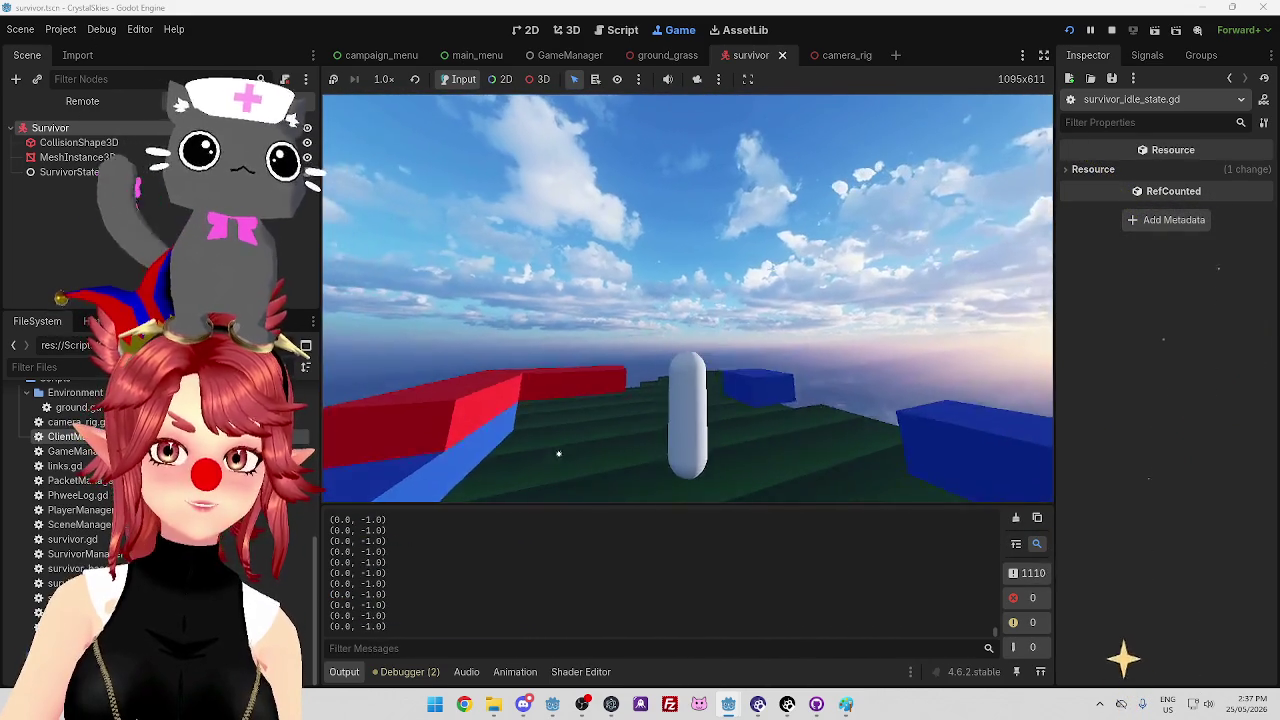
key(w)
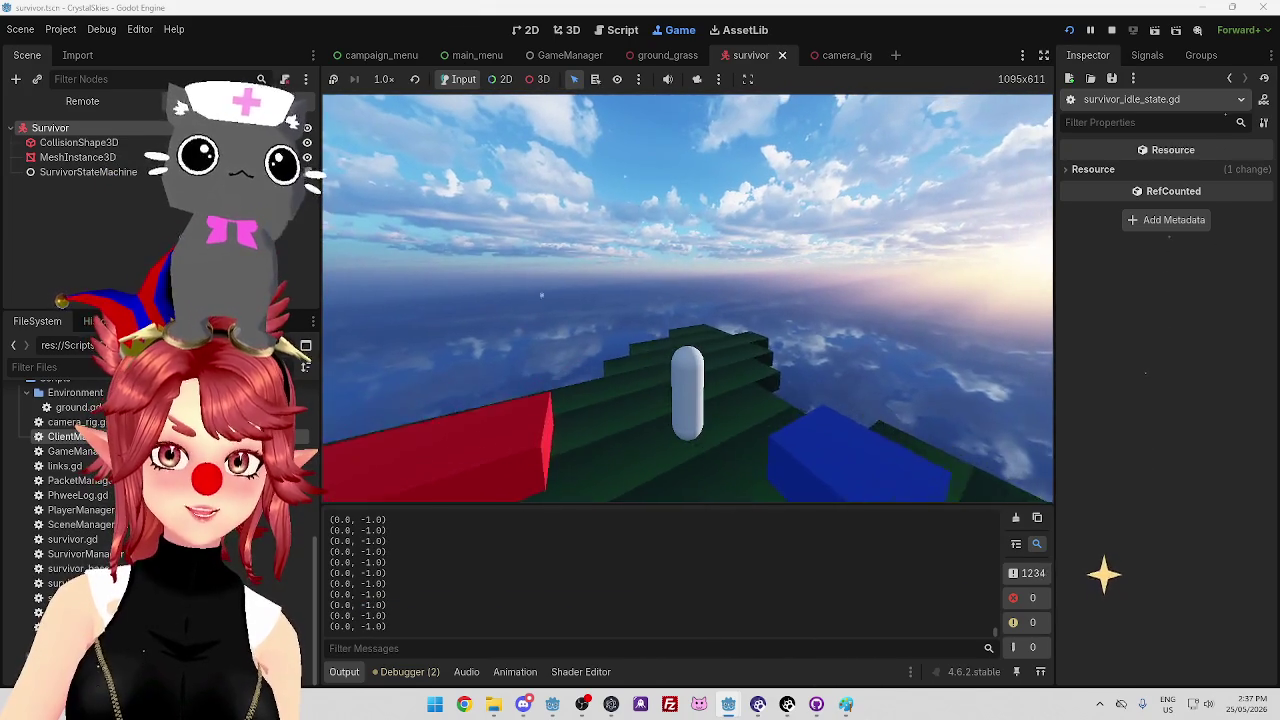
key(a)
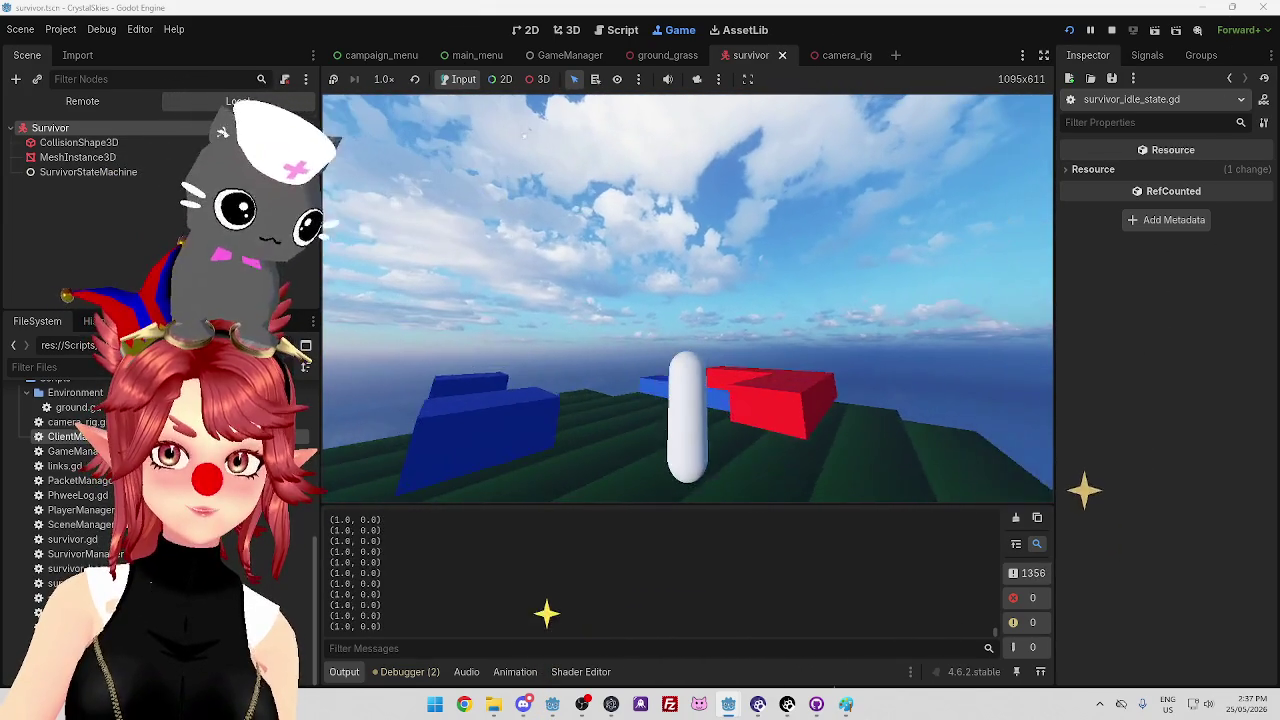
key(a)
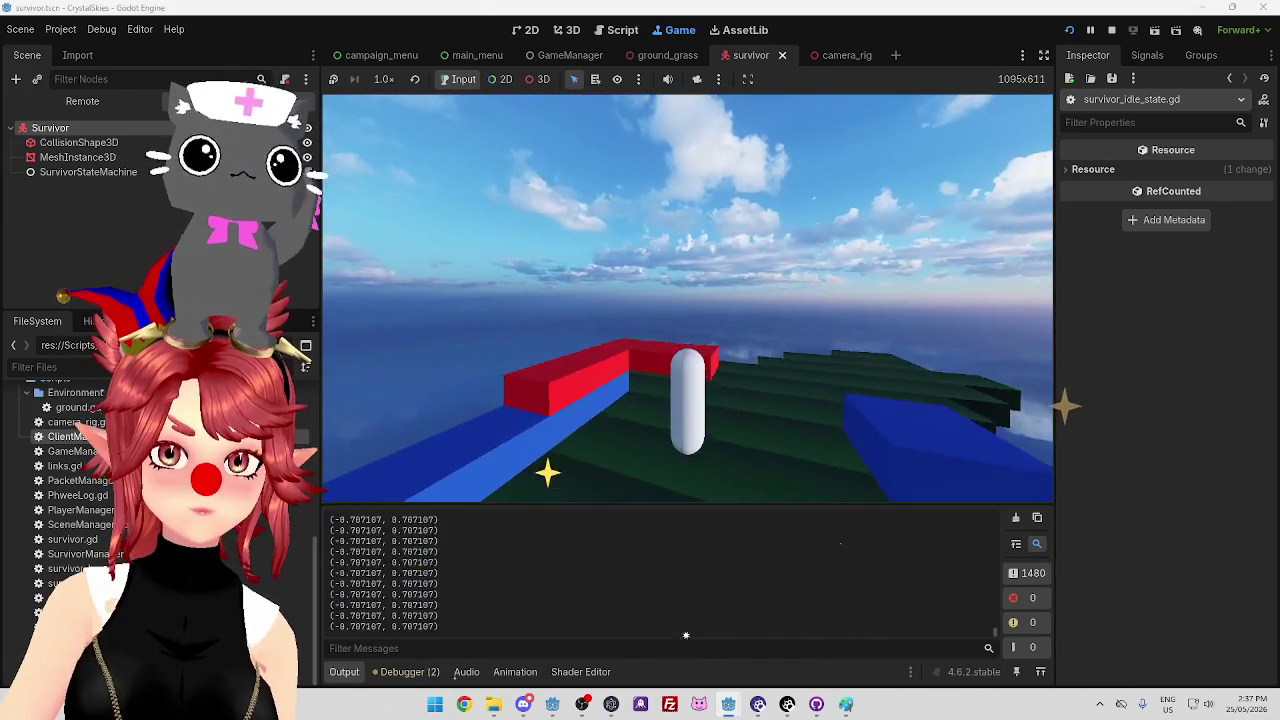
key(w)
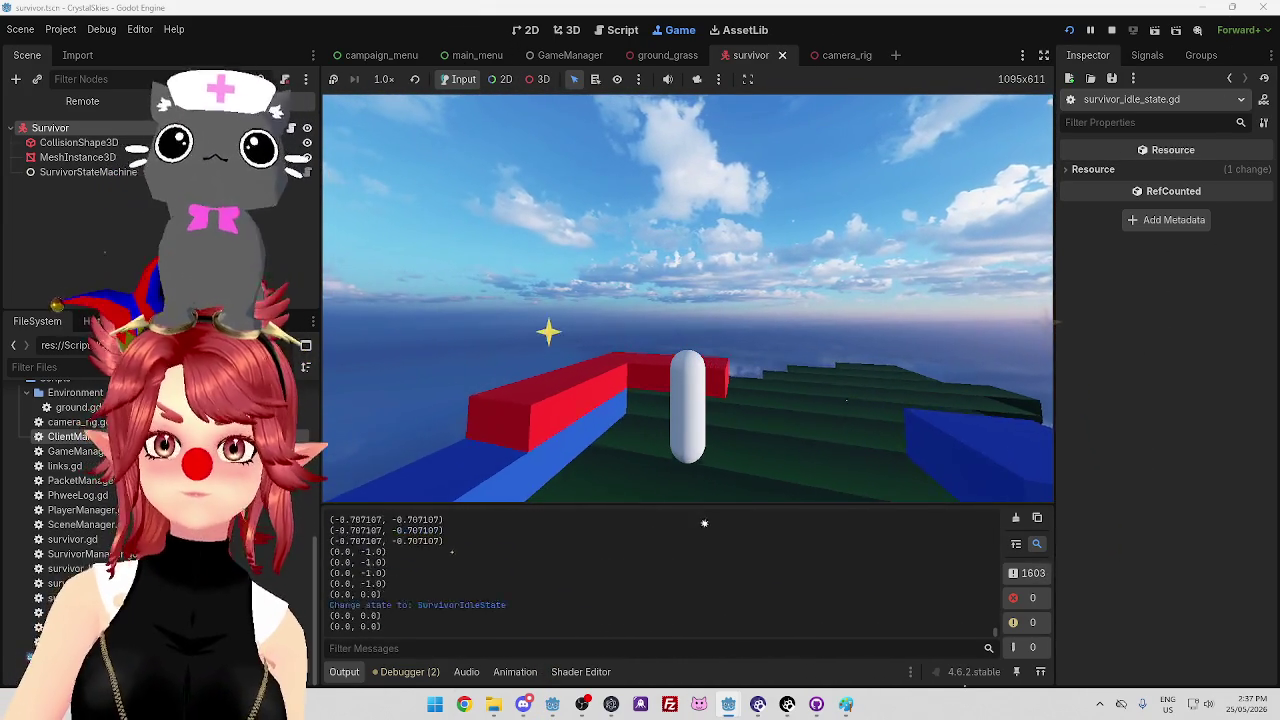
Stop the survivor game and the server game with F8, back in the CrystalSkiesGame editor
key(F8)
mouse_move(728, 704)
click(650, 645)
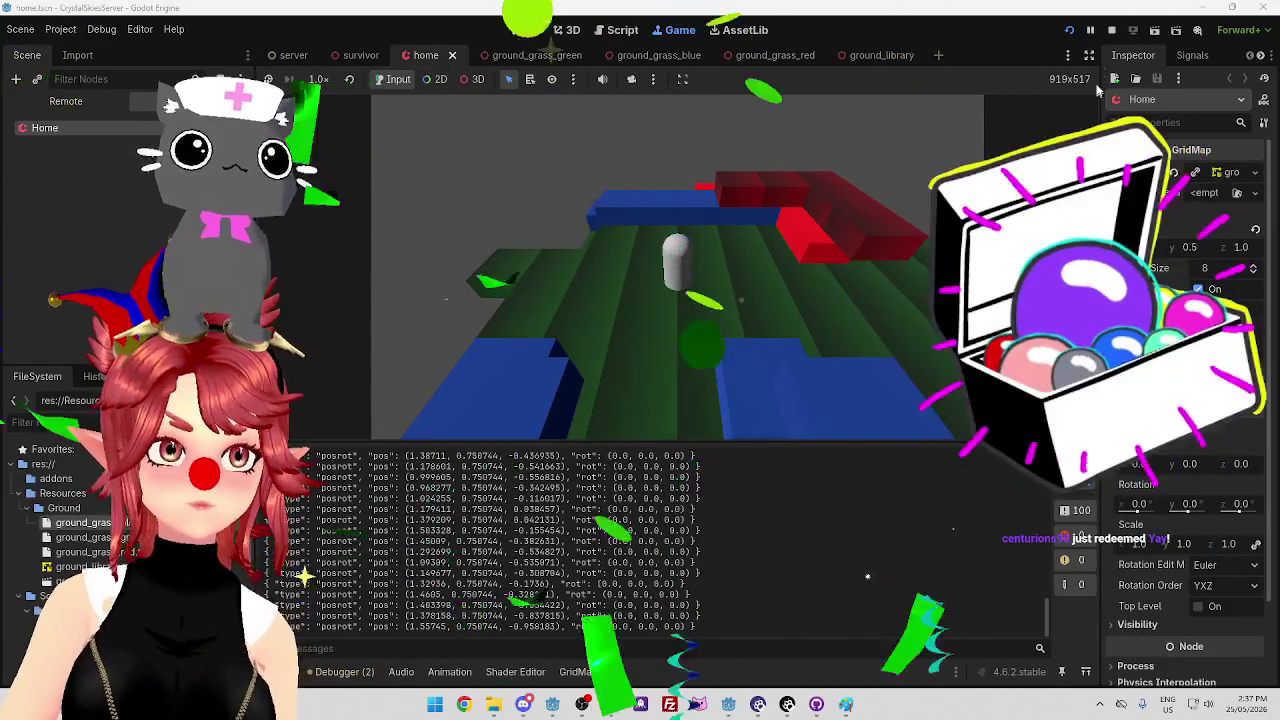
key(F8)
mouse_move(729, 706)
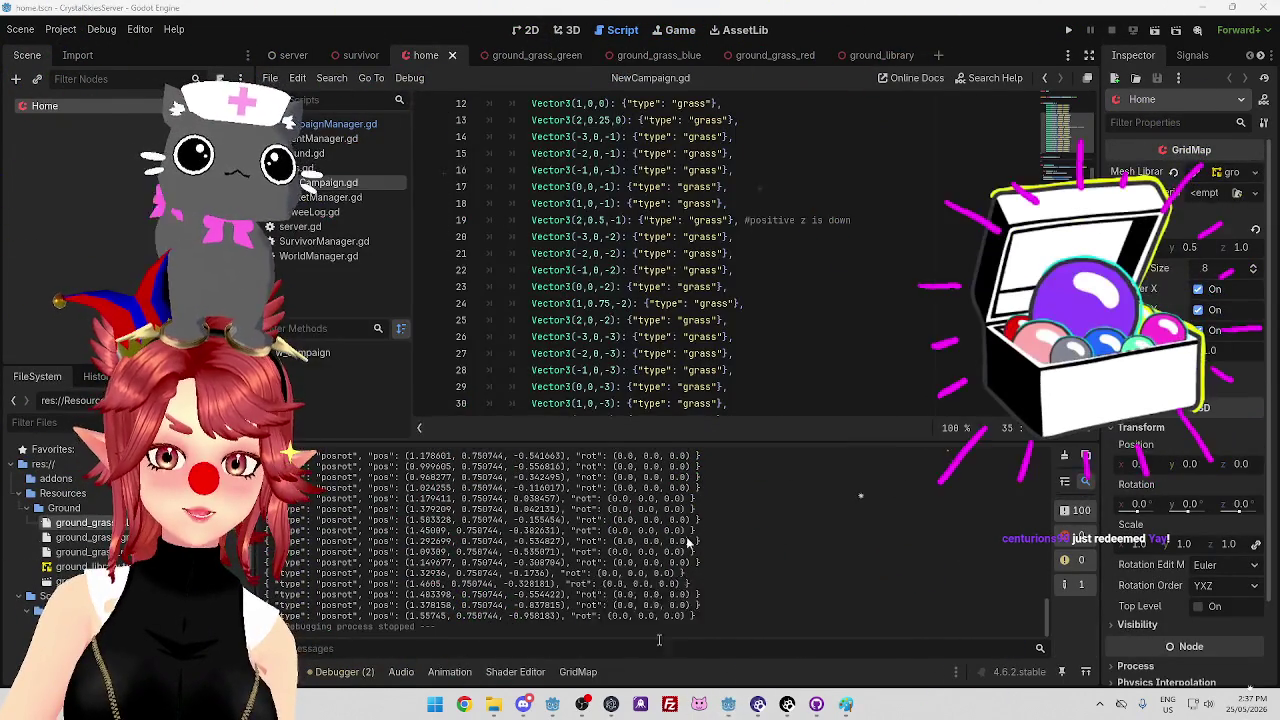
click(808, 645)
scroll(697, 190, up, 3)
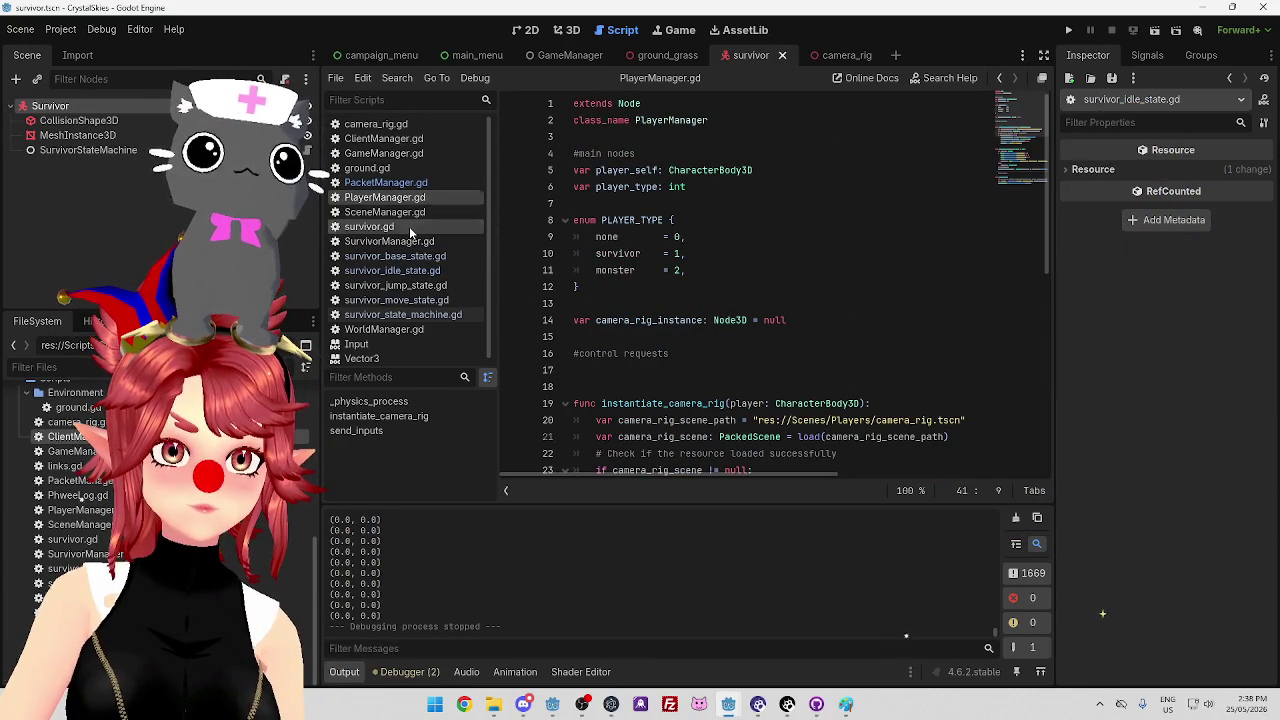
Change walk_speed on line 14 of survivor.gd from 2 to 3
click(369, 226)
click(687, 319)
key(BackSpace)
text(3)
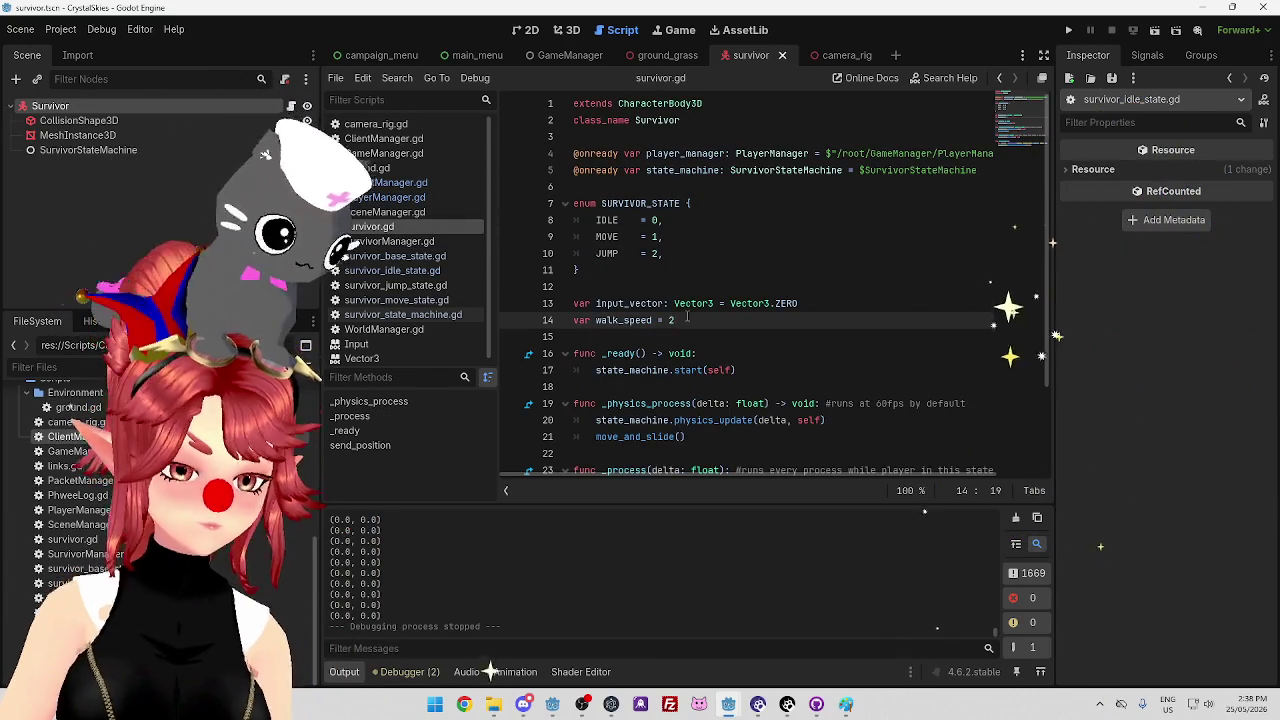
scroll(687, 319, down, 3)
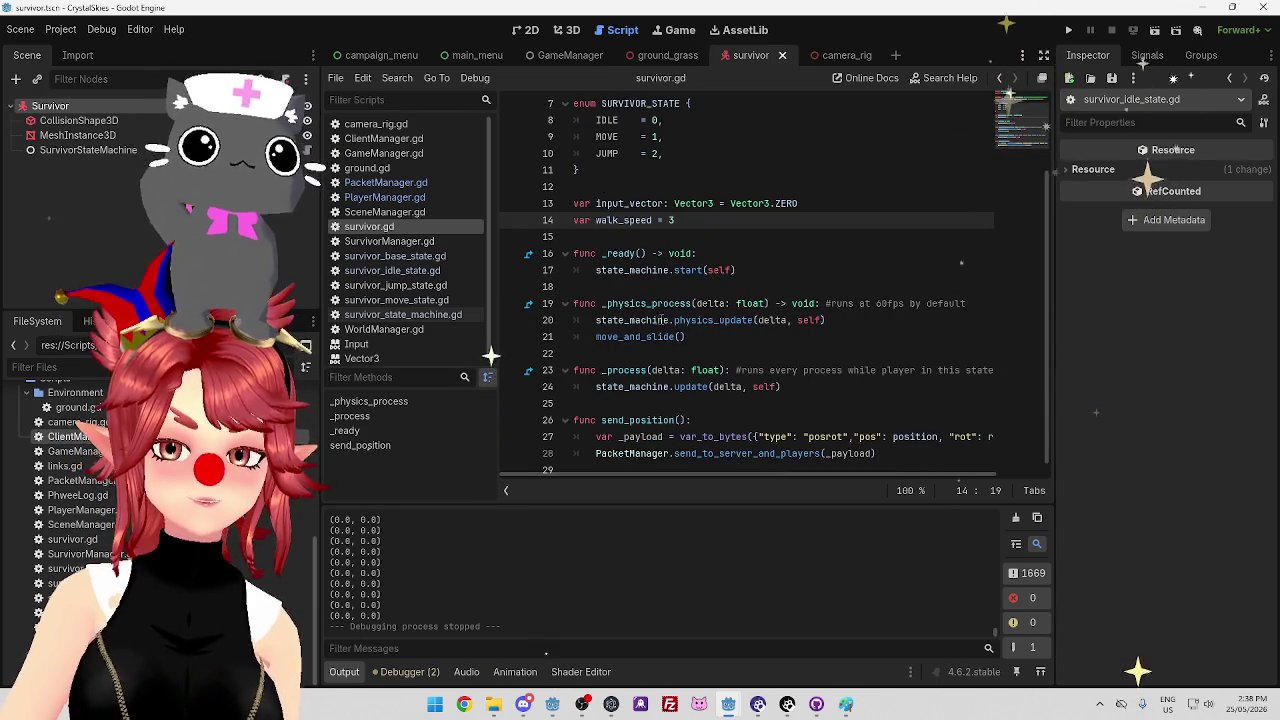
scroll(687, 322, down, 1)
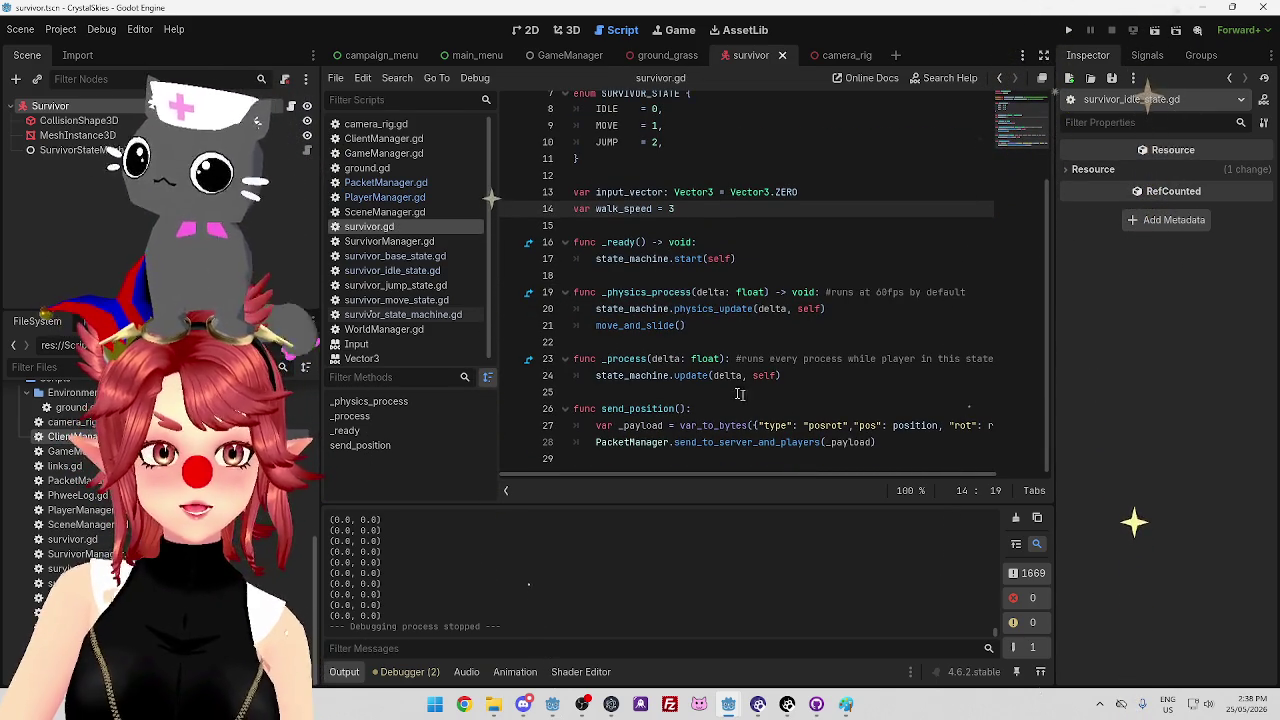
Close the Input help page, open survivor_jump_state.gd, and switch to the CrystalSkies_Client editor
middle_click(371, 346)
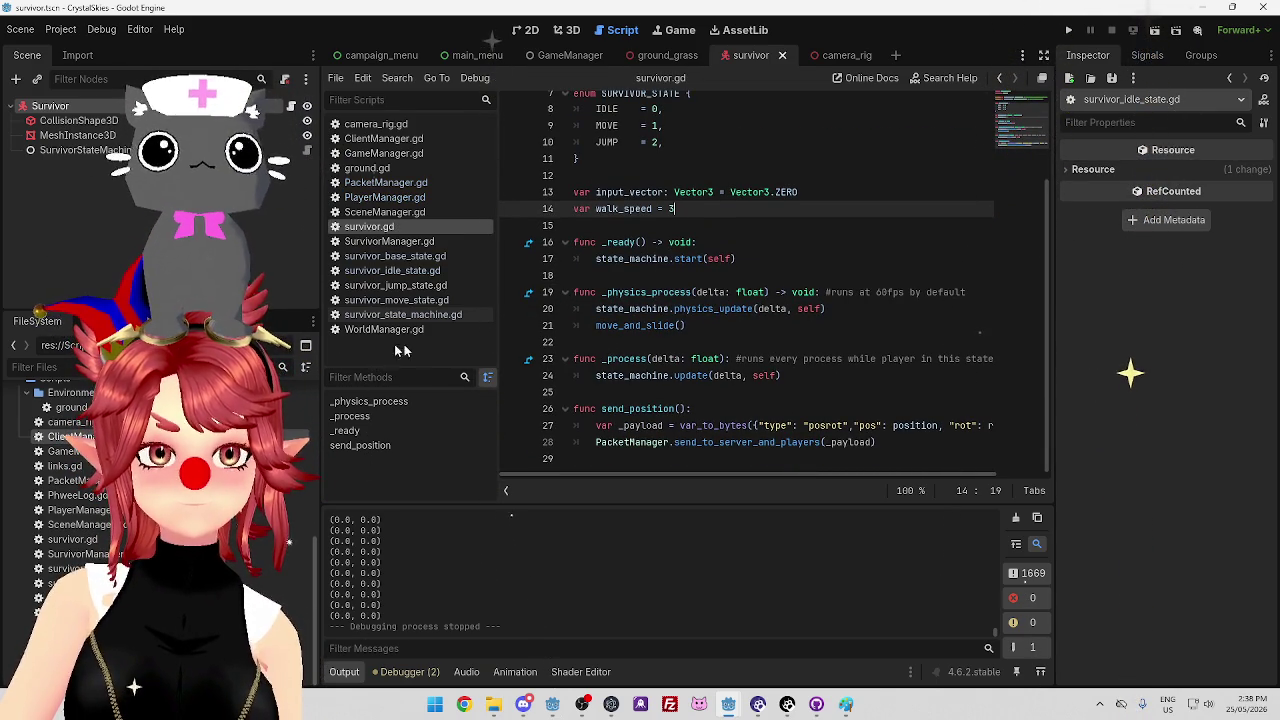
click(410, 285)
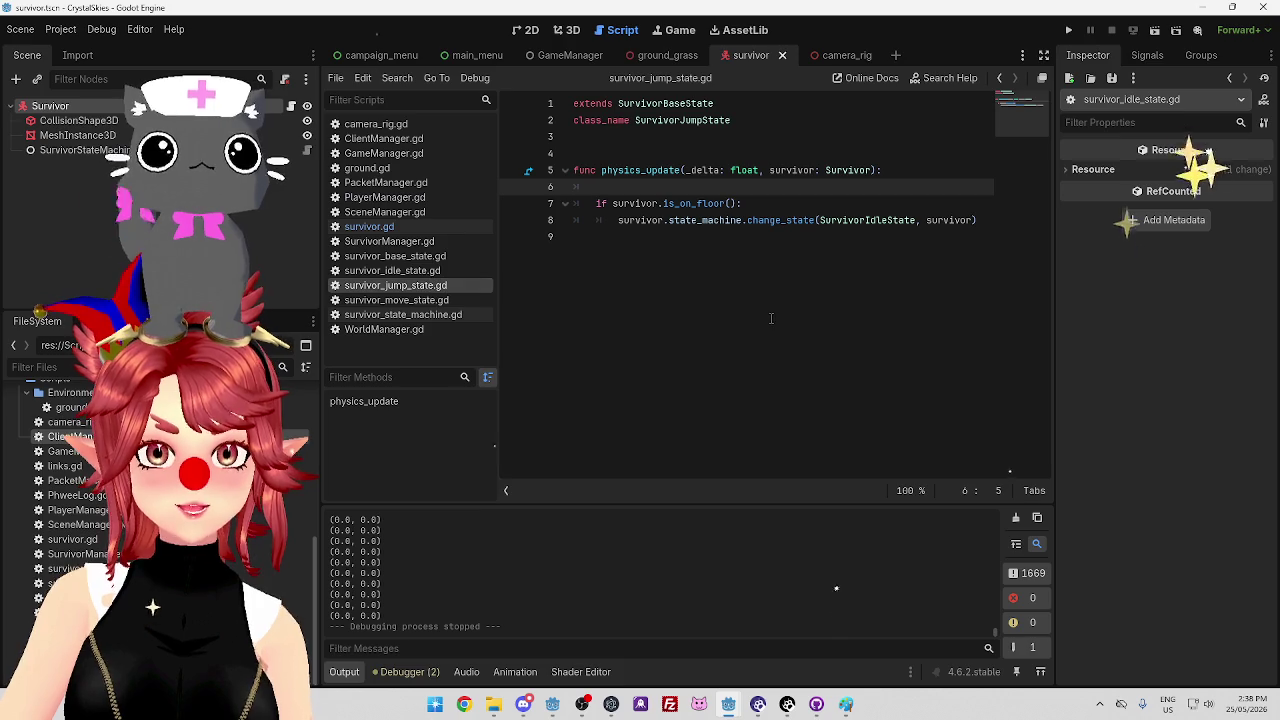
key(alt+Tab)
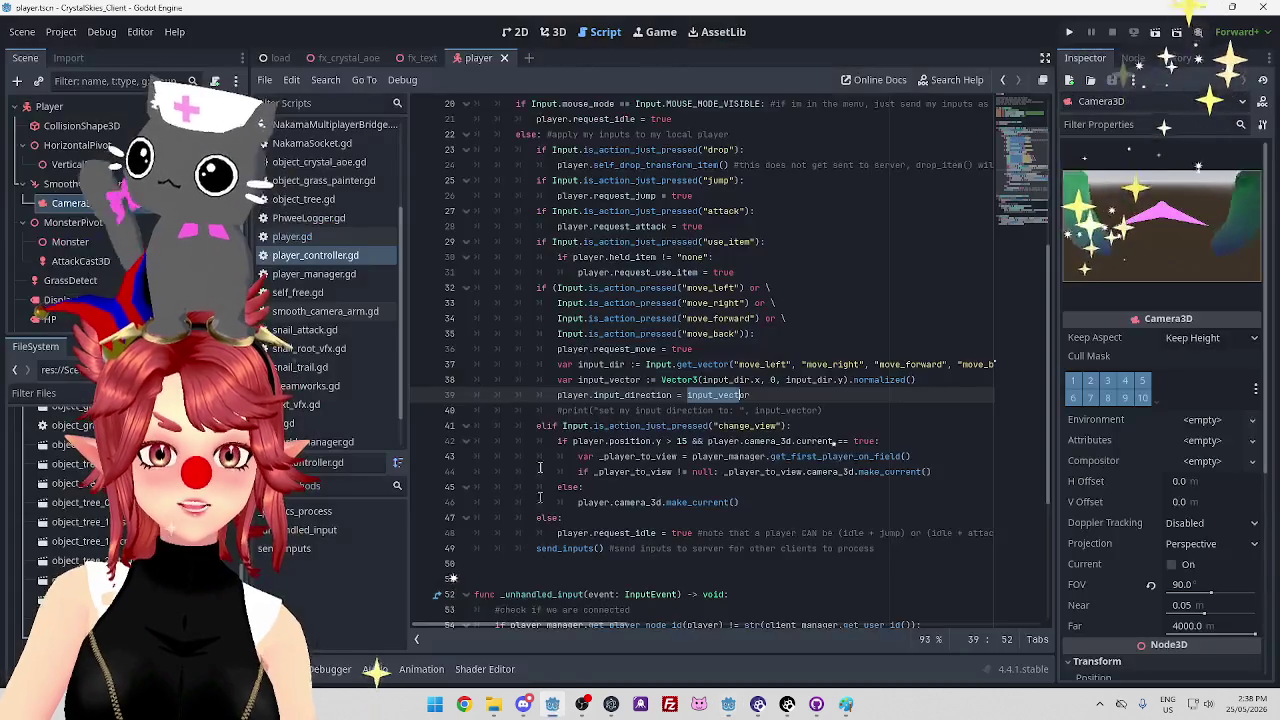
scroll(633, 428, up, 4)
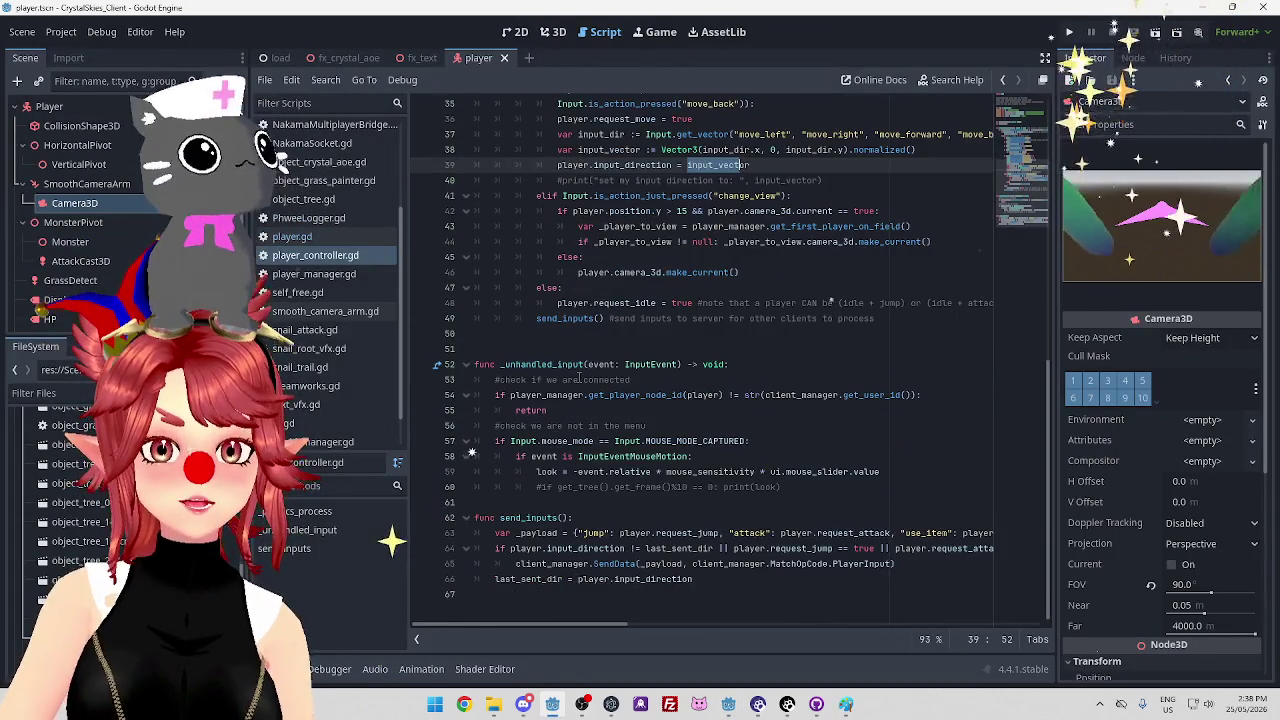
scroll(579, 378, up, 1)
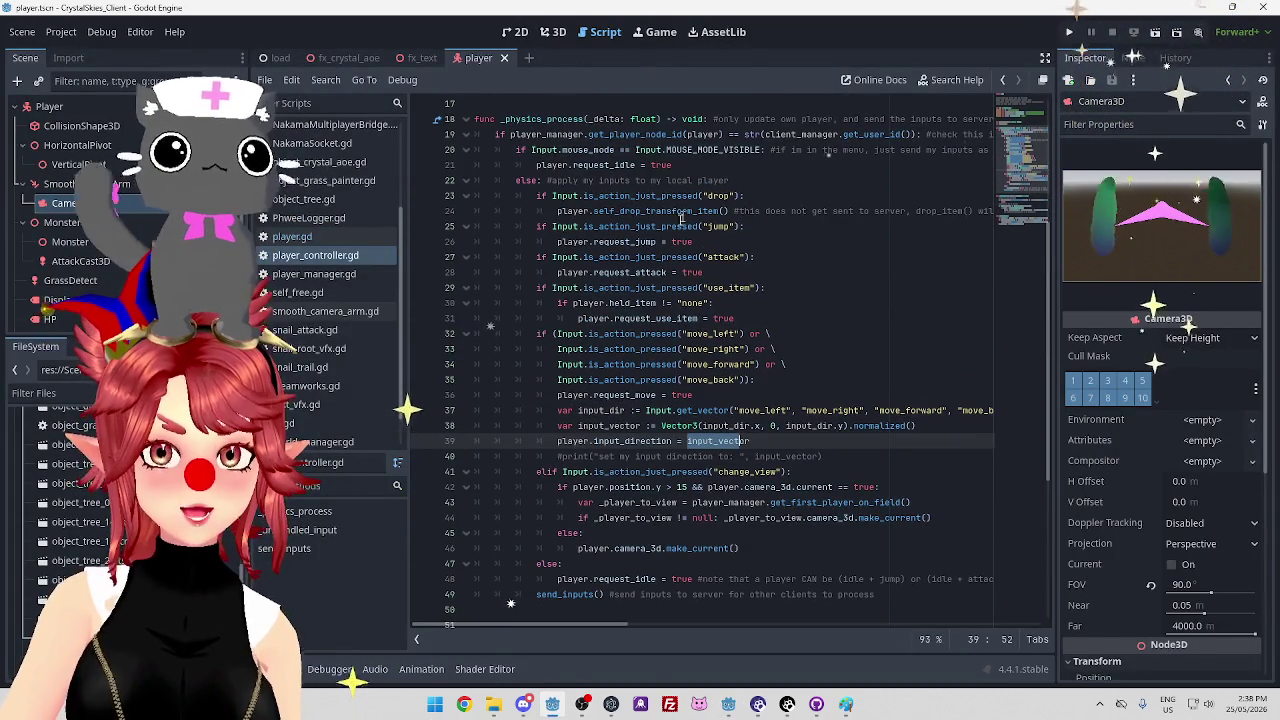
click(312, 239)
scroll(683, 396, down, 20)
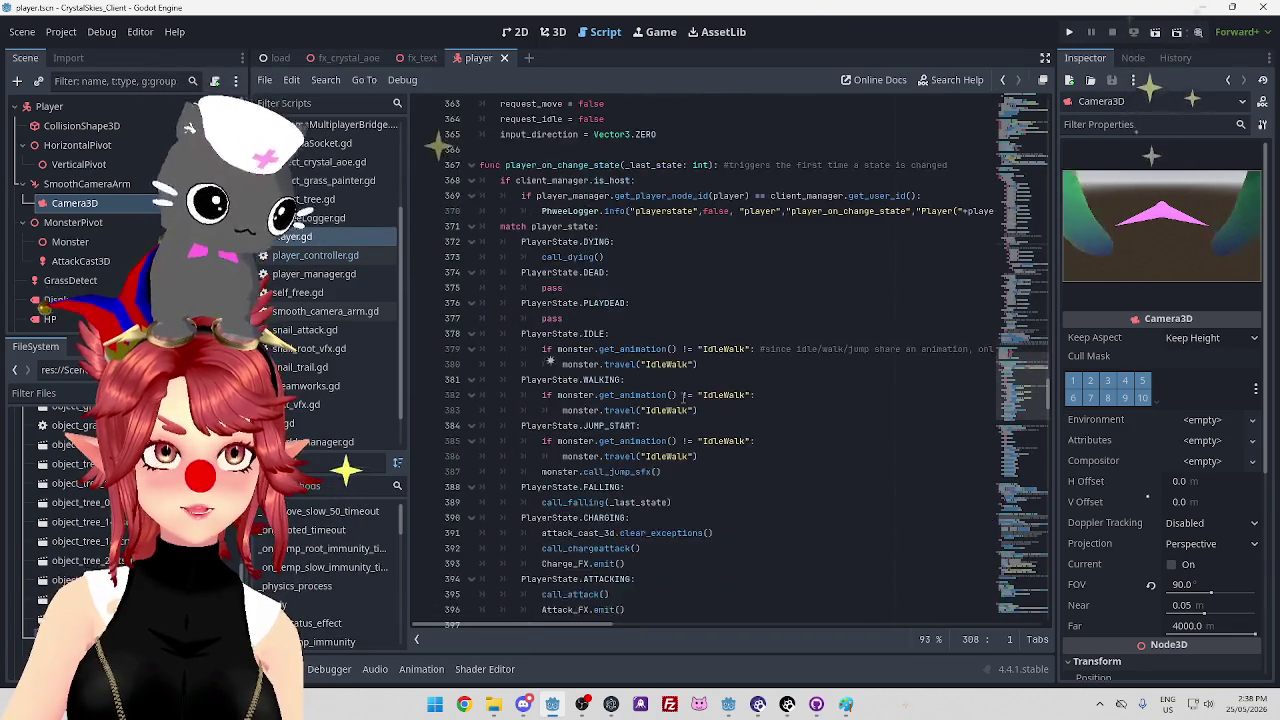
scroll(681, 400, down, 10)
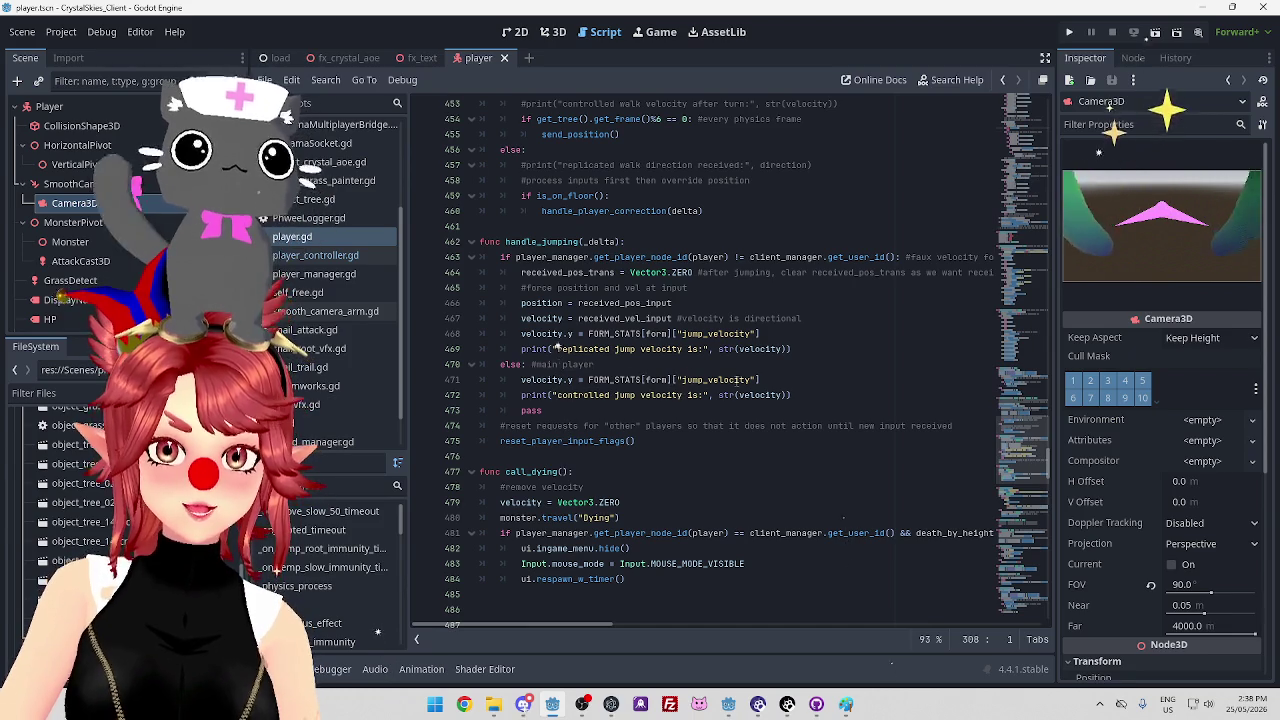
mouse_move(521, 380)
mouse_down()
mouse_move(762, 380)
mouse_move(673, 380)
mouse_up()
click(589, 380)
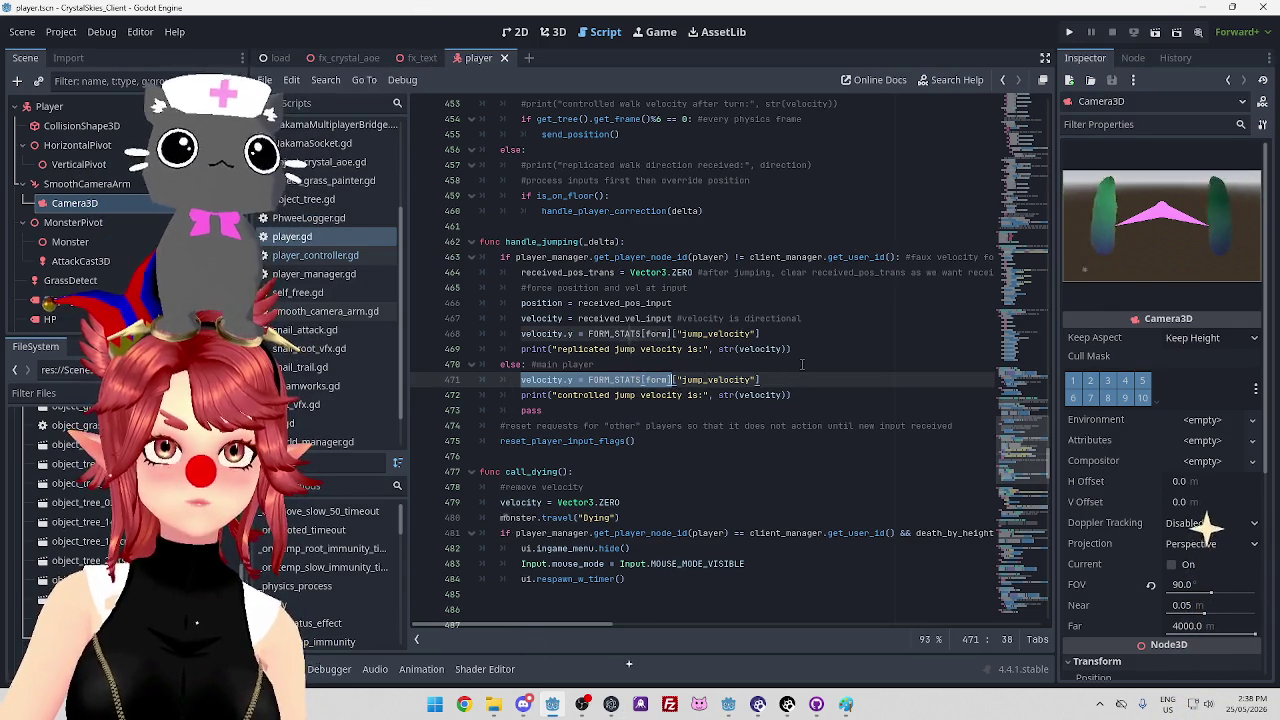
scroll(797, 366, down, 2)
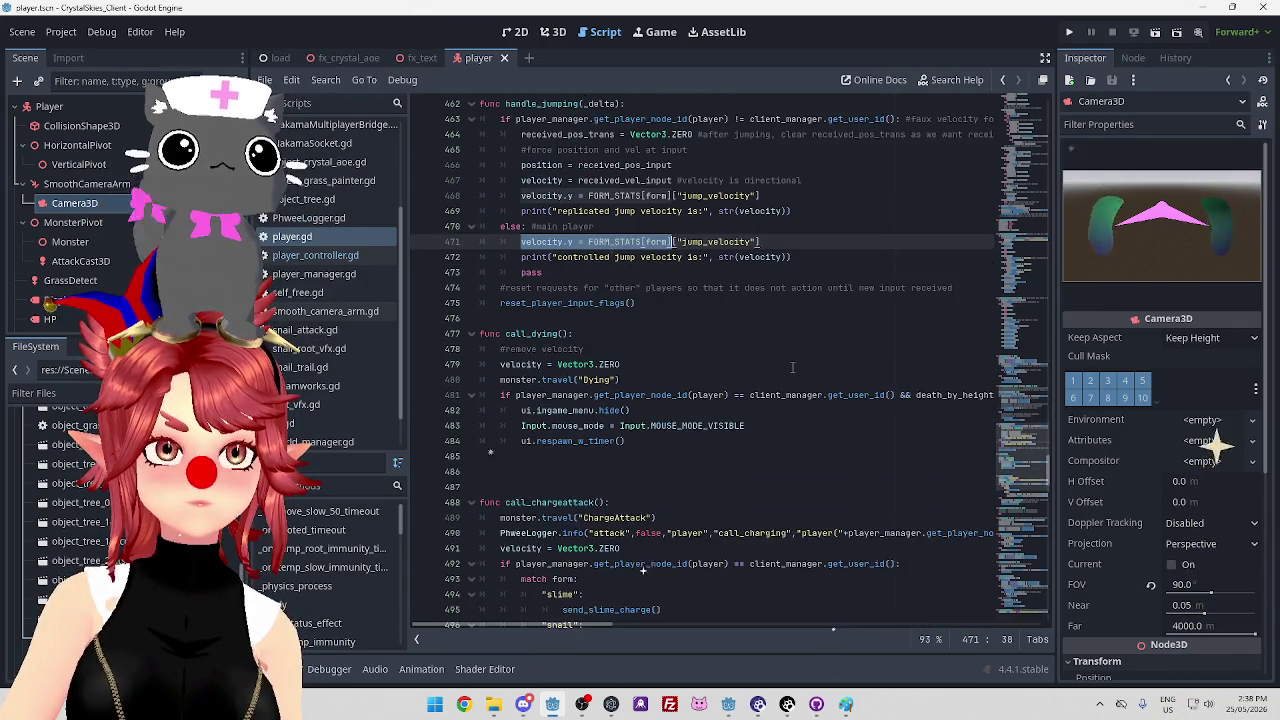
scroll(792, 368, up, 2)
scroll(792, 368, down, 2)
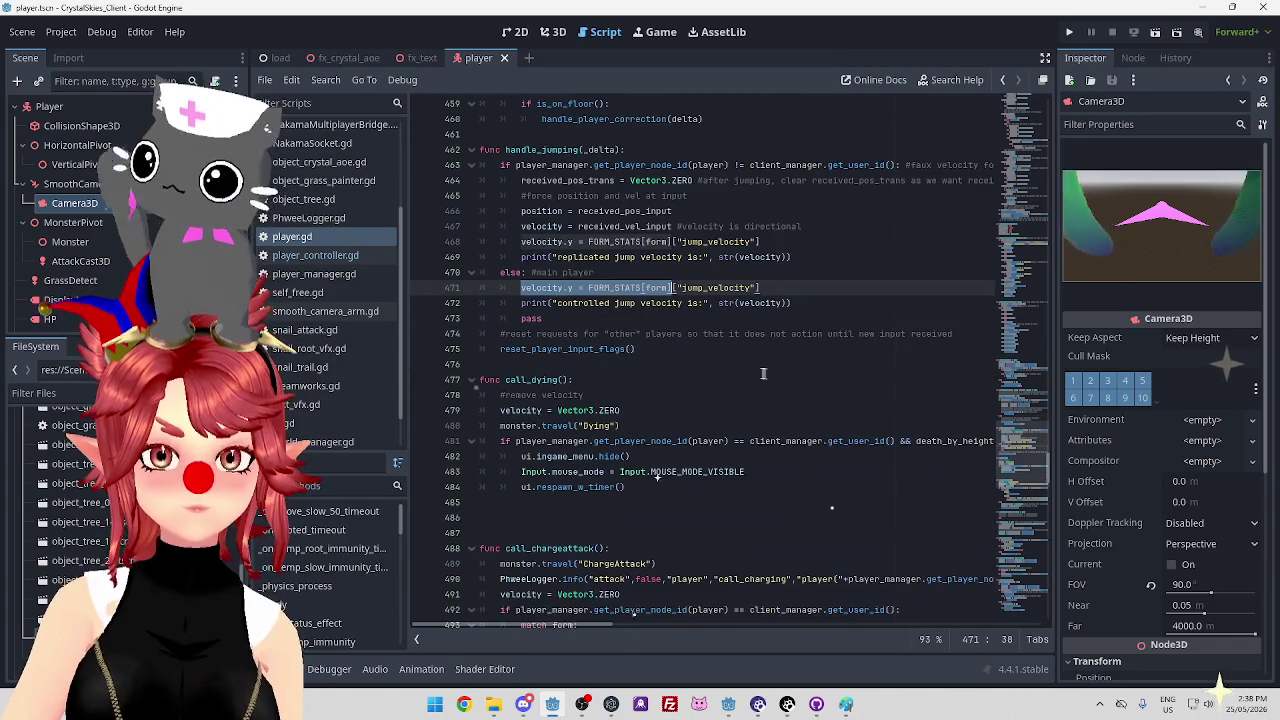
click(528, 300)
drag(521, 288, 763, 289)
click(771, 289)
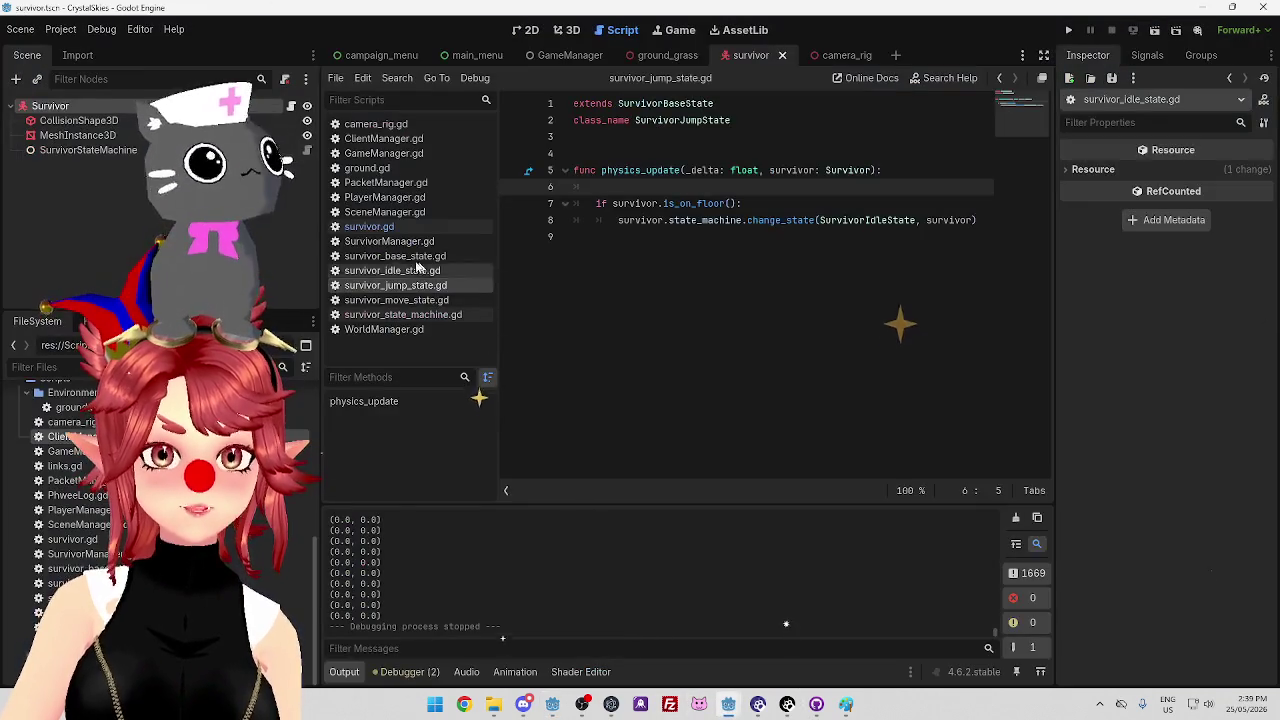
Open survivor_move_state.gd and highlight survivor.walk_speed in the x-velocity line 9
click(396, 300)
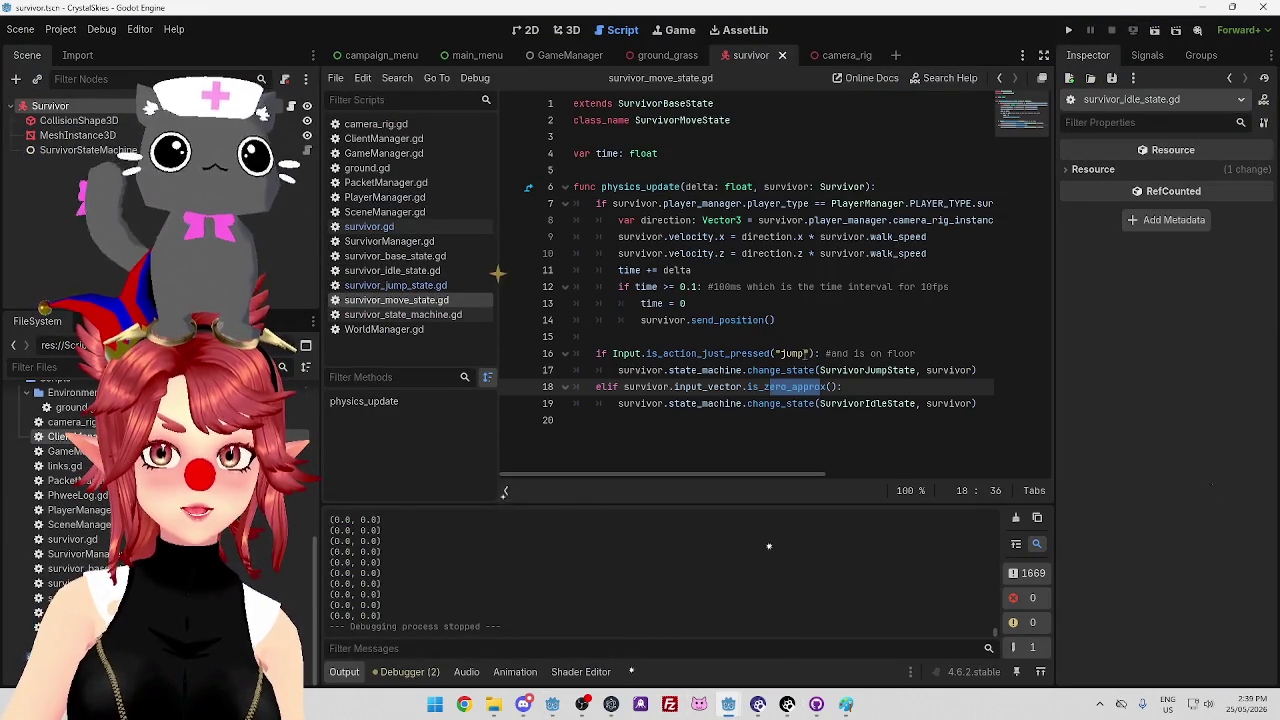
click(895, 298)
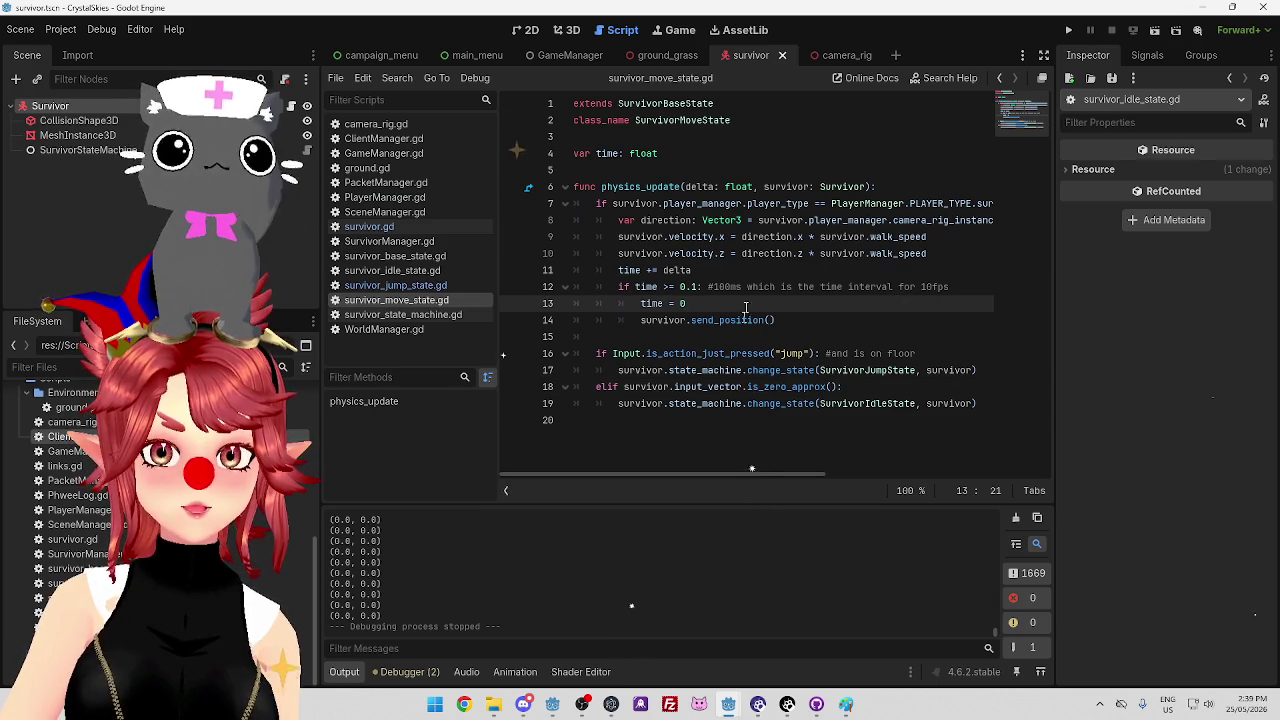
click(752, 268)
click(662, 237)
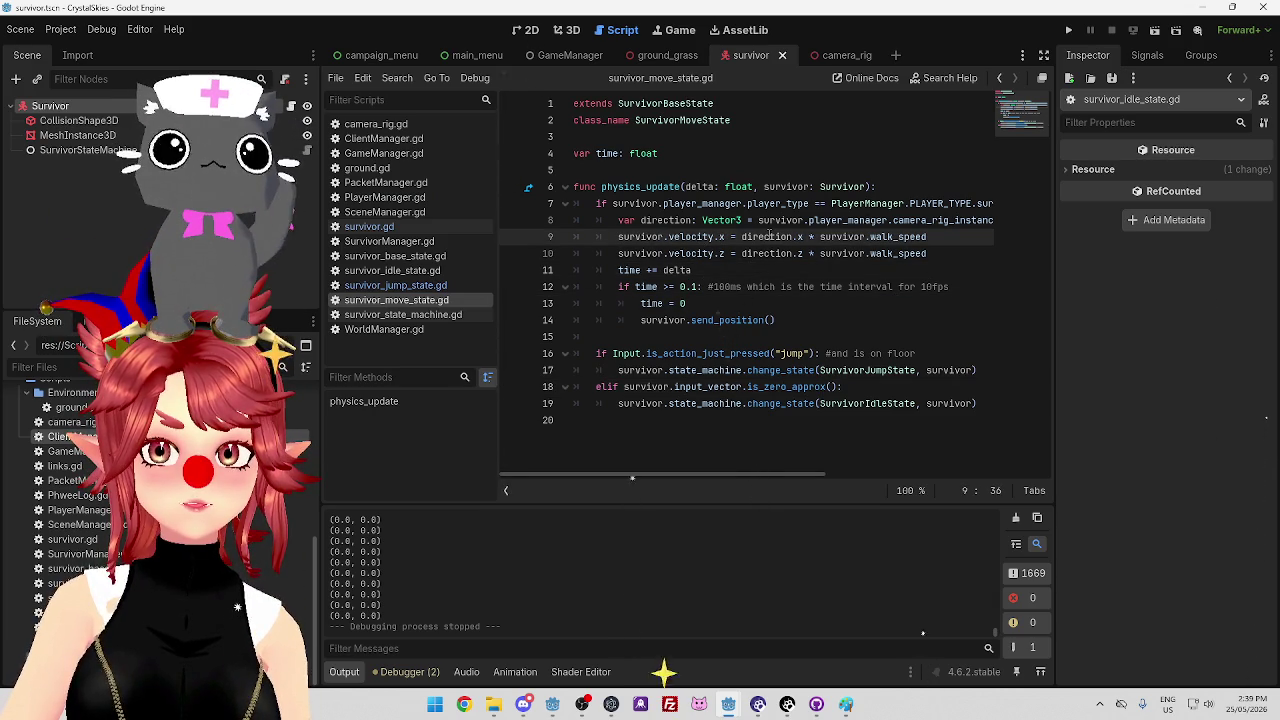
drag(930, 237, 820, 237)
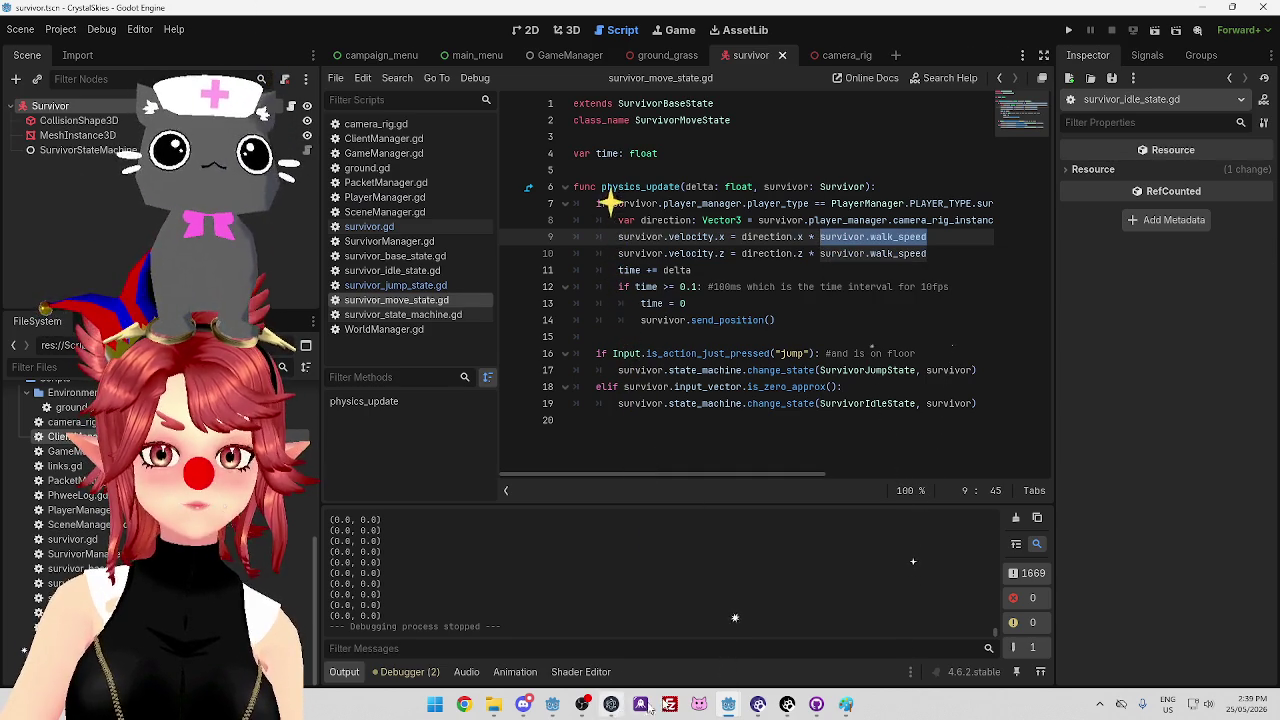
mouse_move(728, 704)
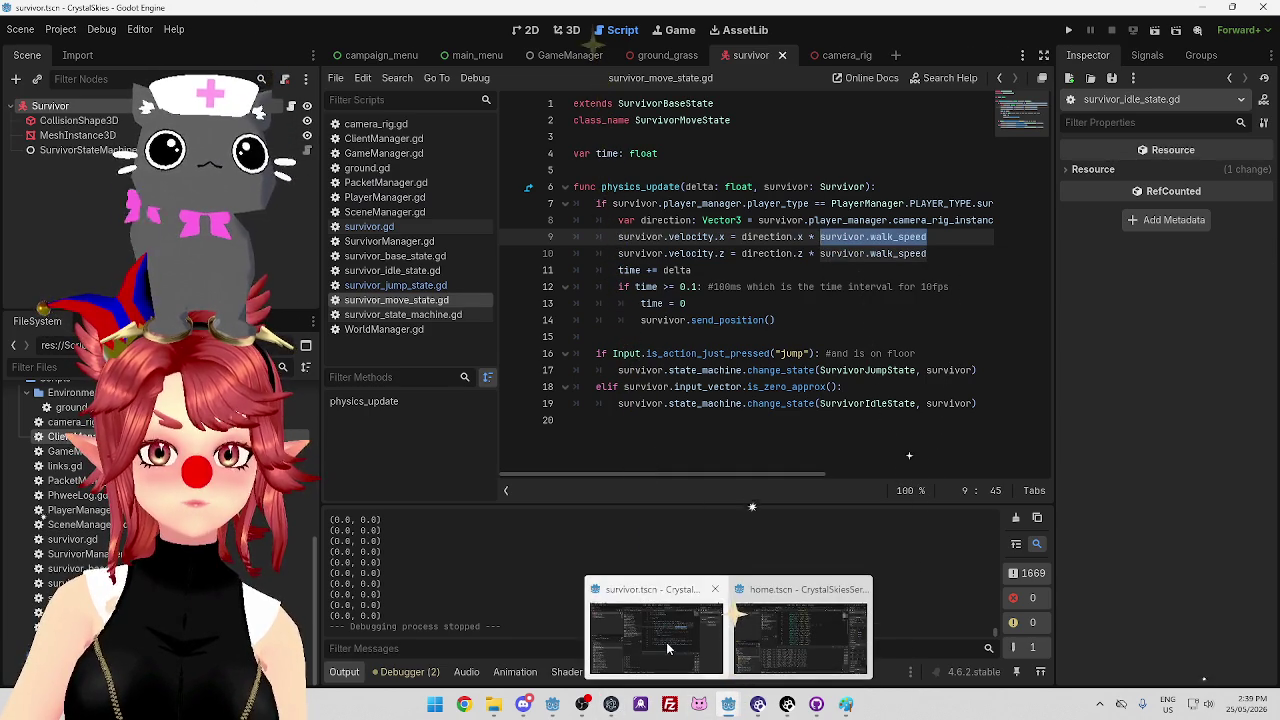
Review the get_walk_speed definition in the client's player.gd, then return to survivor_move_state.gd
click(552, 704)
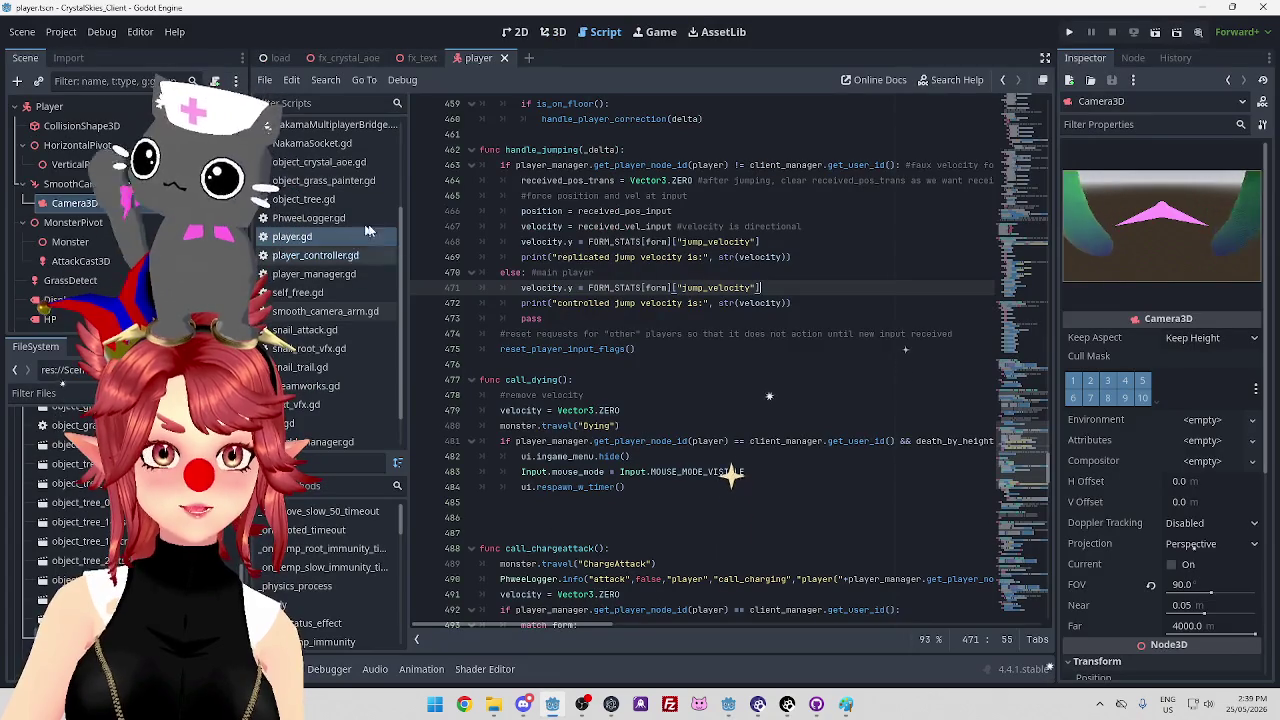
scroll(600, 380, up, 4)
scroll(637, 425, up, 4)
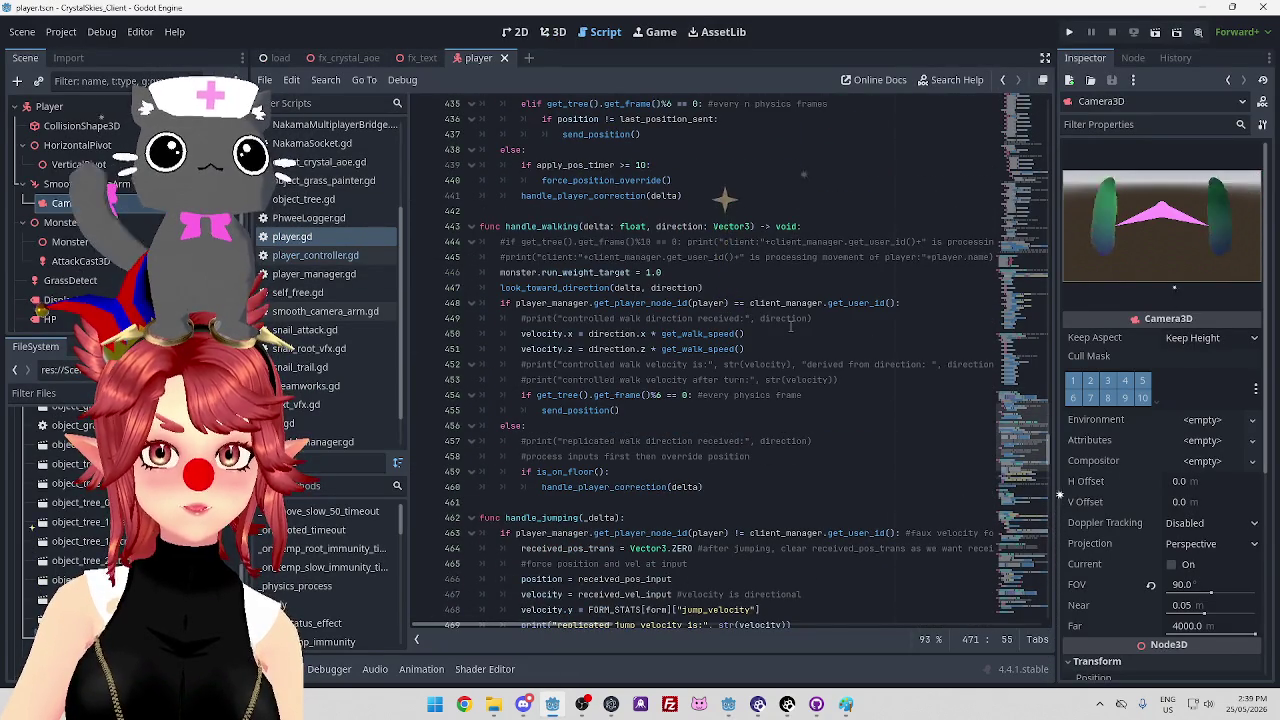
click(689, 334)
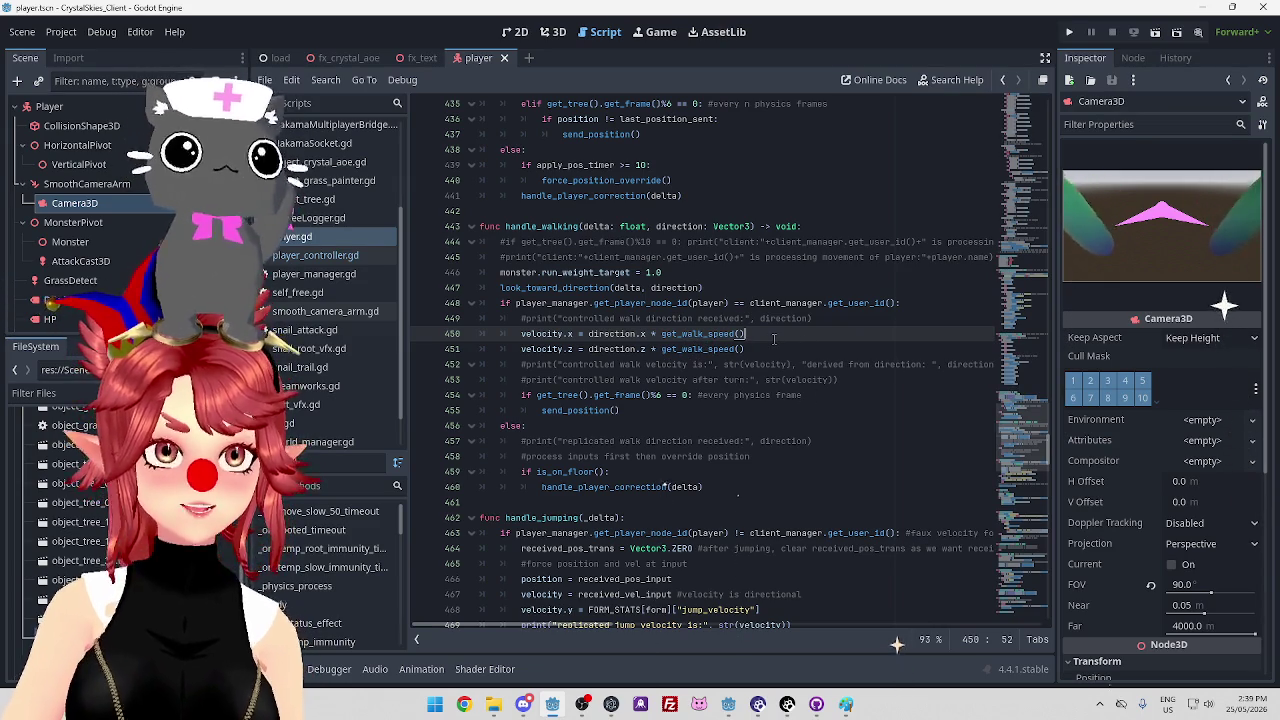
ctrl+click(722, 336)
scroll(687, 352, down, 1)
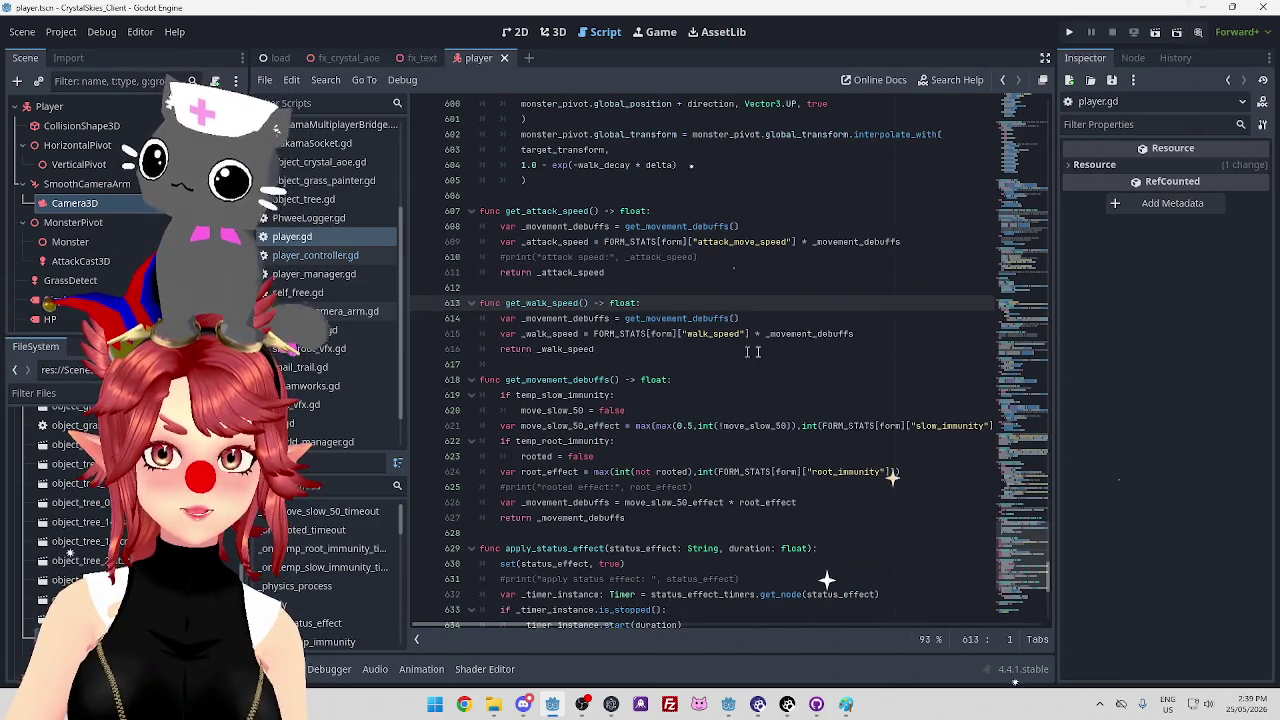
scroll(581, 313, down, 1)
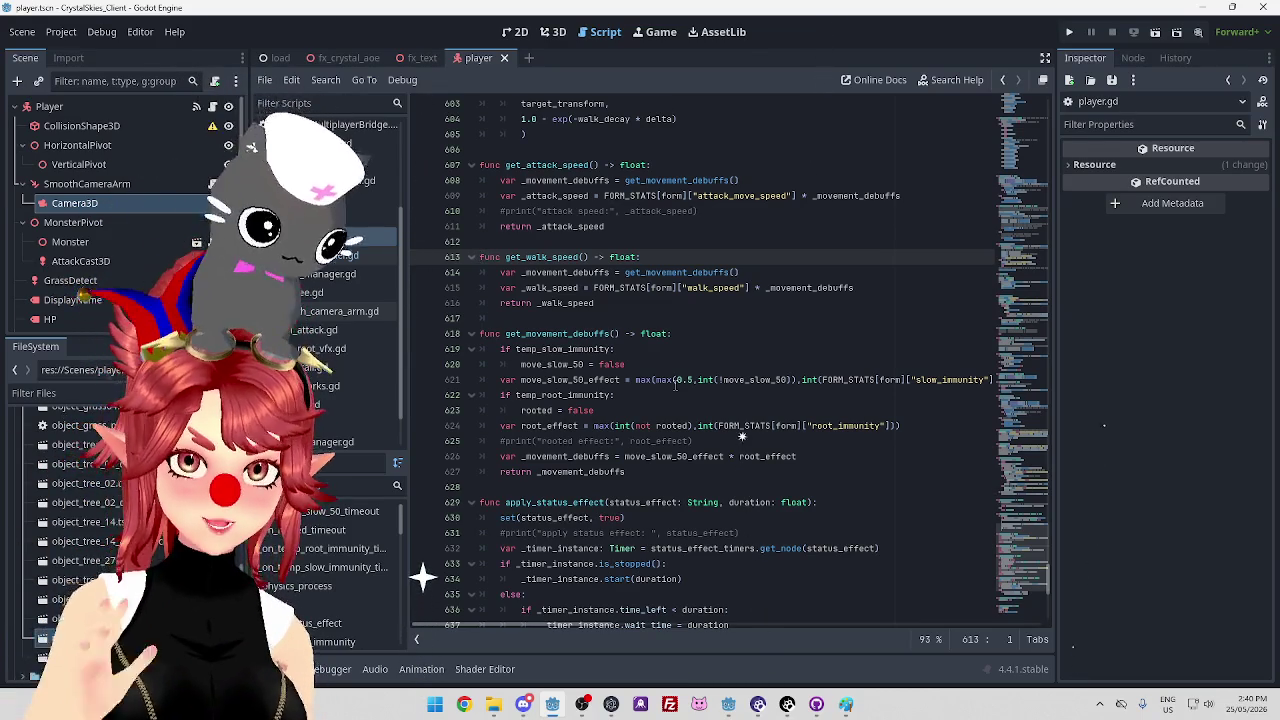
scroll(693, 350, down, 2)
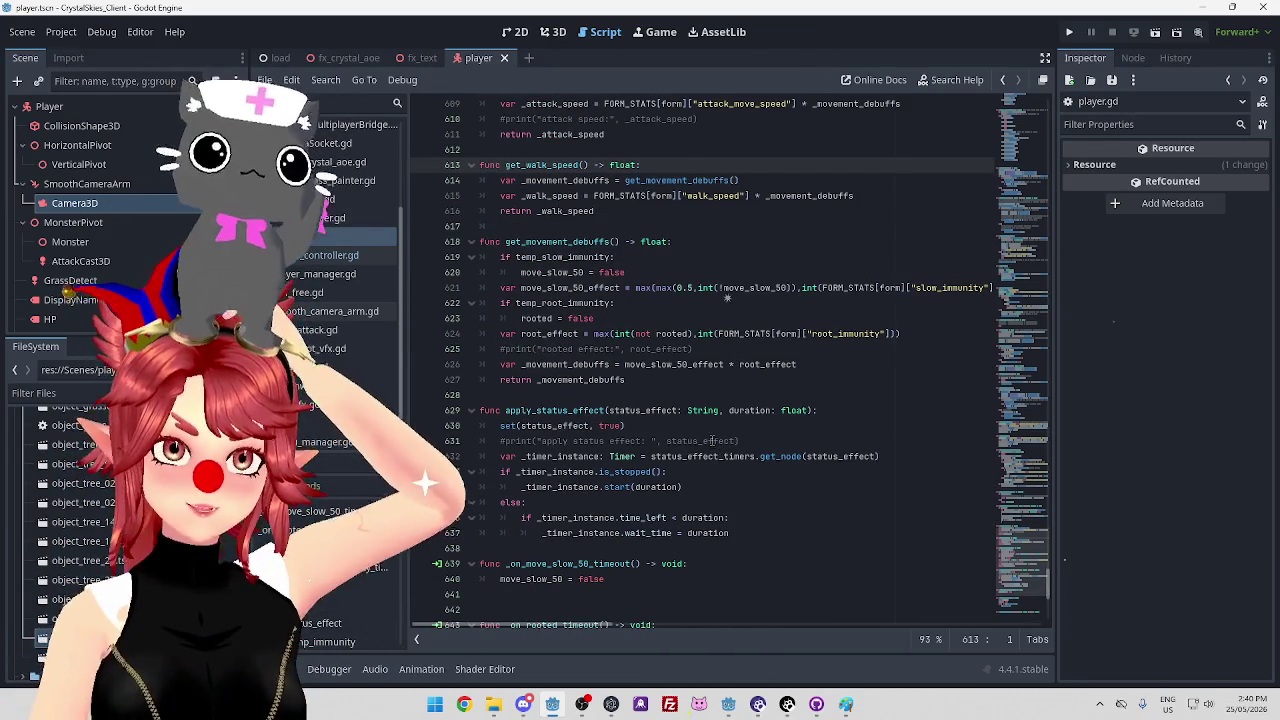
scroll(800, 365, up, 3)
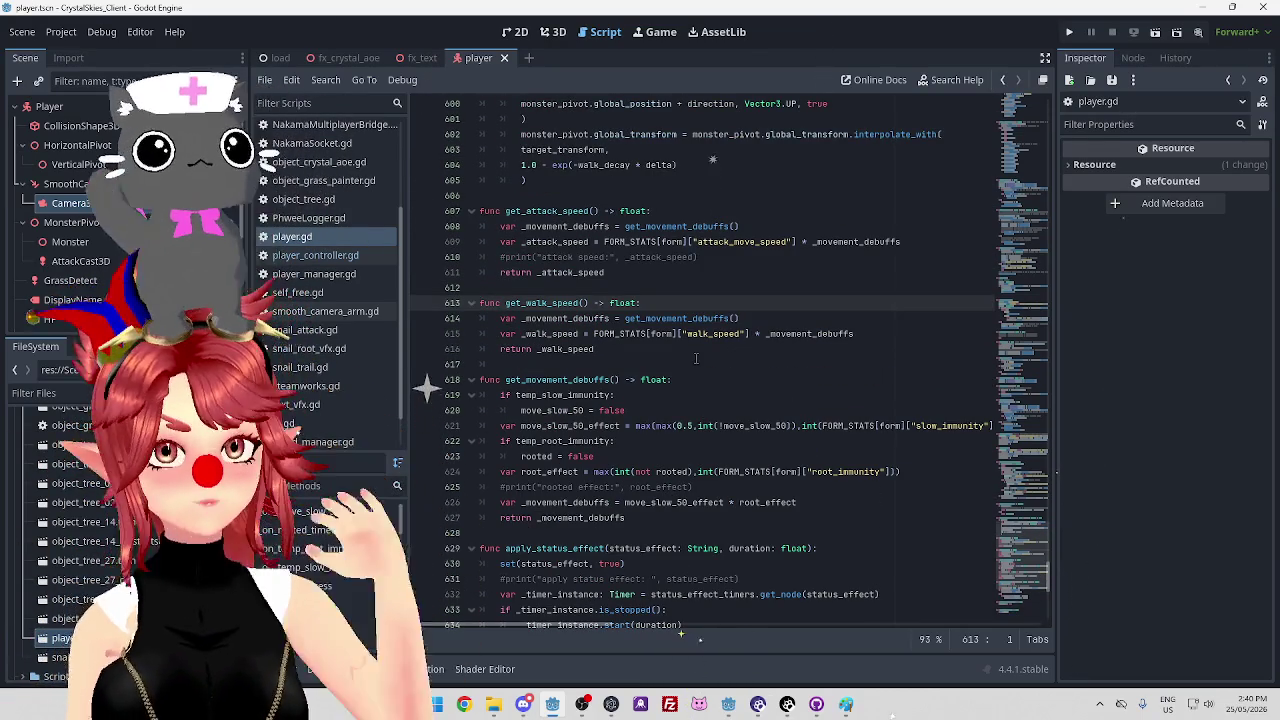
scroll(746, 288, up, 3)
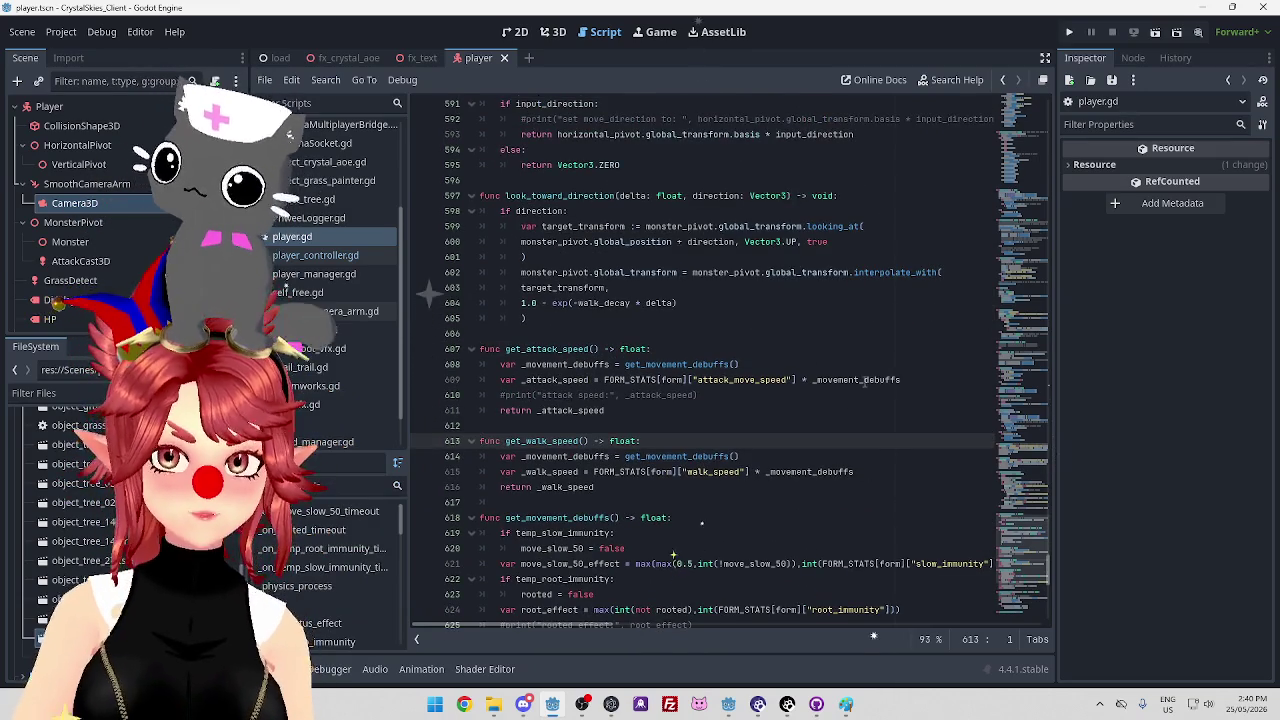
scroll(946, 244, down, 3)
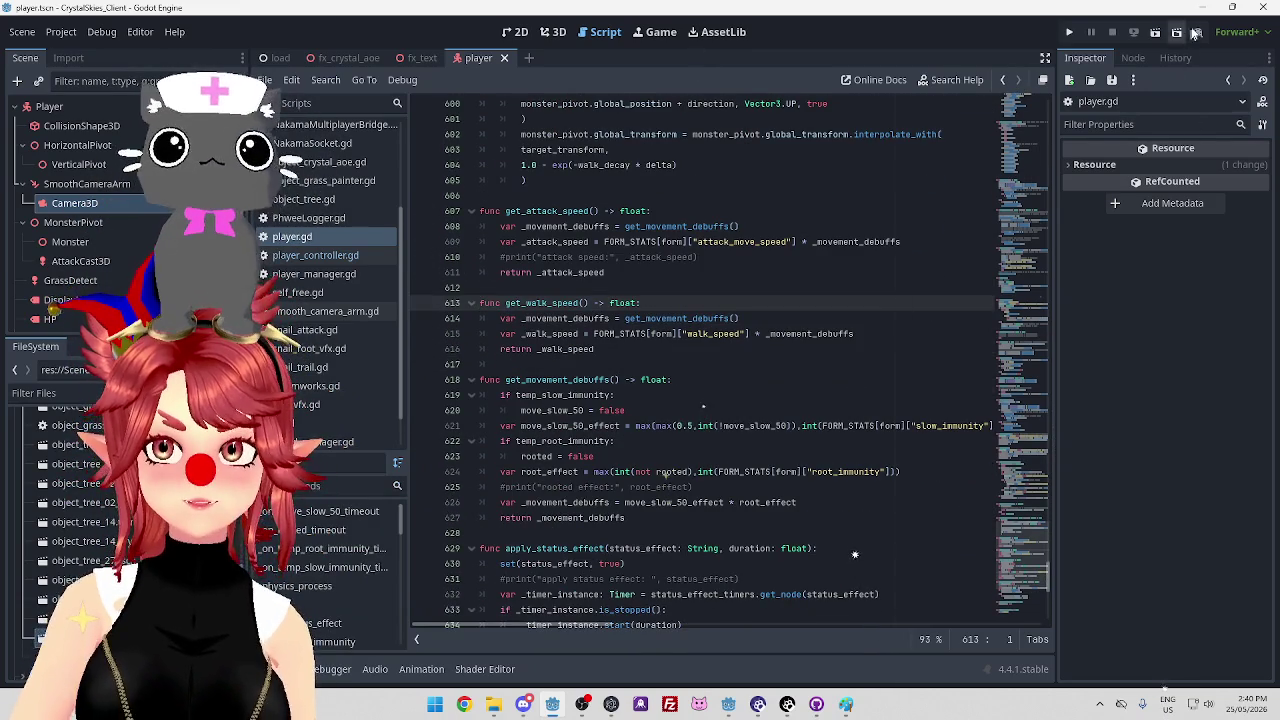
click(728, 704)
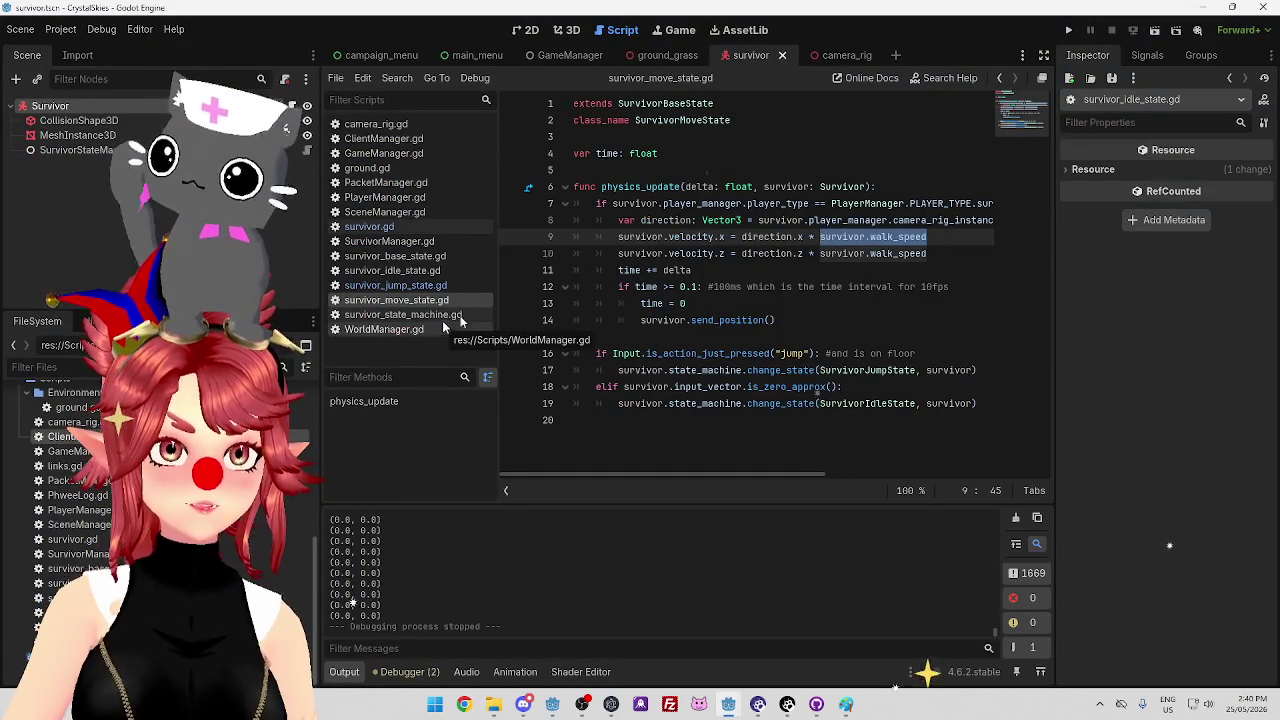
Read the walk_speed property tooltip on line 10, then return to the client's player.gd
click(882, 253)
mouse_move(884, 250)
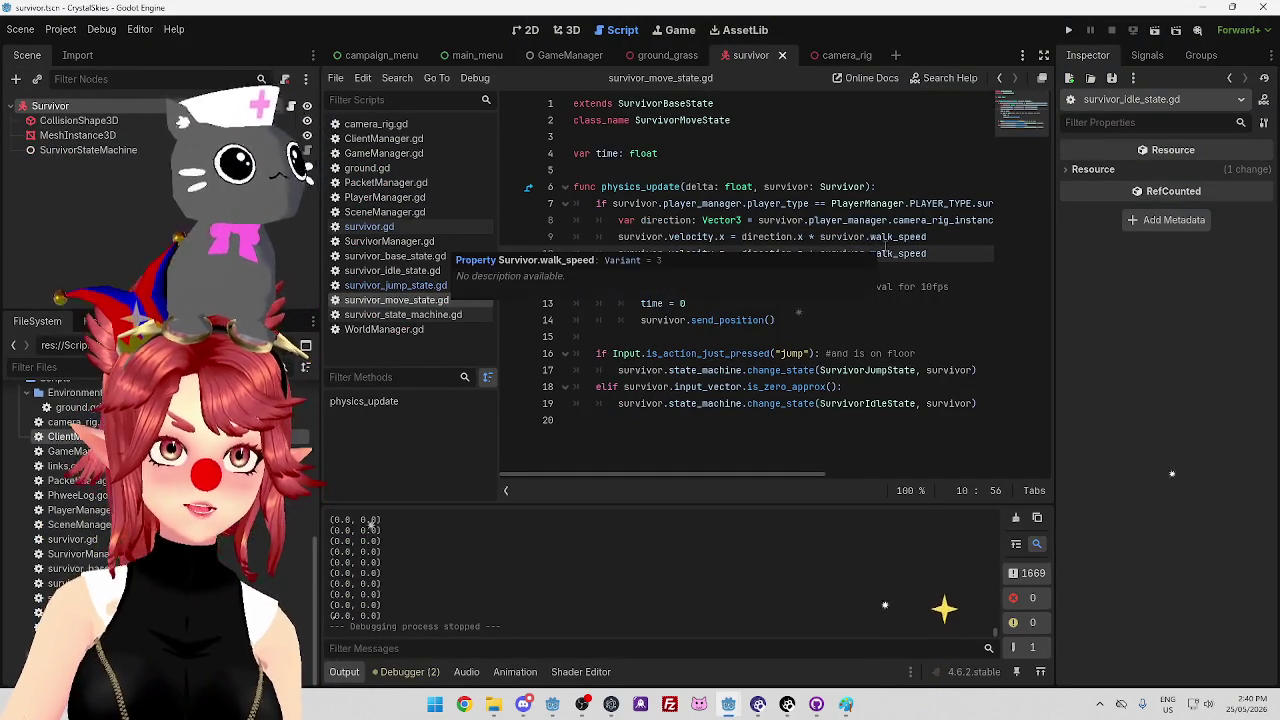
mouse_move(808, 220)
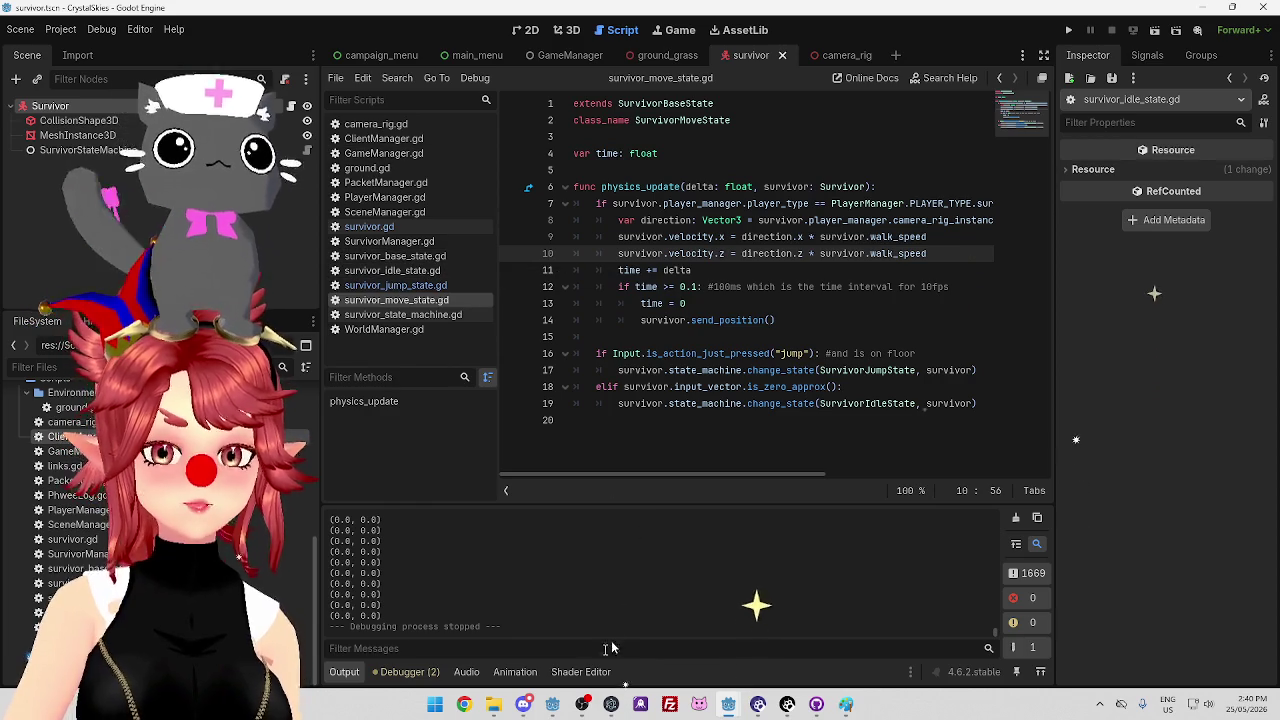
key(alt+Tab)
scroll(472, 274, down, 4)
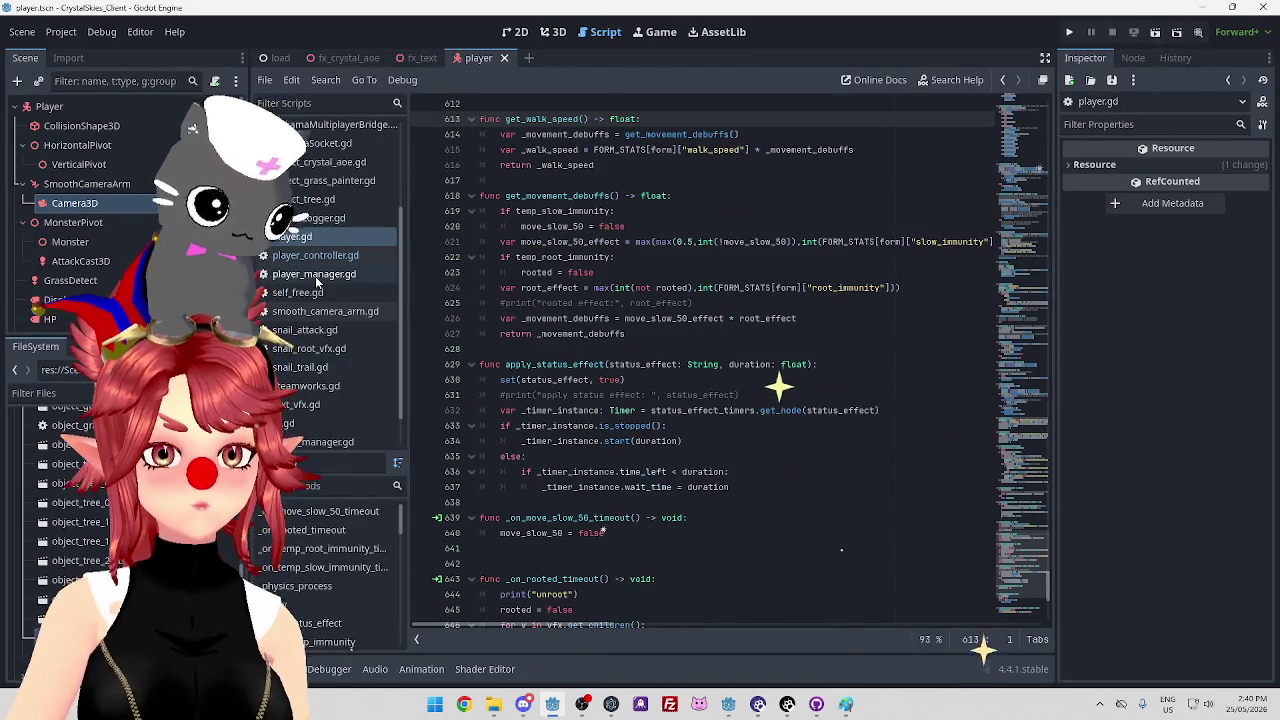
Open and browse player_manager.gd in the client script editor
scroll(316, 286, down, 2)
scroll(316, 286, up, 5)
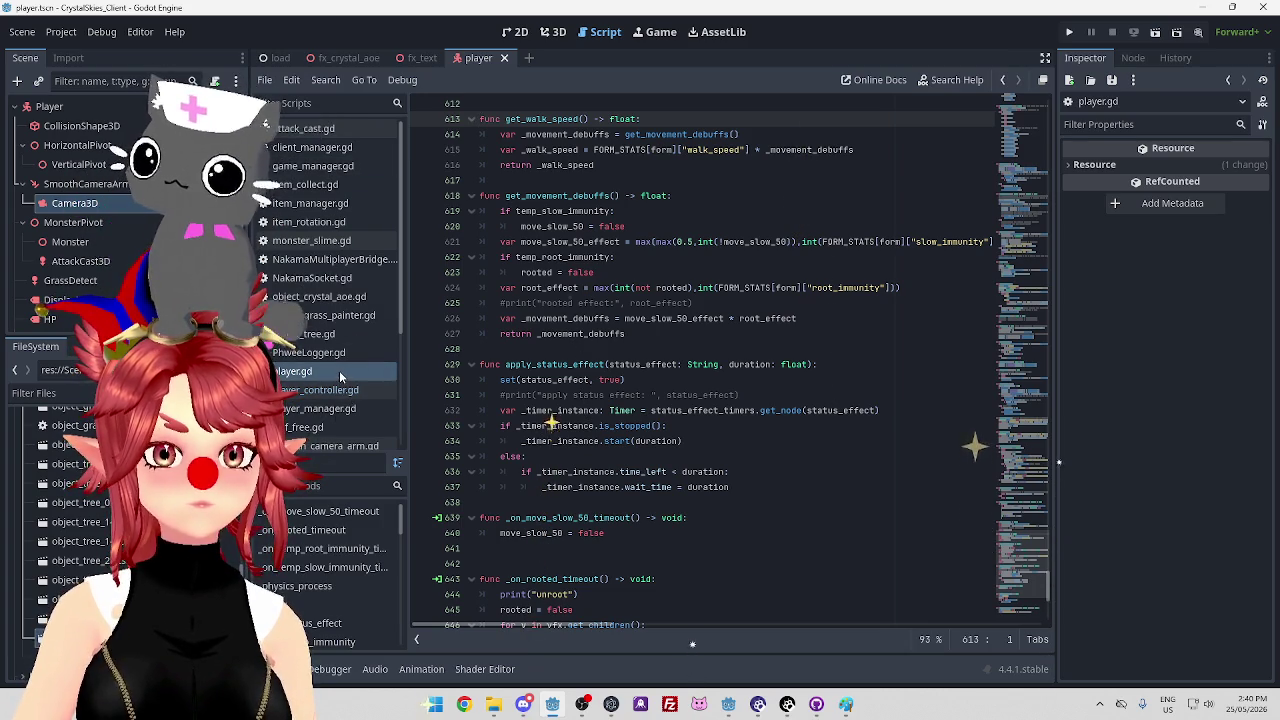
click(335, 410)
scroll(688, 535, down, 6)
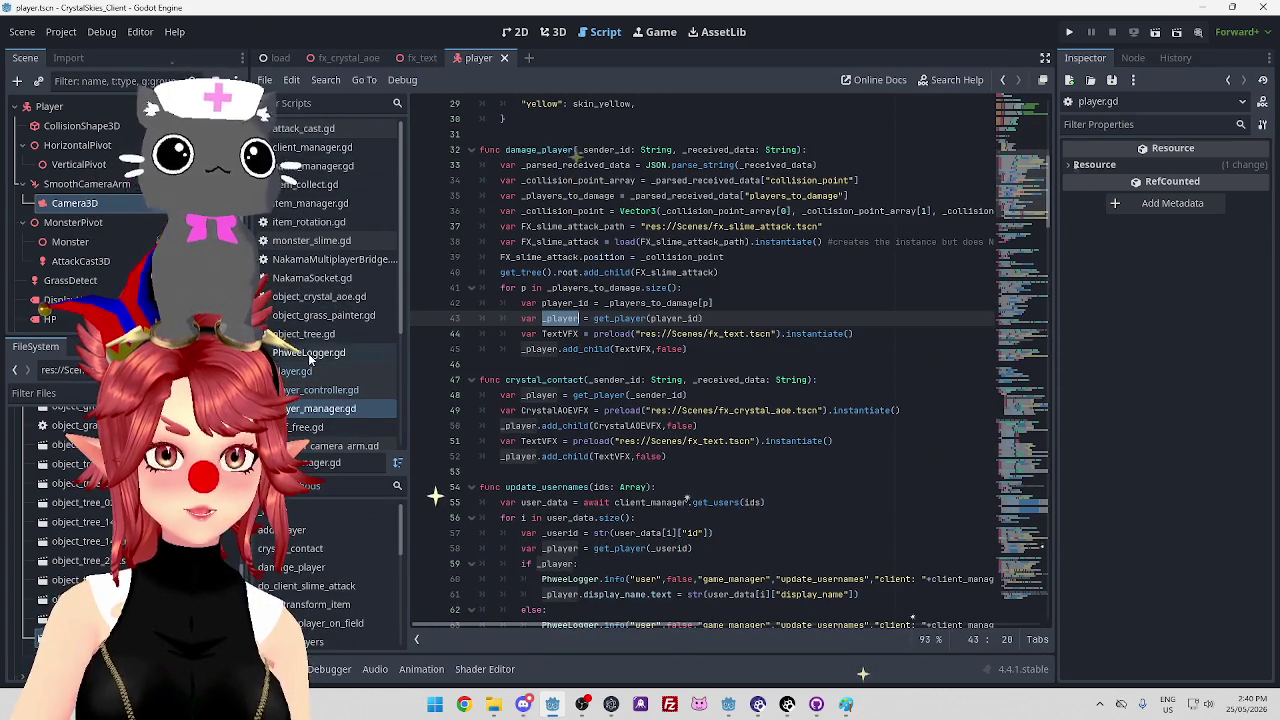
scroll(308, 352, down, 2)
Open and browse player_controller.gd
click(315, 308)
scroll(745, 441, up, 4)
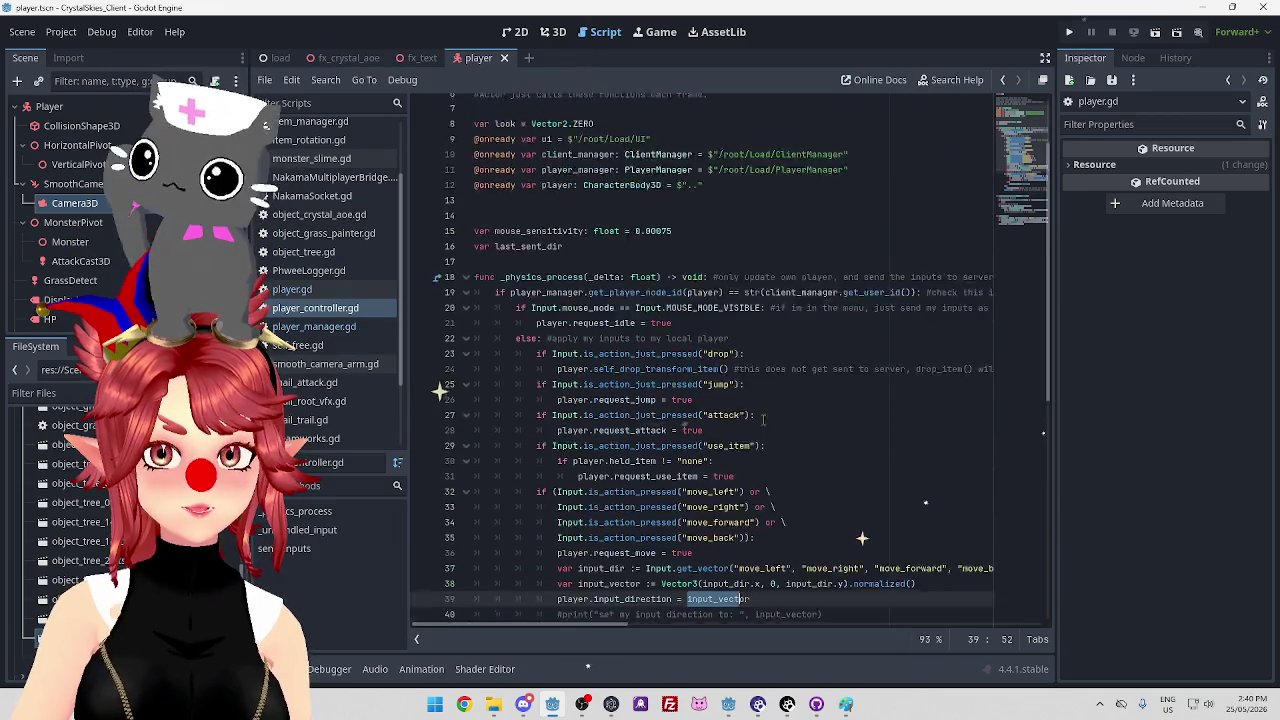
scroll(750, 427, down, 4)
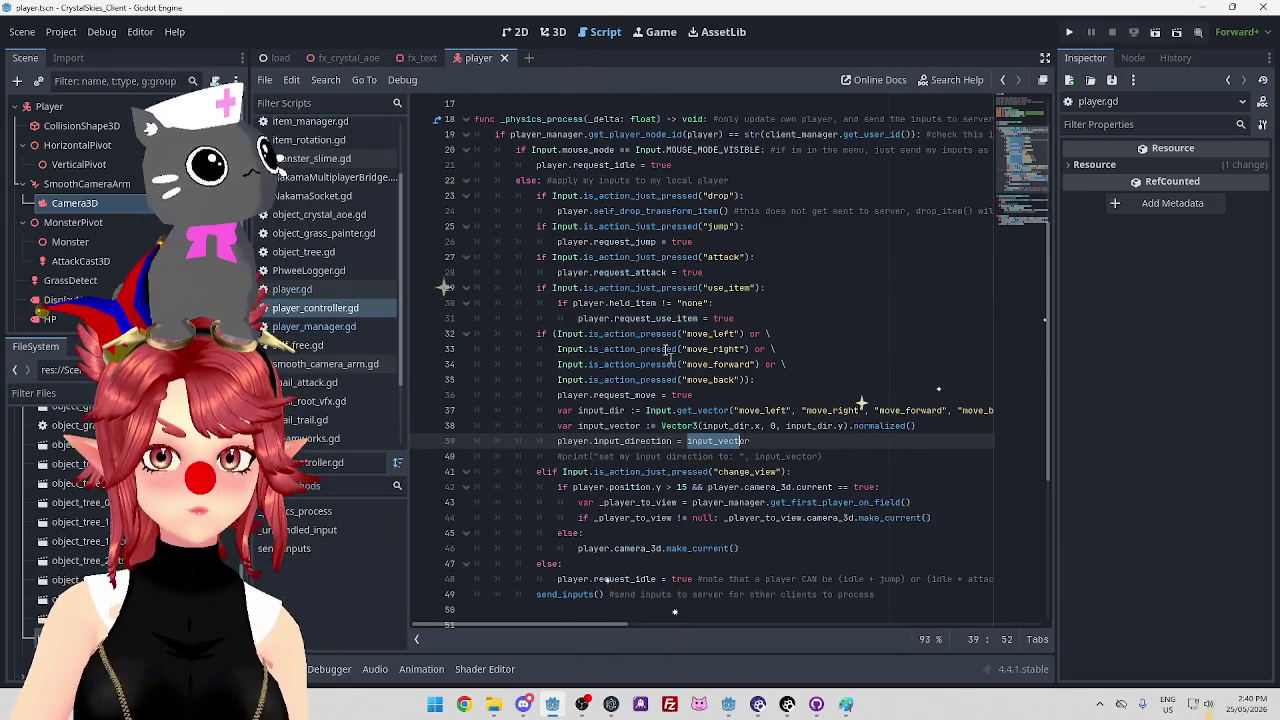
scroll(624, 312, down, 6)
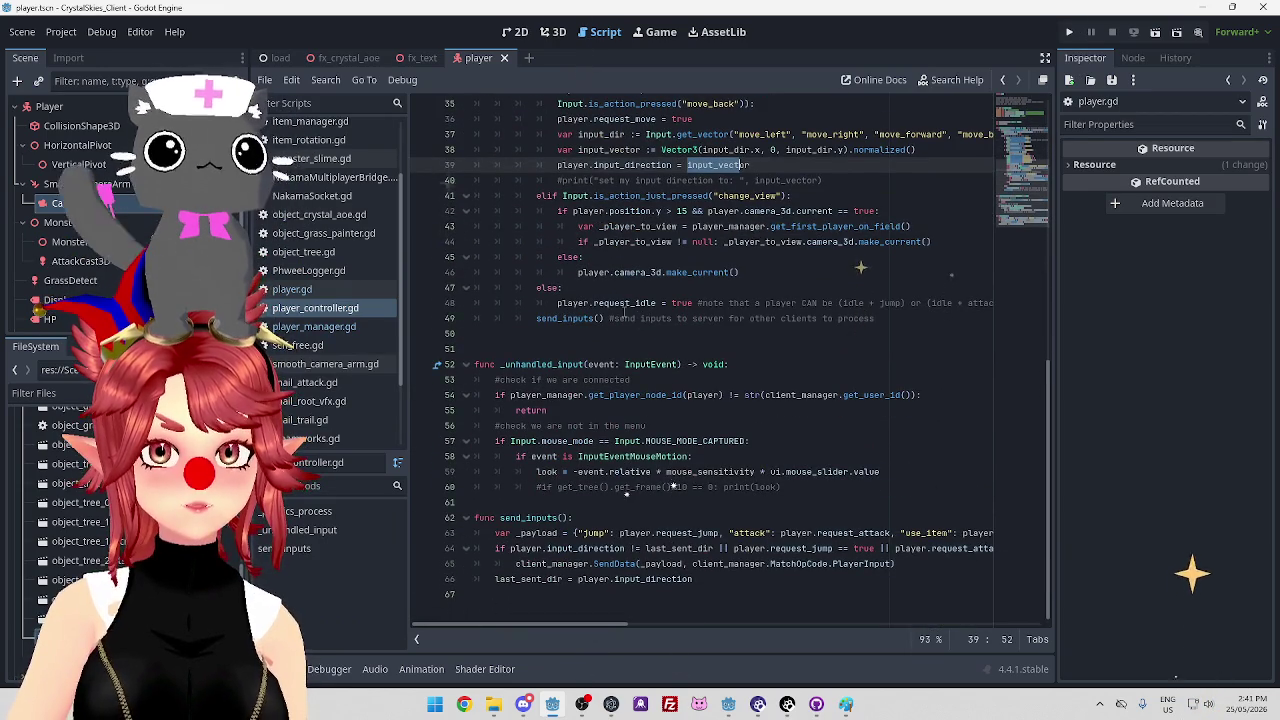
Go back to player.gd and scroll through its code
click(310, 289)
scroll(685, 371, down, 8)
scroll(685, 371, up, 20)
scroll(685, 371, up, 16)
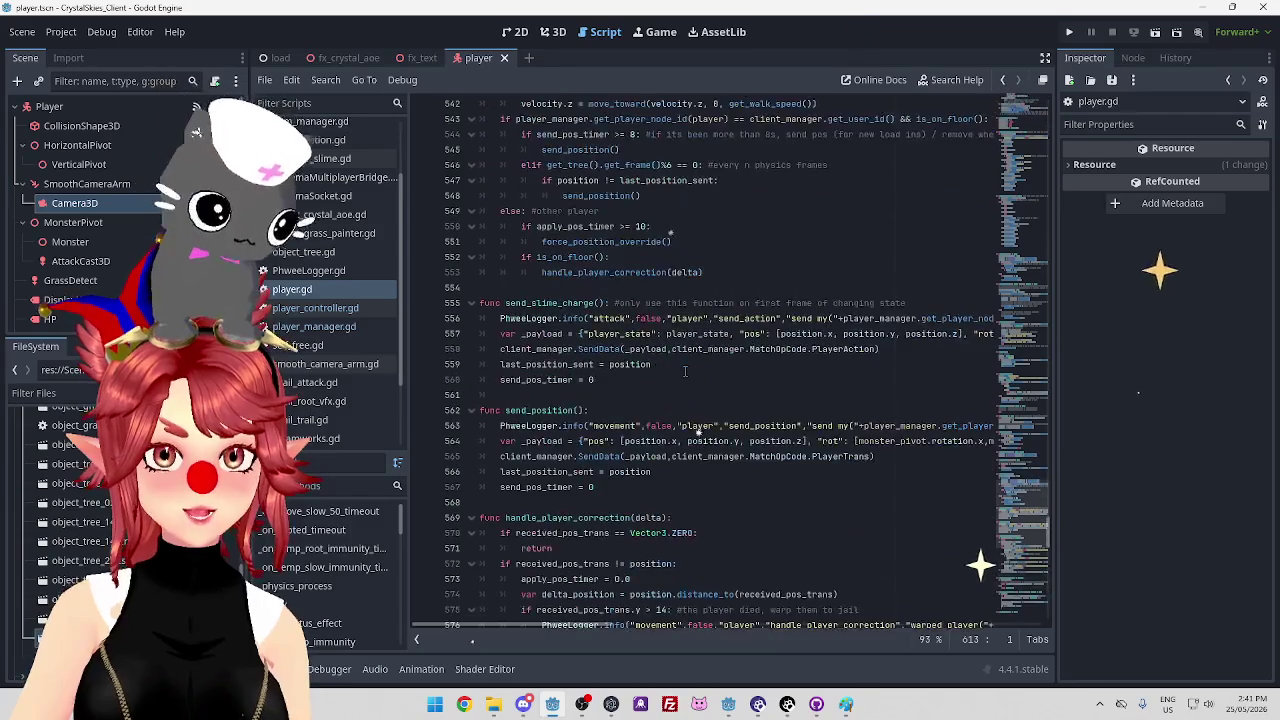
scroll(686, 371, up, 10)
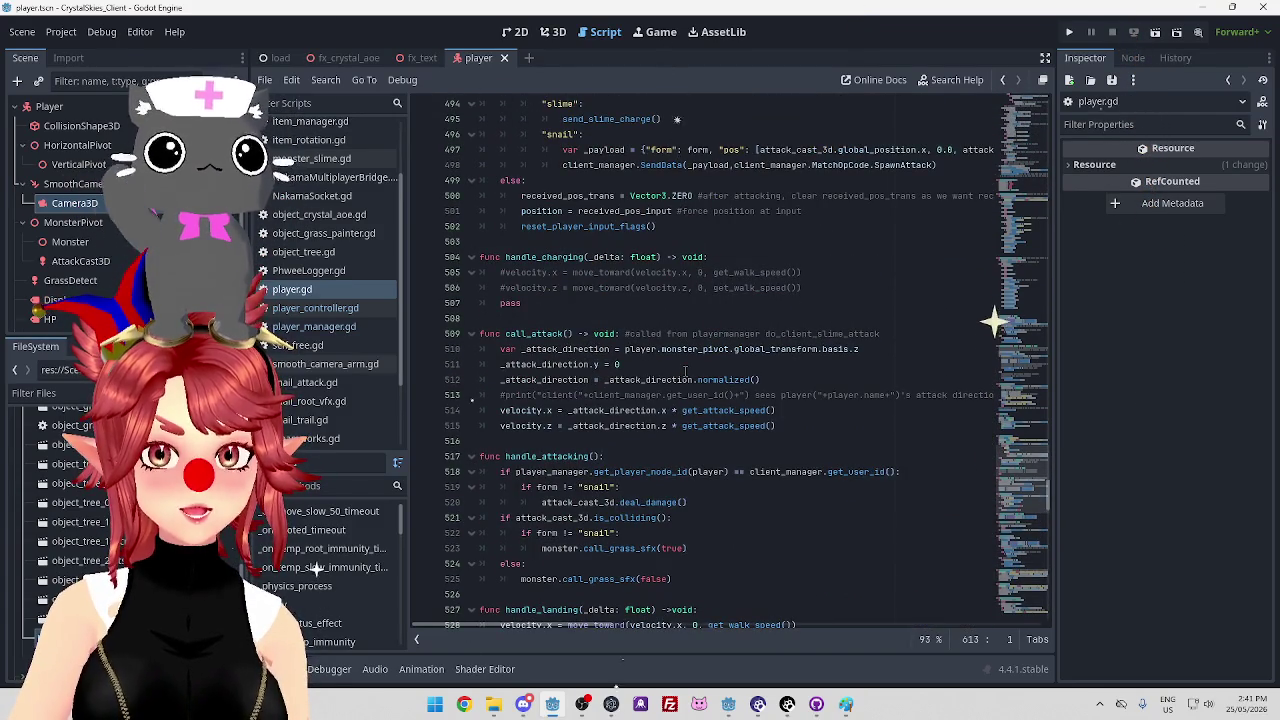
scroll(685, 371, up, 4)
scroll(685, 371, up, 4)
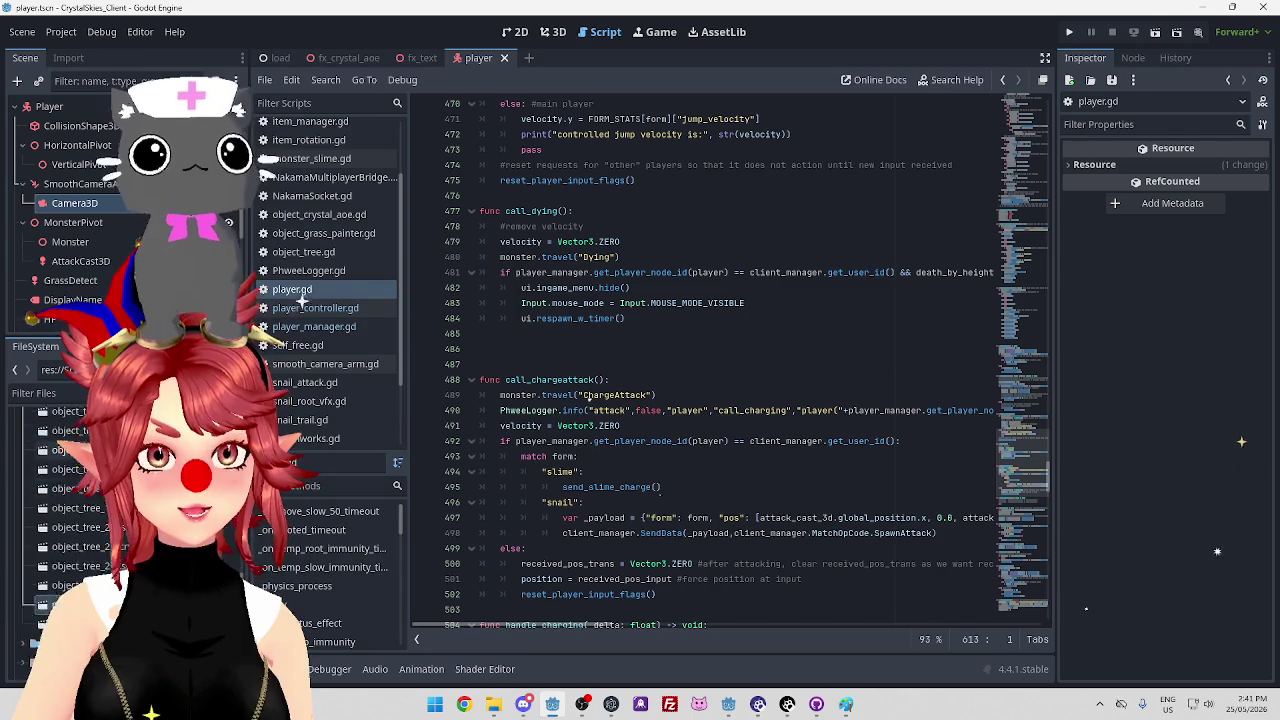
Expand the Scripts folder and examine player_handle_state and the call_idle_sfx call on line 411
click(23, 532)
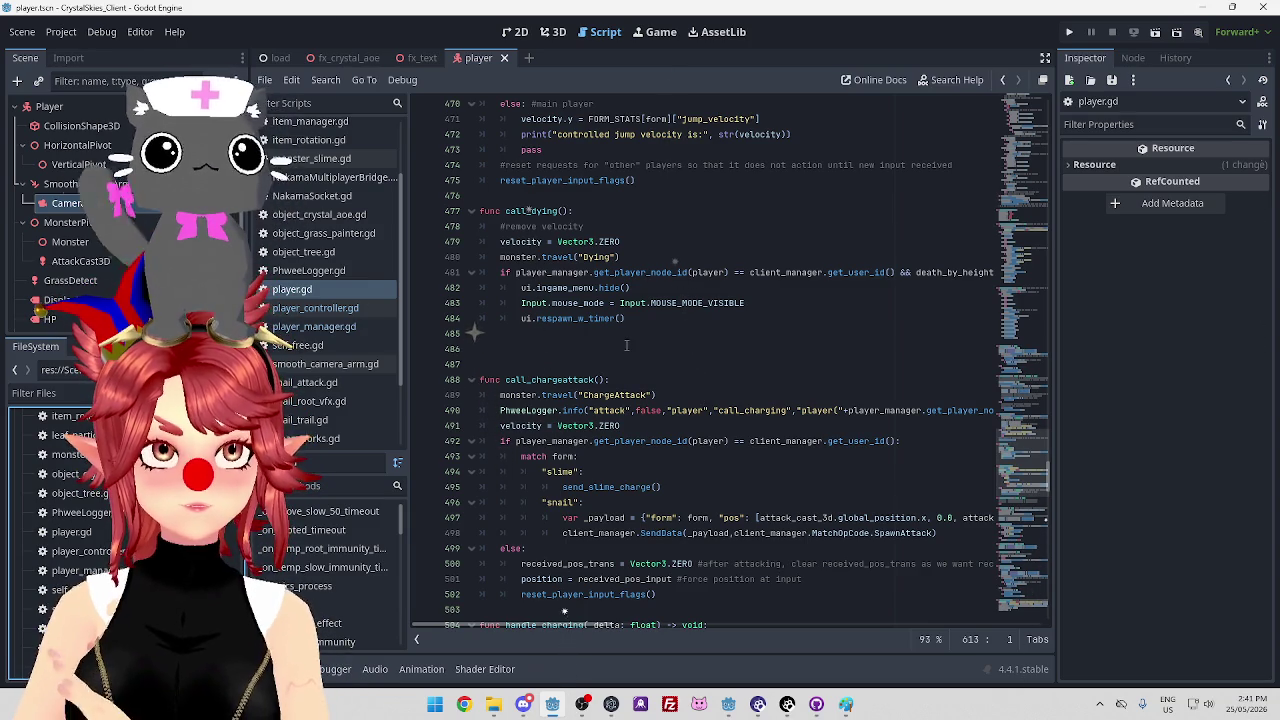
scroll(582, 395, up, 6)
scroll(581, 410, up, 7)
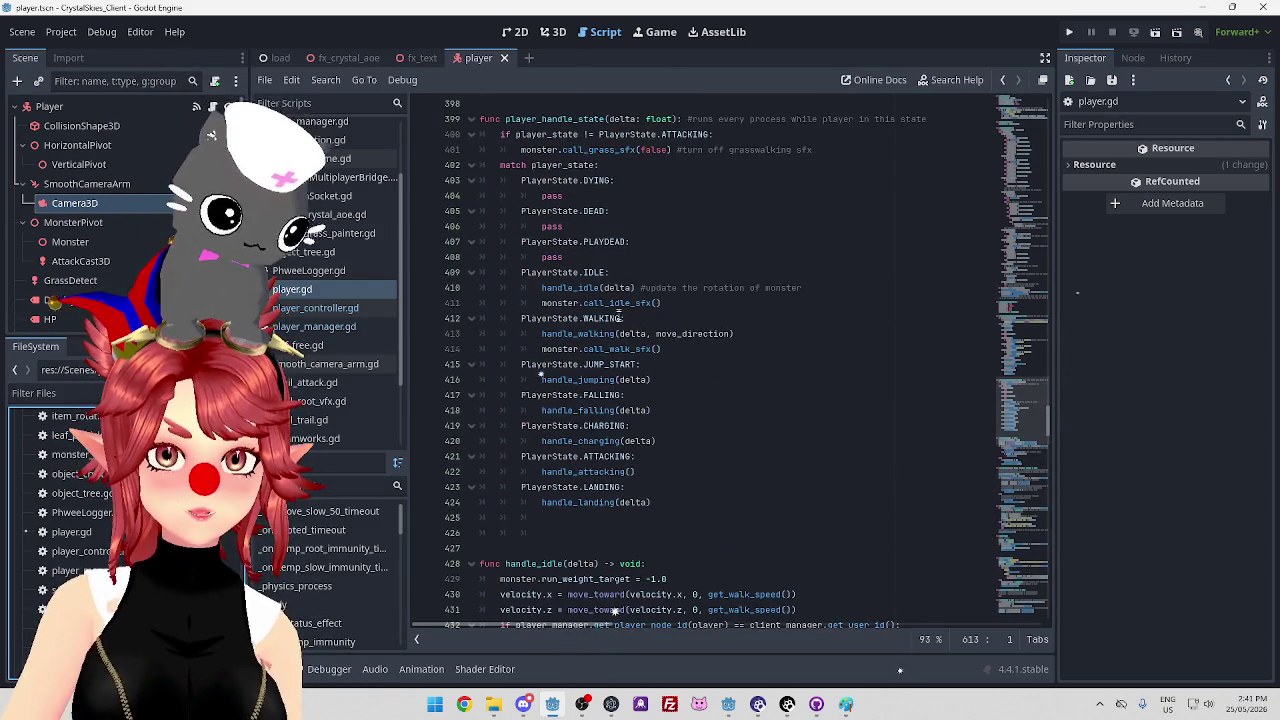
scroll(596, 258, up, 1)
key(shift+Right)
key(shift+Right)
key(shift+Right)
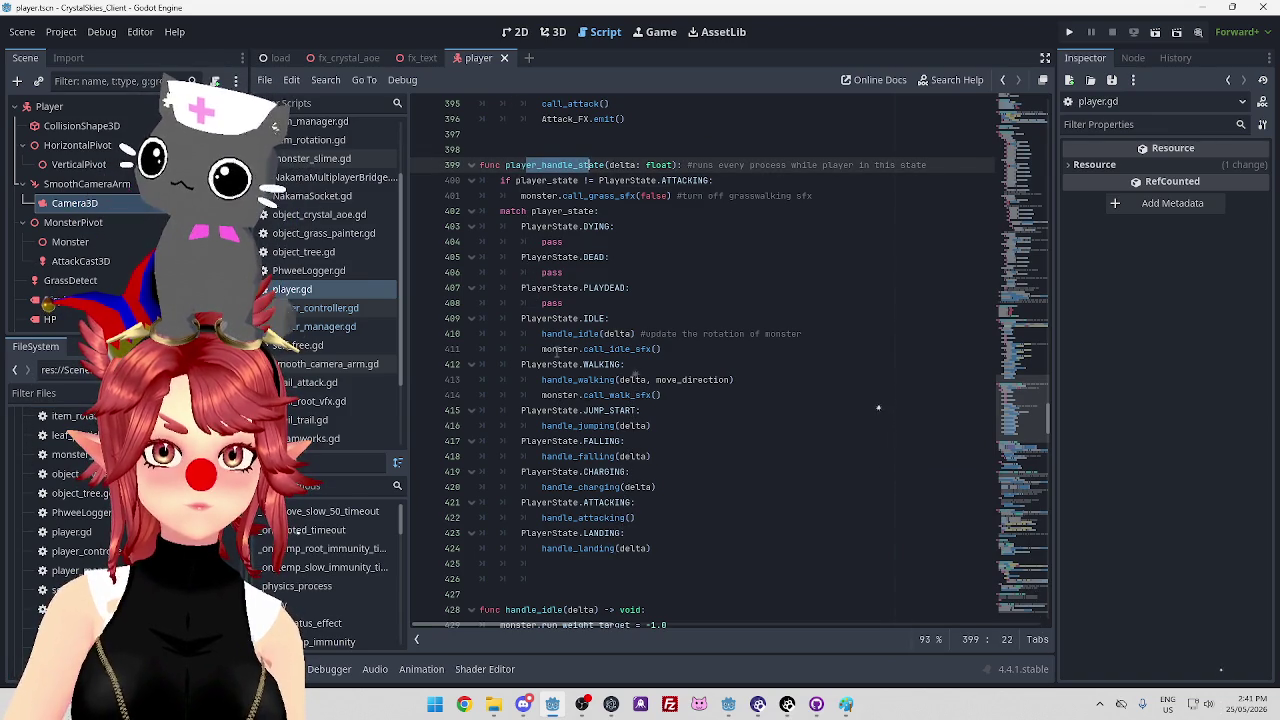
drag(557, 350, 690, 348)
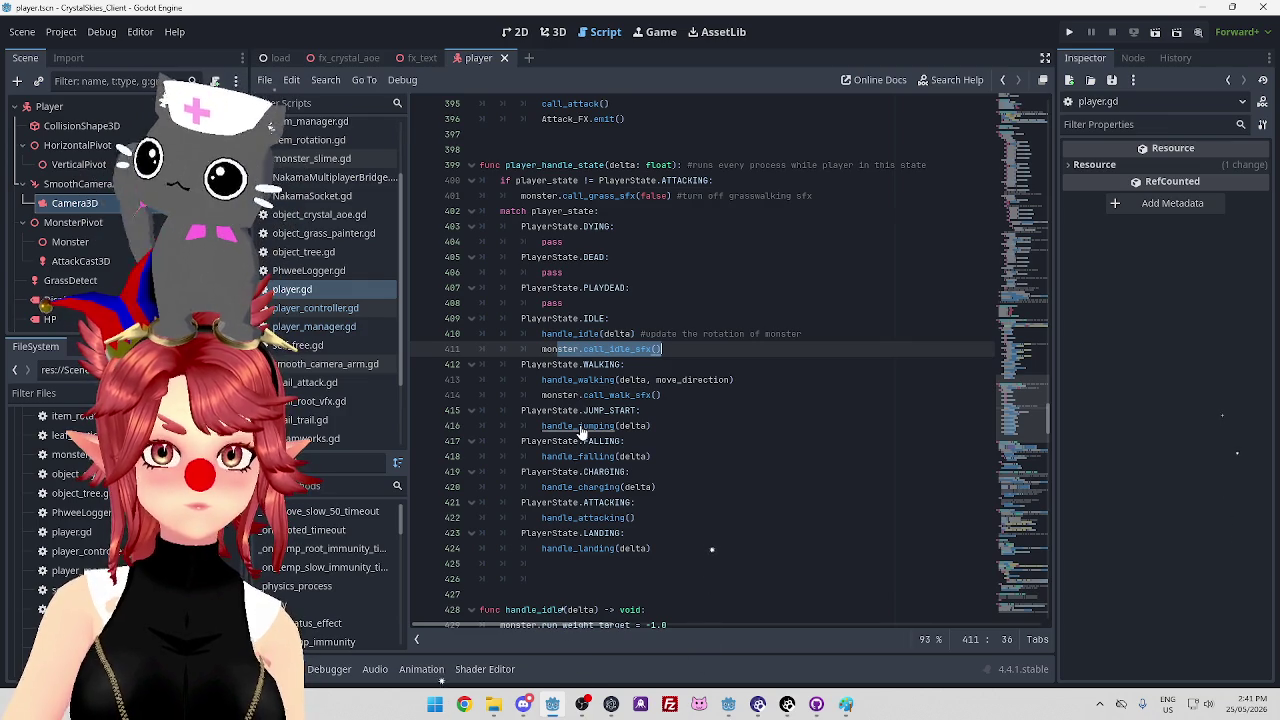
Jump to the handle_charging definition, review it, then open monster_slime.gd
ctrl+click(587, 487)
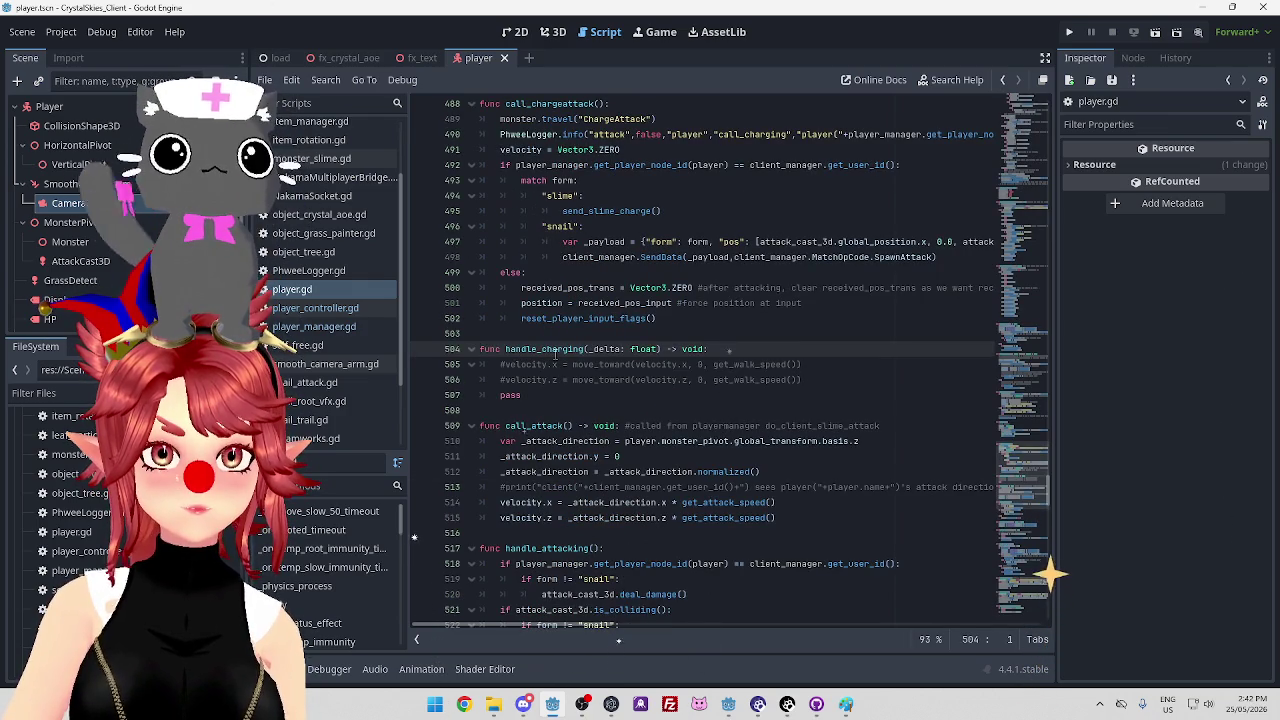
scroll(565, 408, down, 3)
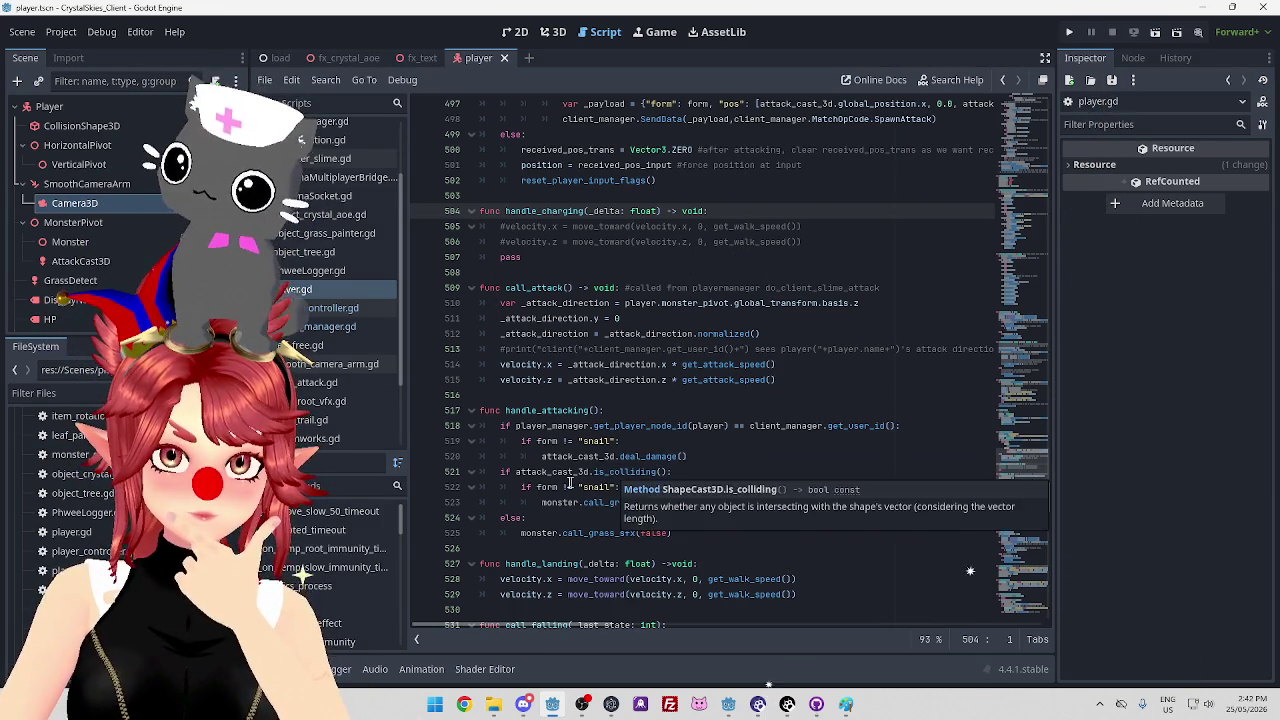
scroll(567, 500, down, 1)
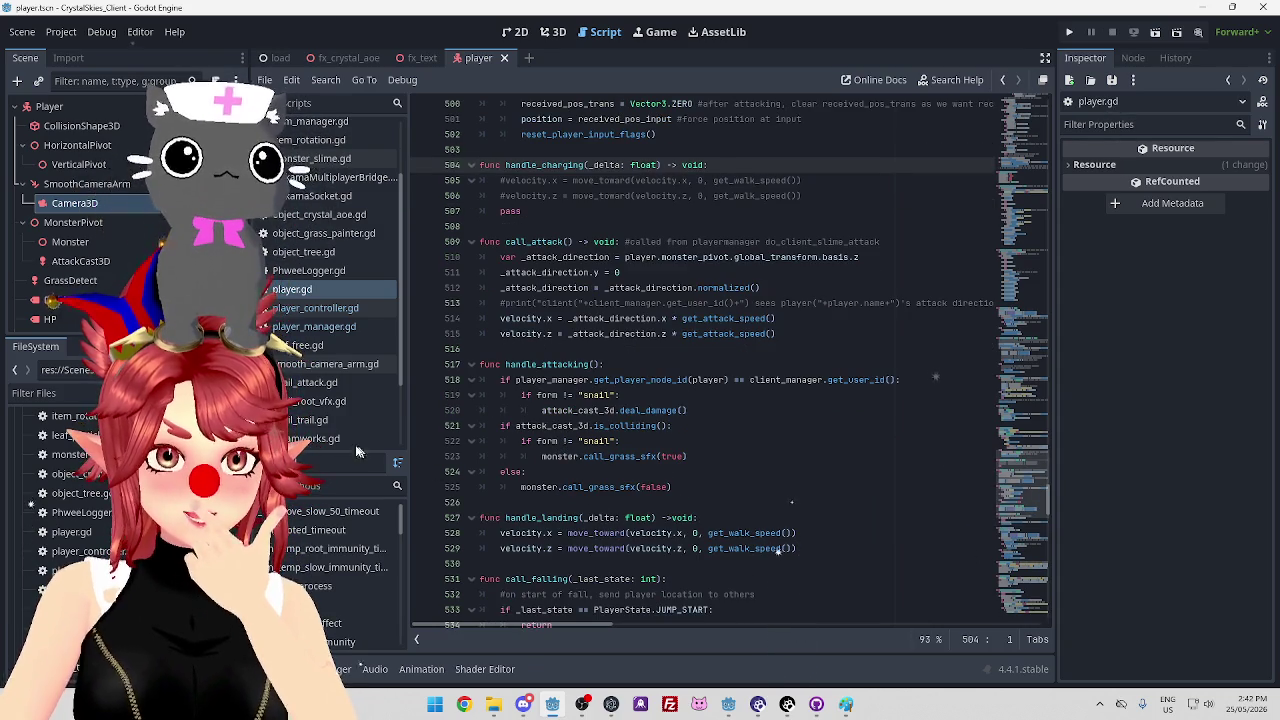
scroll(358, 349, down, 2)
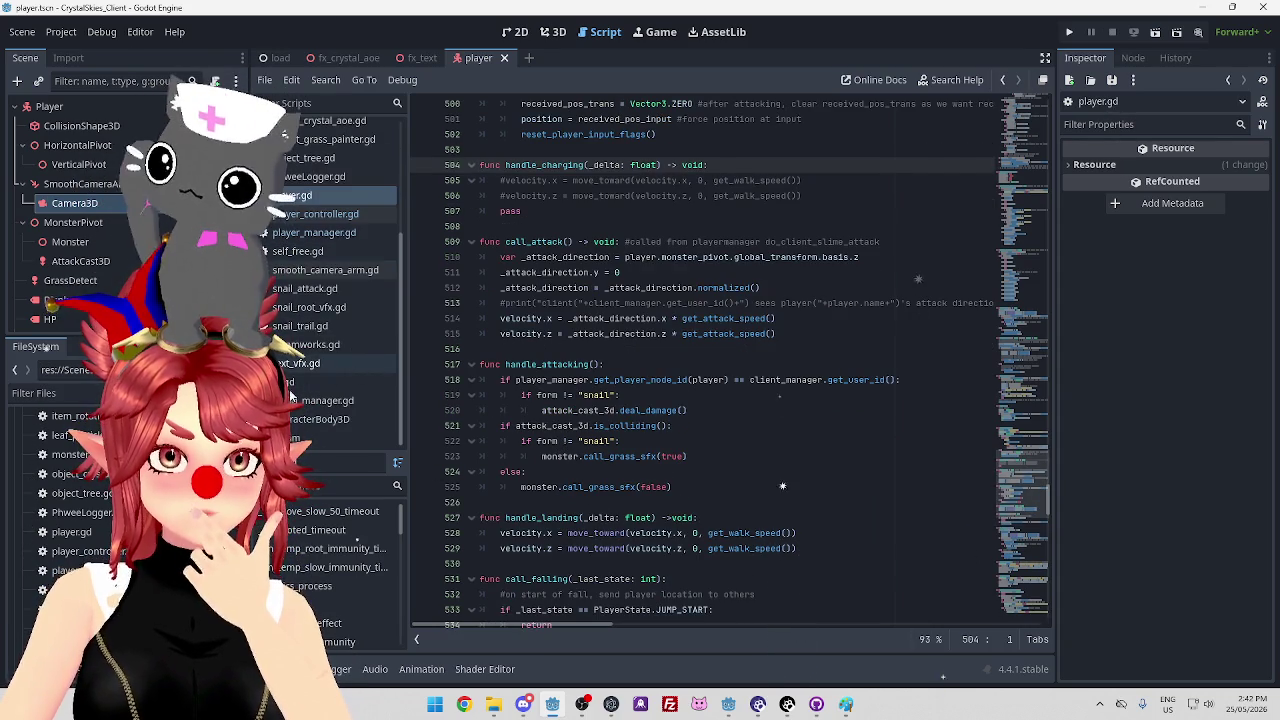
scroll(341, 360, up, 2)
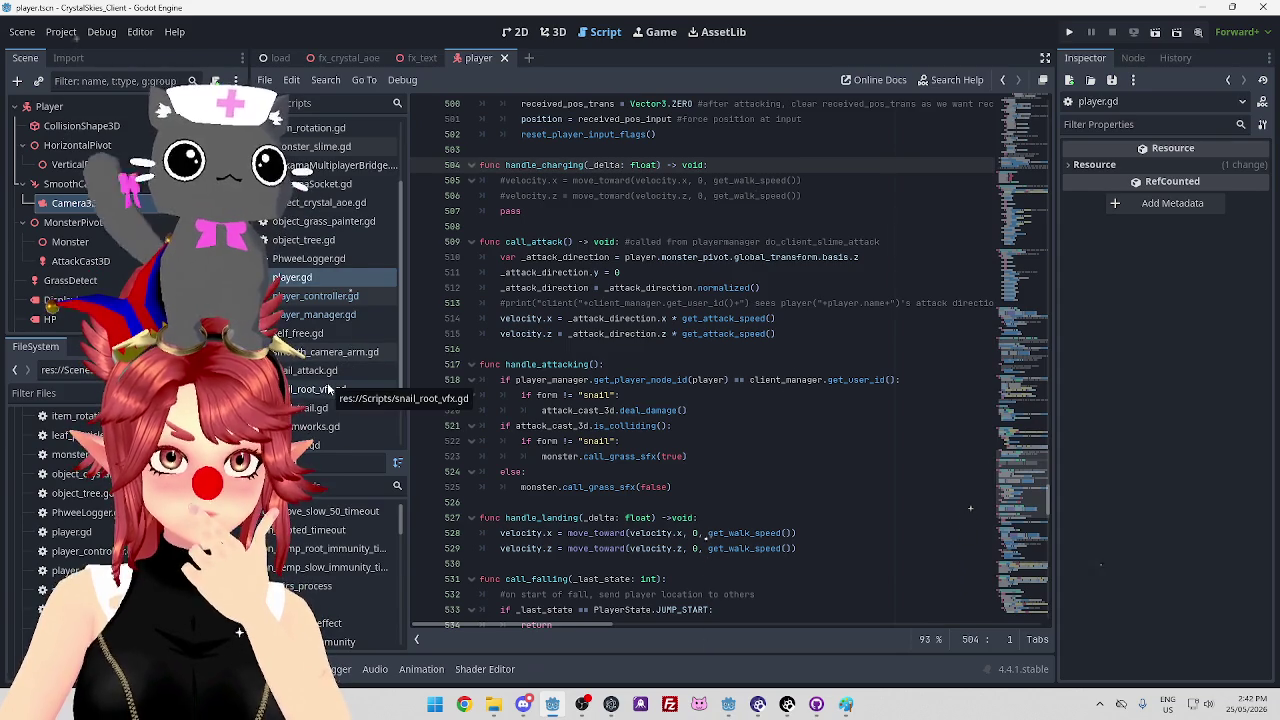
scroll(330, 385, up, 2)
scroll(330, 390, up, 1)
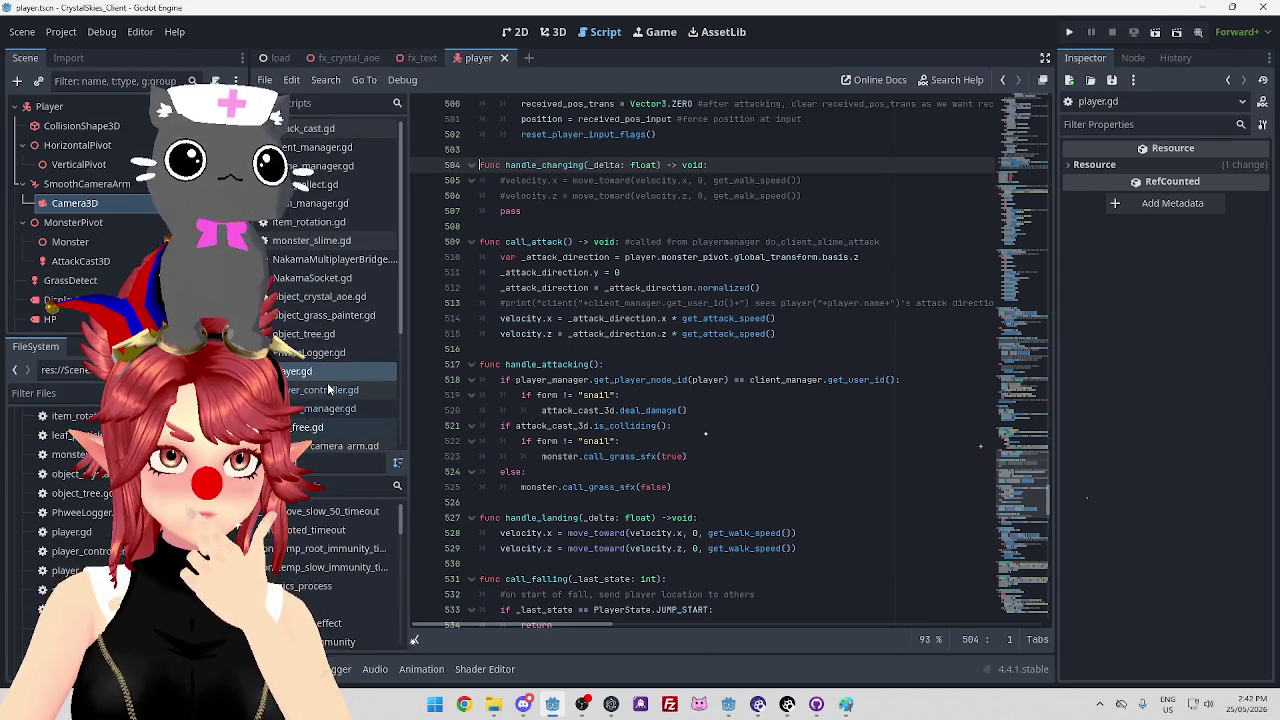
click(313, 244)
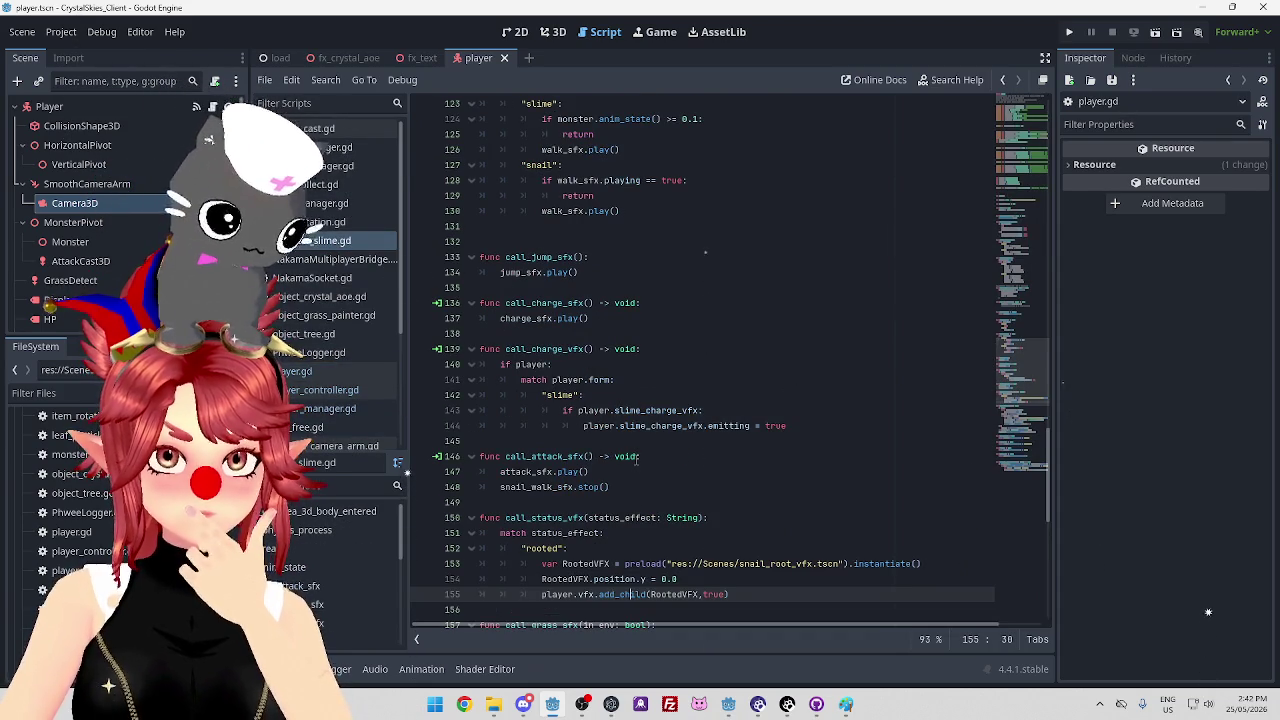
scroll(776, 505, down, 3)
scroll(776, 505, down, 5)
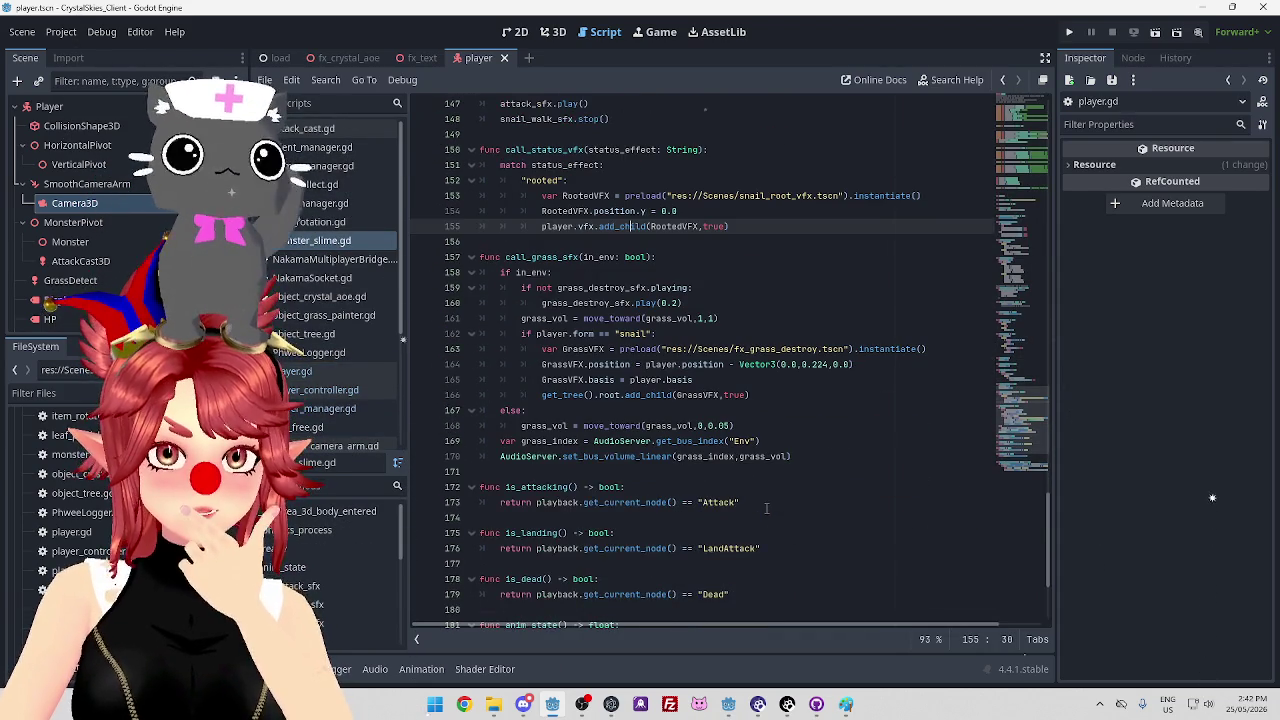
scroll(766, 508, down, 3)
scroll(766, 508, down, 1)
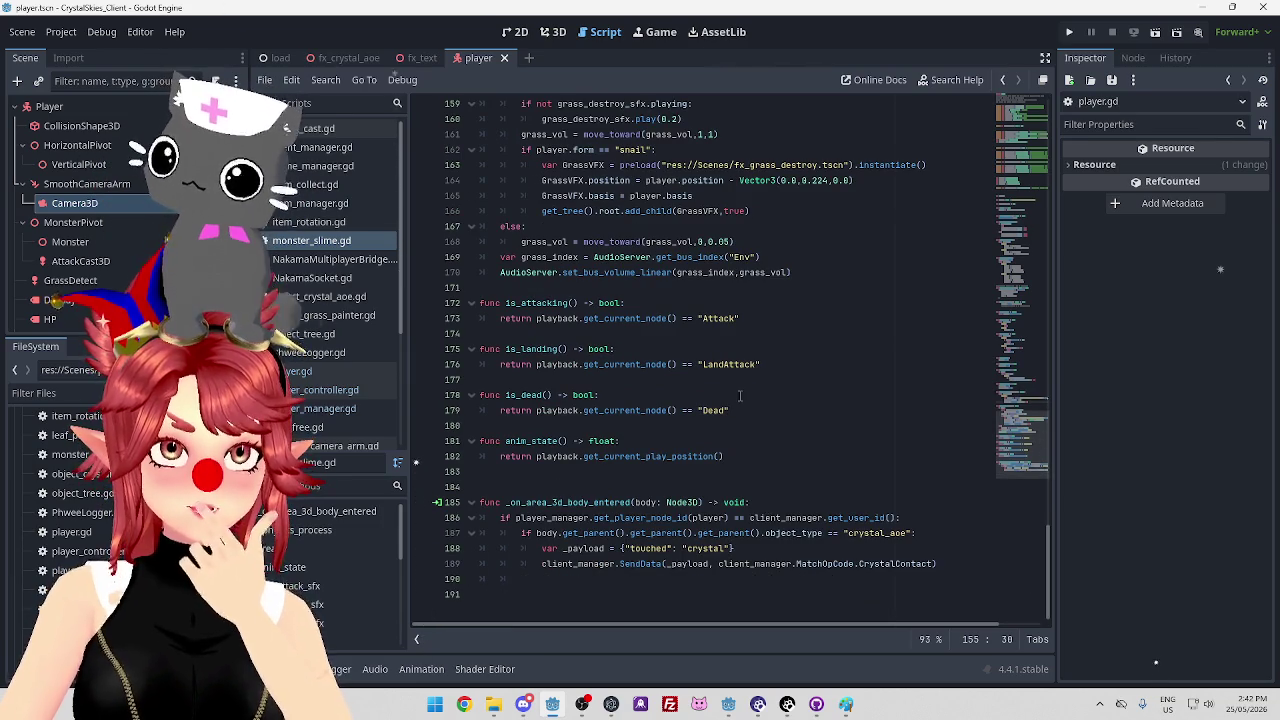
double_click(509, 305)
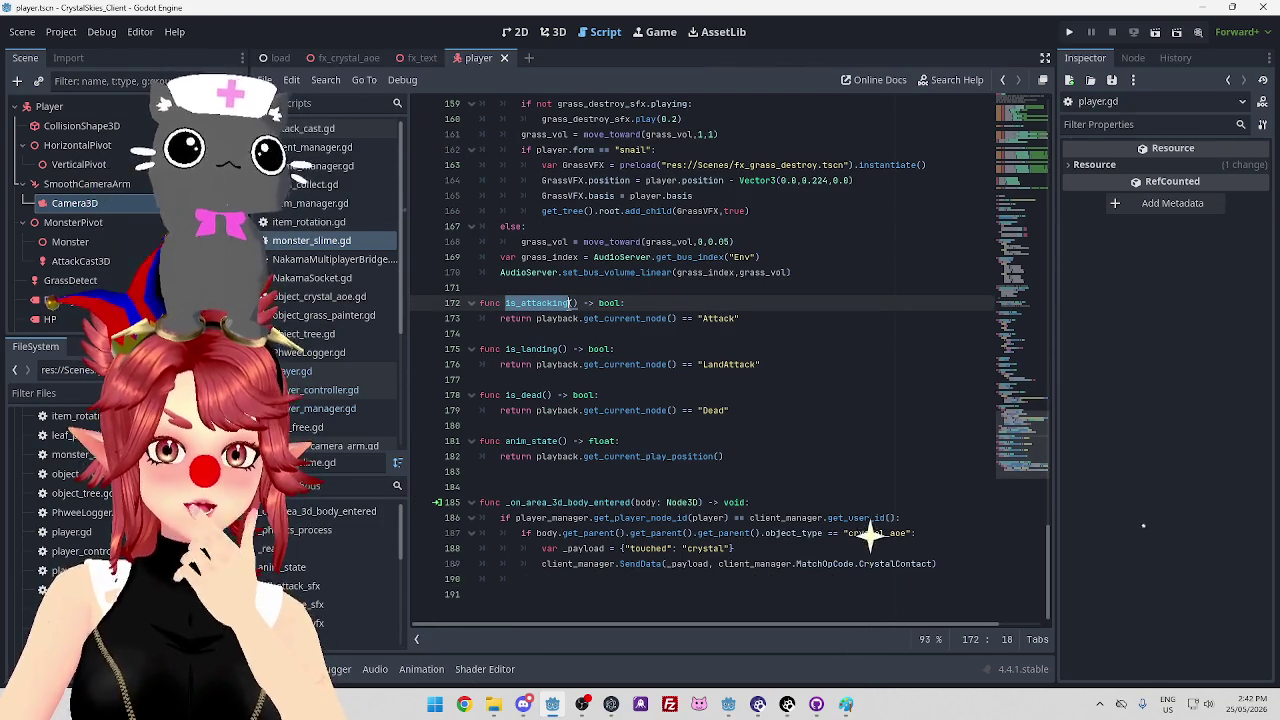
key(Down)
double_click(520, 303)
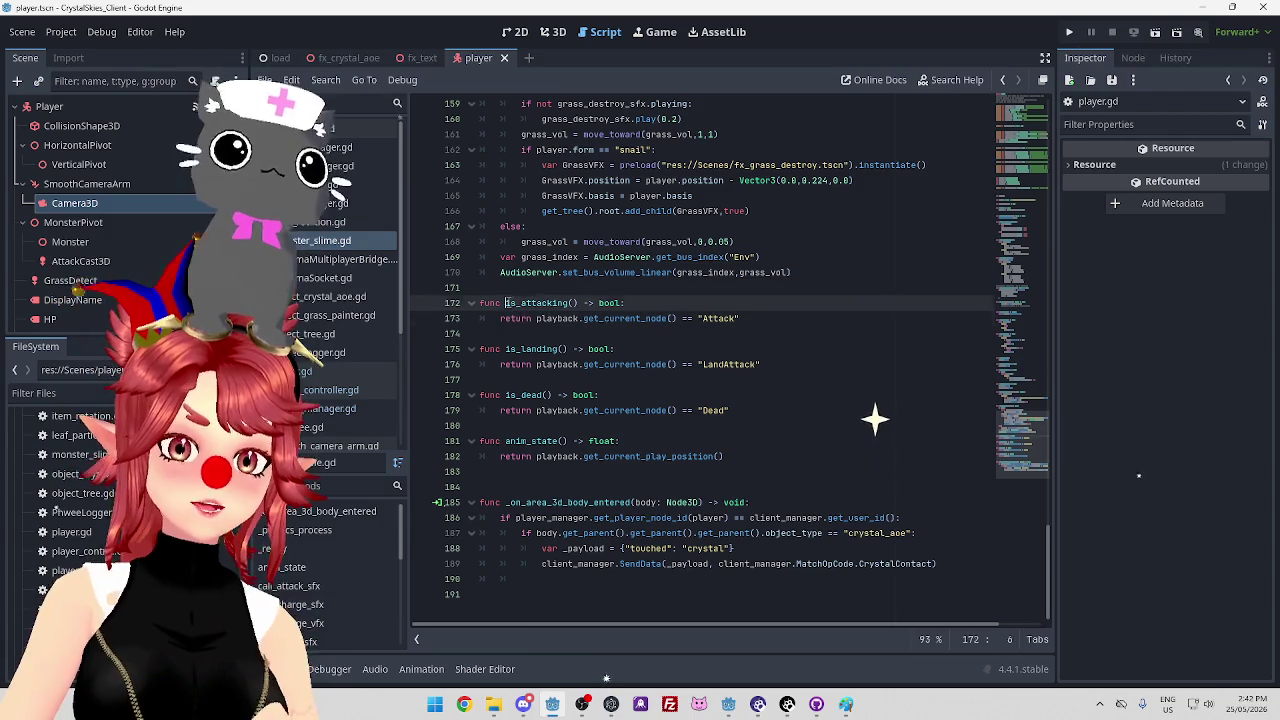
click(561, 318)
drag(537, 318, 673, 318)
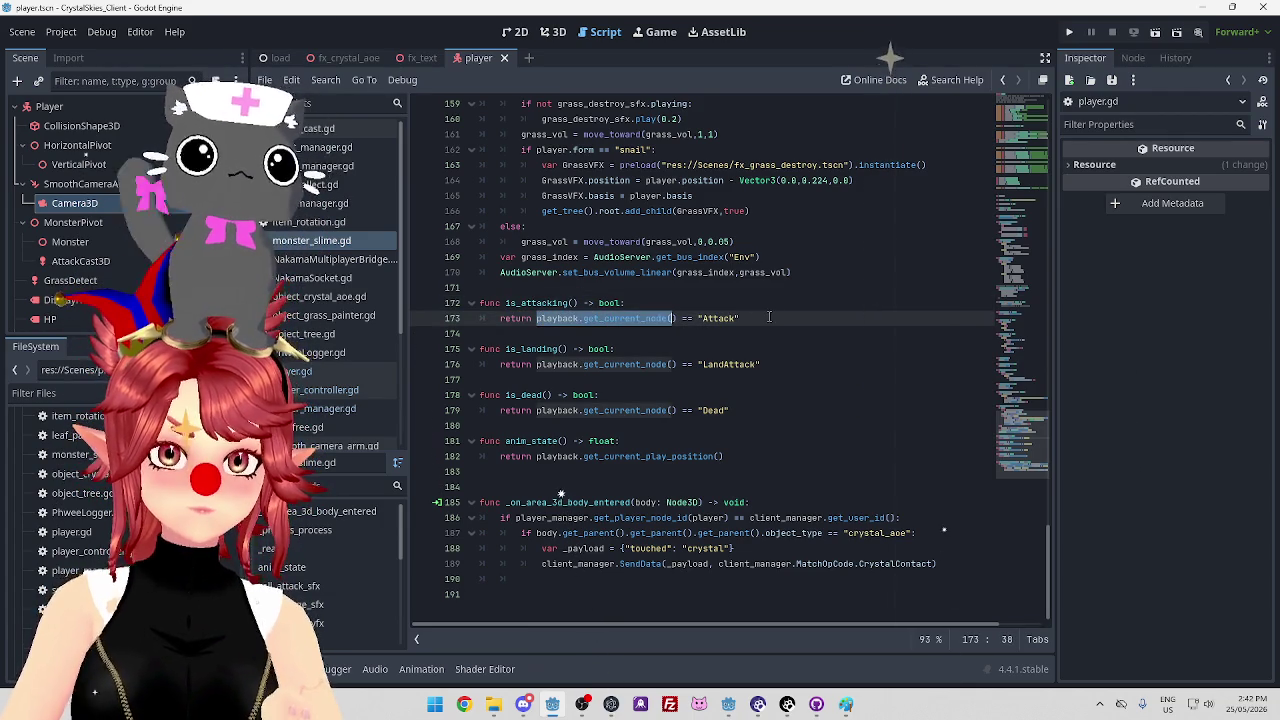
drag(769, 316, 573, 318)
double_click(537, 303)
click(759, 318)
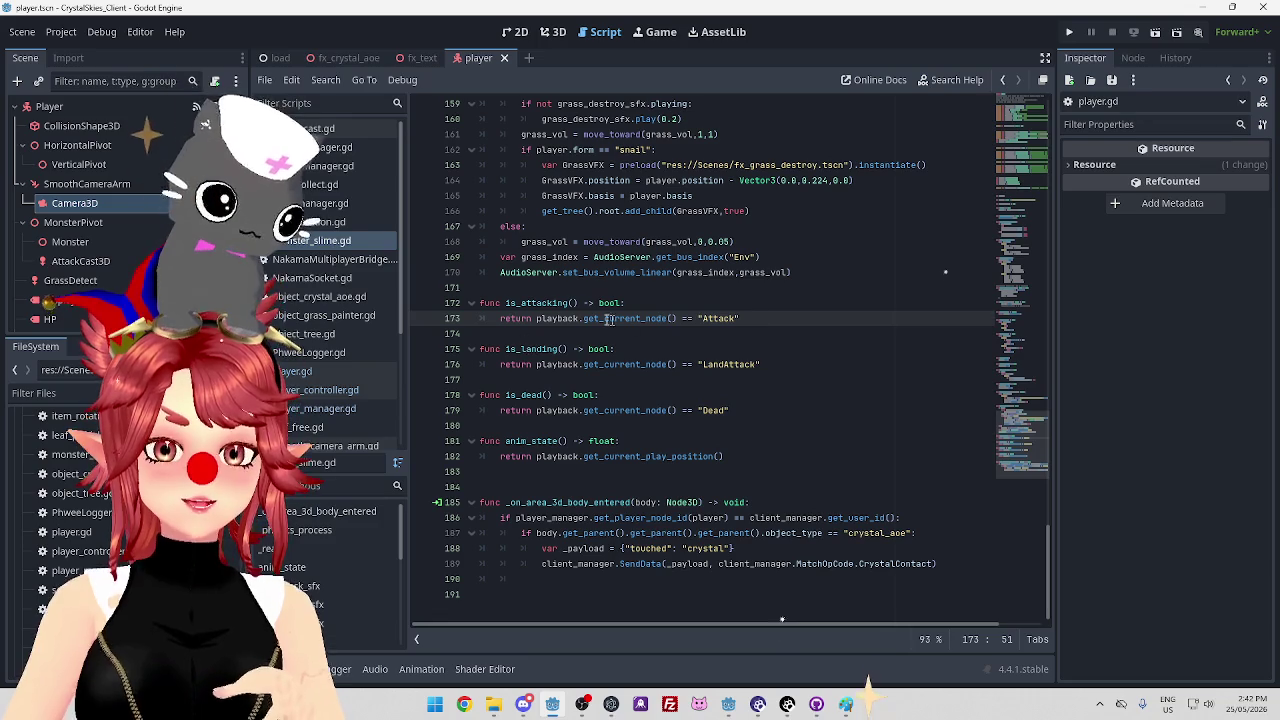
mouse_move(598, 318)
mouse_down()
mouse_move(737, 318)
mouse_move(620, 318)
mouse_up()
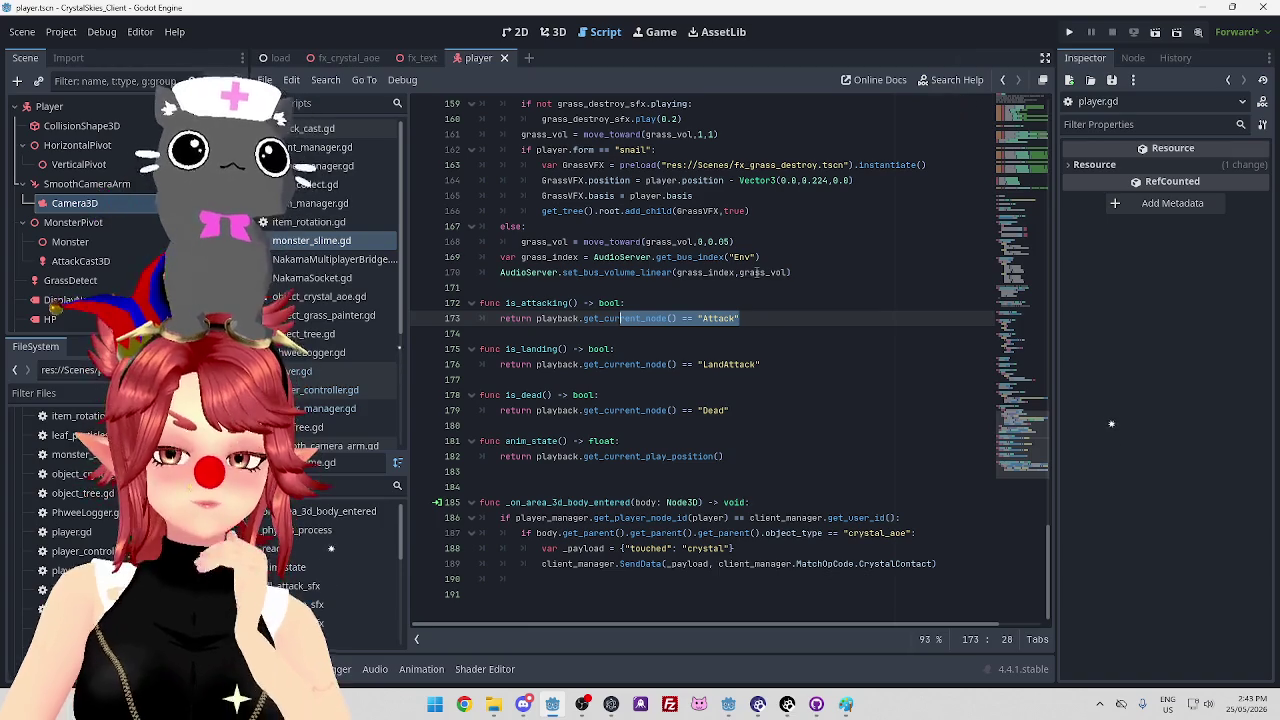
click(1204, 9)
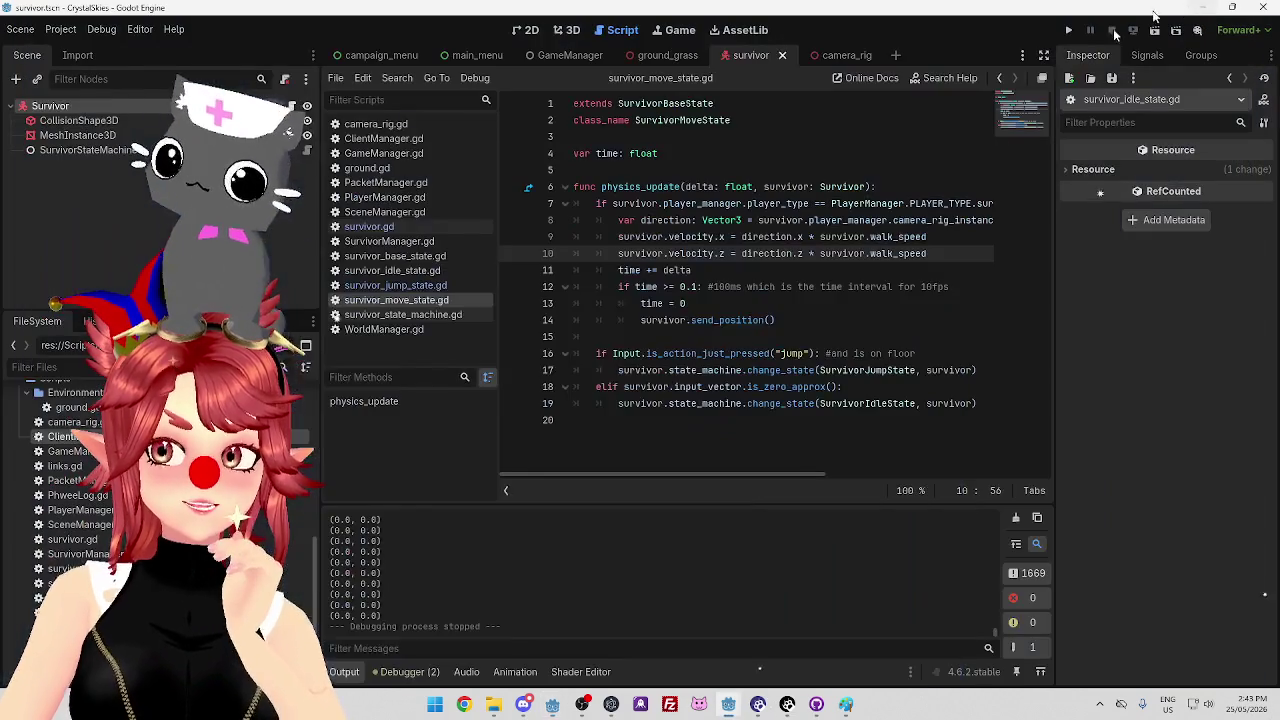
Check the time += delta line and the send_position call on line 14 of survivor_move_state.gd
click(872, 268)
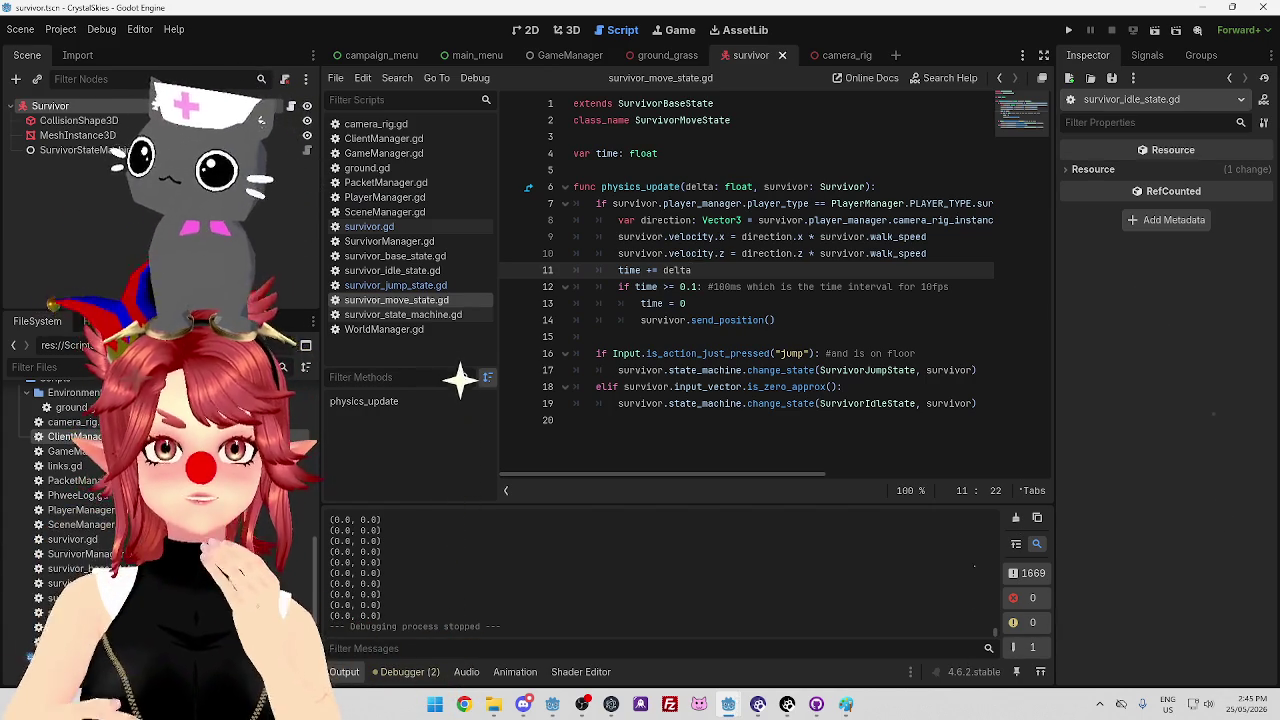
mouse_move(730, 705)
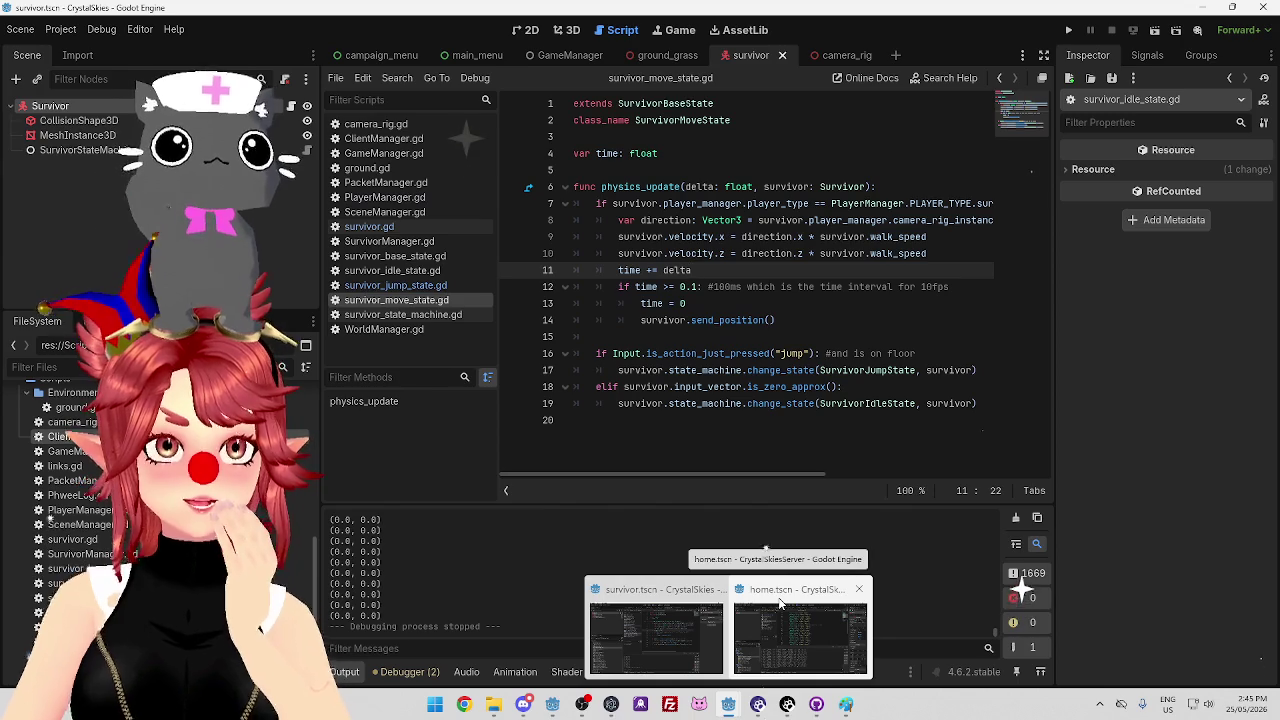
click(766, 320)
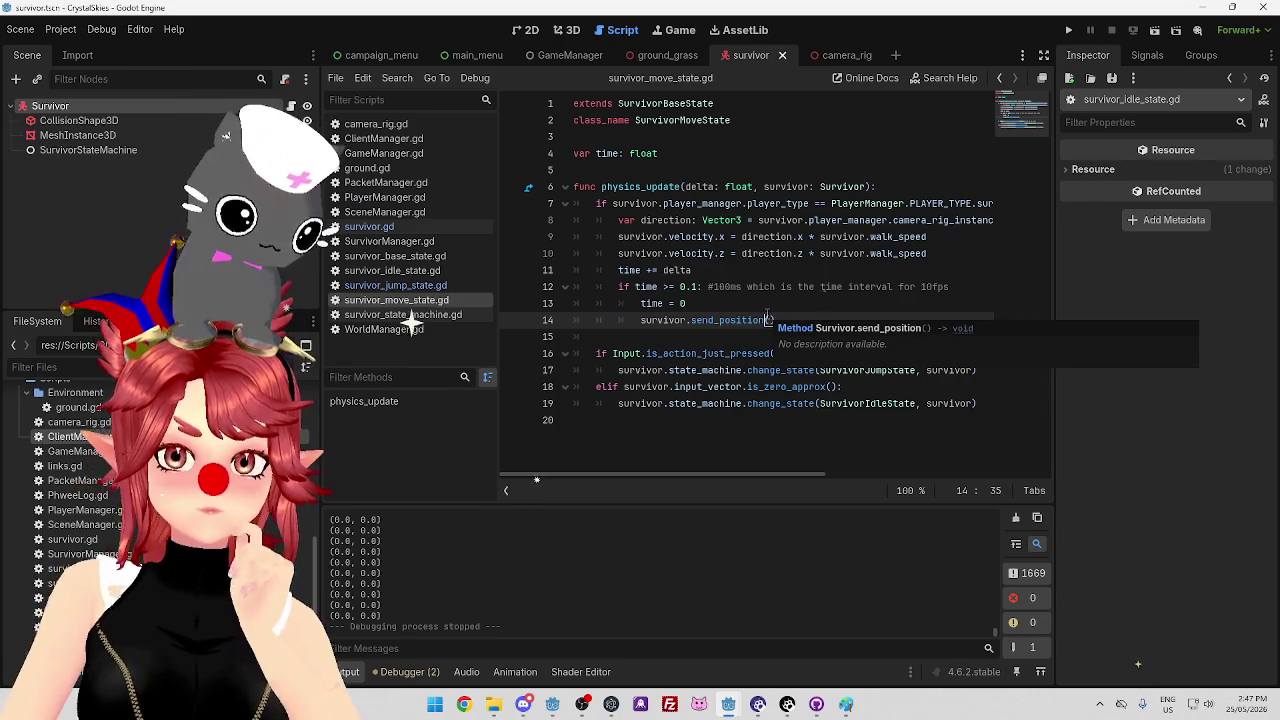
Open the base, idle and jump state scripts, remove empty line 6 in survivor_jump_state.gd, and run with F5
click(427, 258)
click(427, 270)
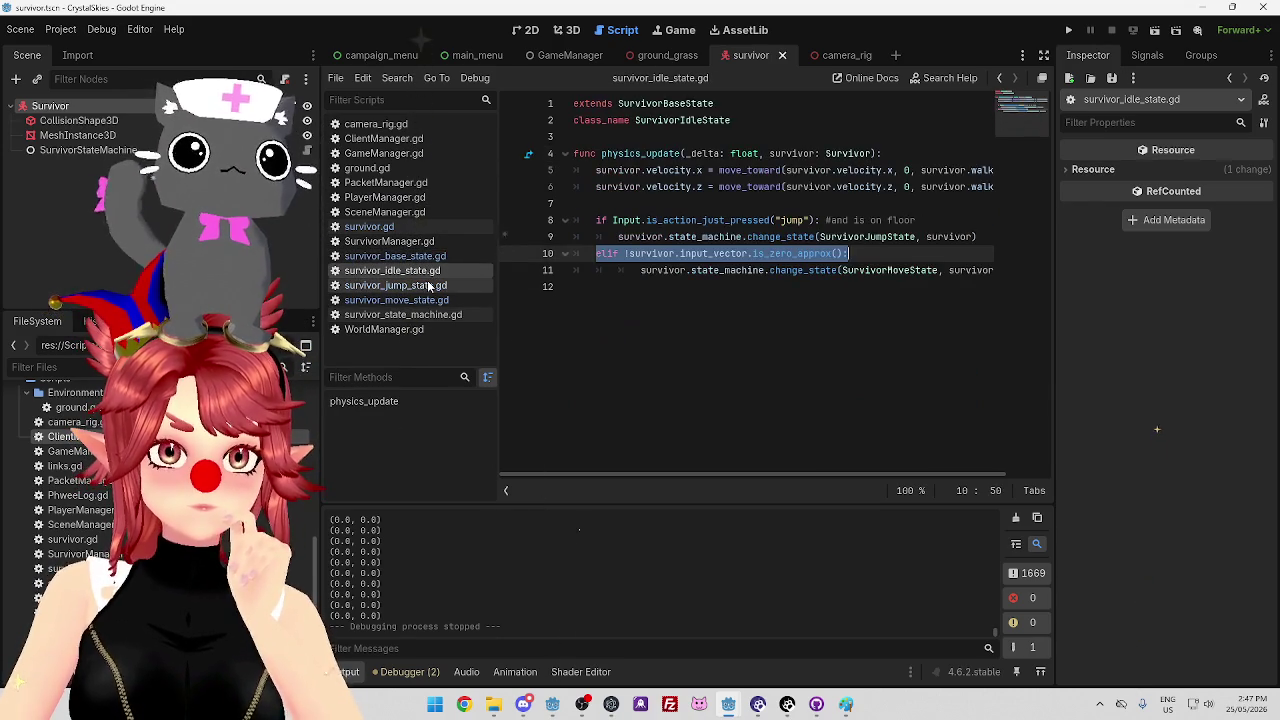
click(428, 285)
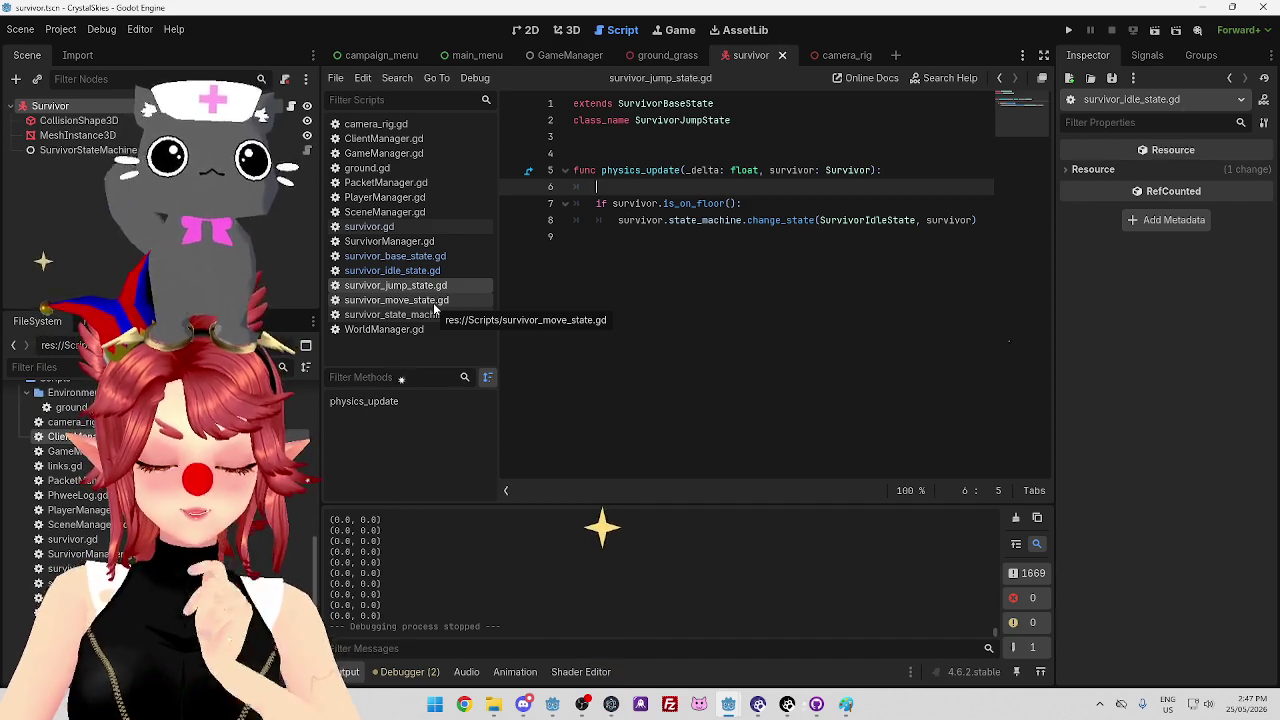
key(BackSpace)
key(BackSpace)
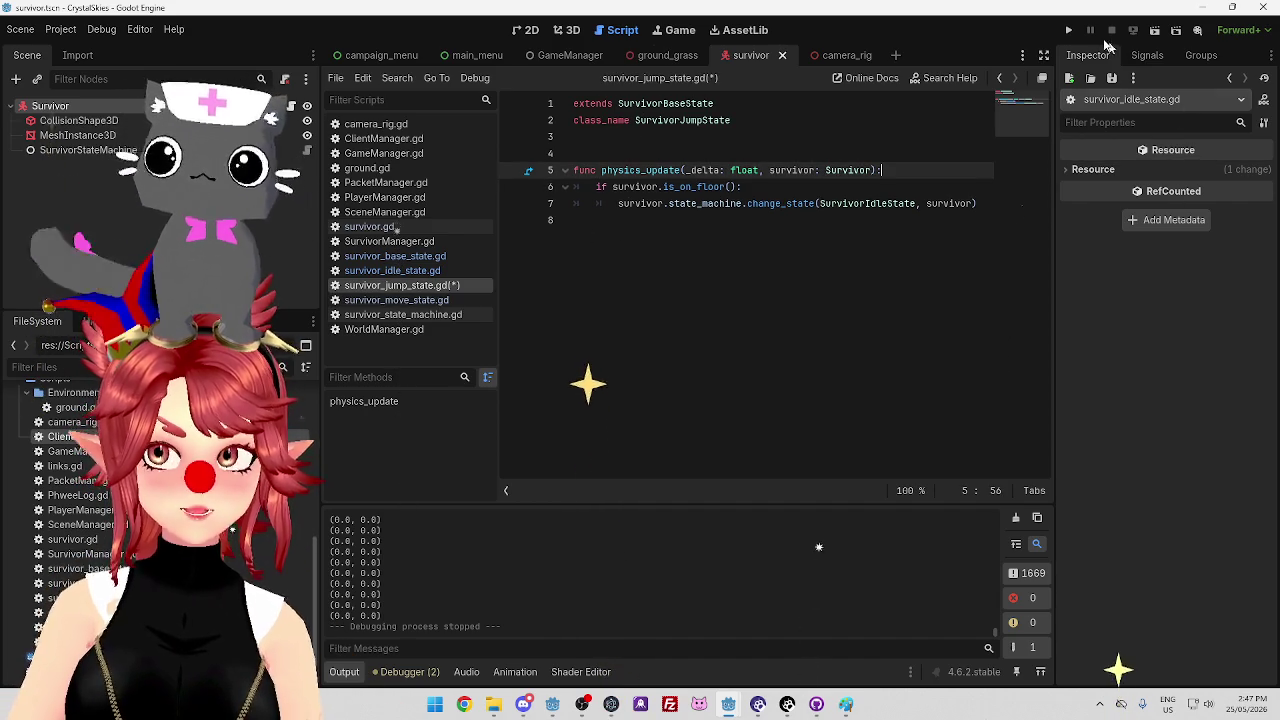
key(F5)
Start the game from the CrystalSkiesServer project window
mouse_move(728, 704)
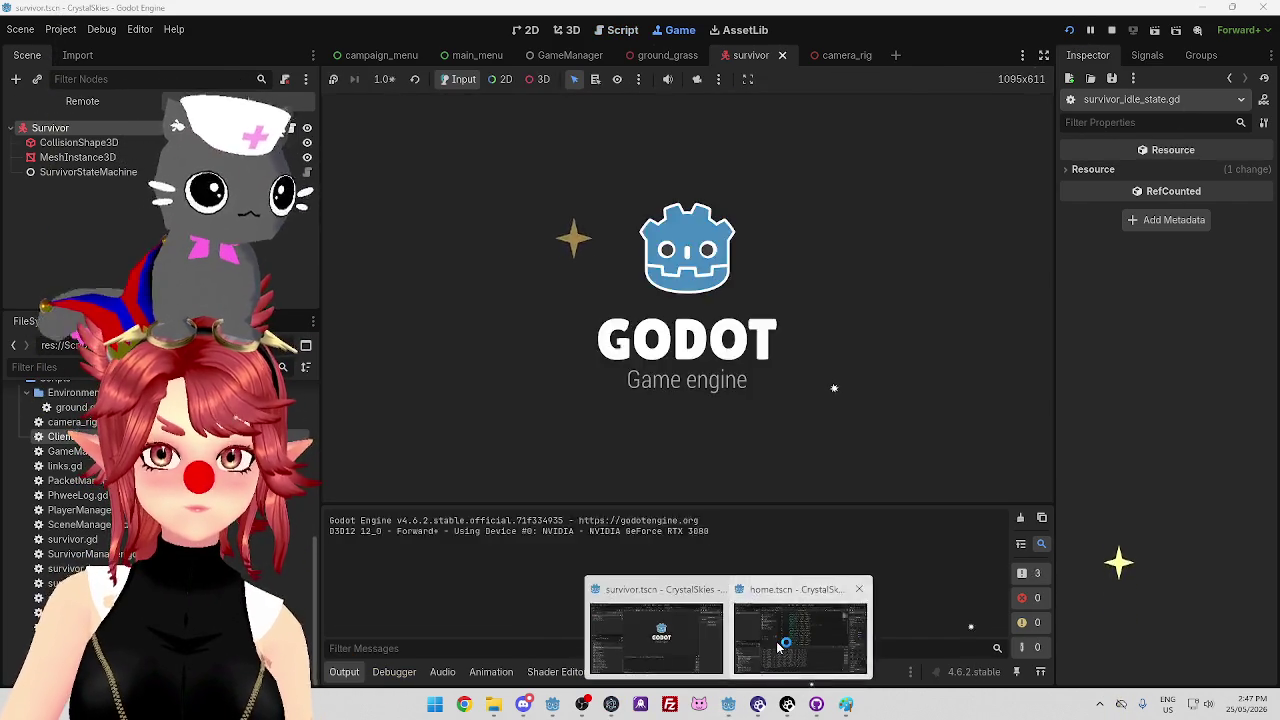
click(800, 640)
click(1071, 33)
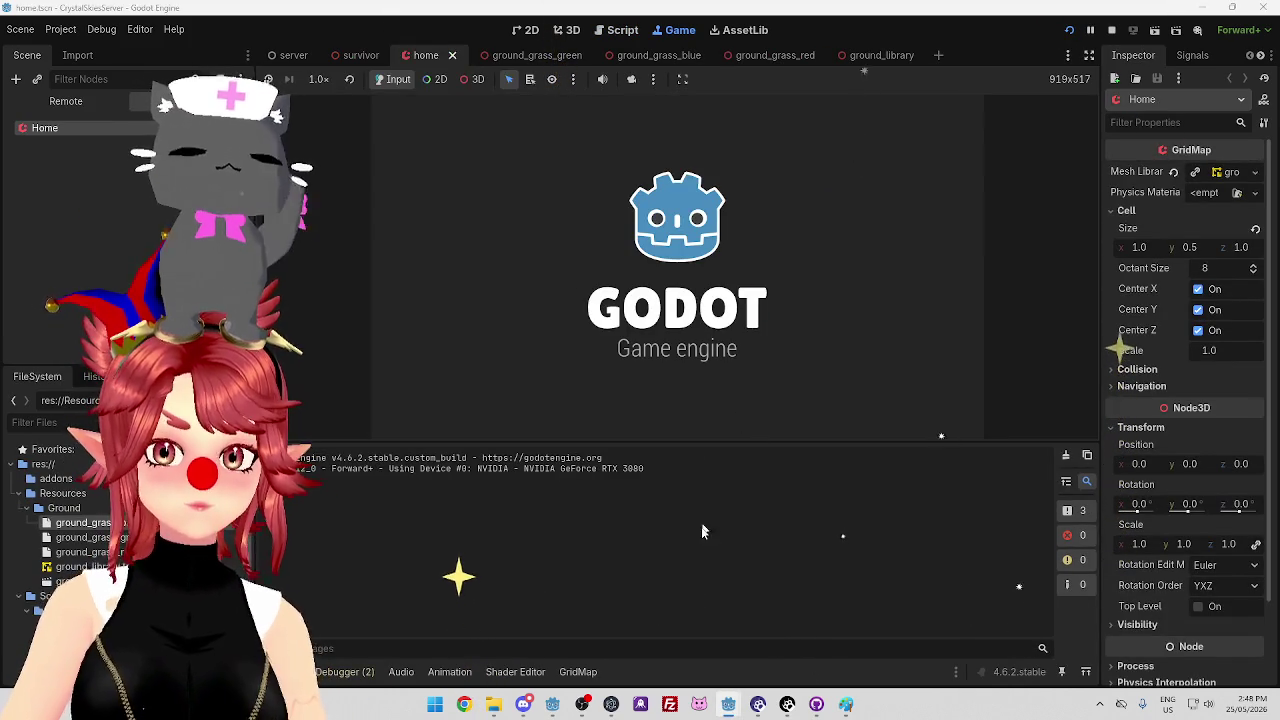
Walk the survivor capsule forward, backward and sideways in the client game, then stop the run
mouse_move(730, 706)
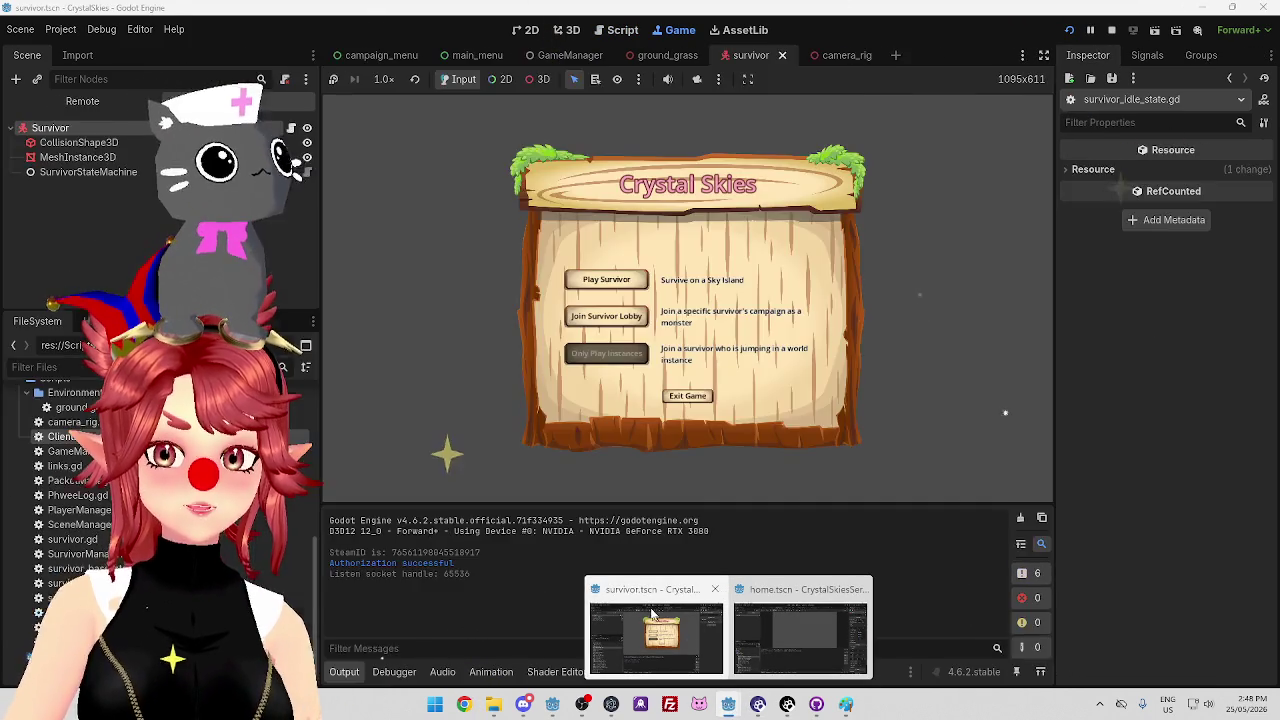
click(652, 614)
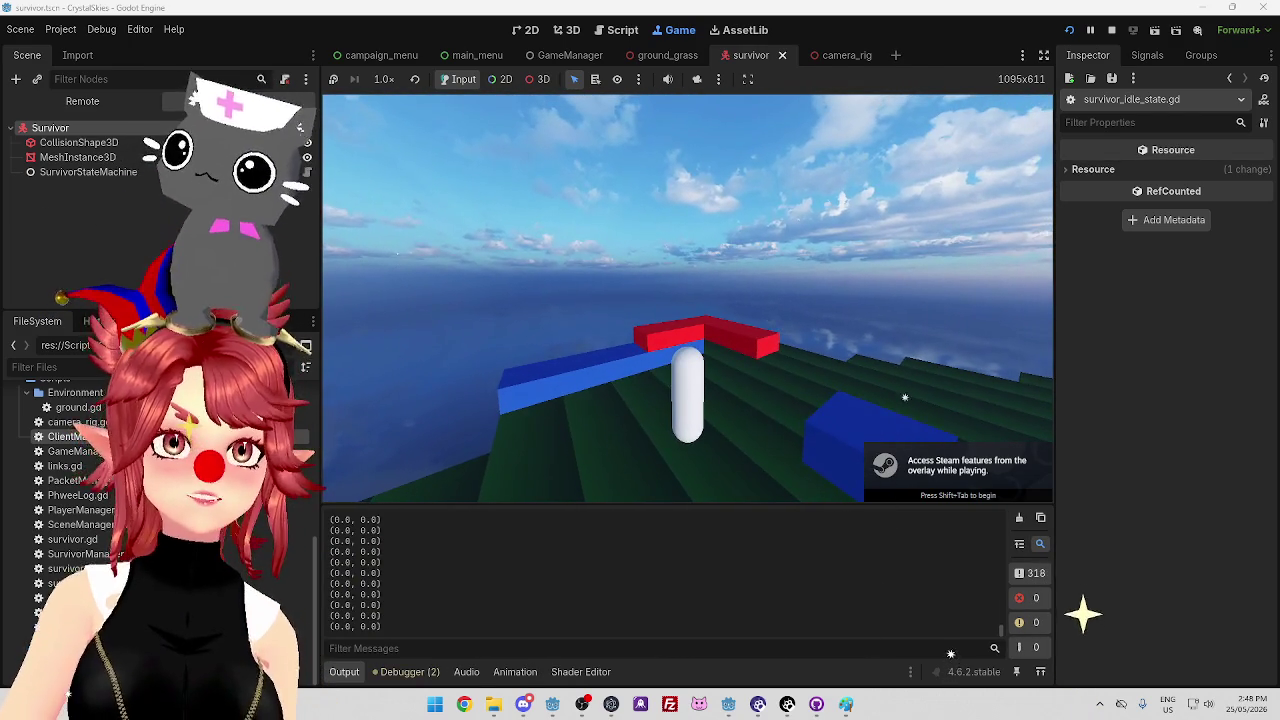
key(w)
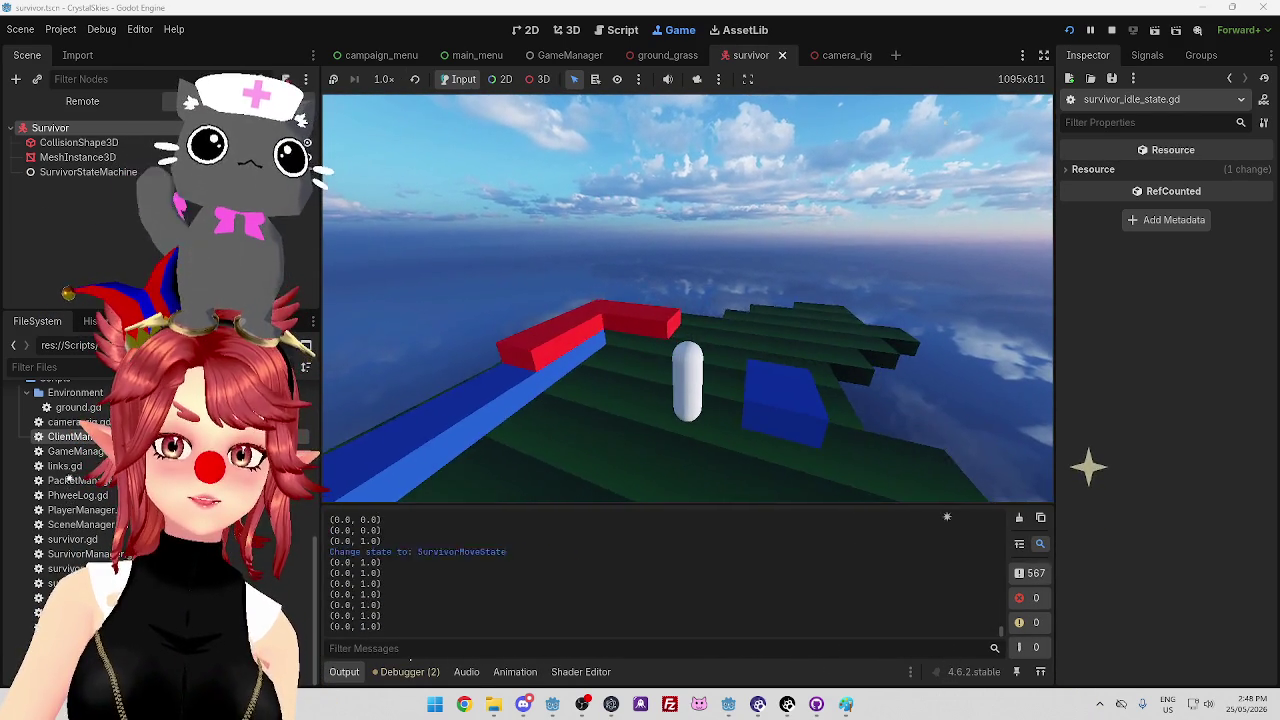
key(w)
key(s)
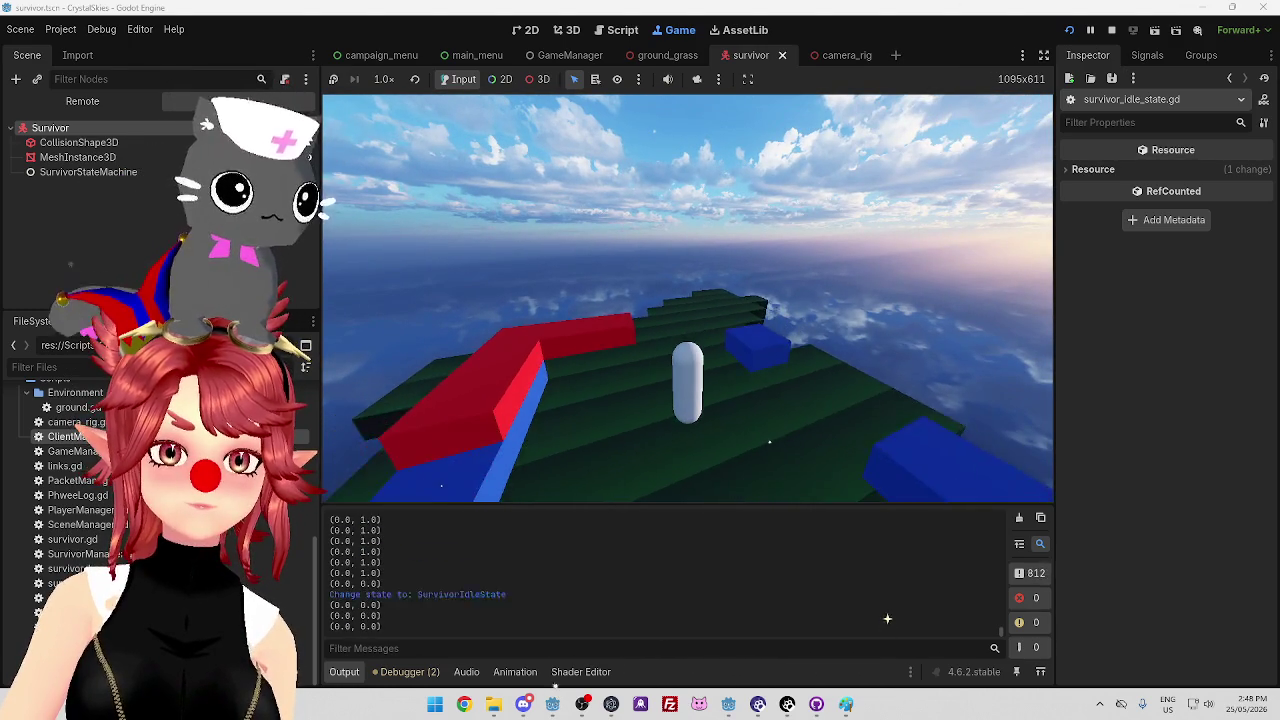
key(s)
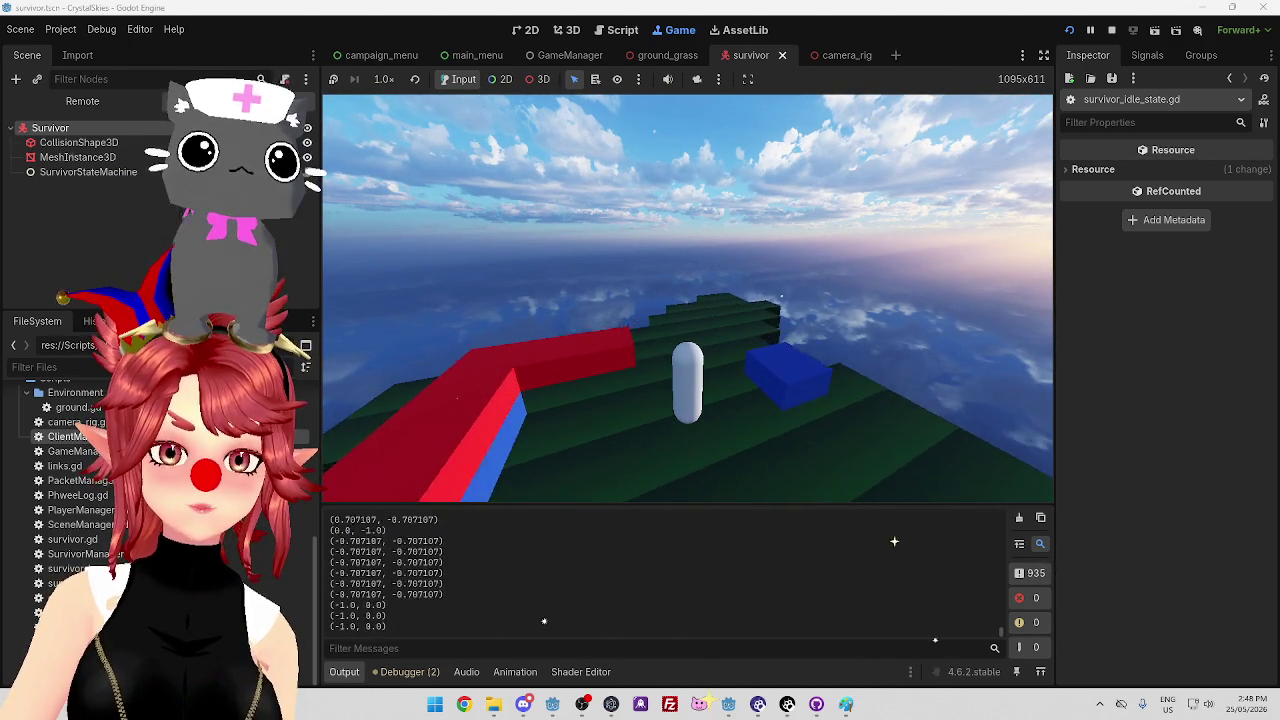
key(d)
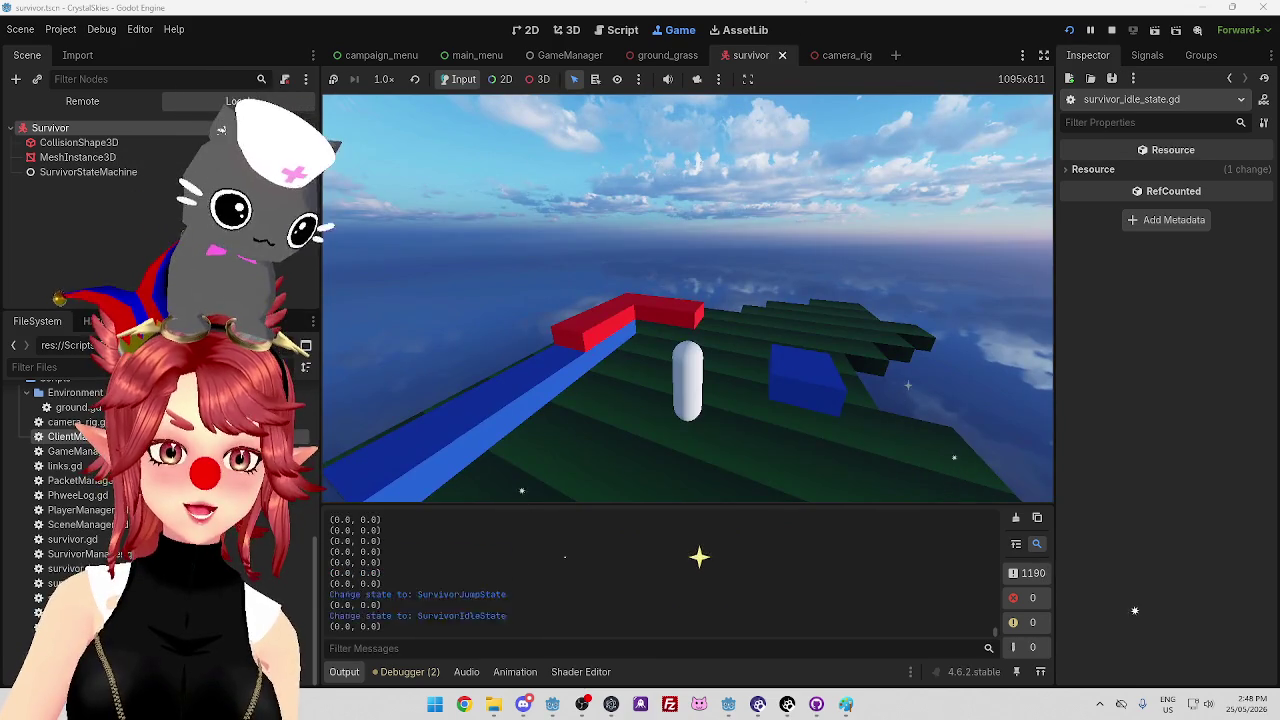
click(1115, 31)
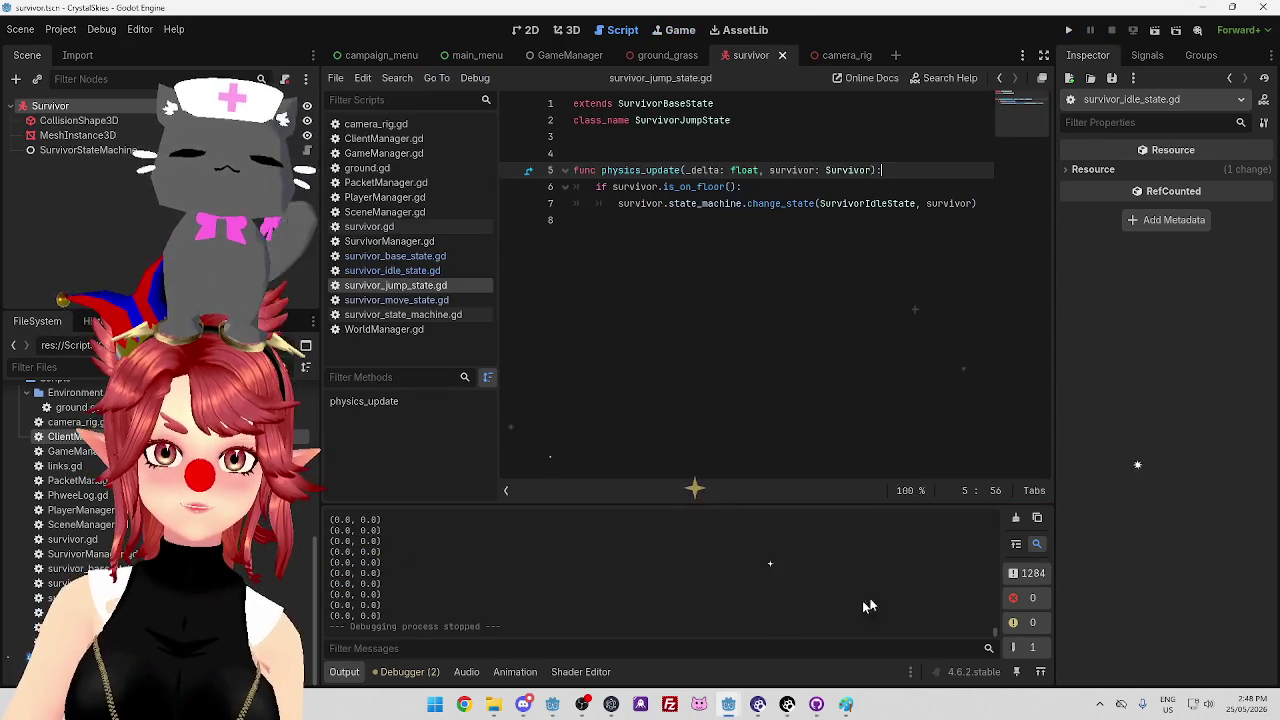
Open PlayerManager.gd in the survivor project
click(837, 663)
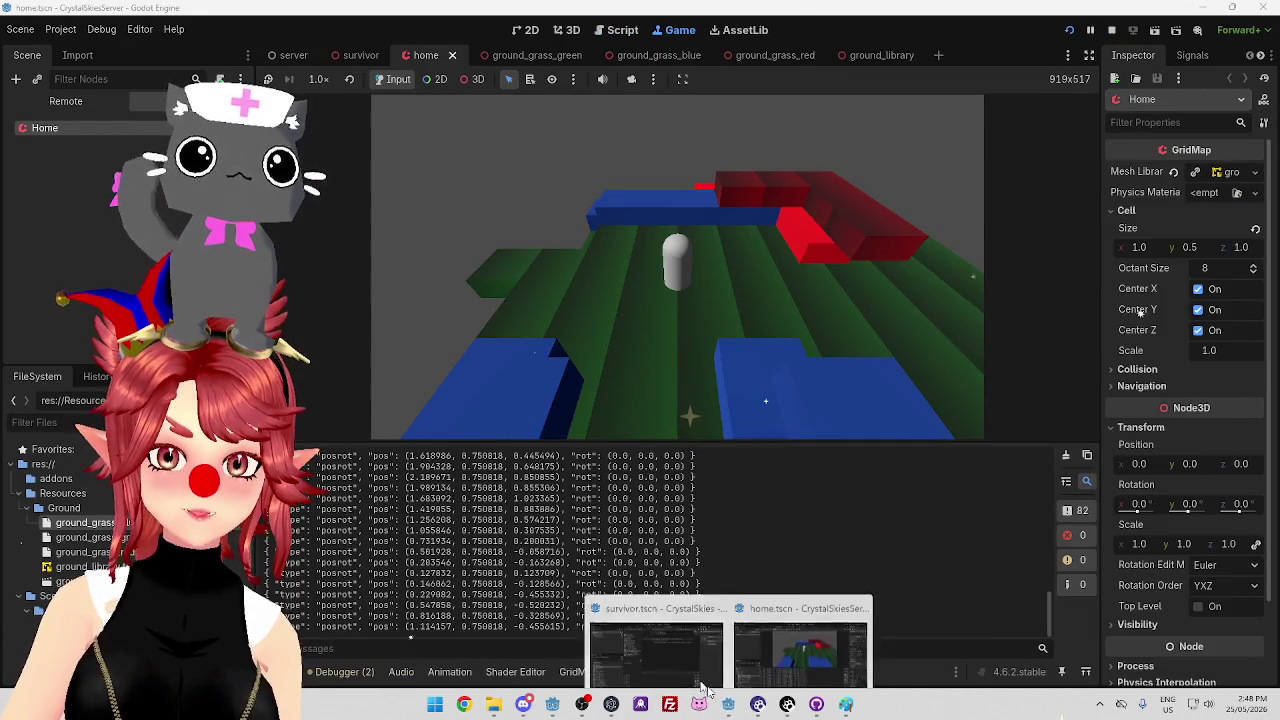
click(654, 665)
click(412, 300)
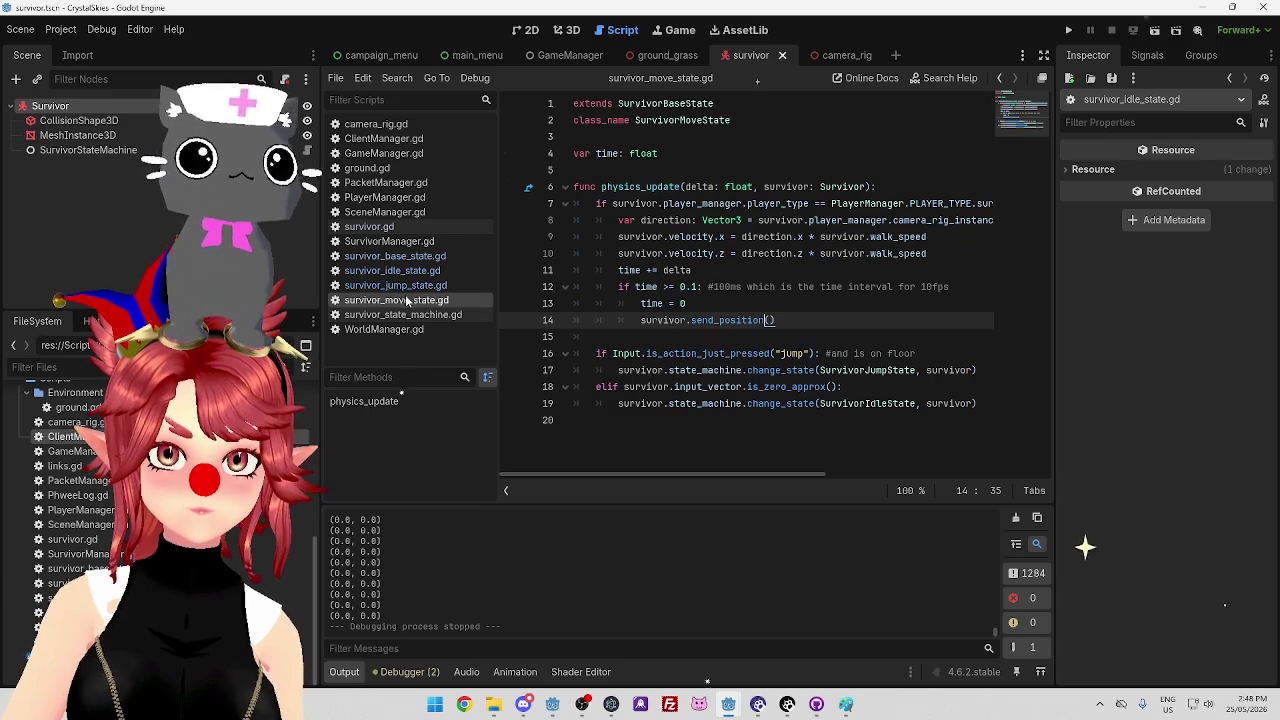
click(385, 197)
Delete the print(input_dir) debug line, save, and reopen survivor_jump_state.gd
scroll(700, 292, down, 8)
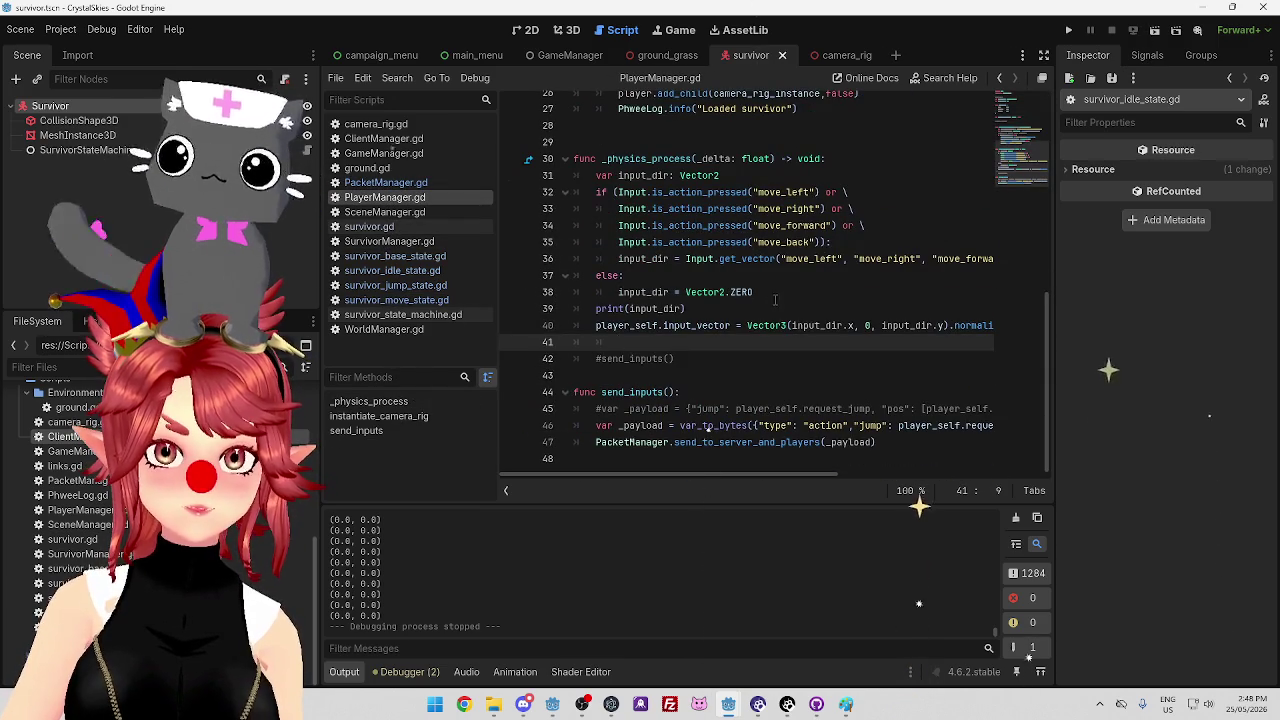
drag(686, 309, 525, 312)
key(BackSpace)
key(BackSpace)
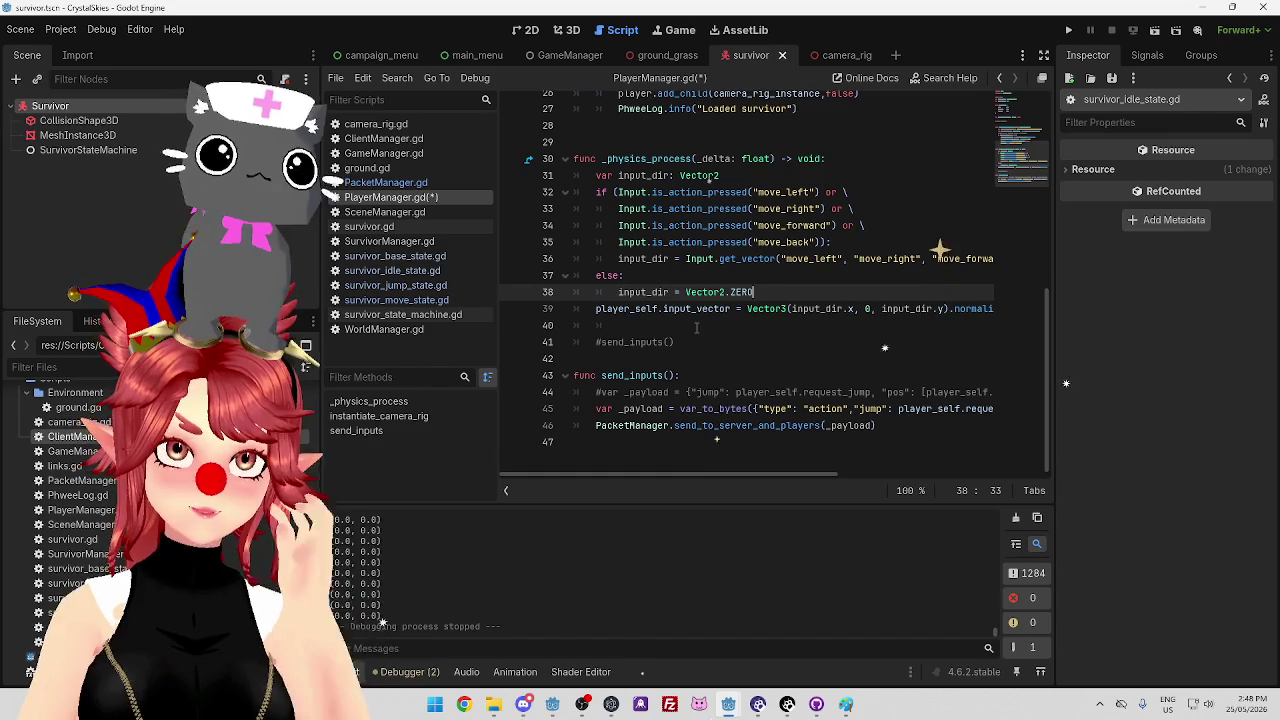
key(ctrl+s)
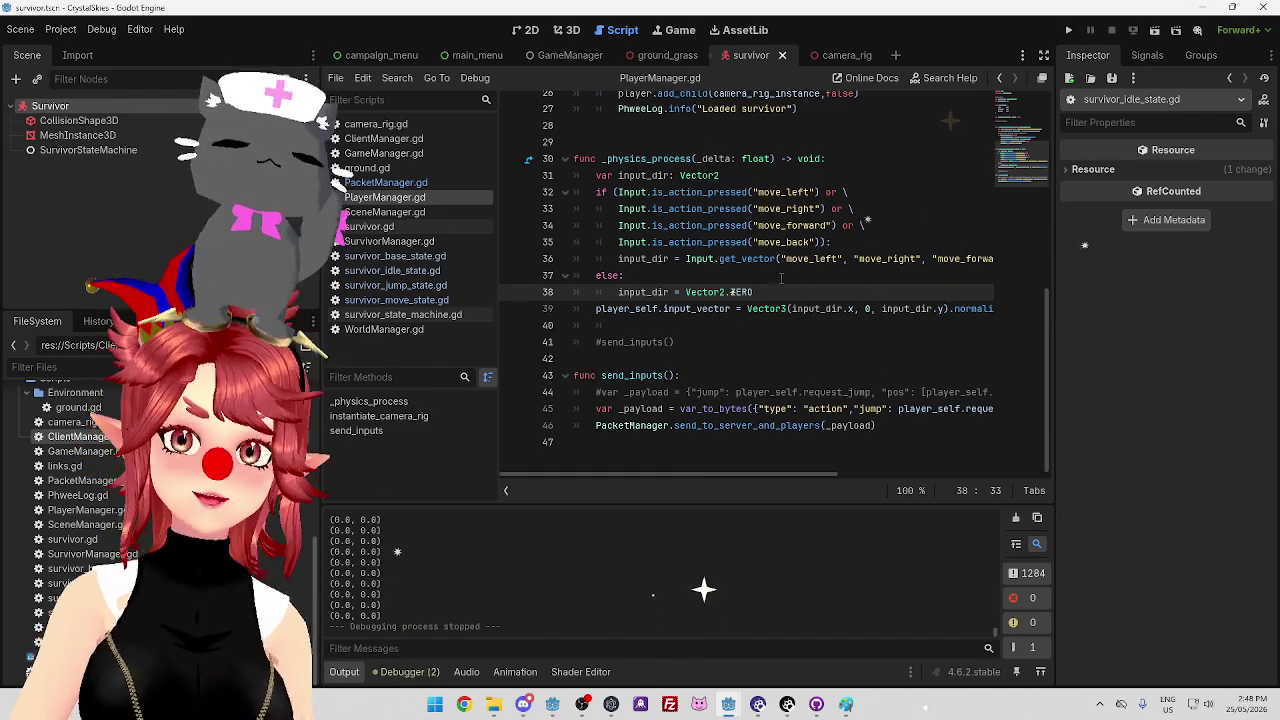
key(Up)
click(434, 287)
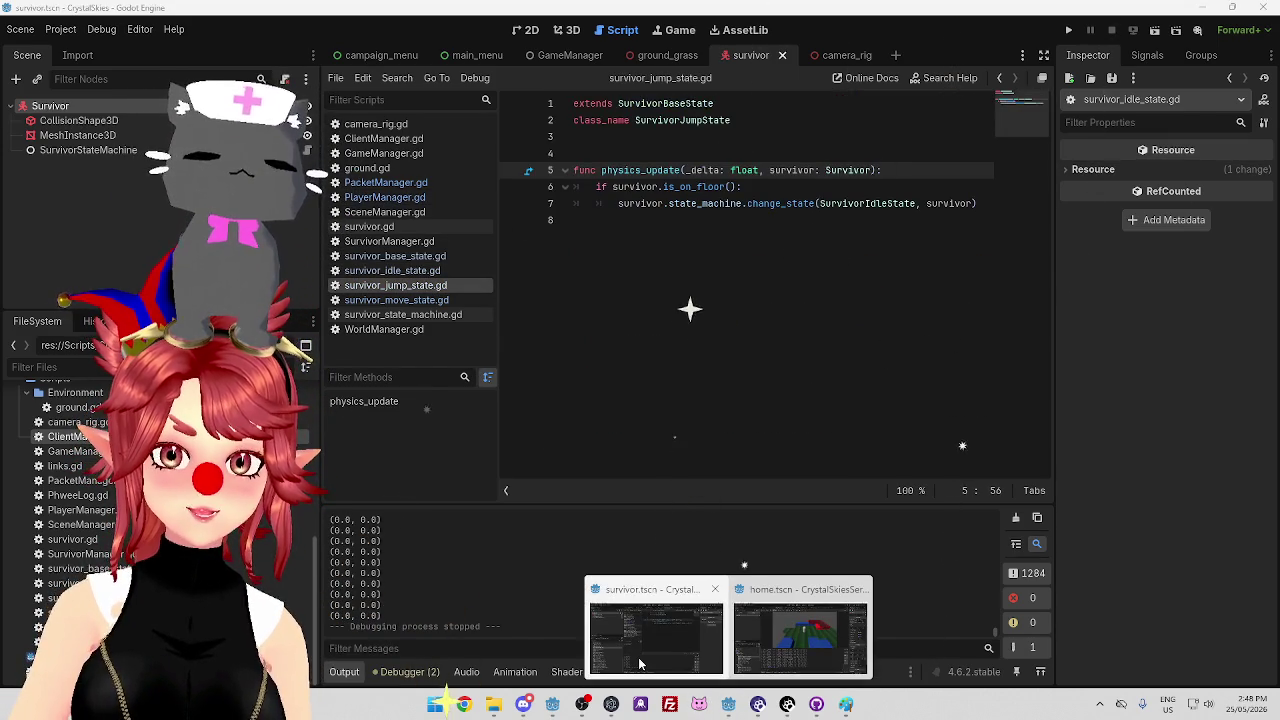
In the client project's player.gd, inspect the received_vel_input assignment on line 467
click(552, 706)
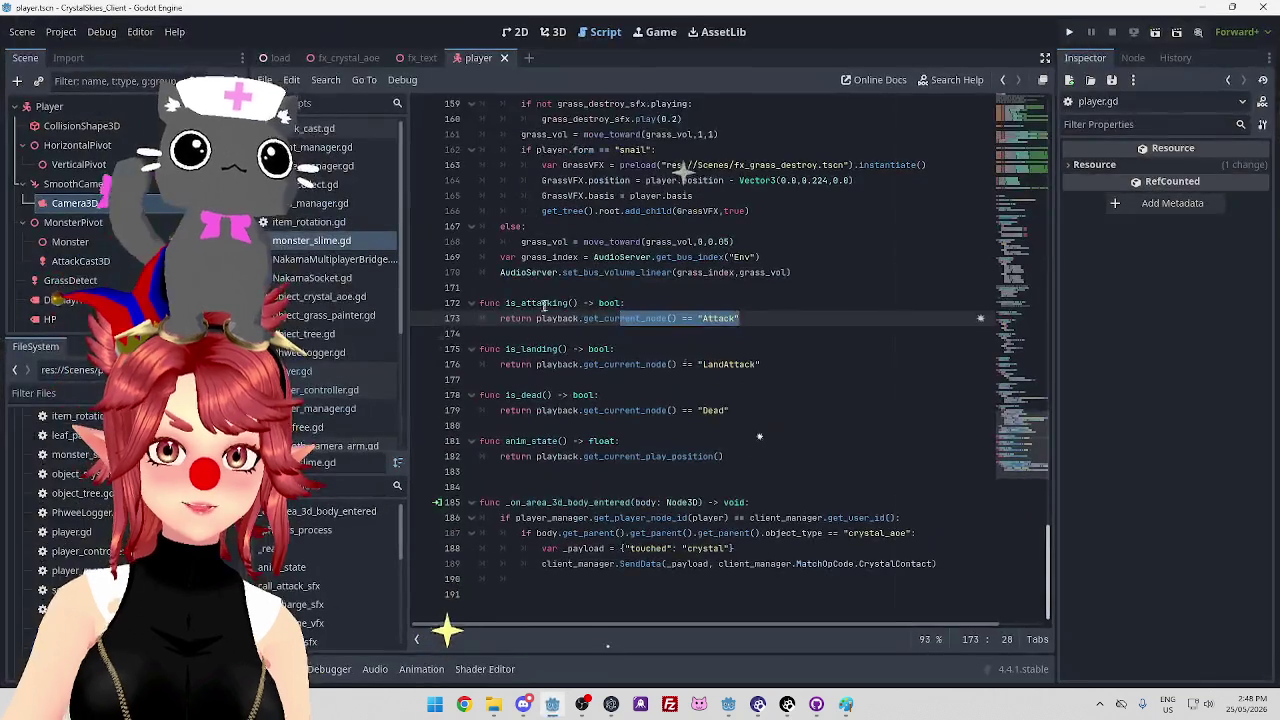
scroll(663, 342, up, 5)
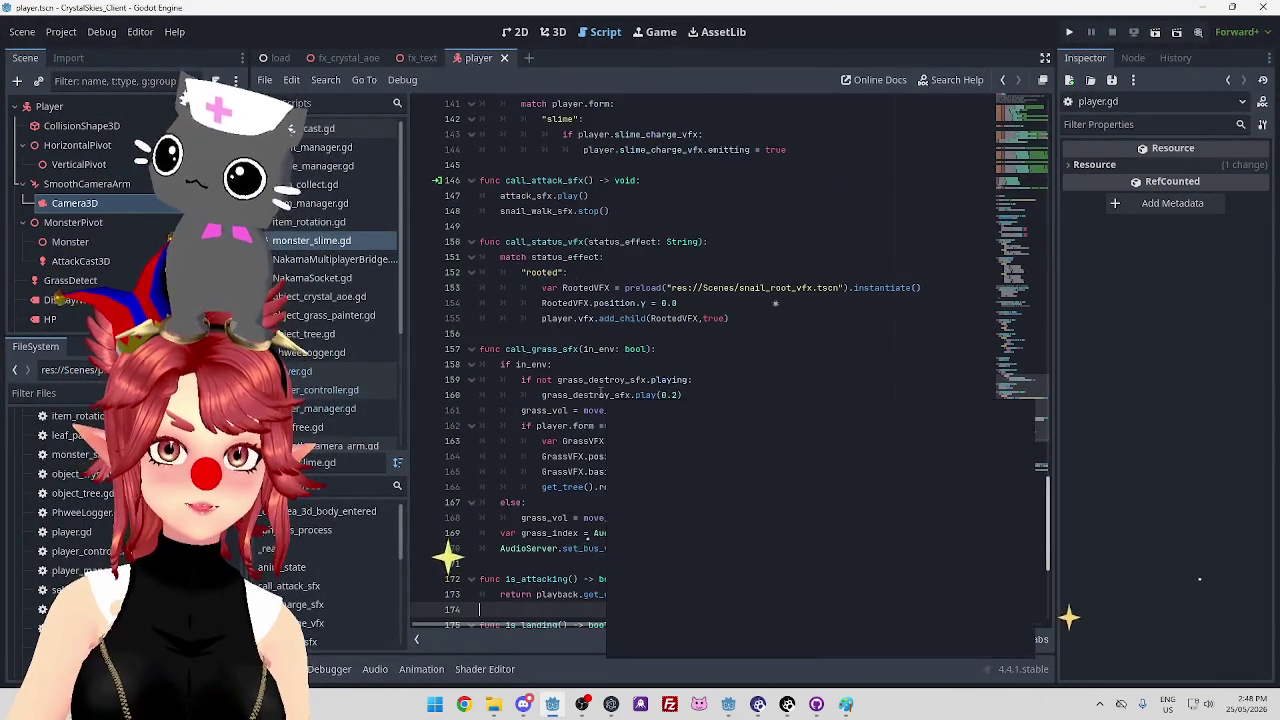
scroll(663, 342, down, 20)
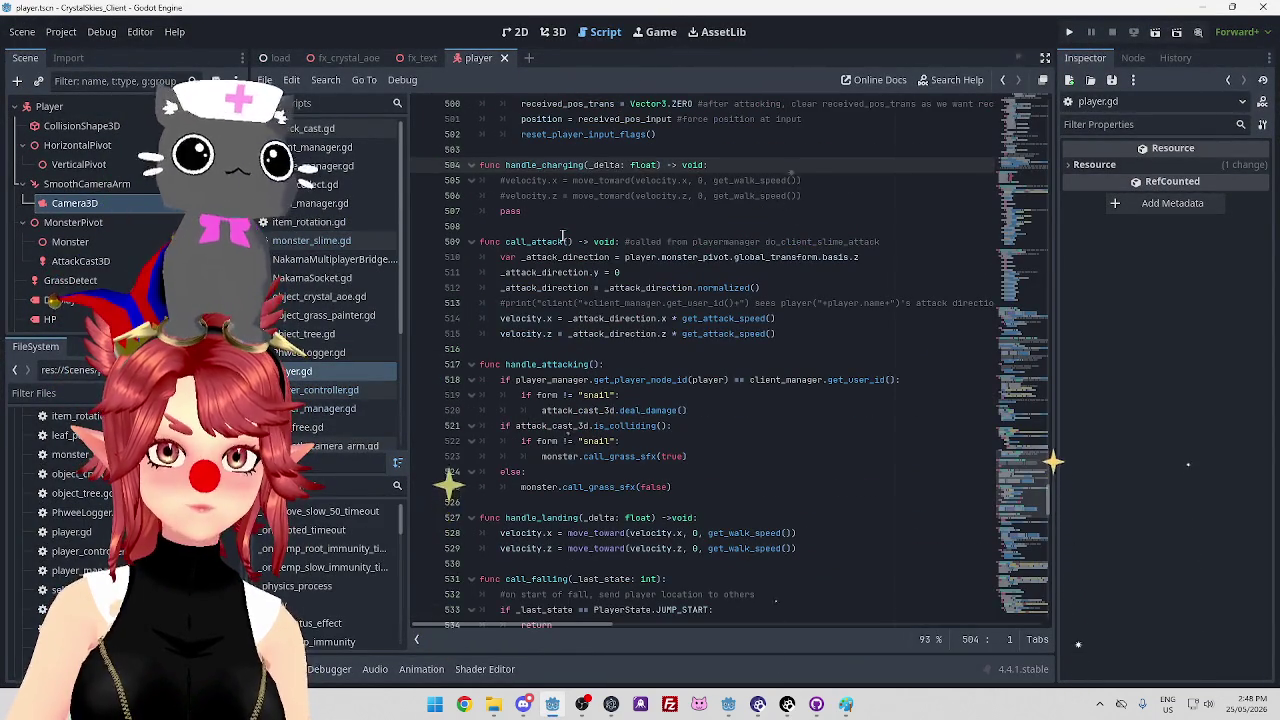
scroll(663, 342, down, 6)
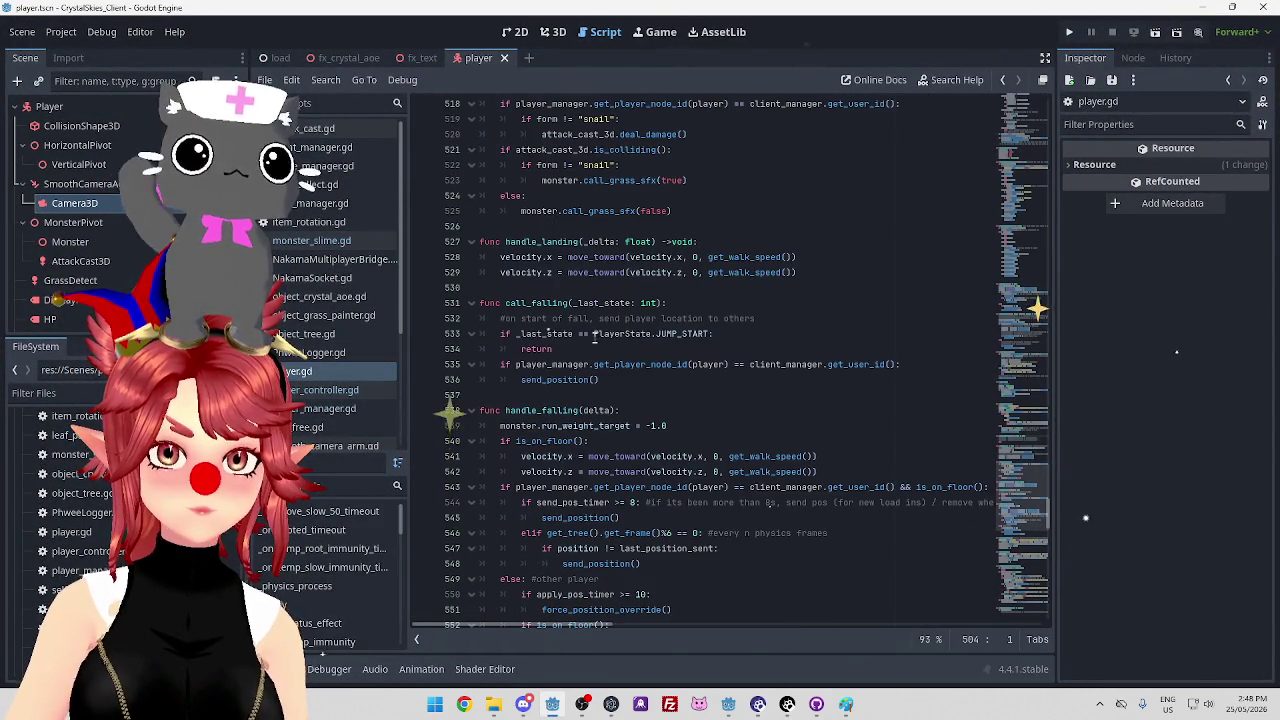
scroll(597, 347, down, 7)
scroll(600, 350, up, 20)
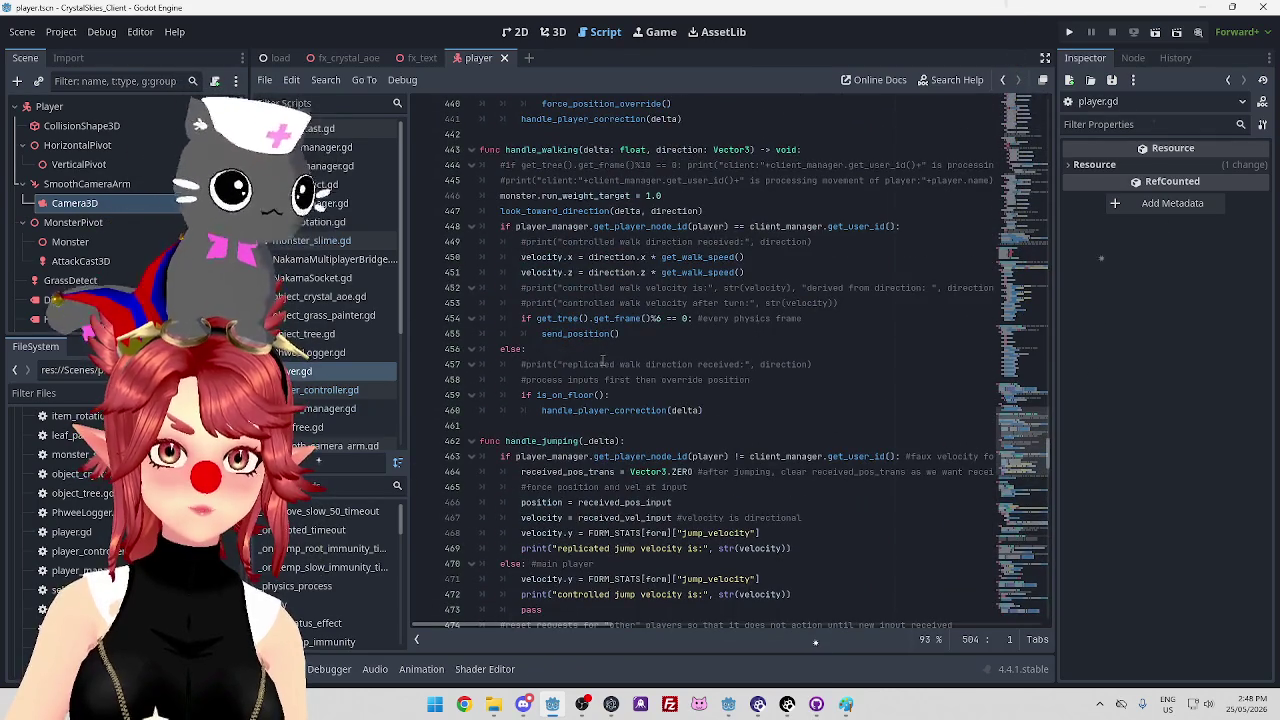
scroll(593, 372, down, 2)
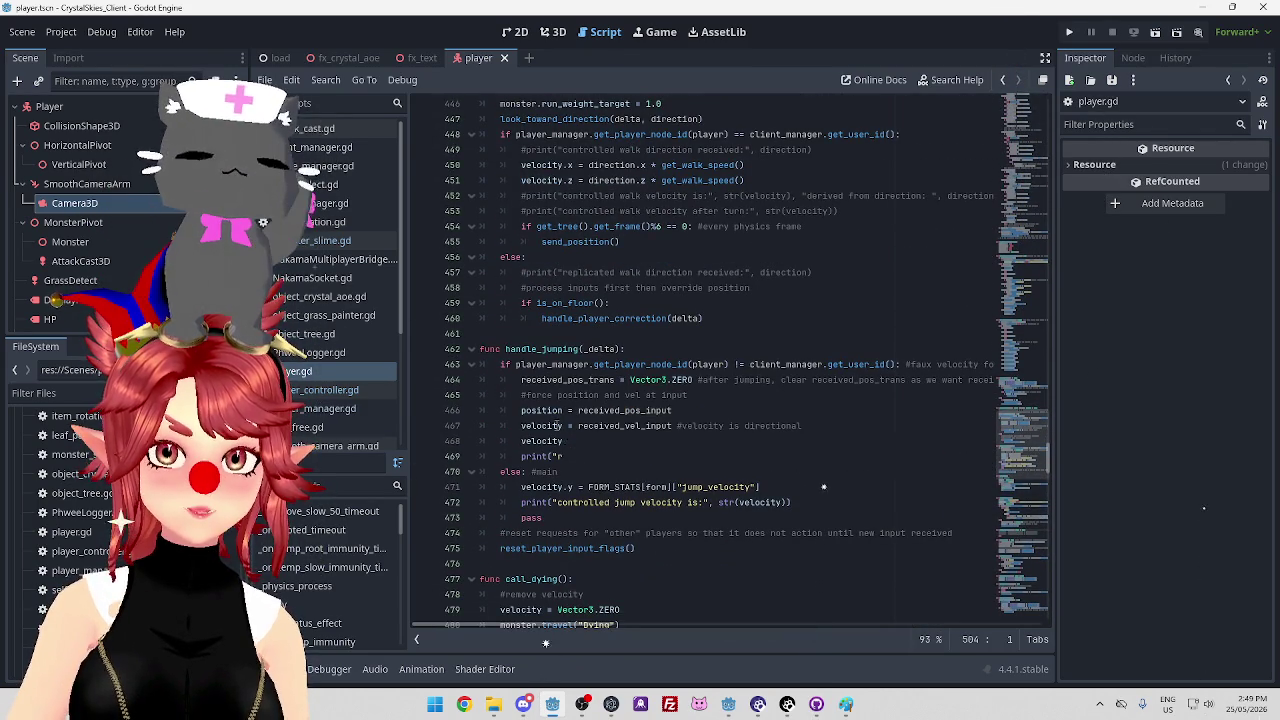
click(521, 441)
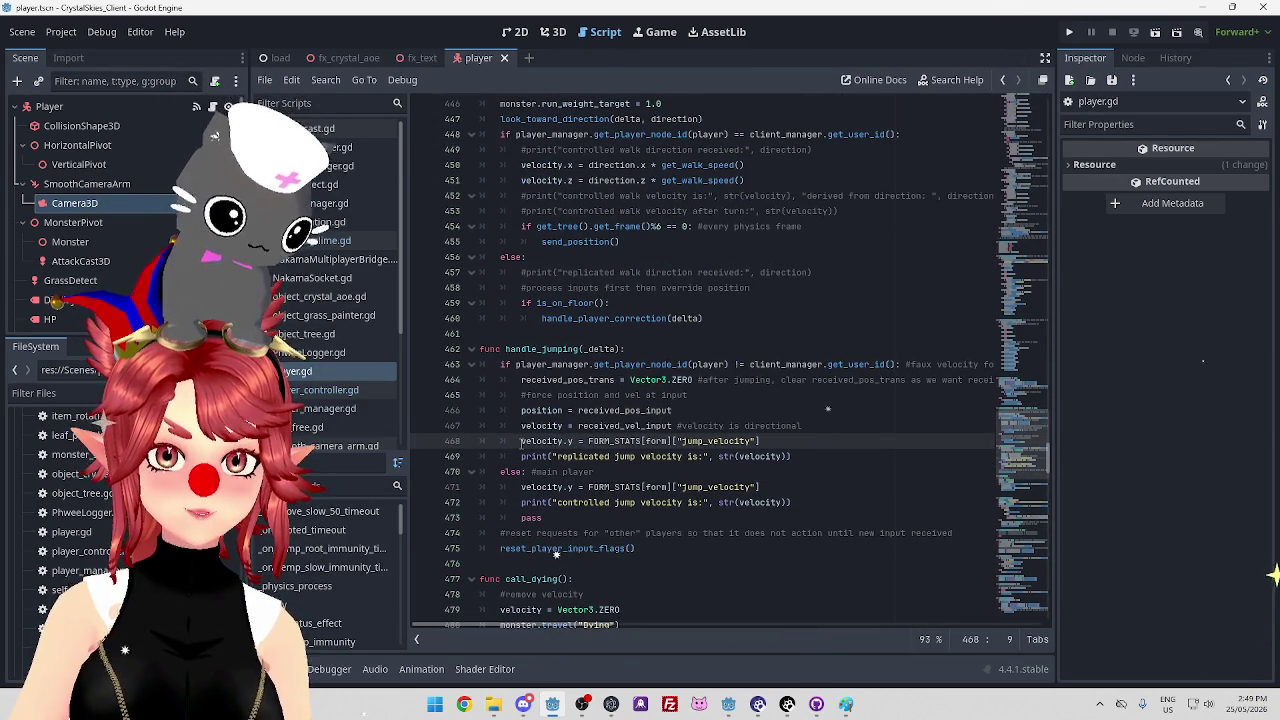
click(670, 426)
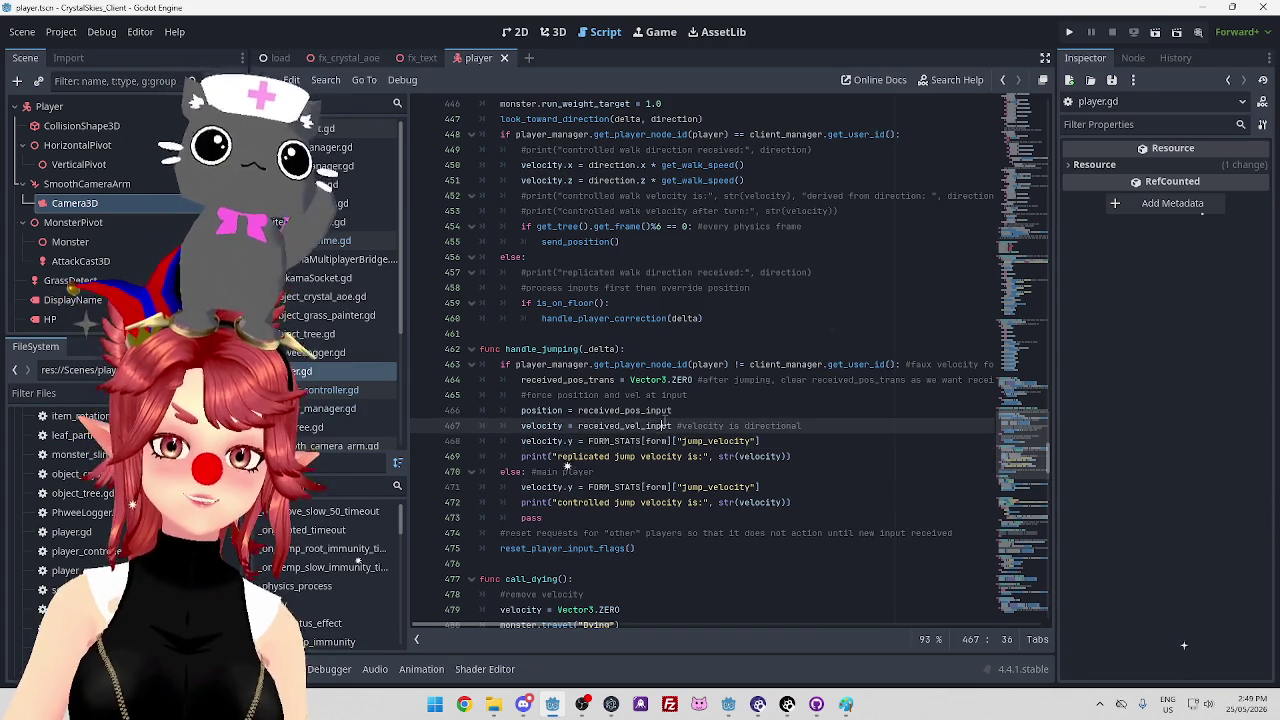
mouse_move(535, 426)
mouse_down()
mouse_move(645, 426)
mouse_move(590, 428)
mouse_up()
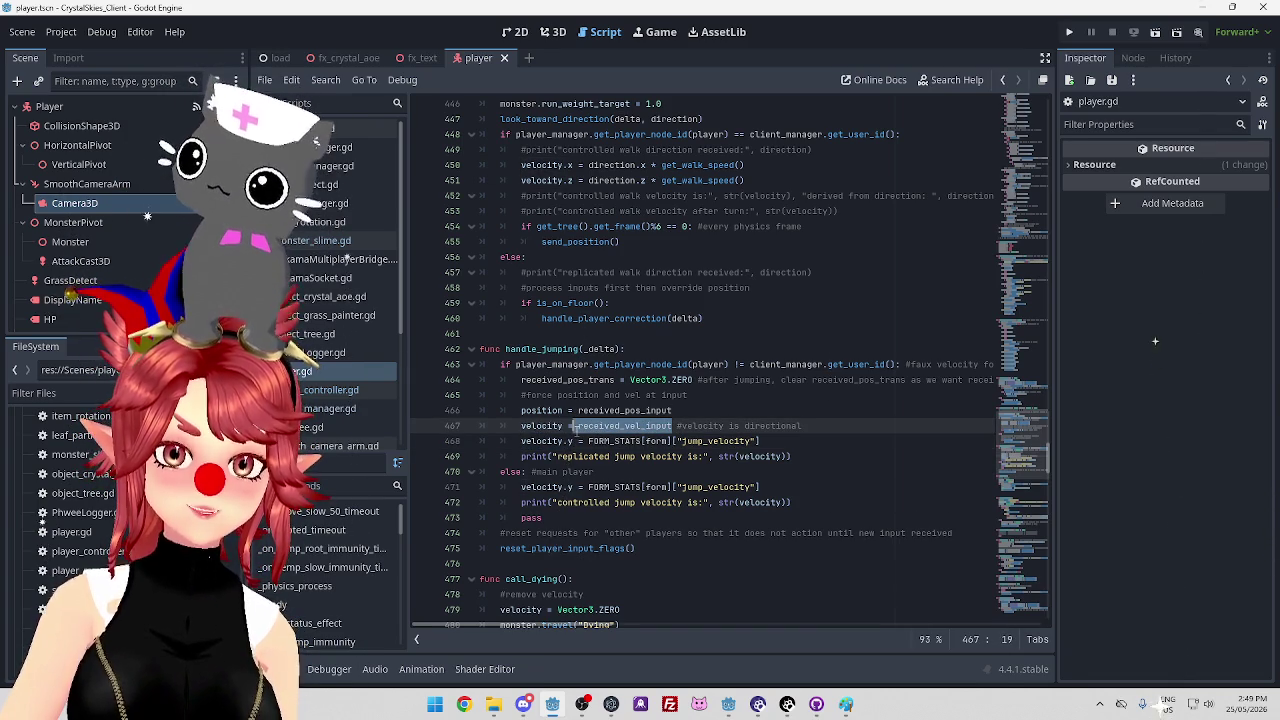
click(606, 428)
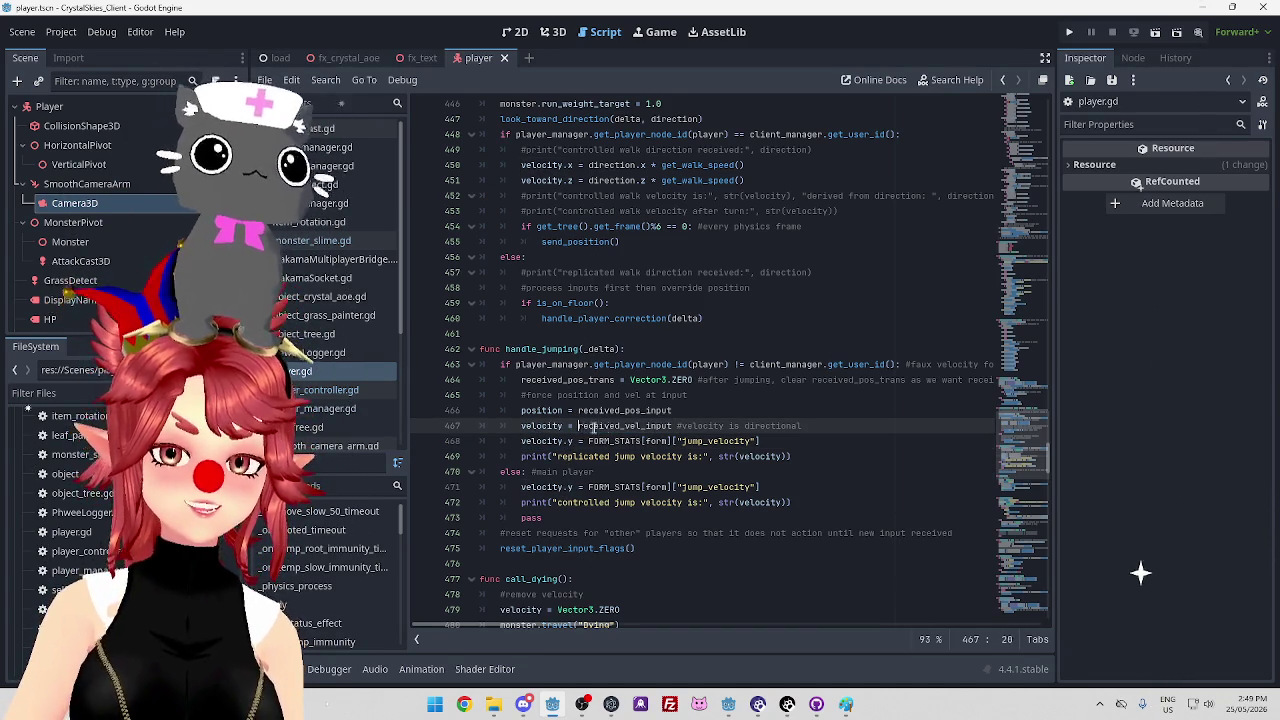
drag(578, 426, 673, 426)
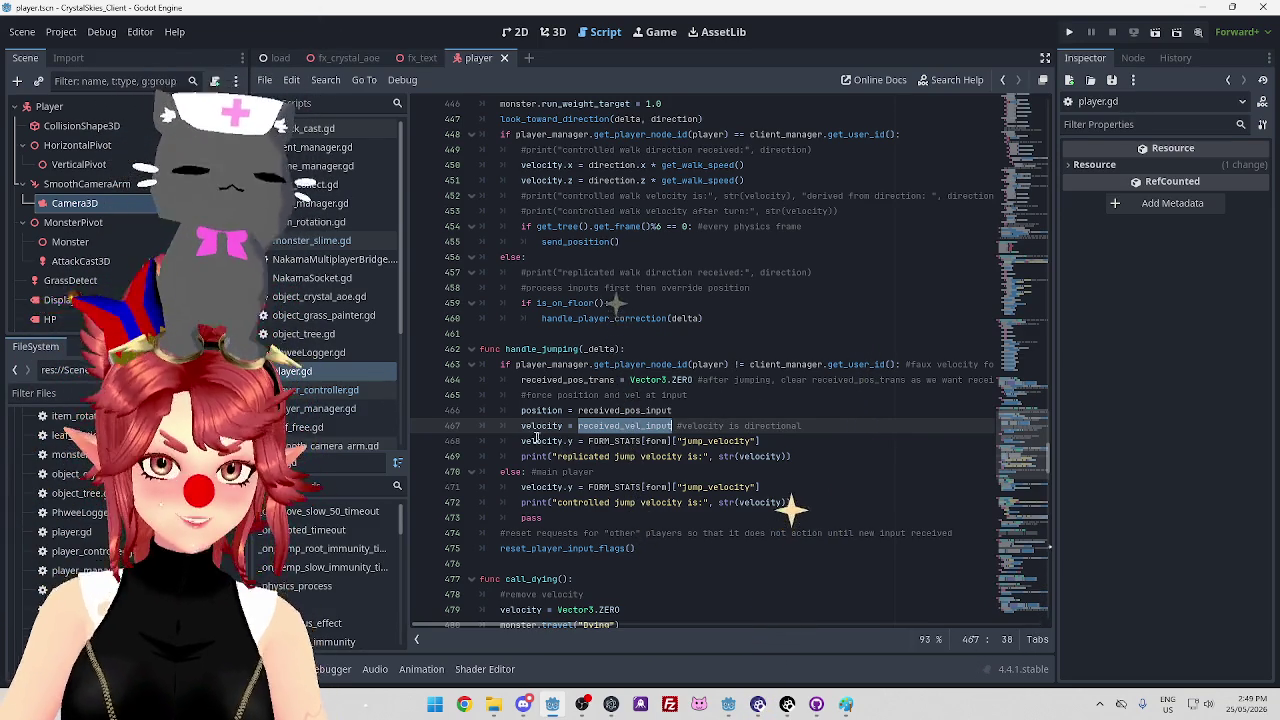
Examine handle_jumping's velocity.y jump assignment on line 468, then bring the CrystalSkies window forward
double_click(568, 441)
drag(568, 441, 582, 441)
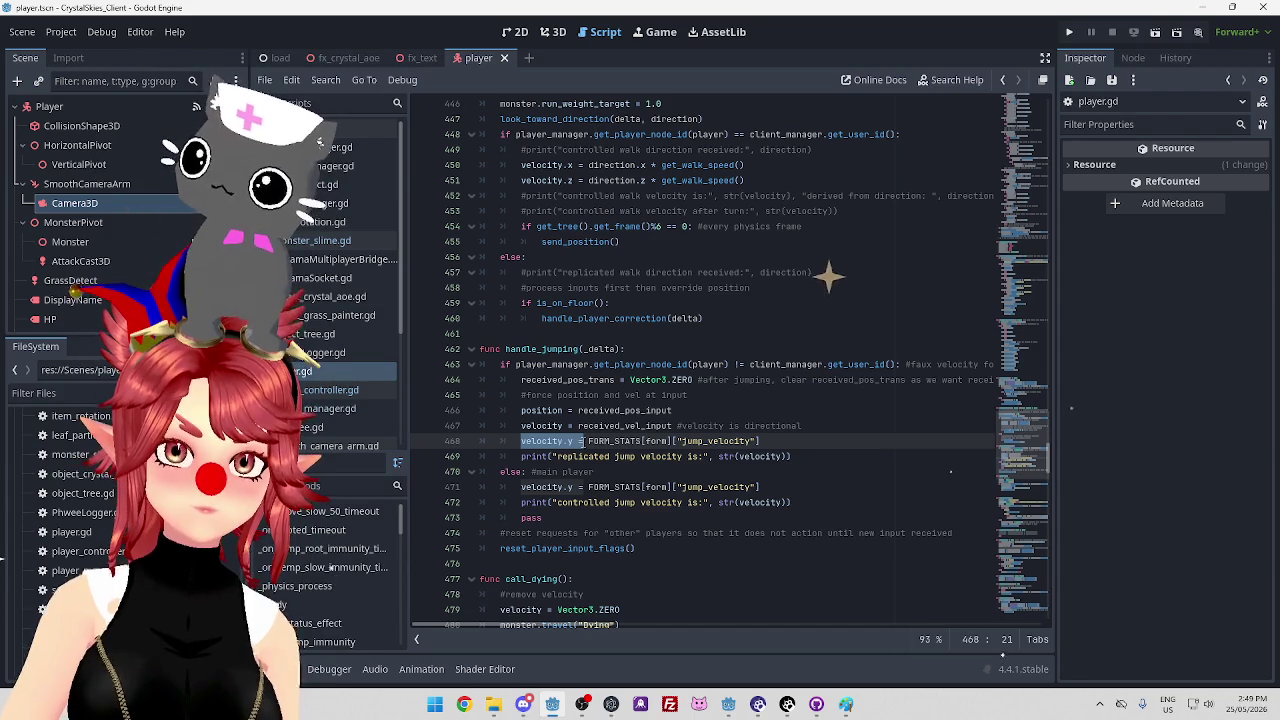
drag(588, 441, 781, 446)
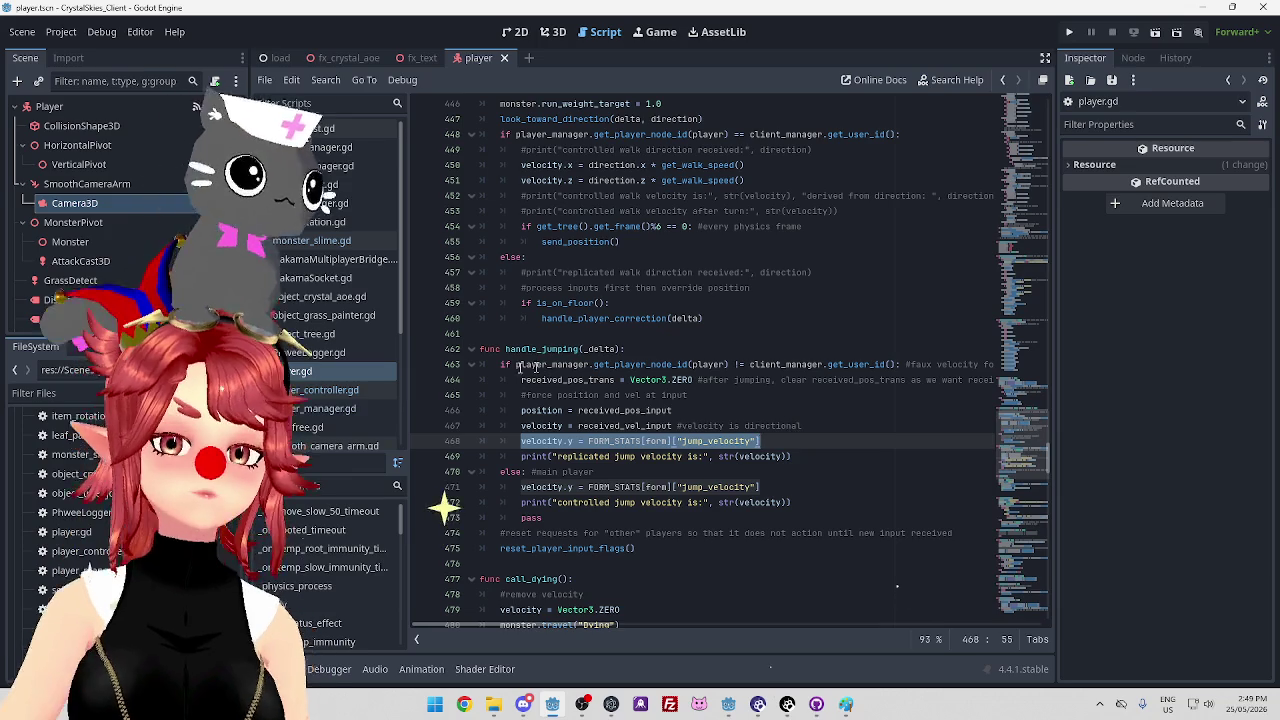
drag(506, 349, 575, 349)
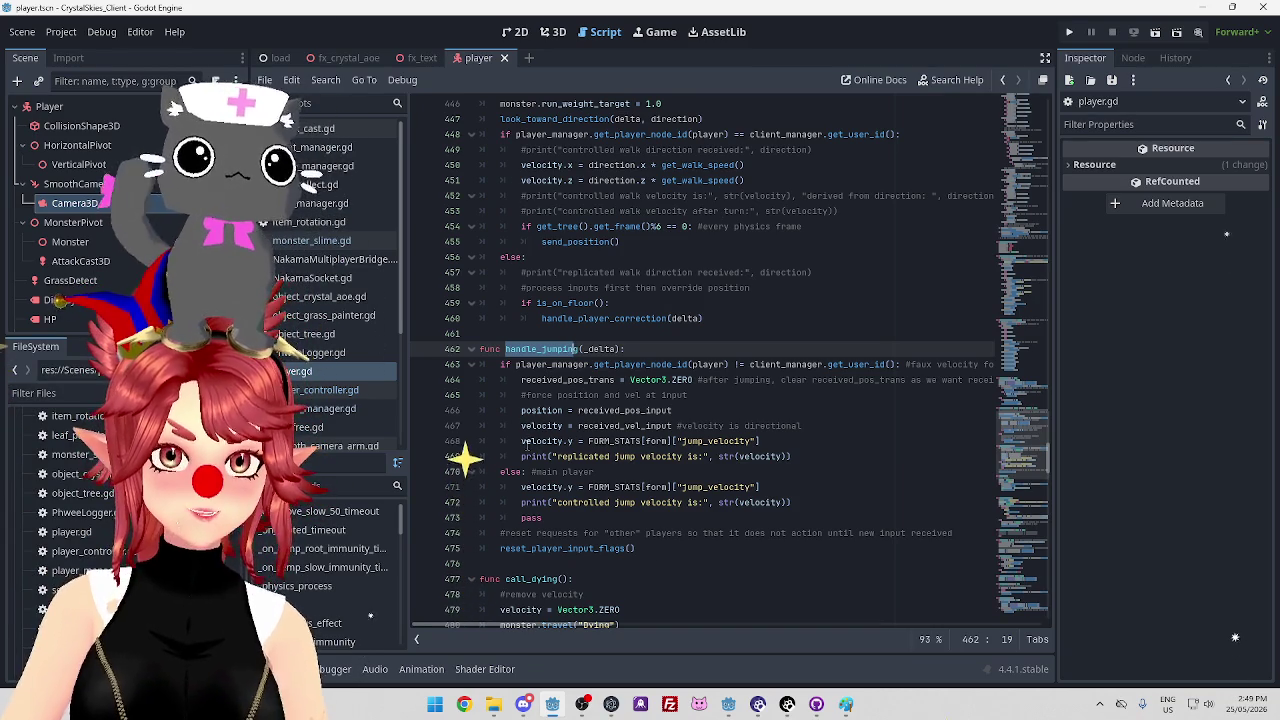
drag(521, 441, 588, 441)
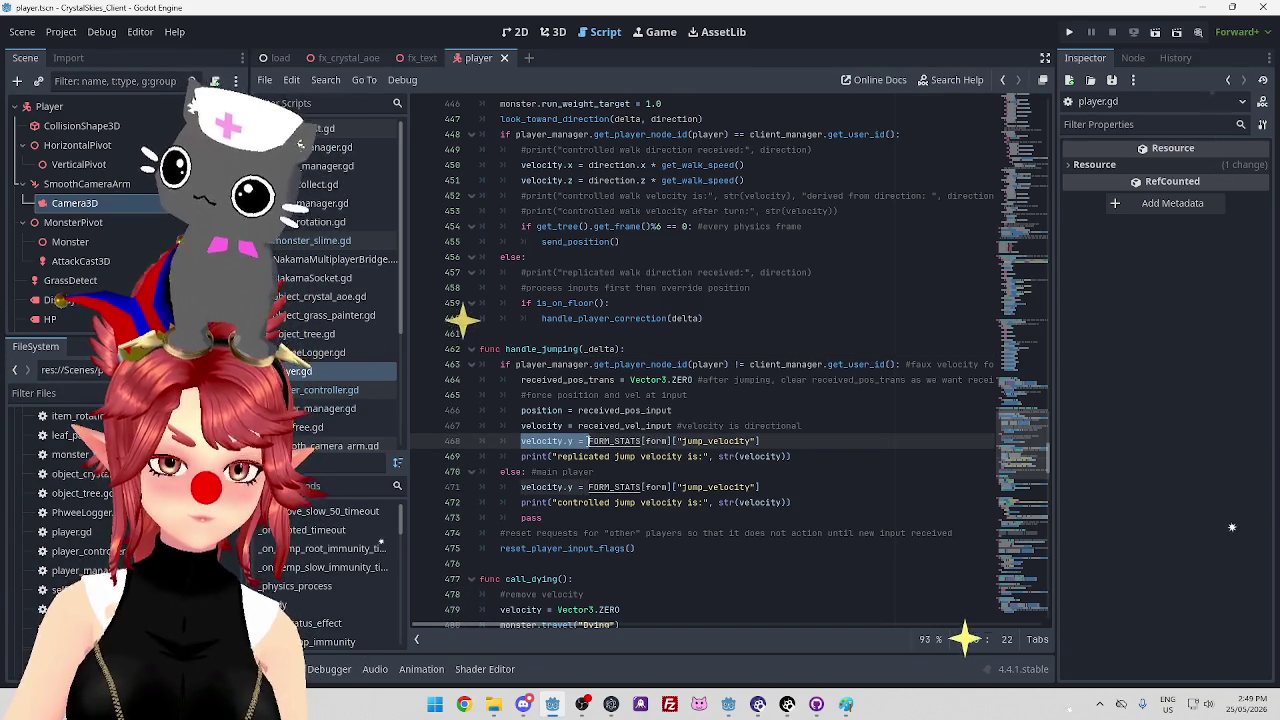
mouse_move(728, 702)
click(659, 632)
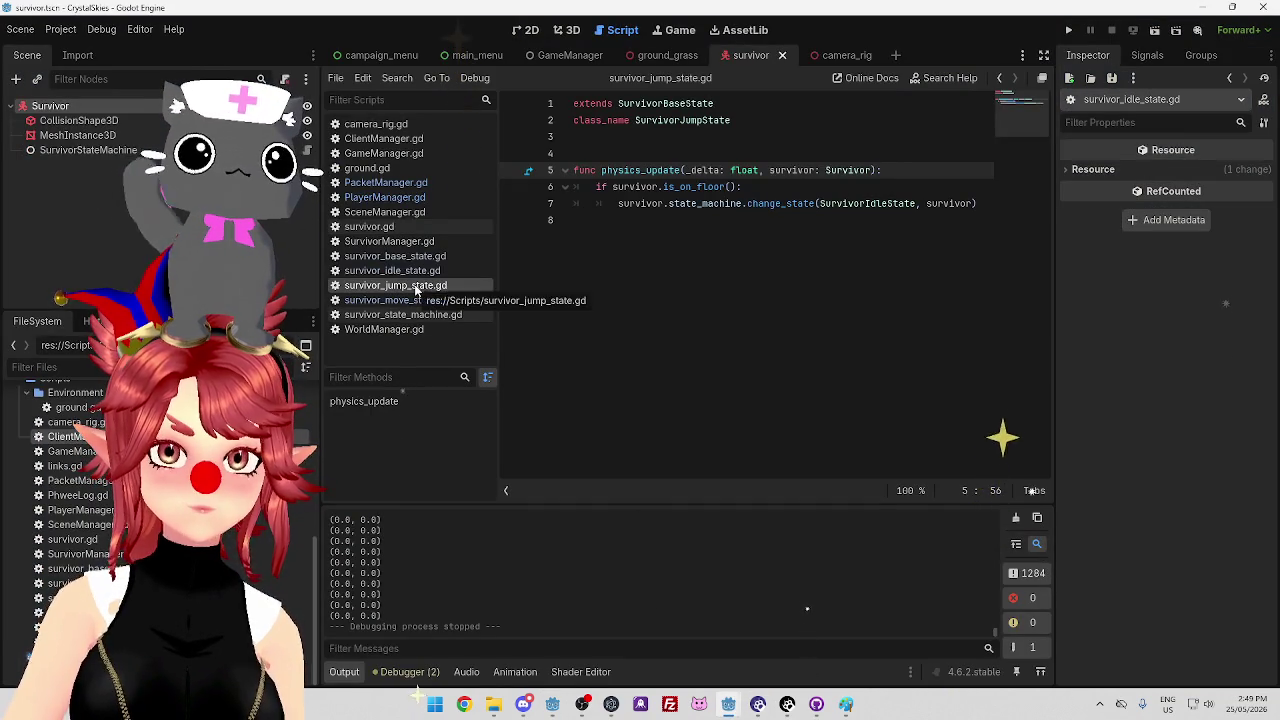
Insert blank lines above physics_update in survivor_jump_state.gd
click(614, 152)
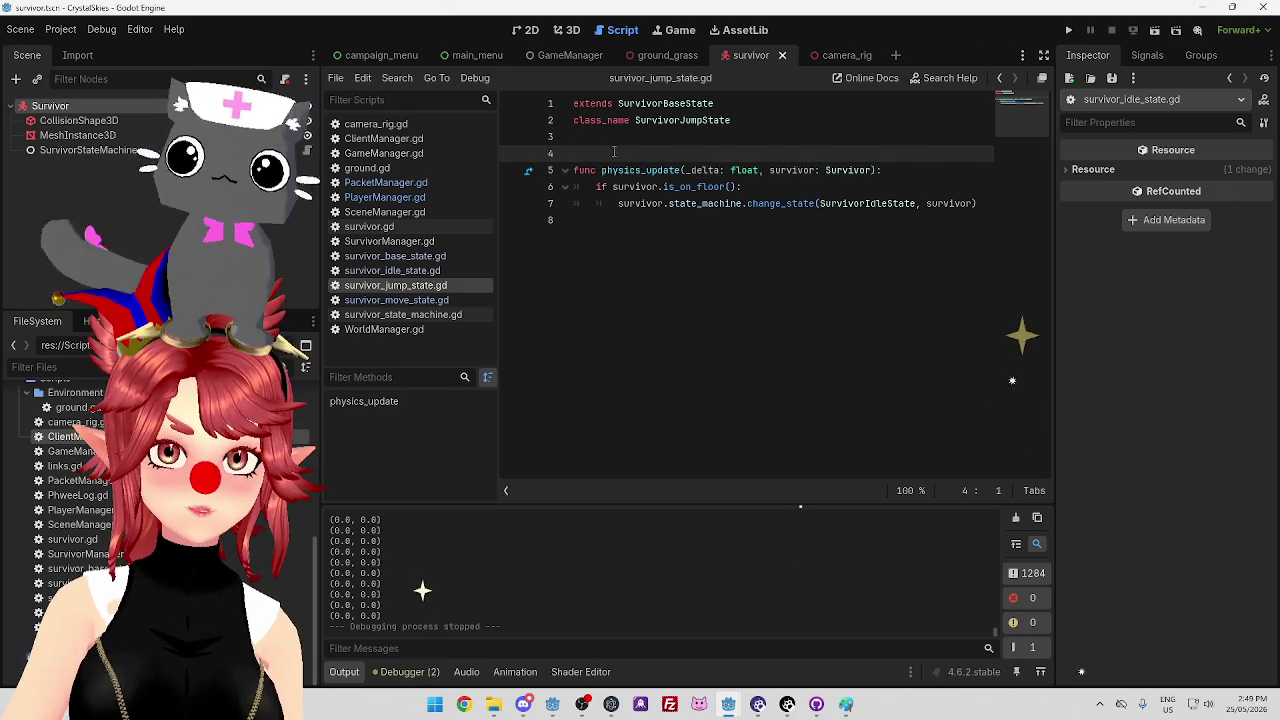
key(Return)
key(Return)
key(Up)
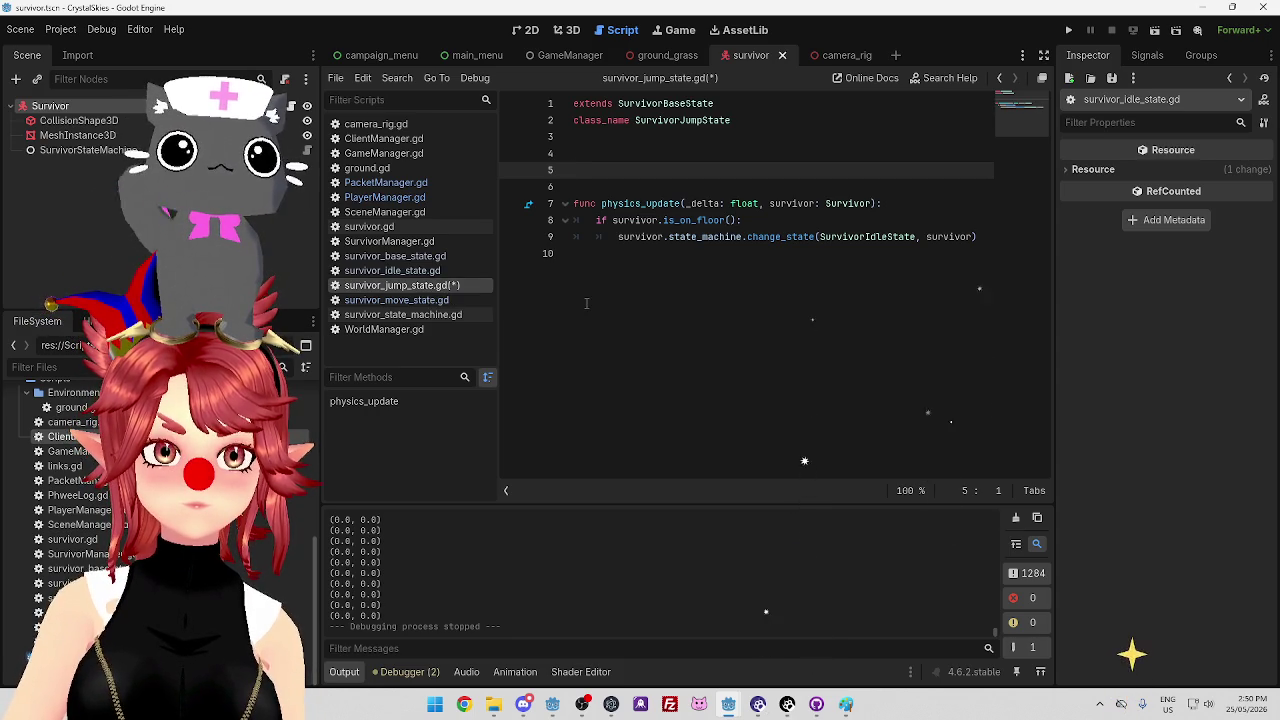
Compare the move and idle state scripts, ending on survivor_idle_state.gd
click(447, 301)
click(400, 286)
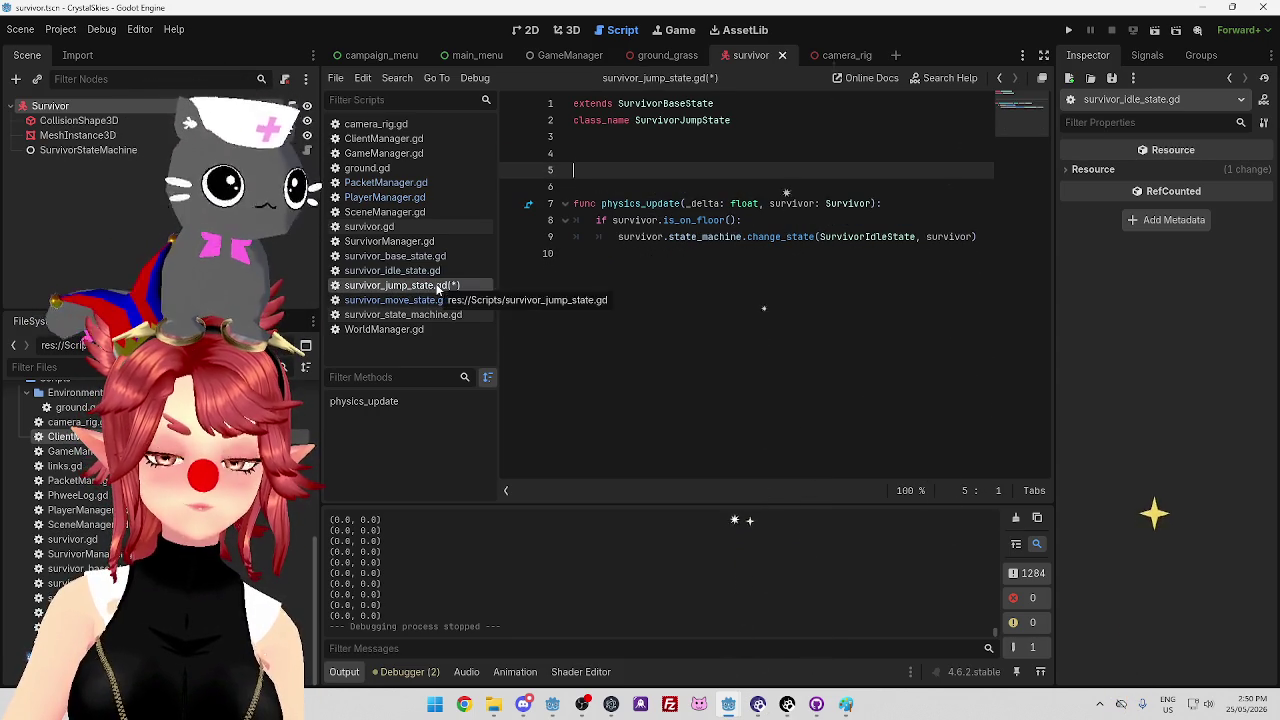
click(413, 270)
click(400, 301)
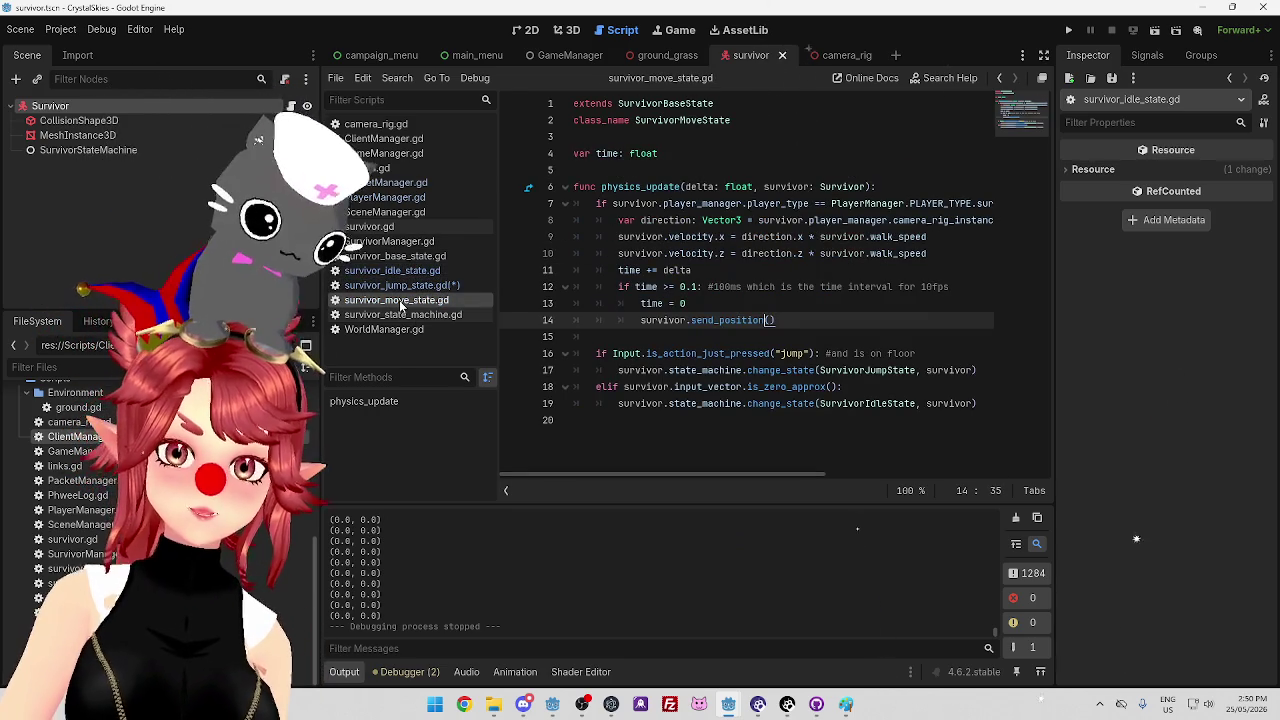
click(400, 270)
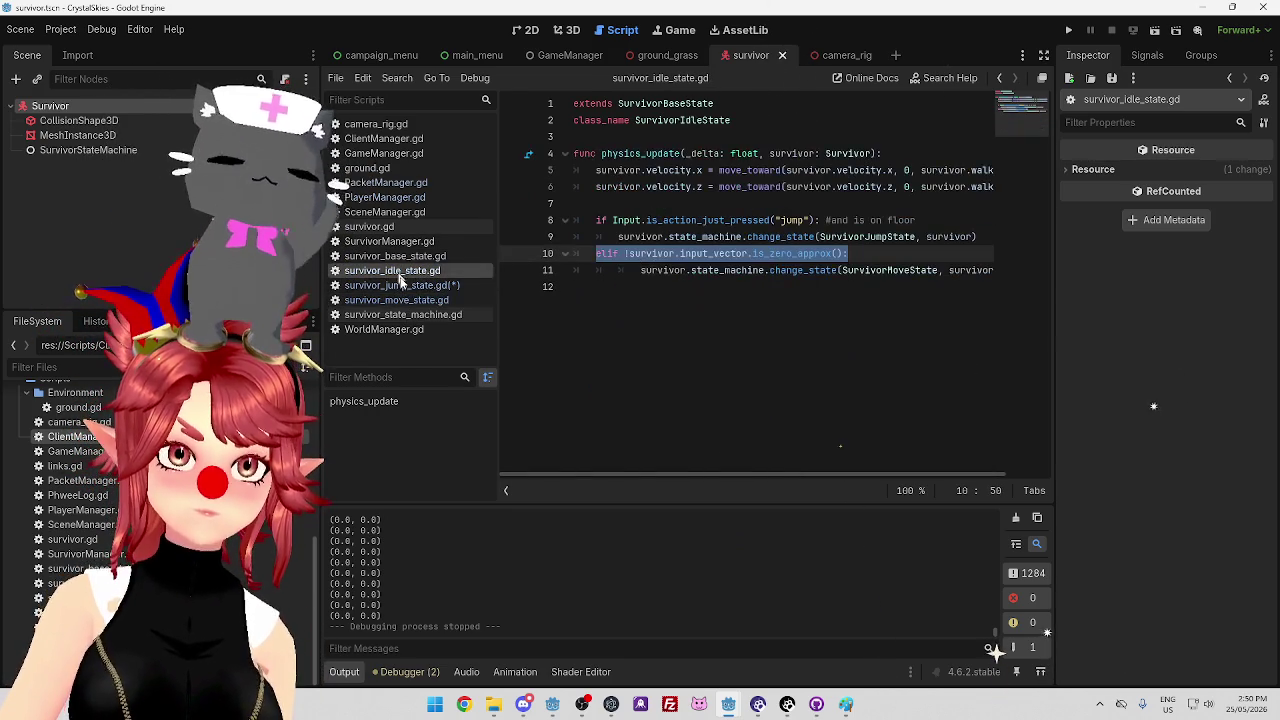
click(400, 300)
click(405, 270)
click(400, 300)
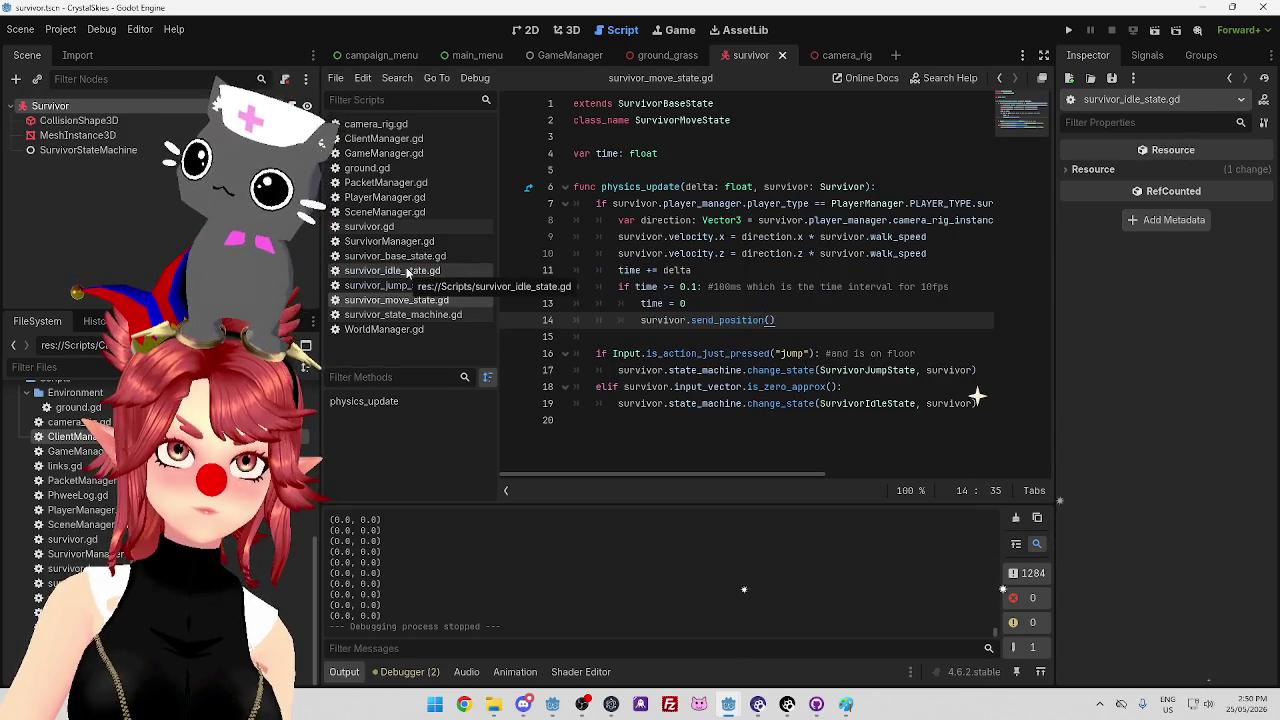
click(406, 271)
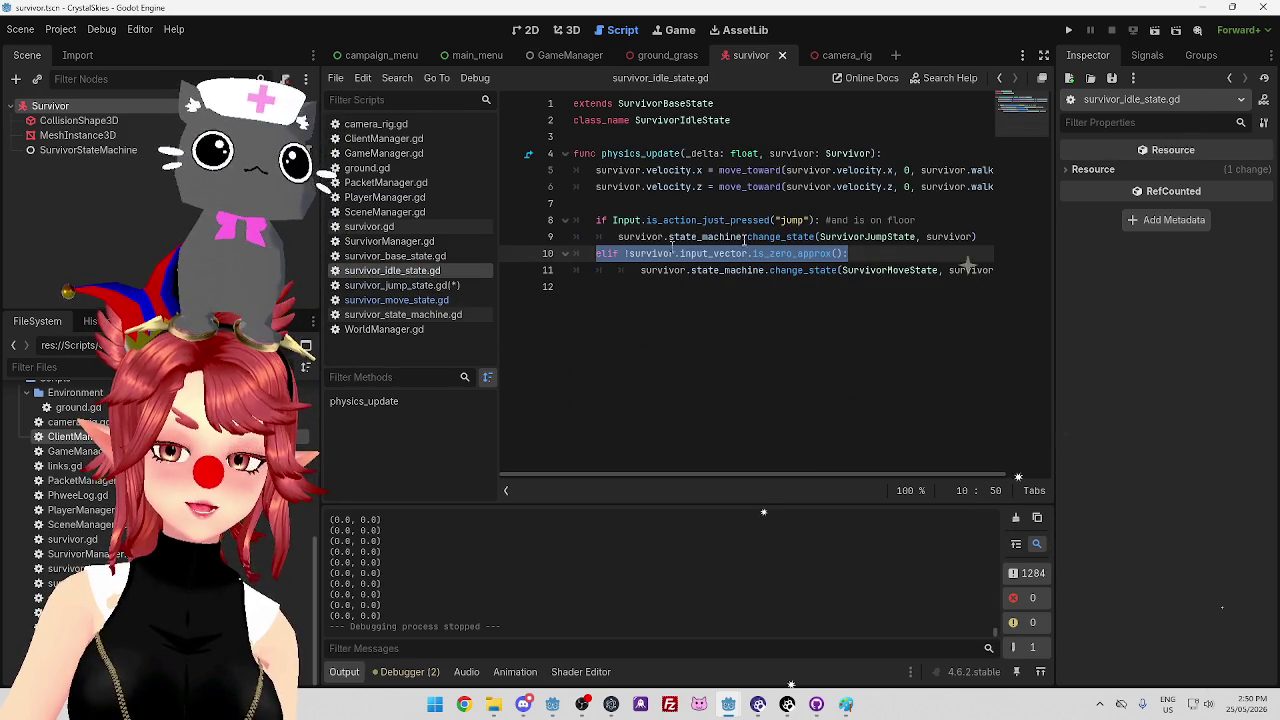
click(819, 205)
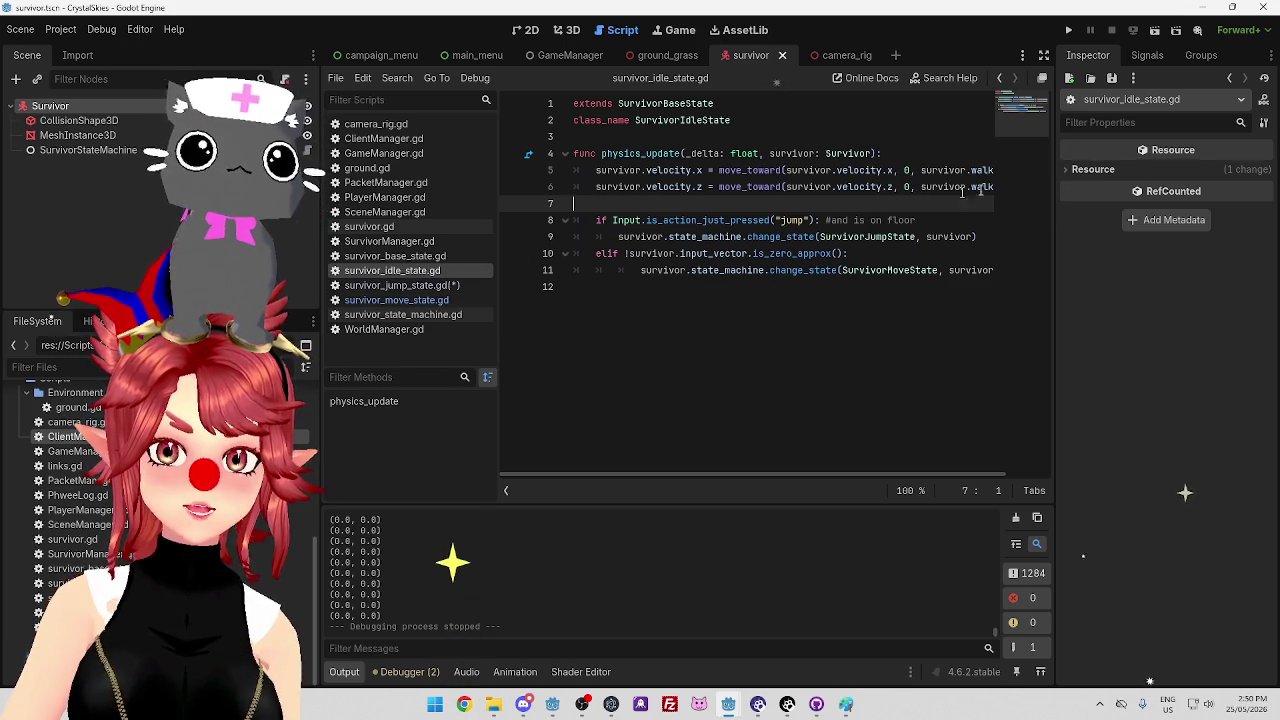
Append '&& survivor.is_on_floor()' to the idle state's jump check on line 8 and save
click(828, 220)
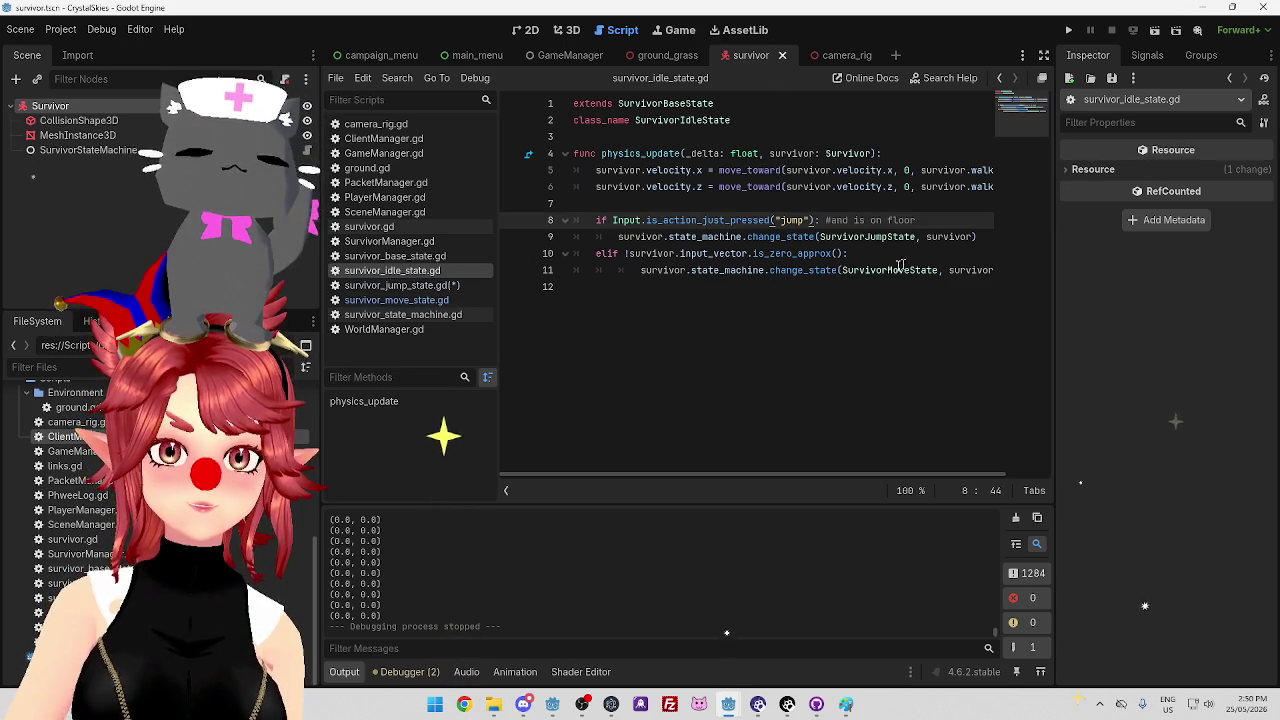
text(&& )
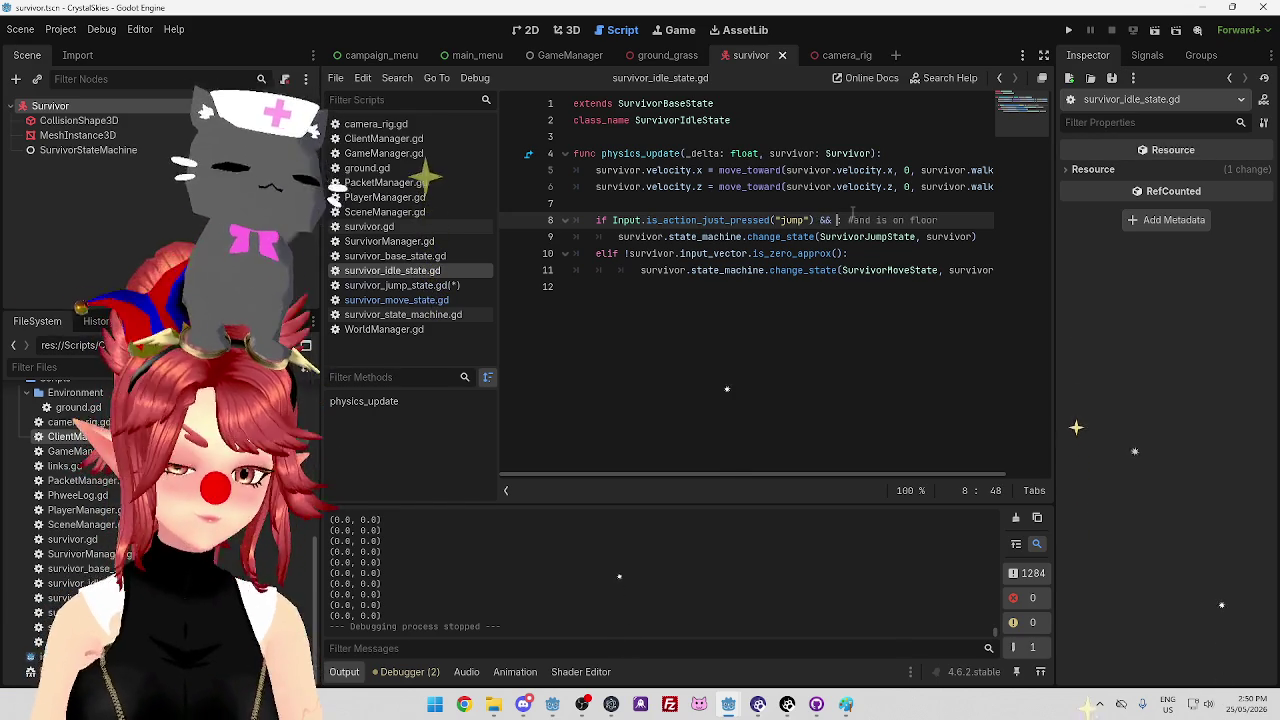
text(survivor)
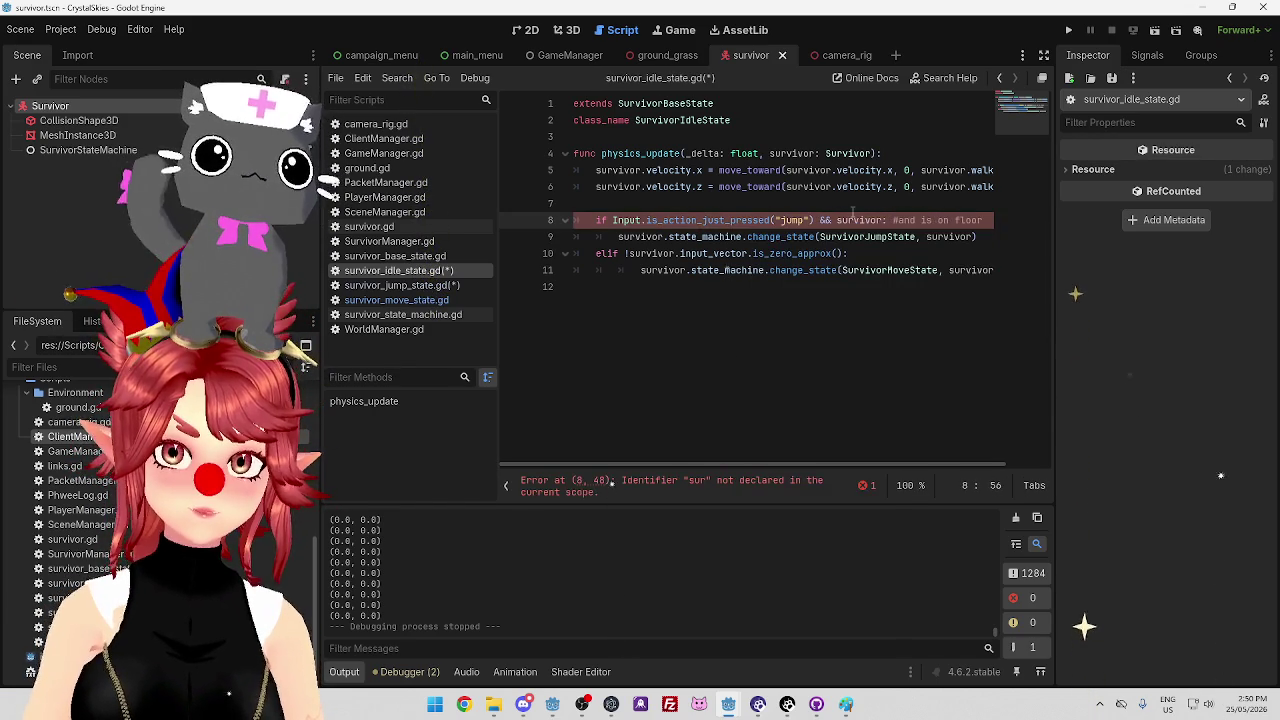
text(.is)
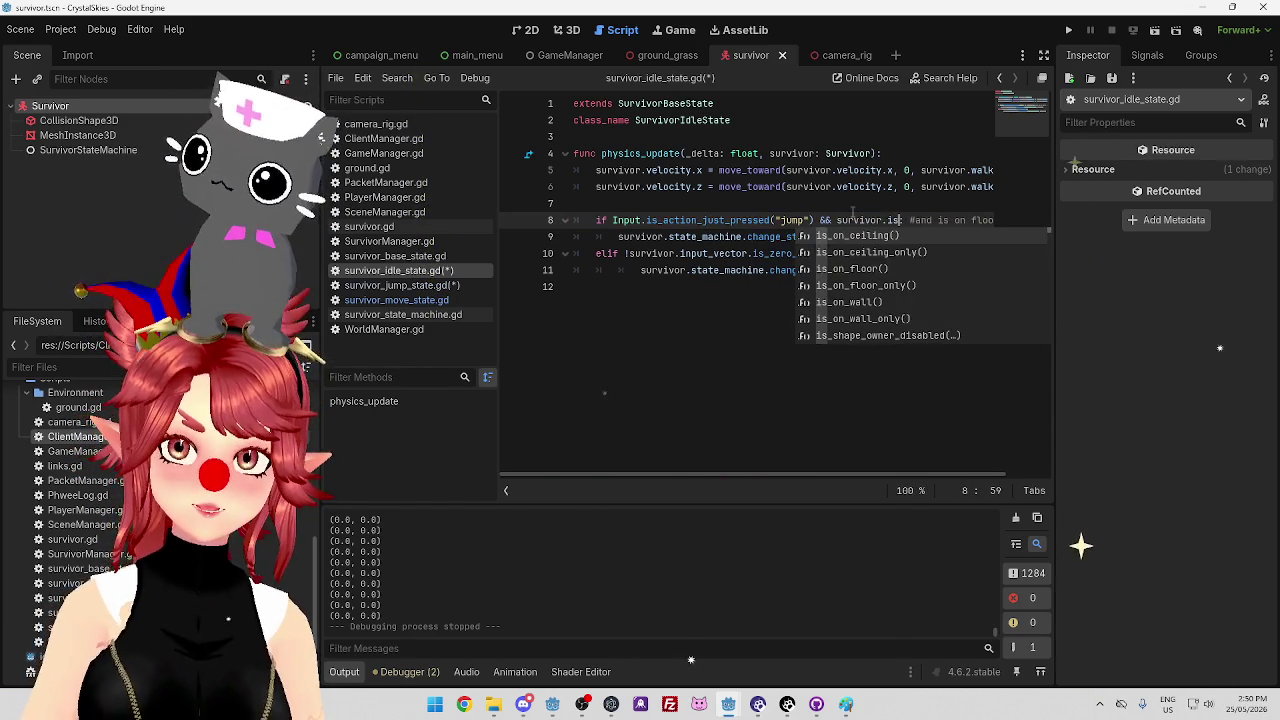
text(_on)
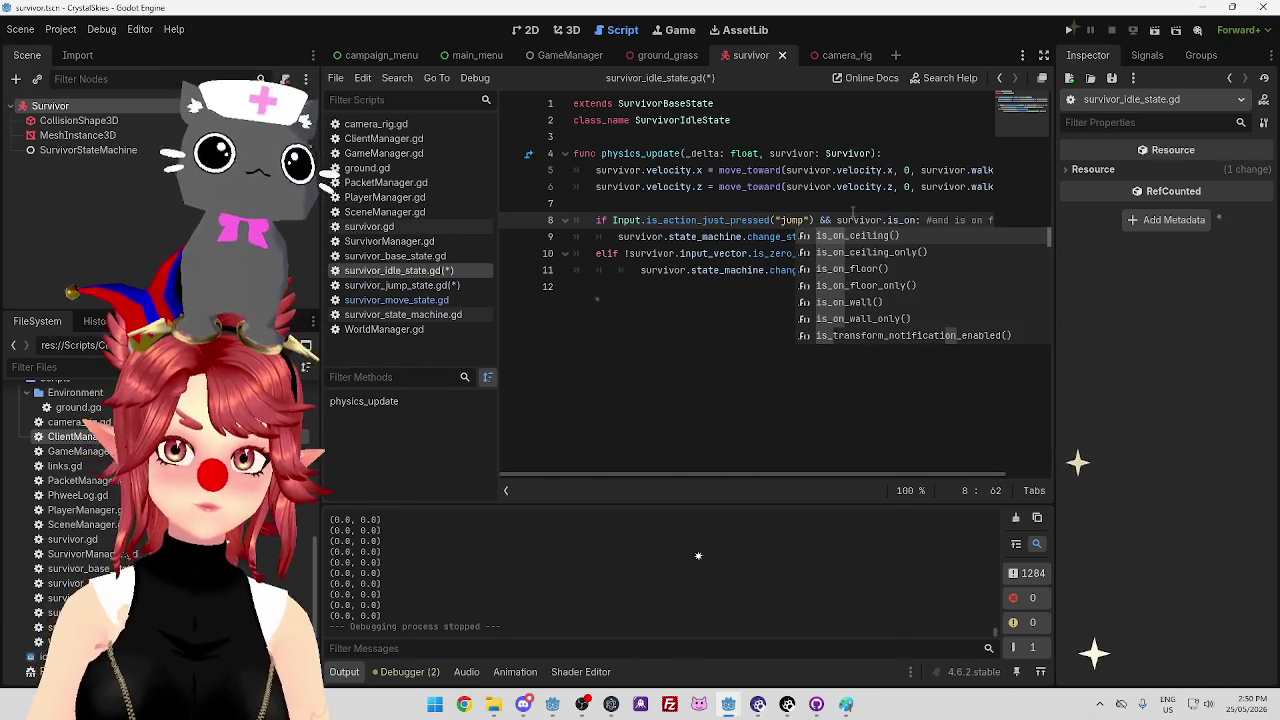
key(Down)
key(Down)
key(Return)
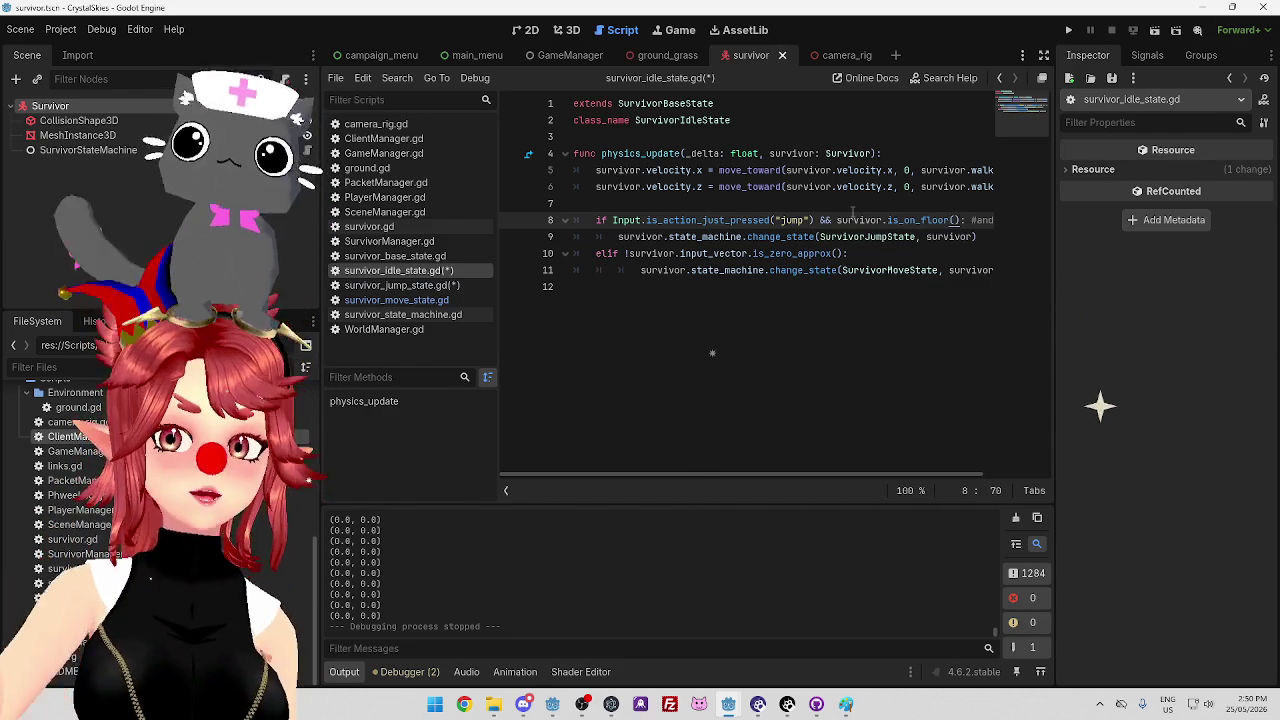
key(ctrl+s)
click(395, 285)
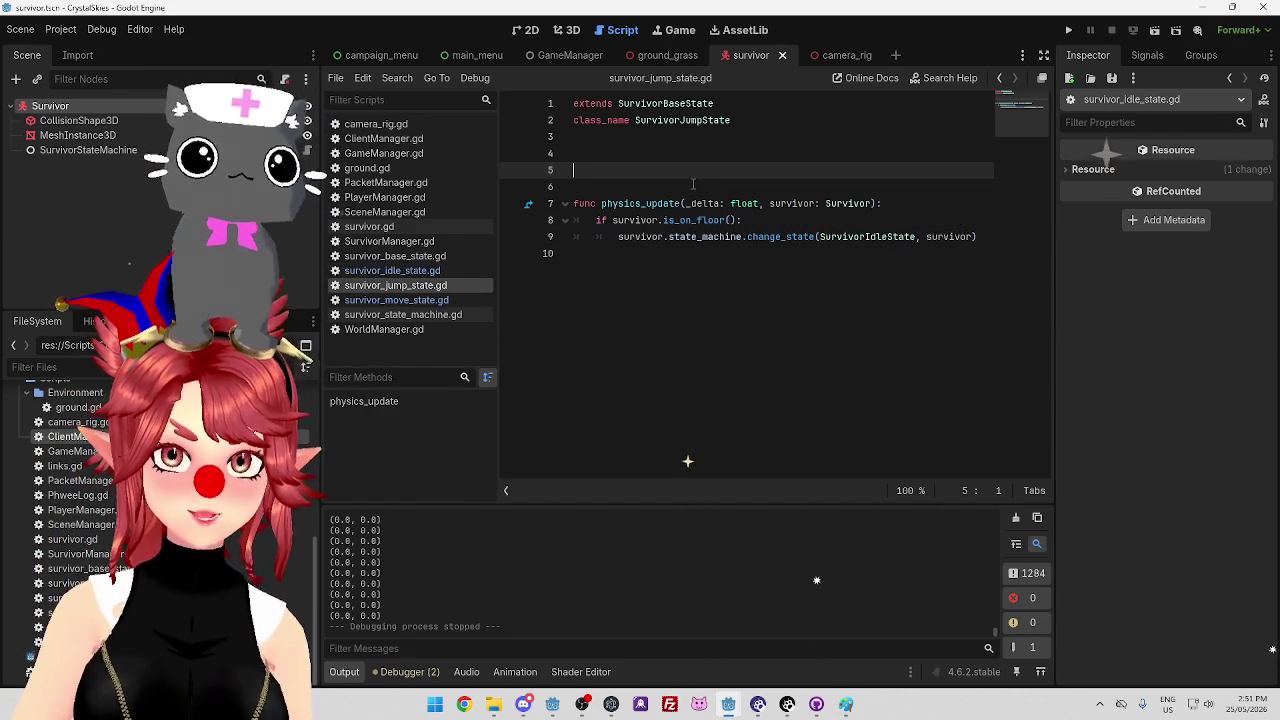
Paste the state machine's start(survivor: Survivor) signature into survivor_jump_state.gd as an empty function
click(398, 317)
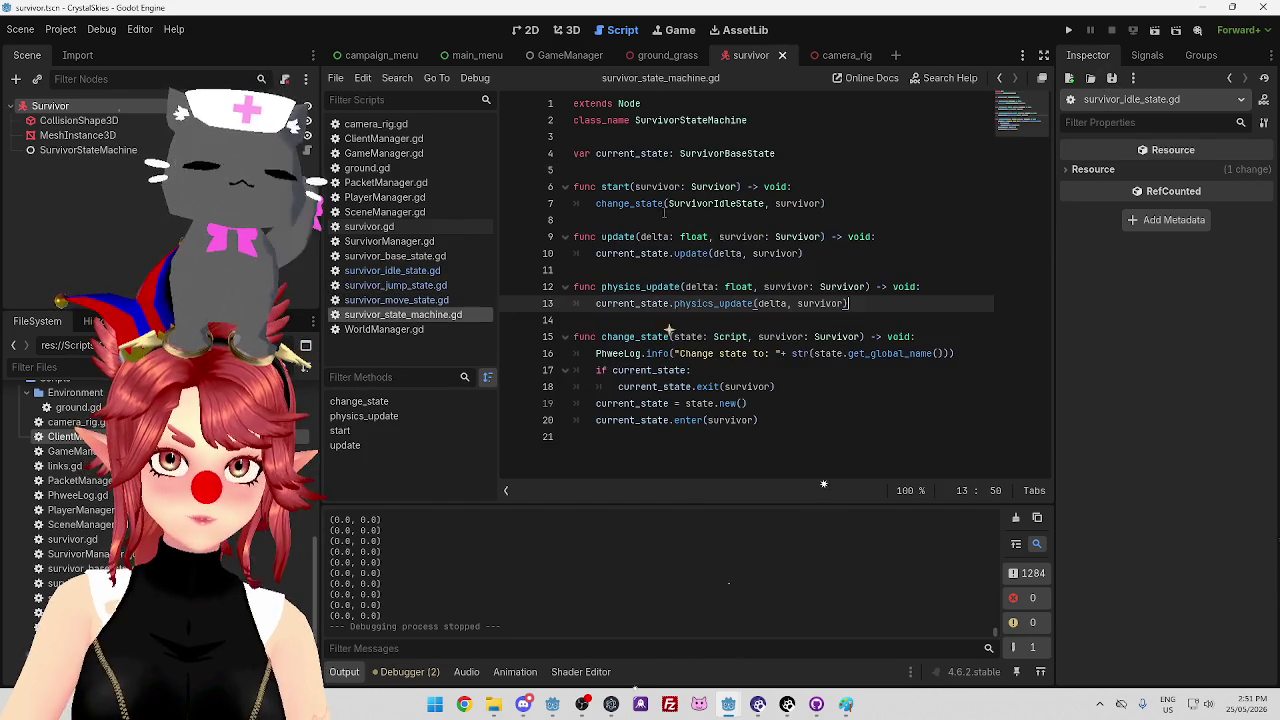
drag(576, 187, 767, 186)
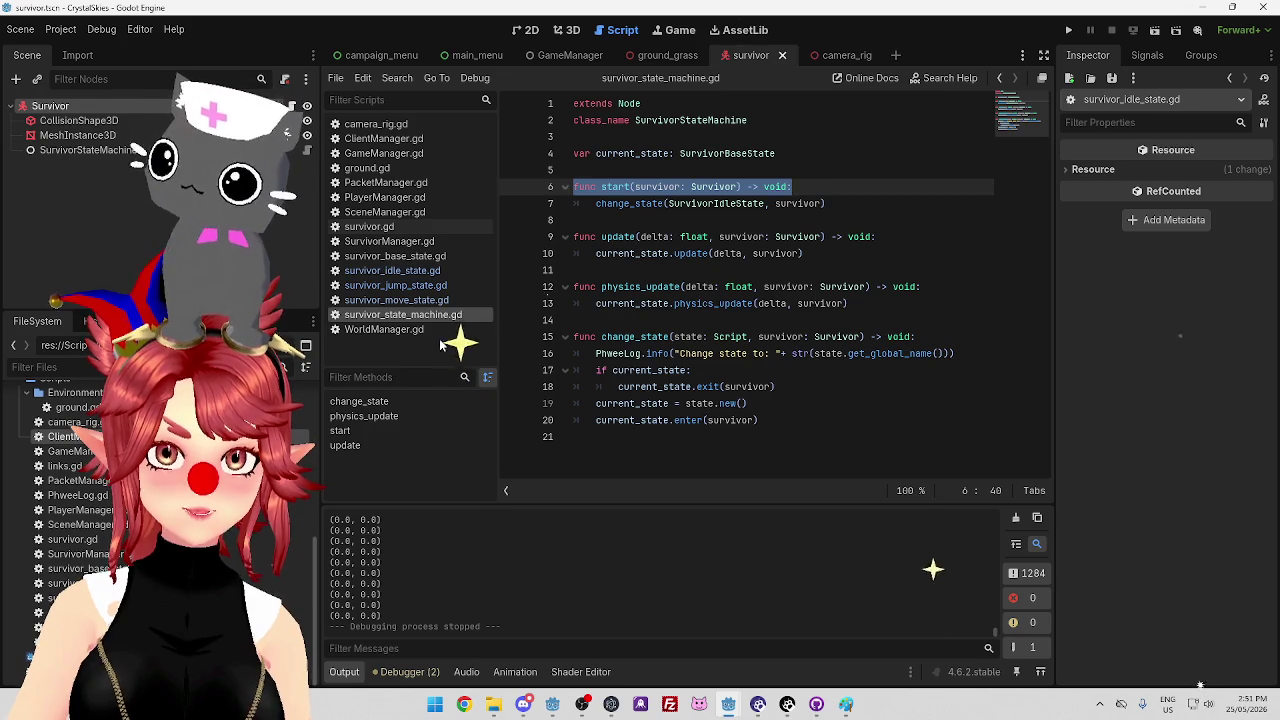
click(395, 285)
text(func start(survivor: Survivor) -> void:)
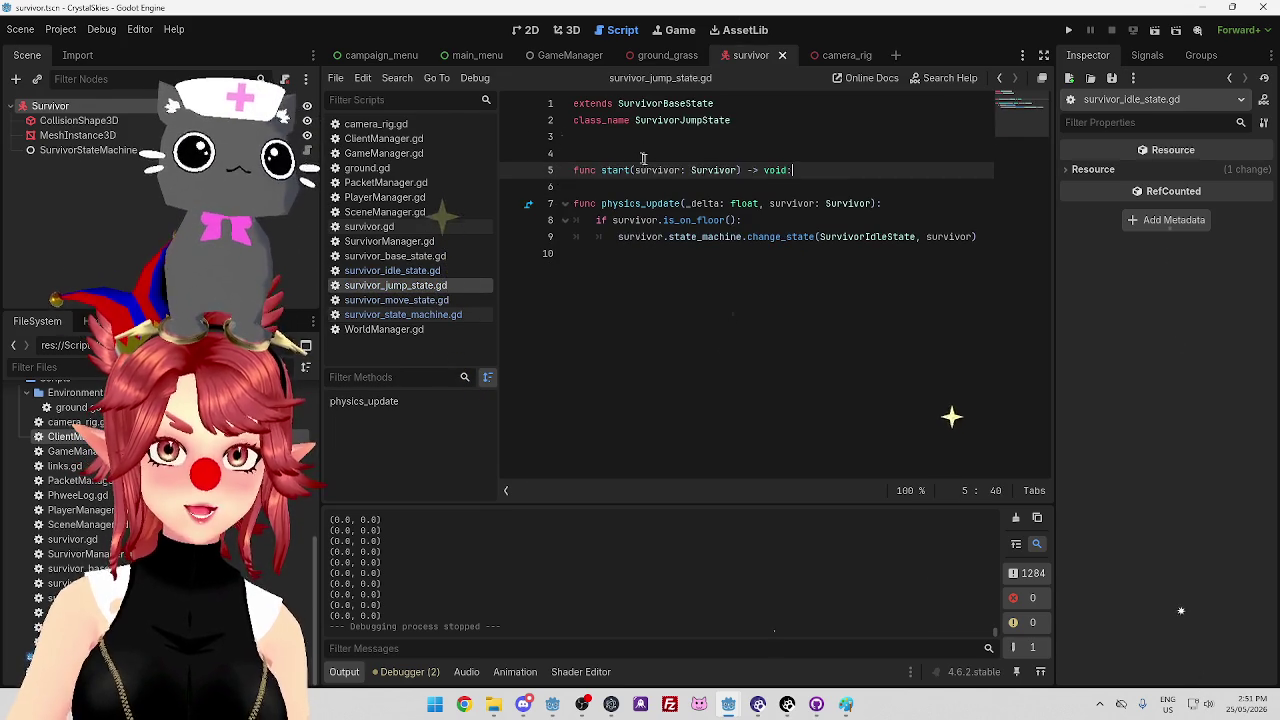
key(Return)
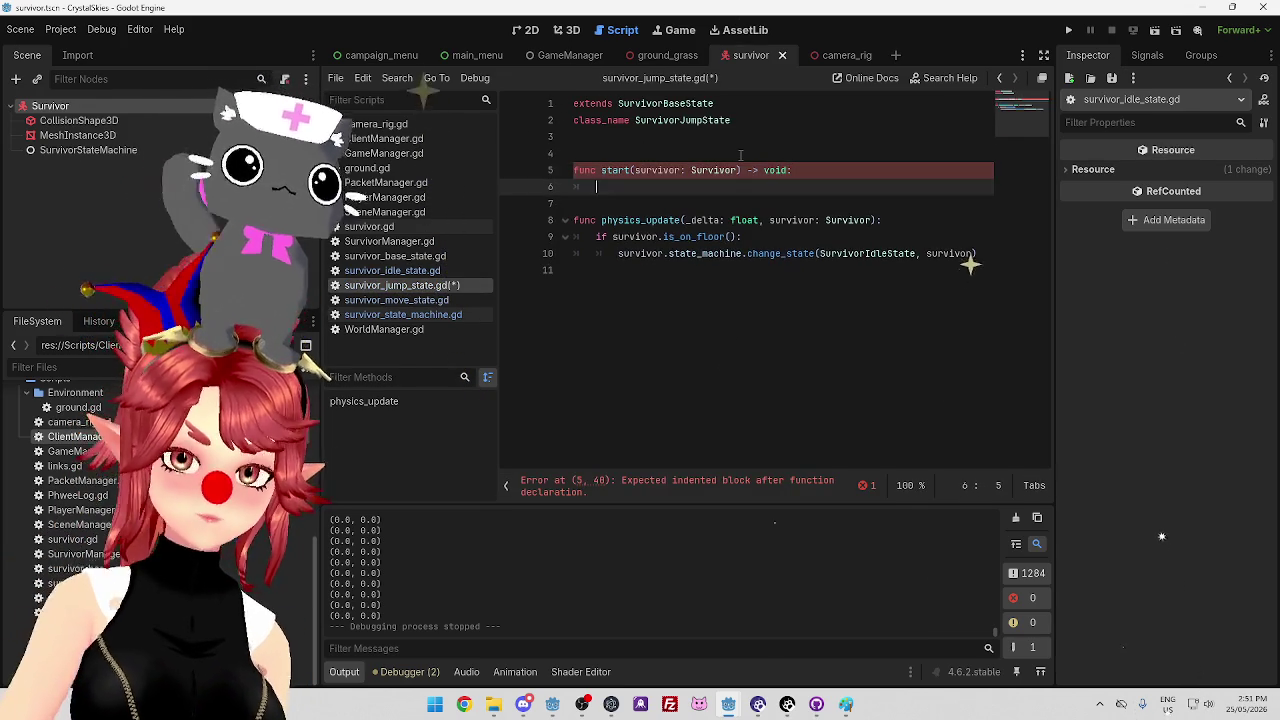
click(552, 704)
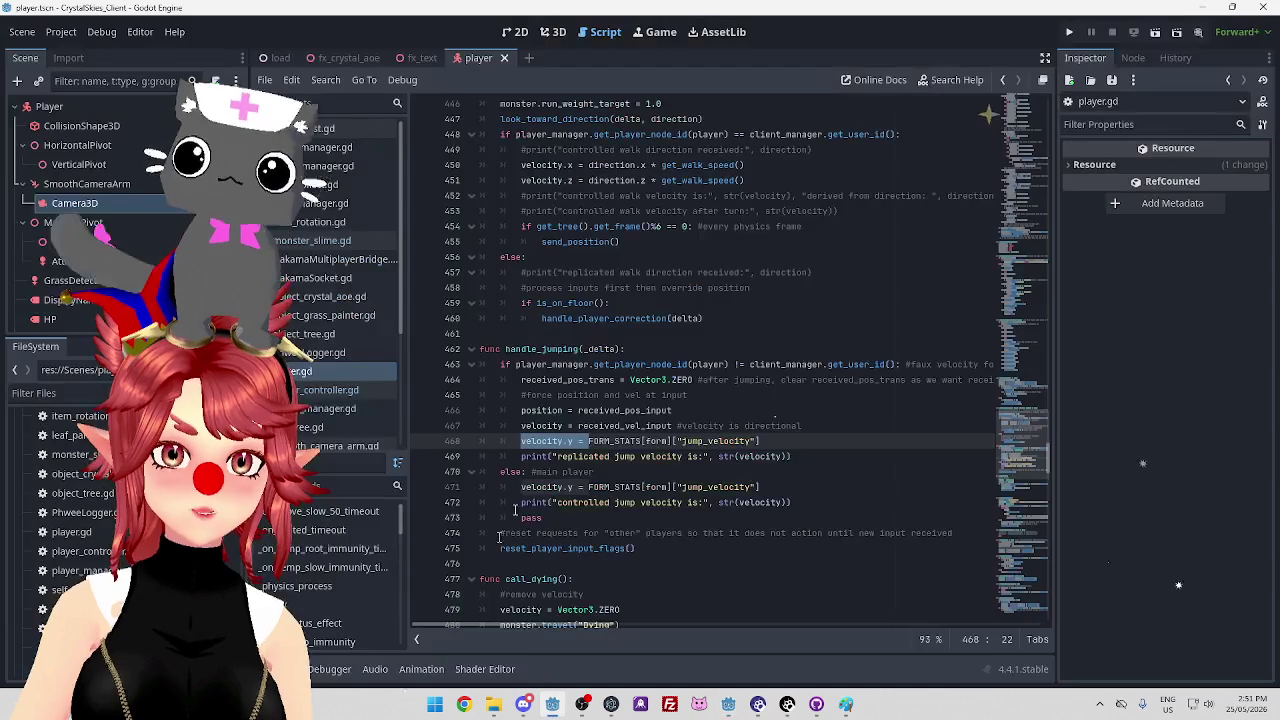
Check player.gd's line 468 velocity.y assignment, then type 'velocity.y =' in the jump state's start function
key(BackSpace)
key(ctrl+z)
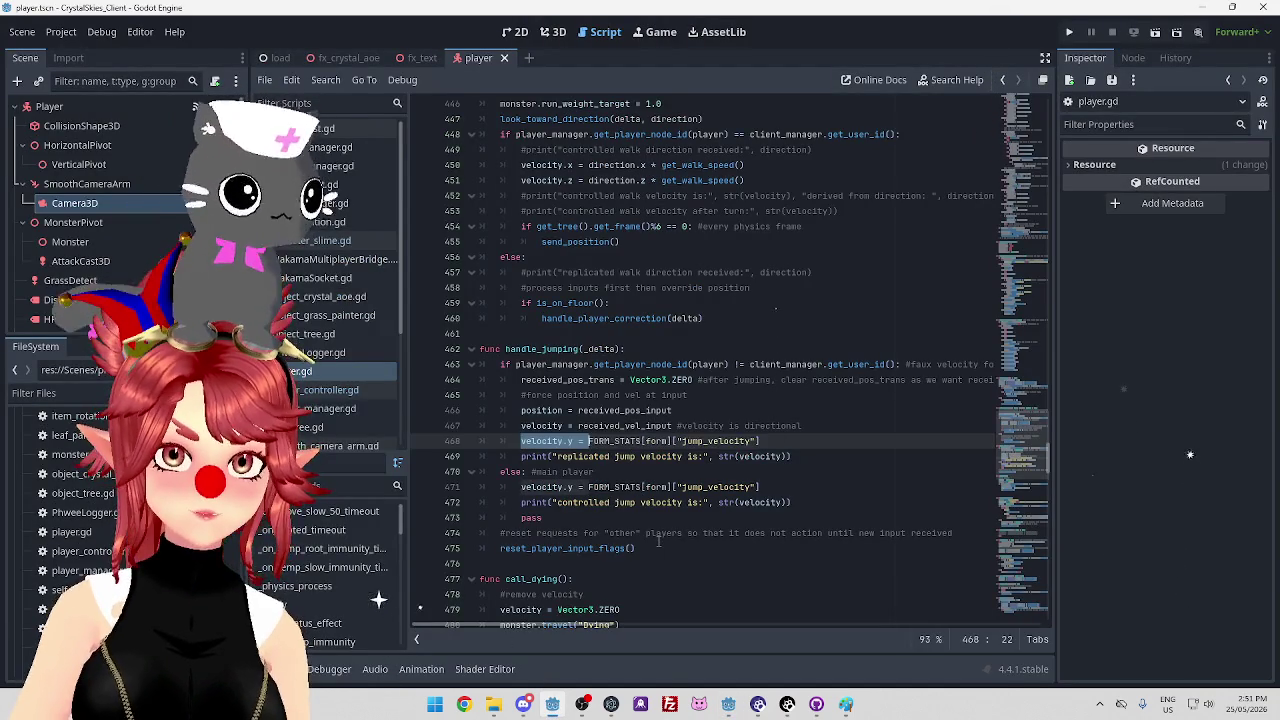
click(729, 704)
text(velocity.y =)
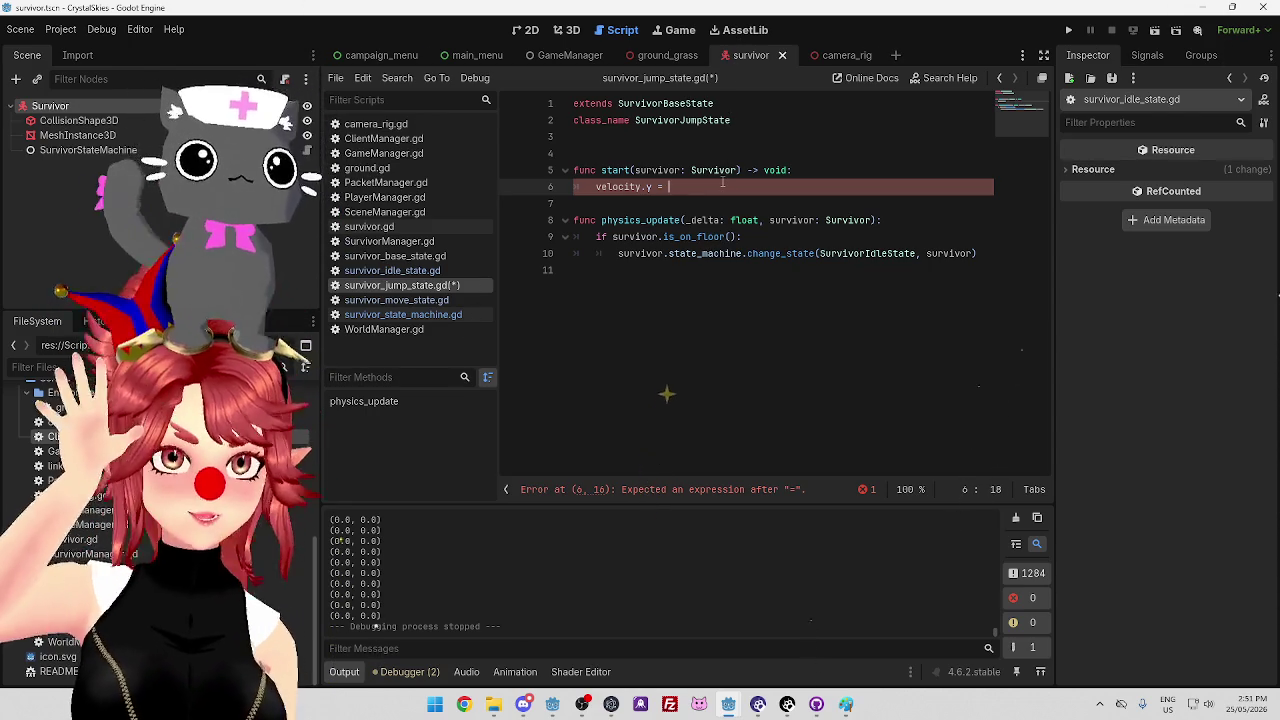
Declare var jump_vel = 2 on line 4 and copy the jump_vel name
click(688, 138)
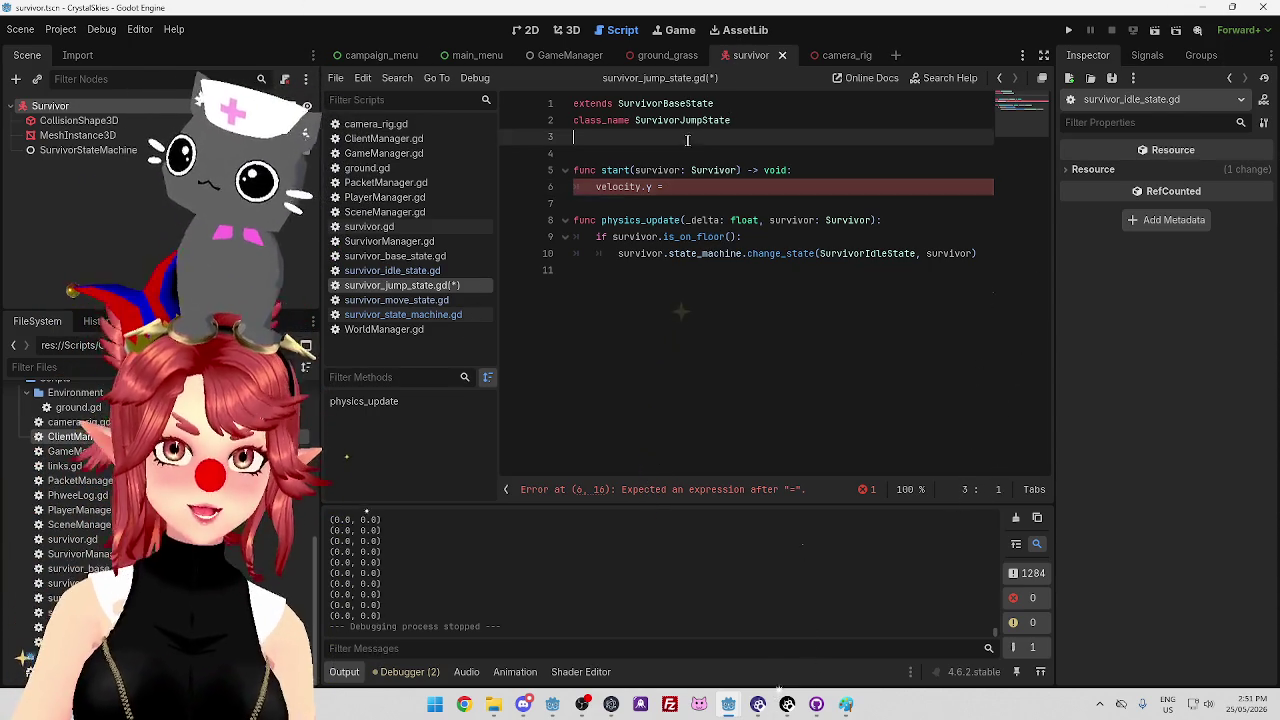
key(Return)
text(jump_vel = 2)
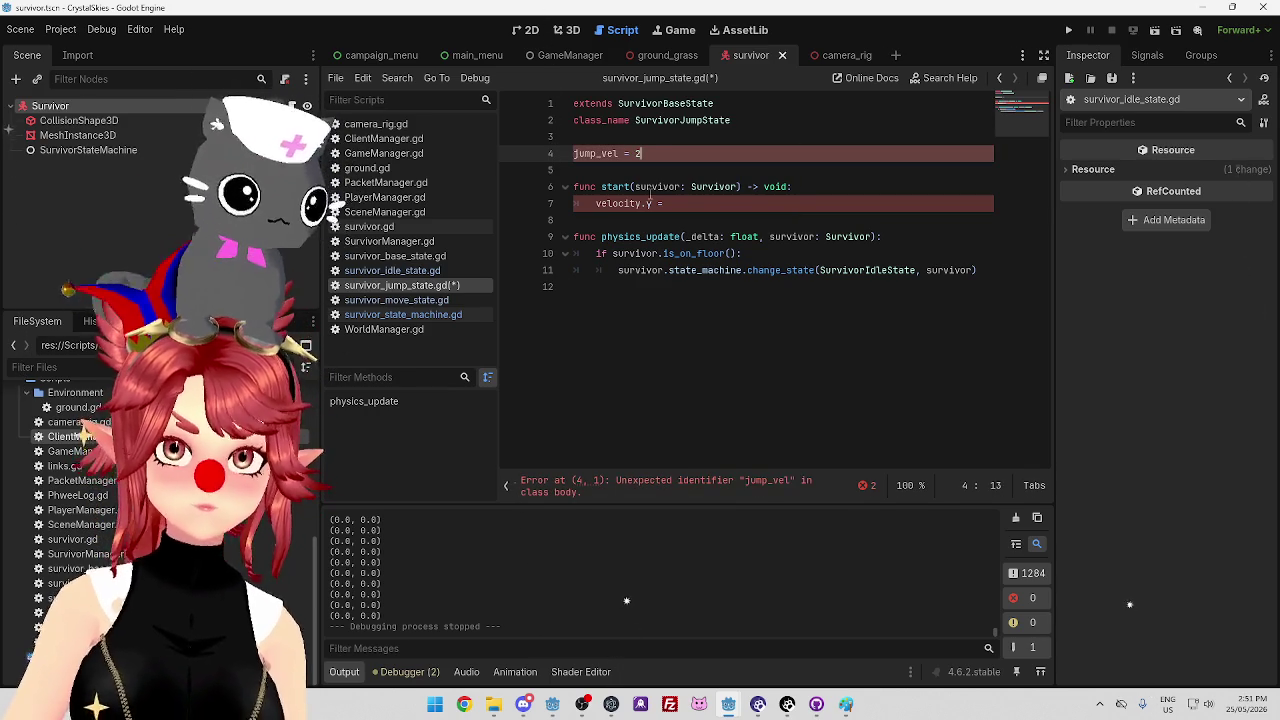
click(678, 203)
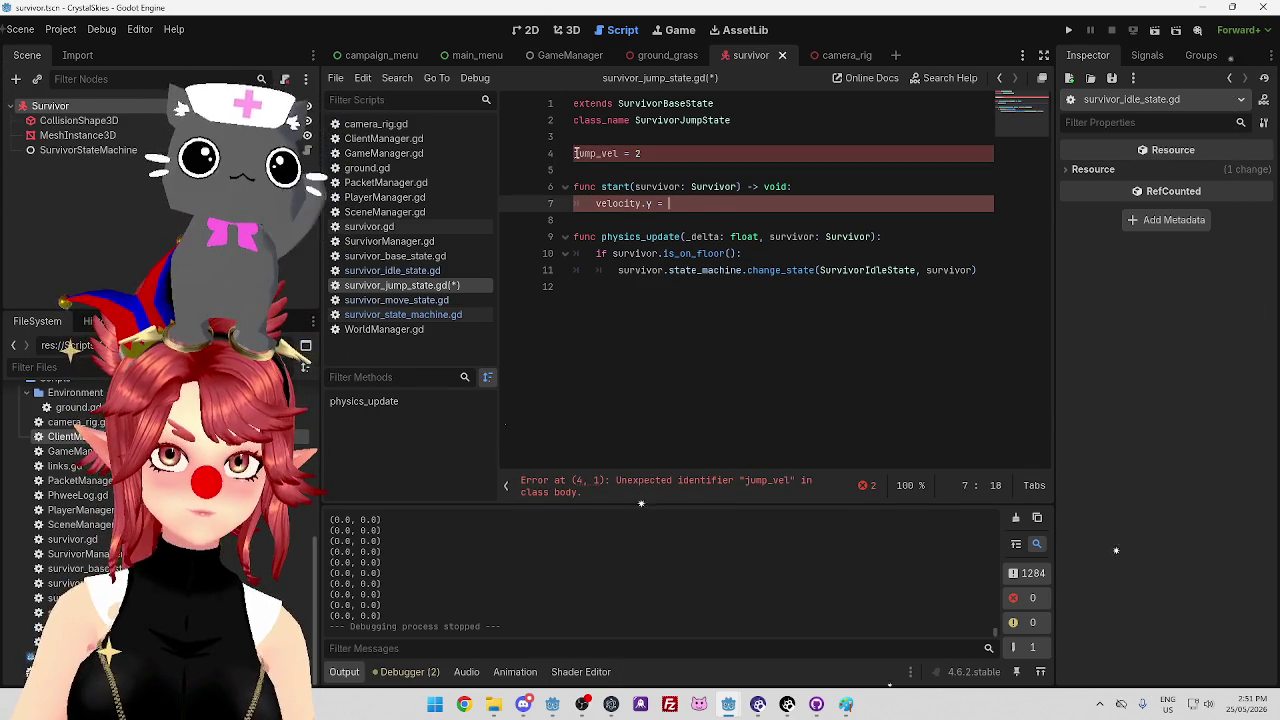
click(576, 153)
drag(596, 153, 631, 153)
key(ctrl+c)
Complete line 7 as survivor.velocity.y = jump_vel and save
click(704, 206)
key(ctrl+v)
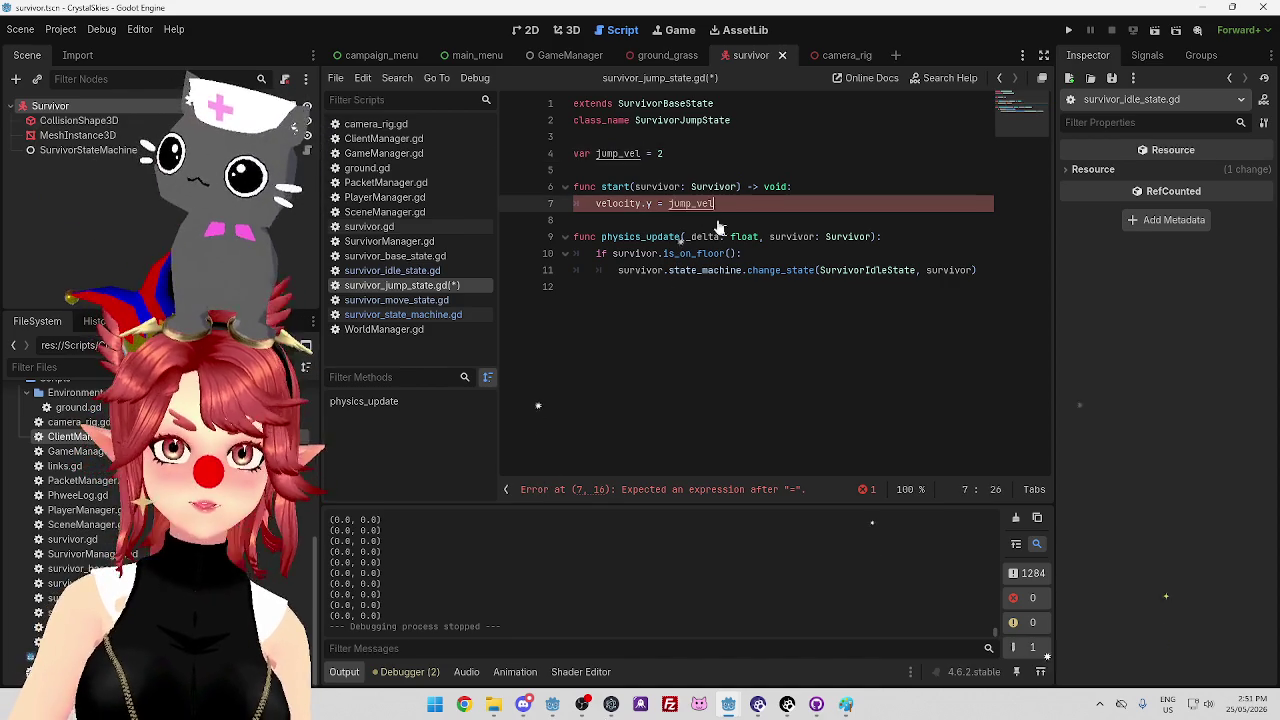
click(750, 168)
key(ctrl+s)
click(740, 204)
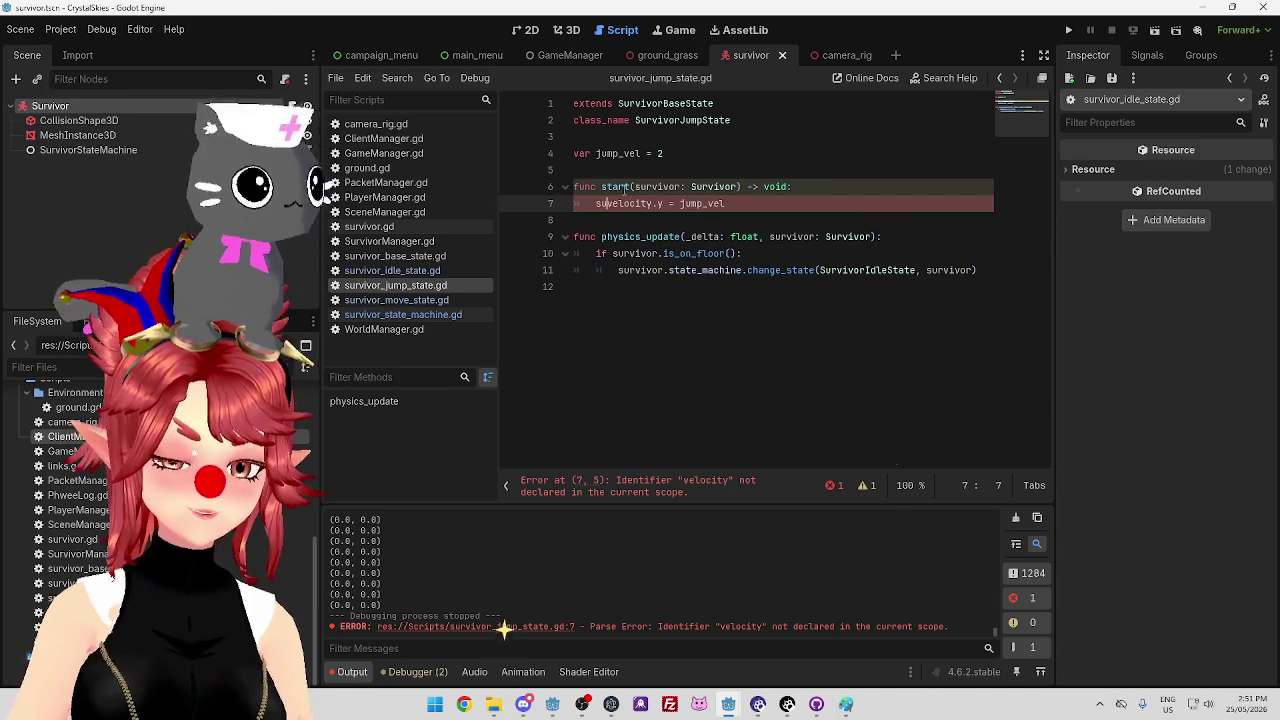
text(rvivor)
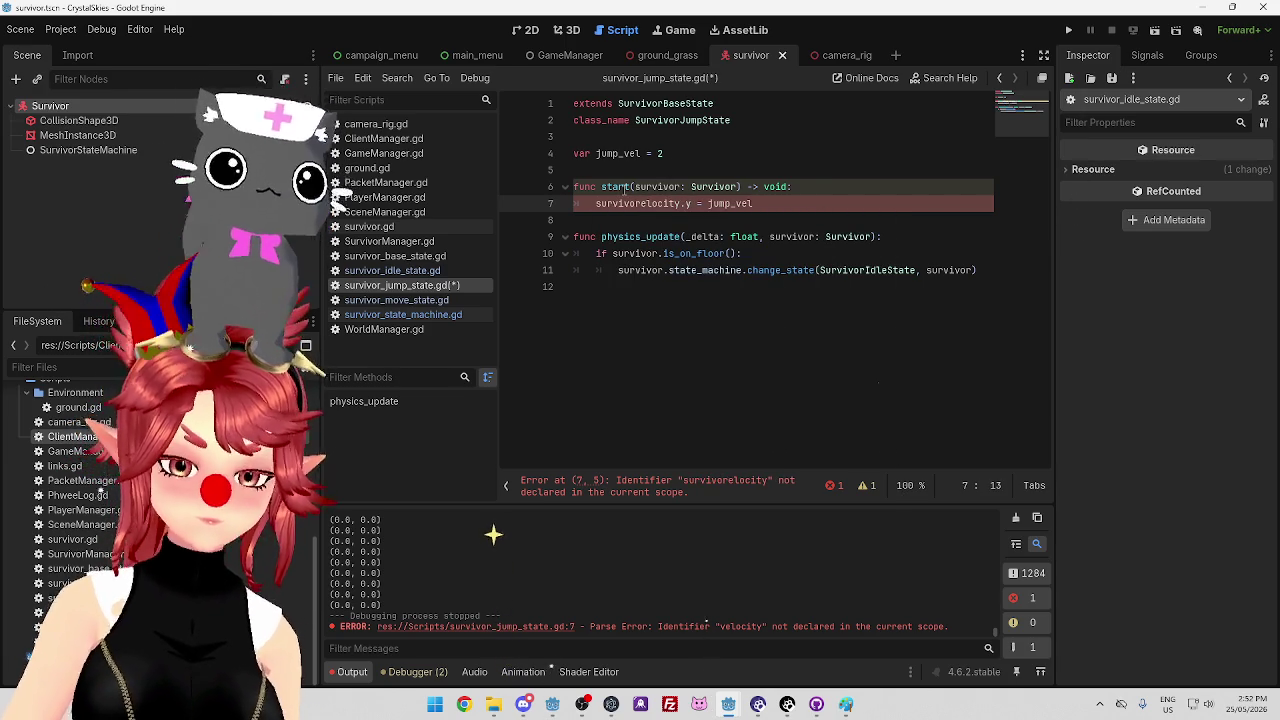
text(.v)
click(586, 218)
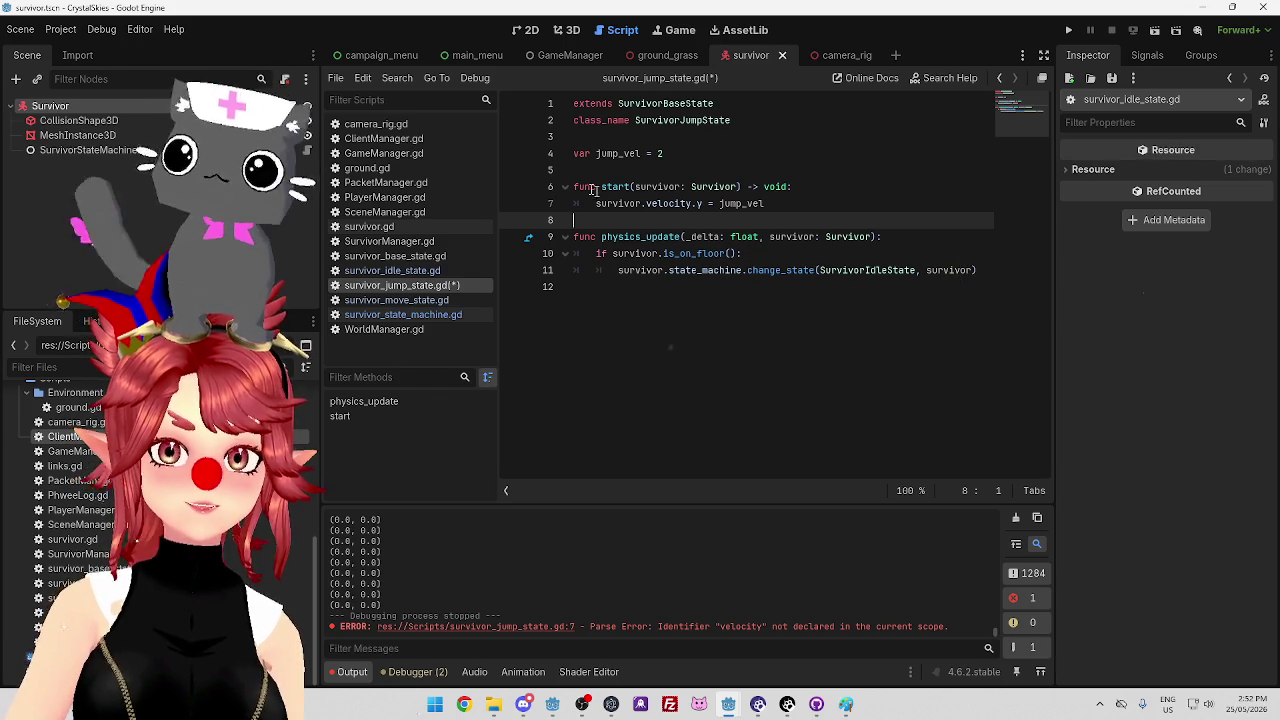
Find and select the enter(_survivor: Survivor) -> void signature in survivor_base_state.gd
drag(603, 187, 627, 187)
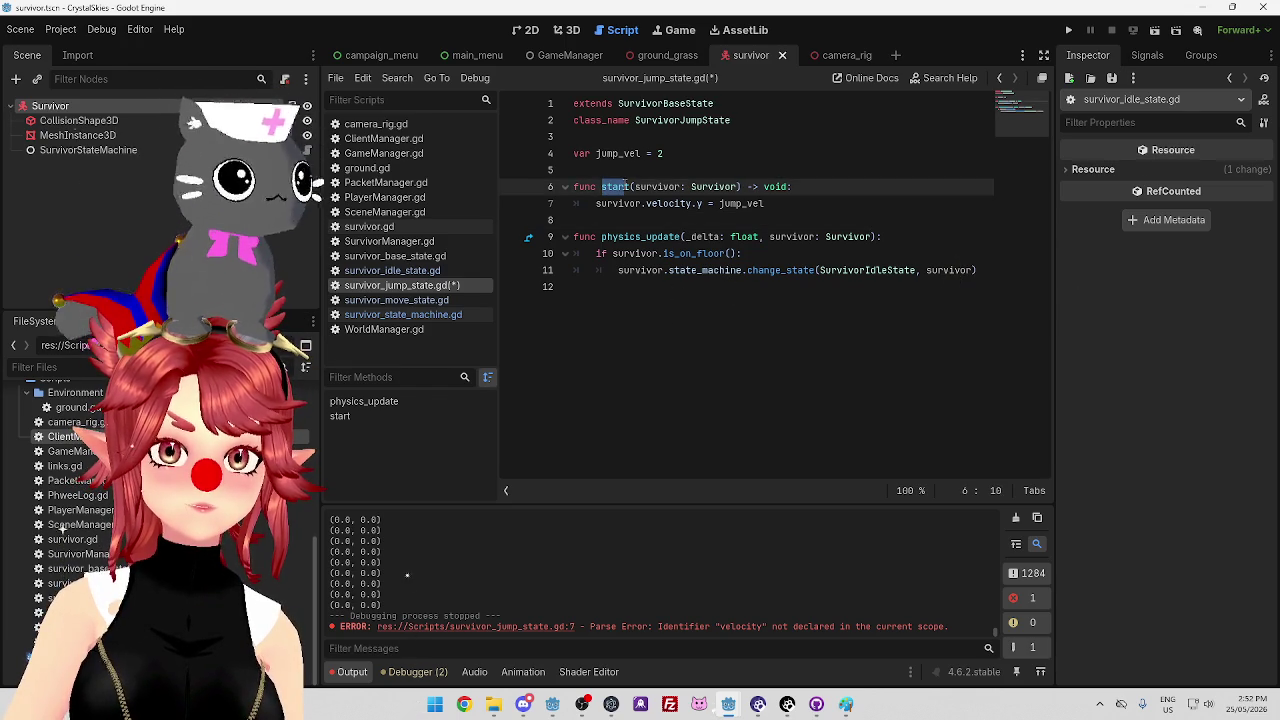
click(441, 314)
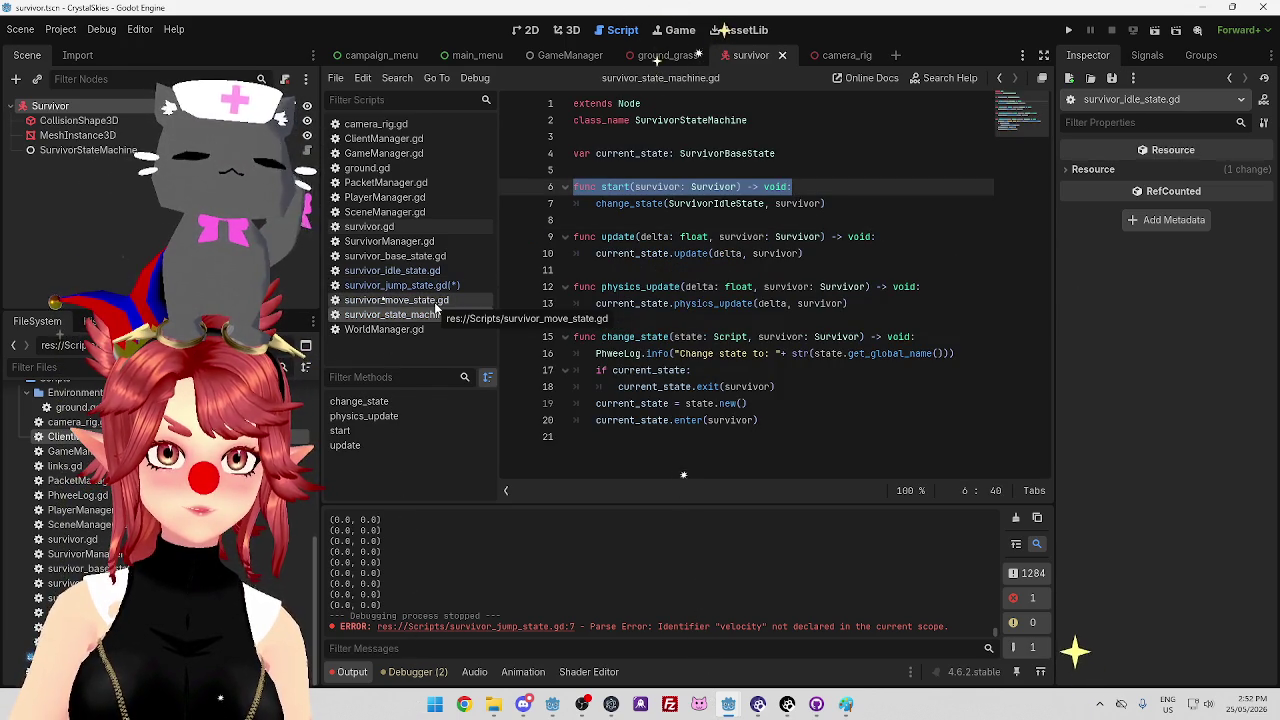
click(436, 301)
click(432, 286)
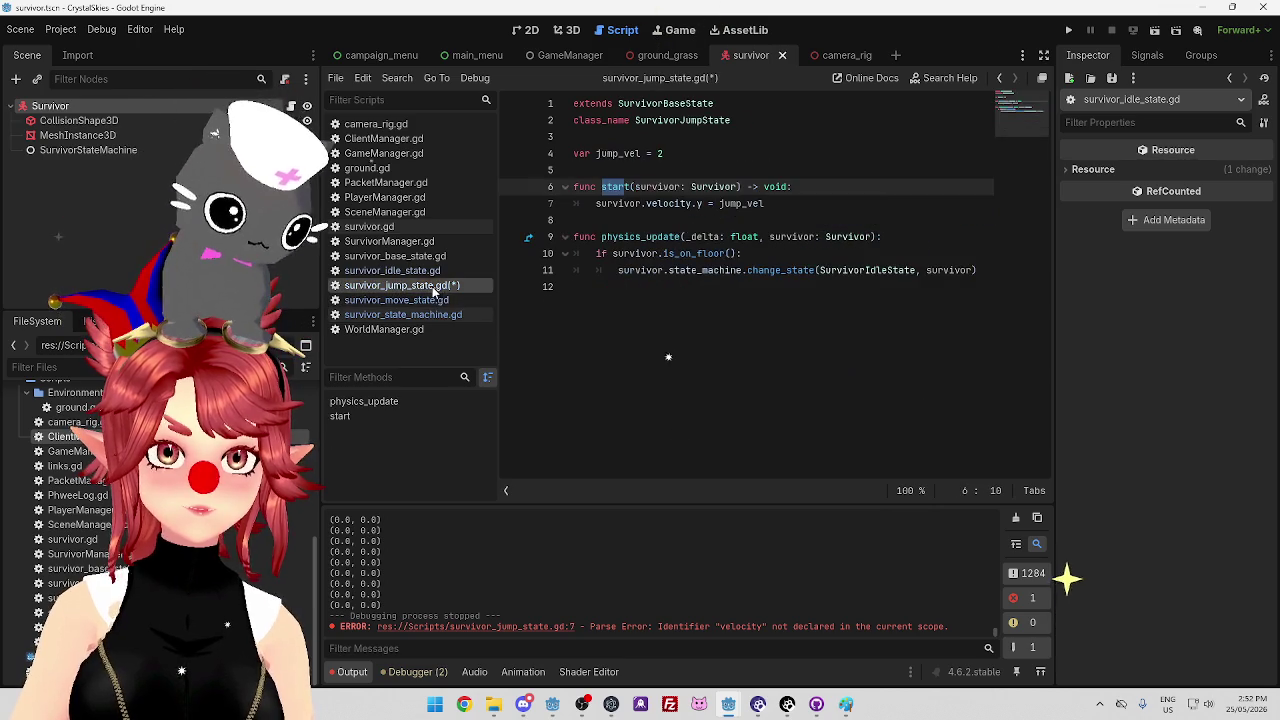
click(430, 271)
click(436, 257)
drag(574, 170, 655, 170)
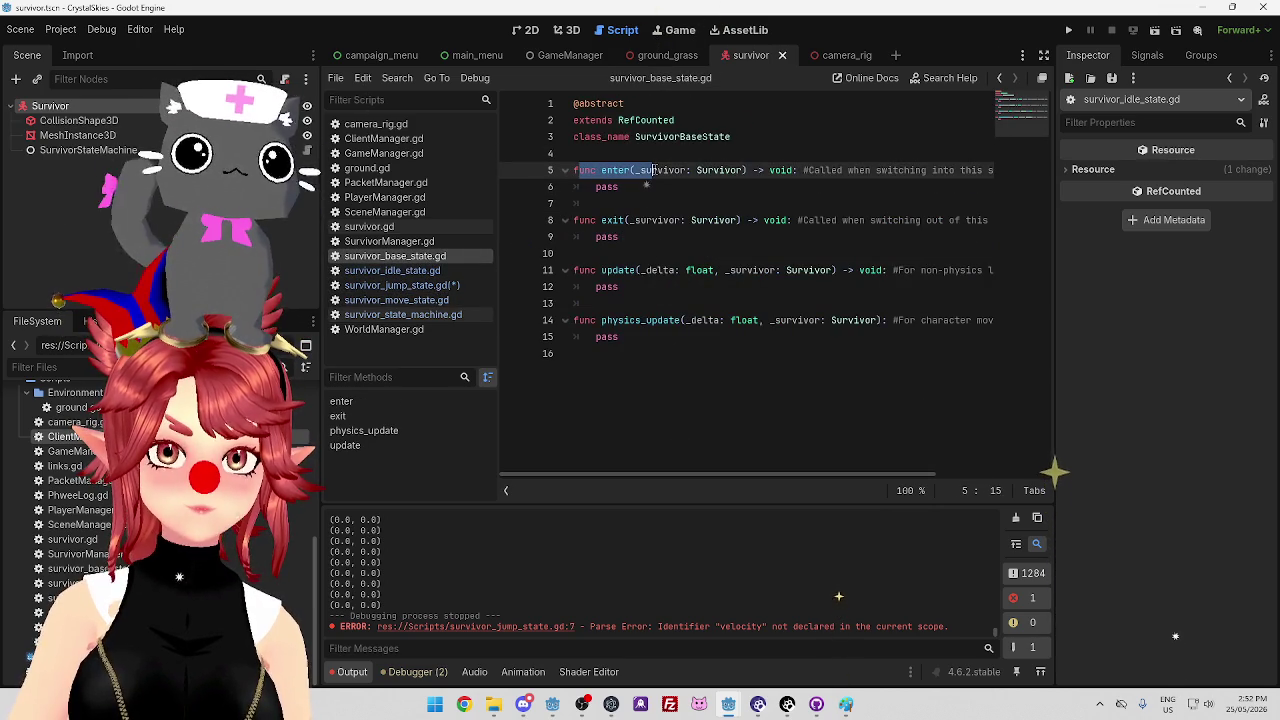
click(400, 315)
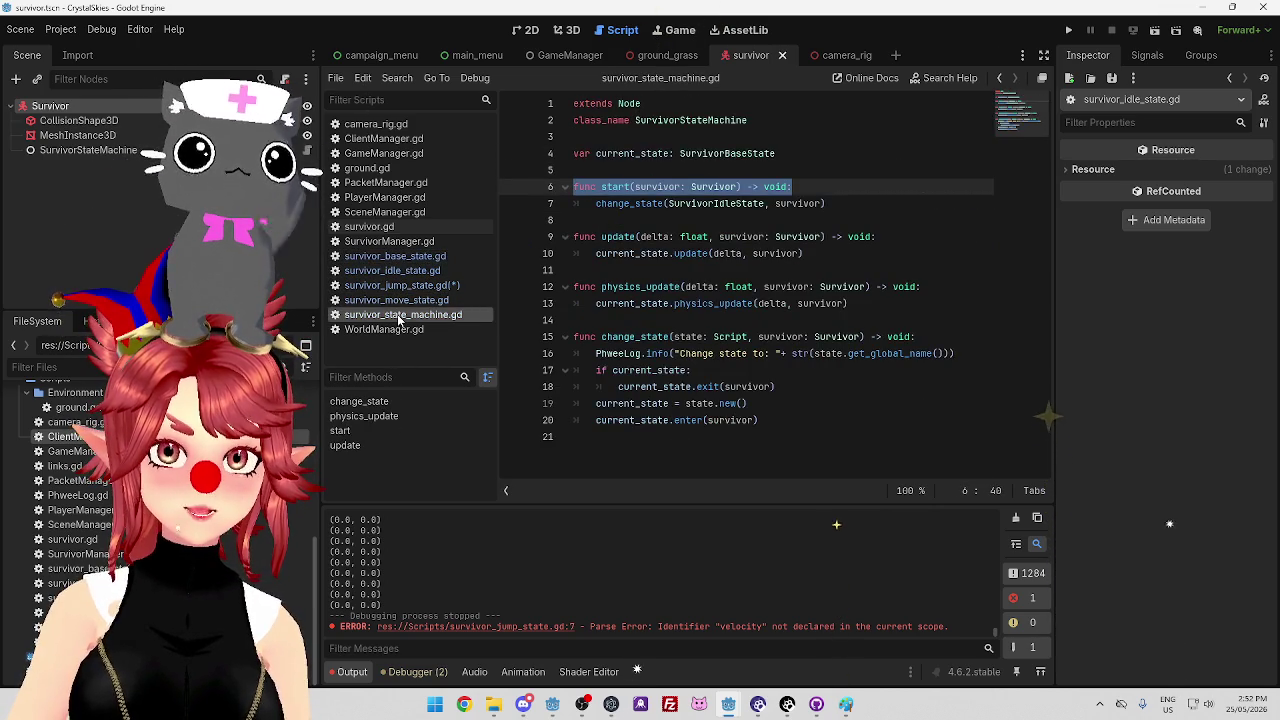
click(405, 258)
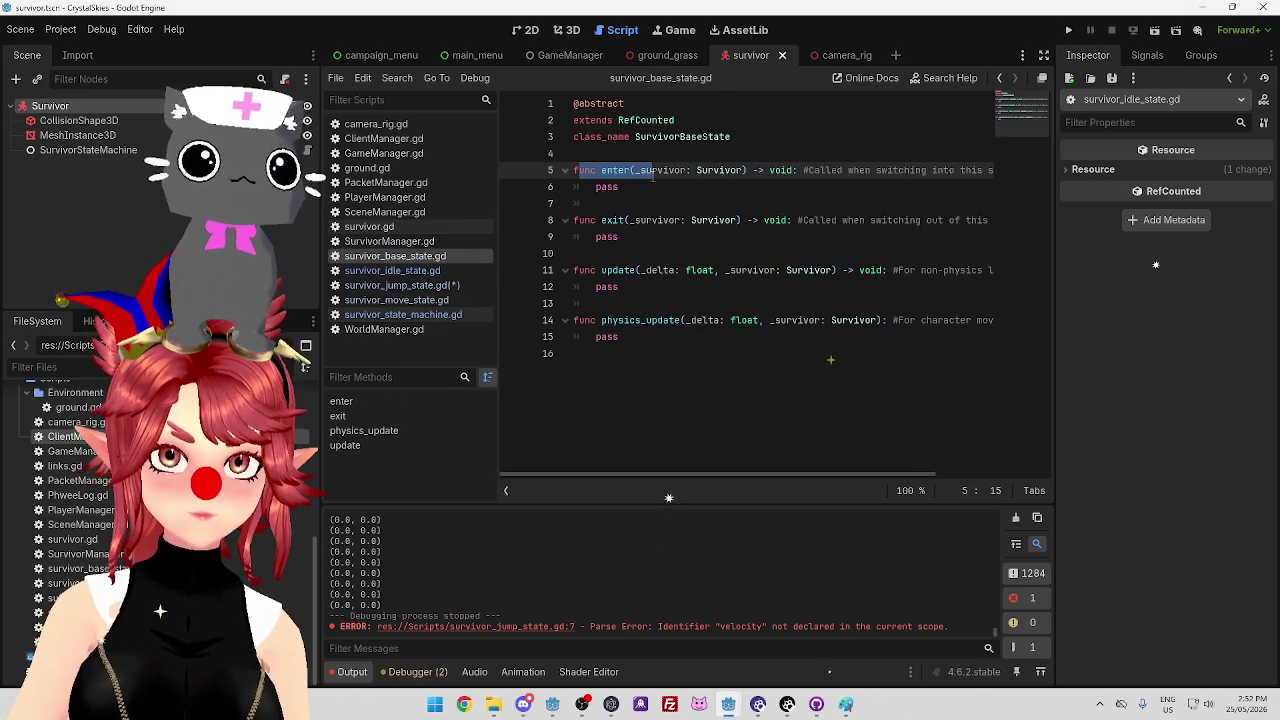
key(Down)
drag(575, 170, 770, 170)
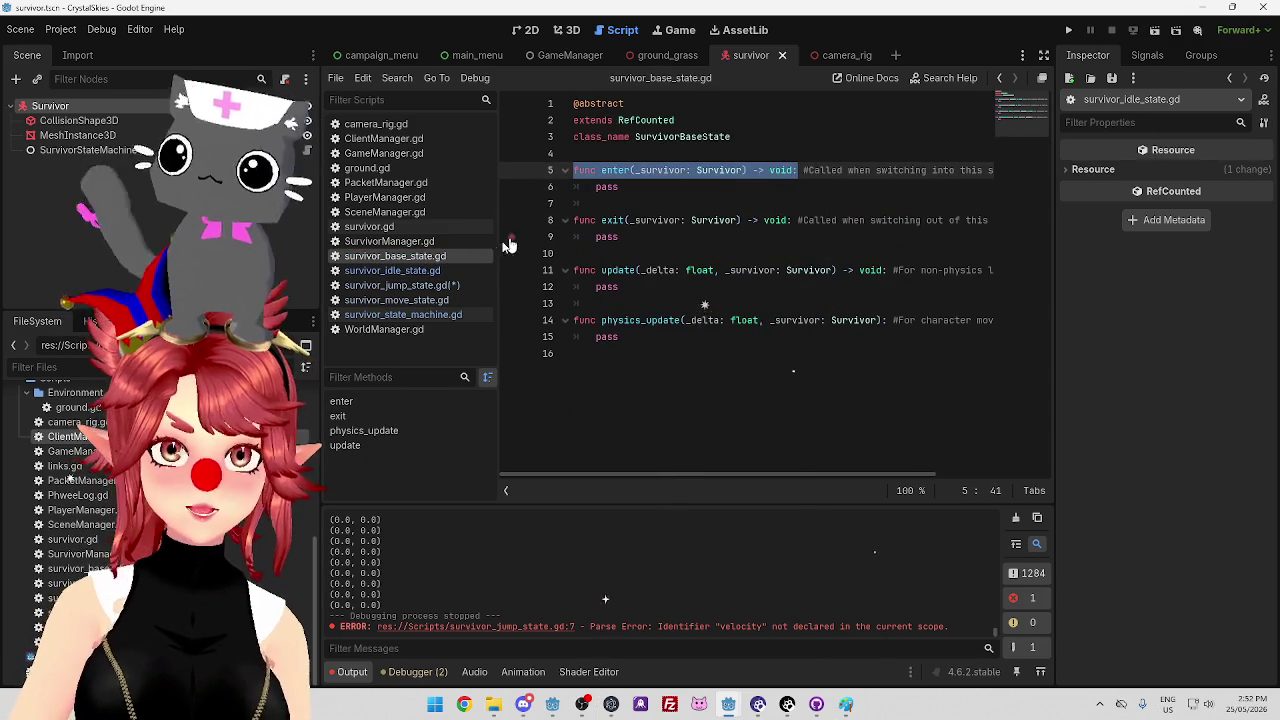
Replace the jump state's start line with the enter signature and rename survivor on line 7 to _survivor
click(453, 270)
click(435, 285)
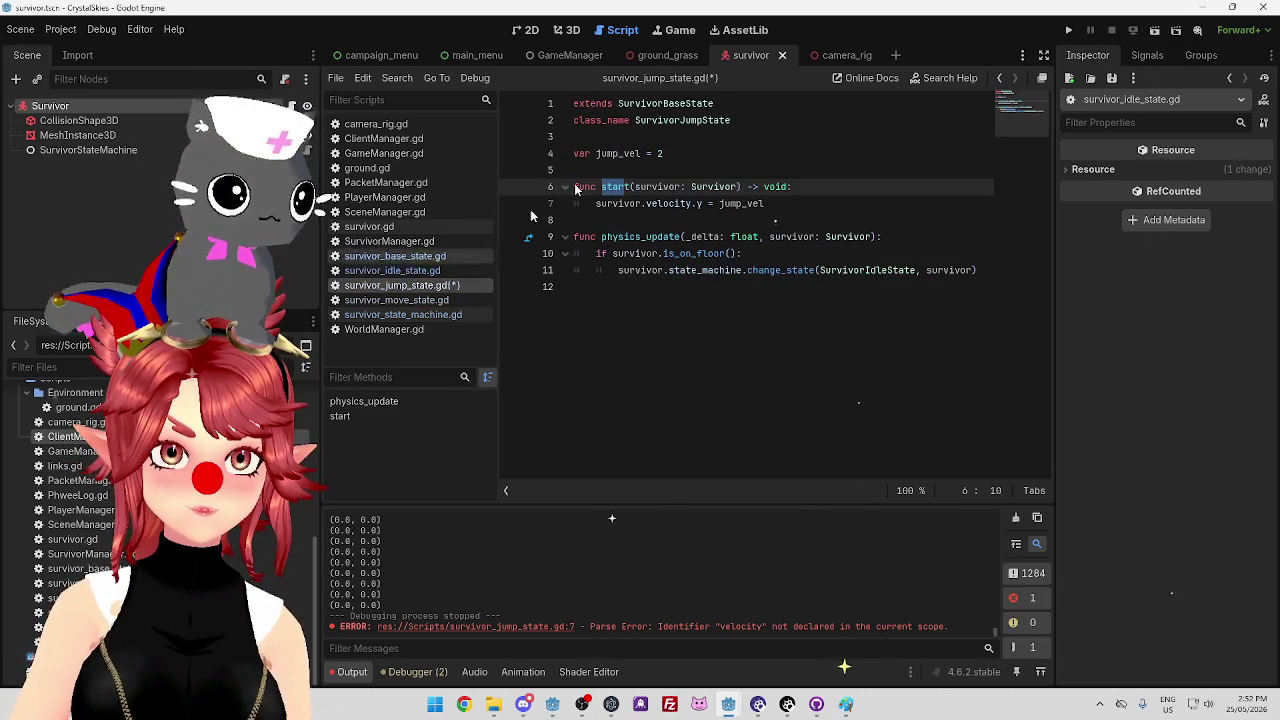
drag(575, 187, 800, 187)
text(func enter(_survivor: Survivor) -> void:)
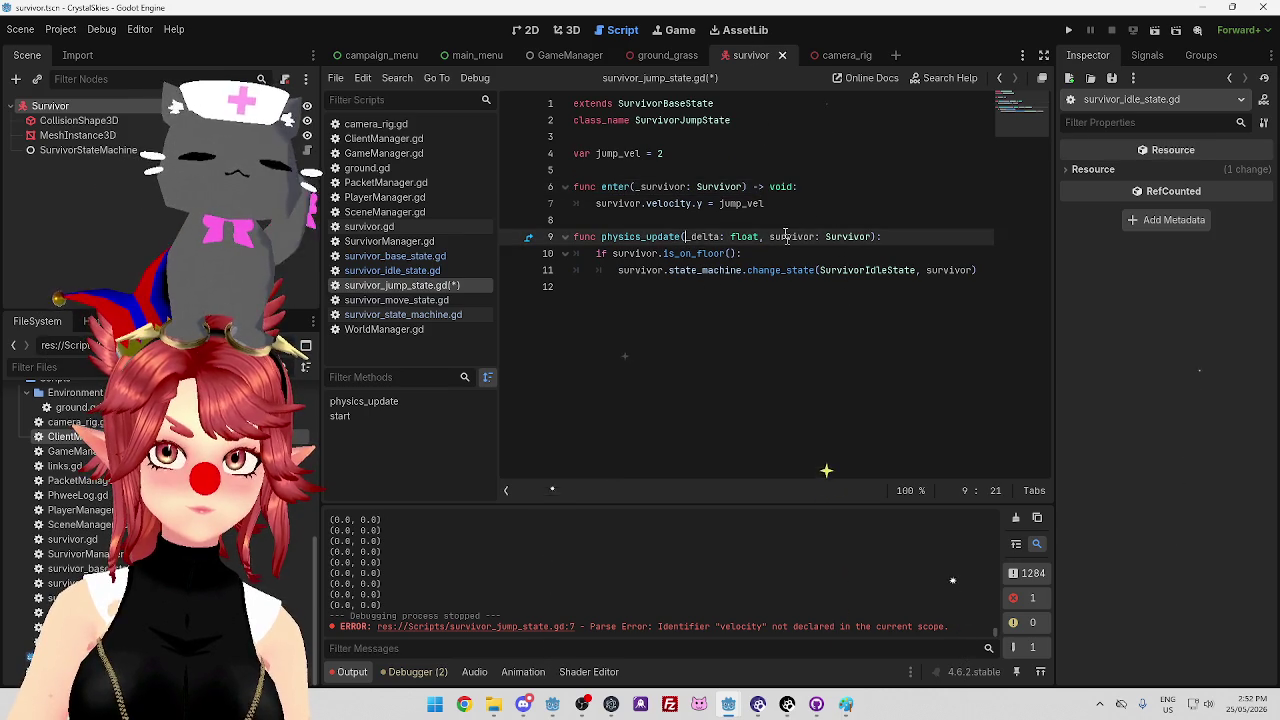
click(784, 205)
click(656, 237)
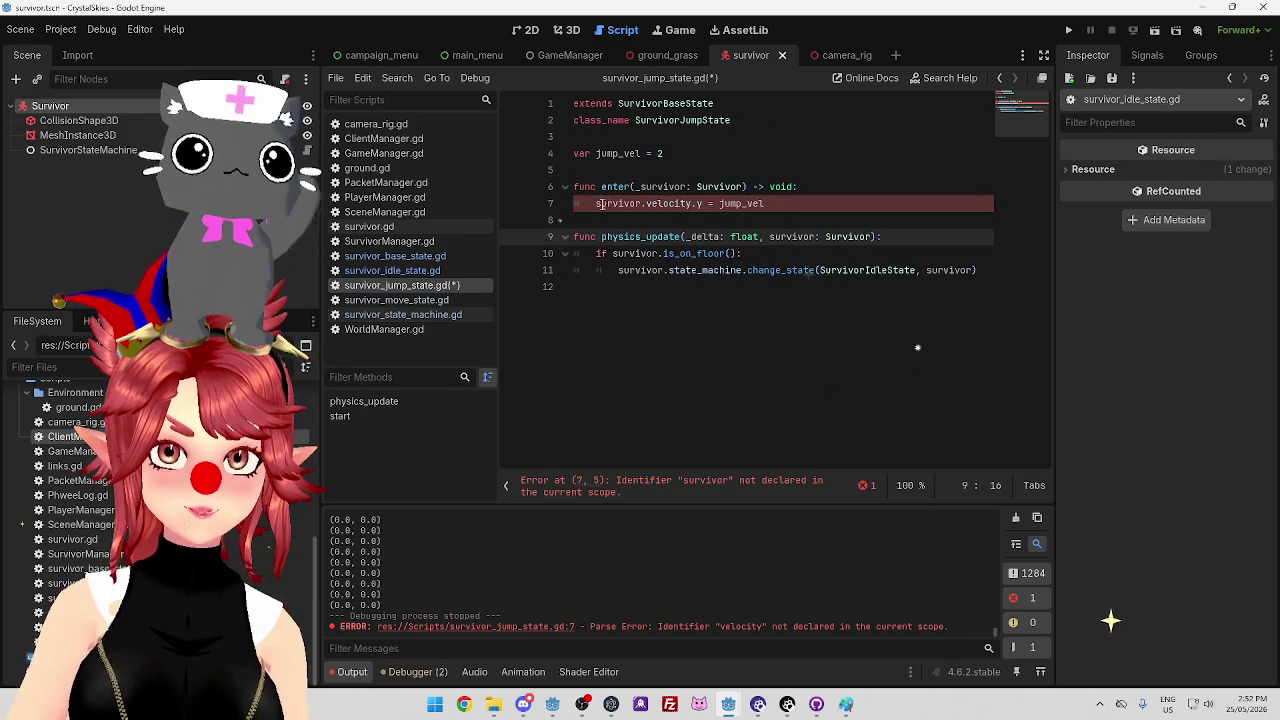
click(598, 204)
text(_)
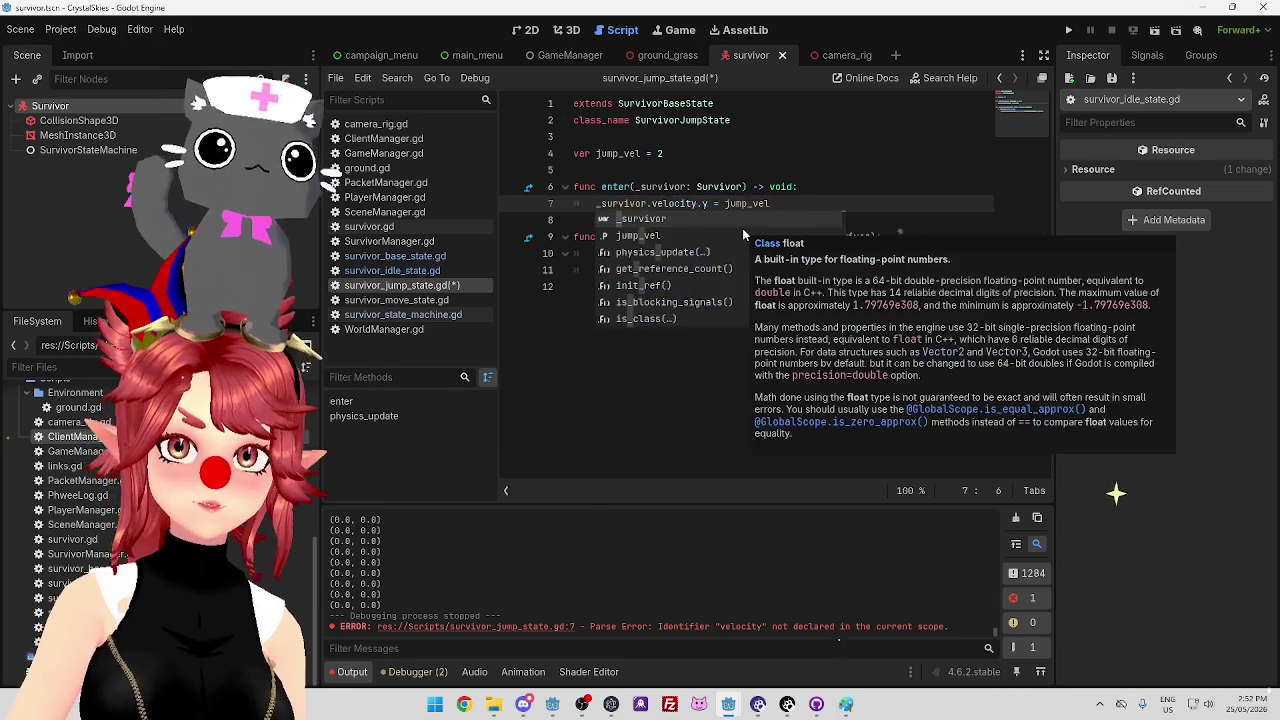
click(727, 169)
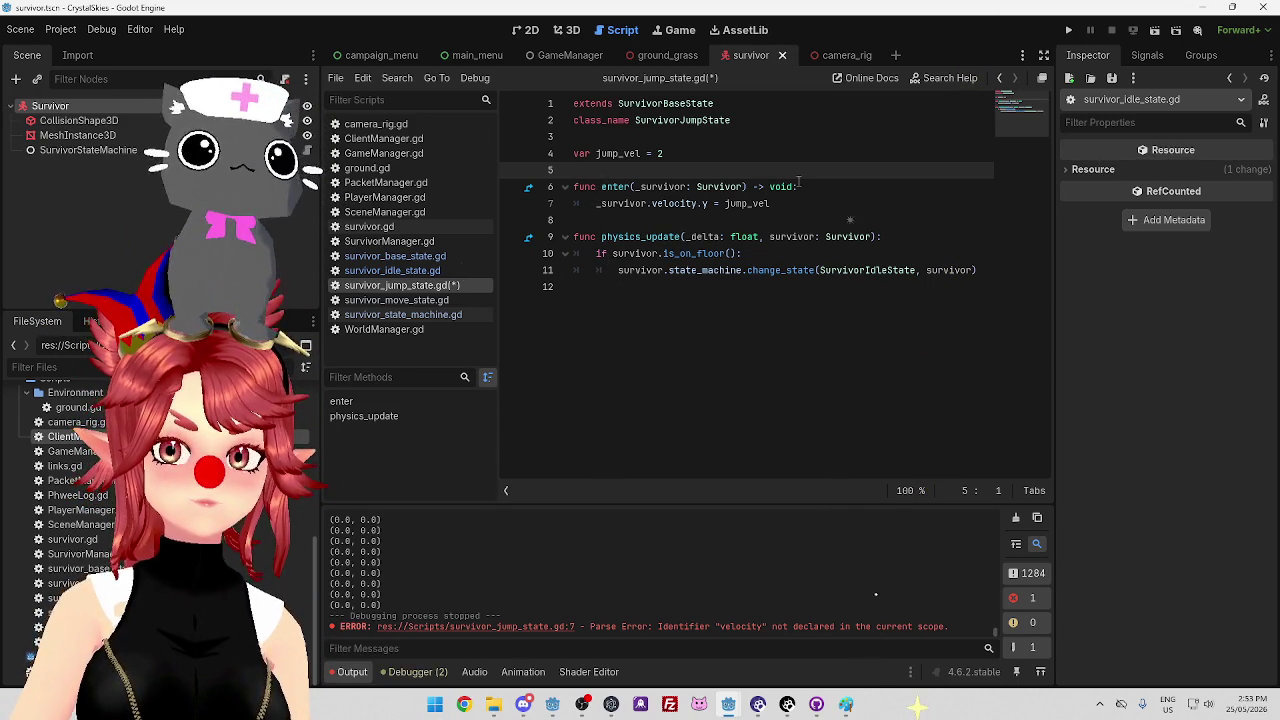
click(852, 220)
Drop the underscore from survivor in enter's parameter and on line 7, then save
key(Down)
key(Down)
key(Down)
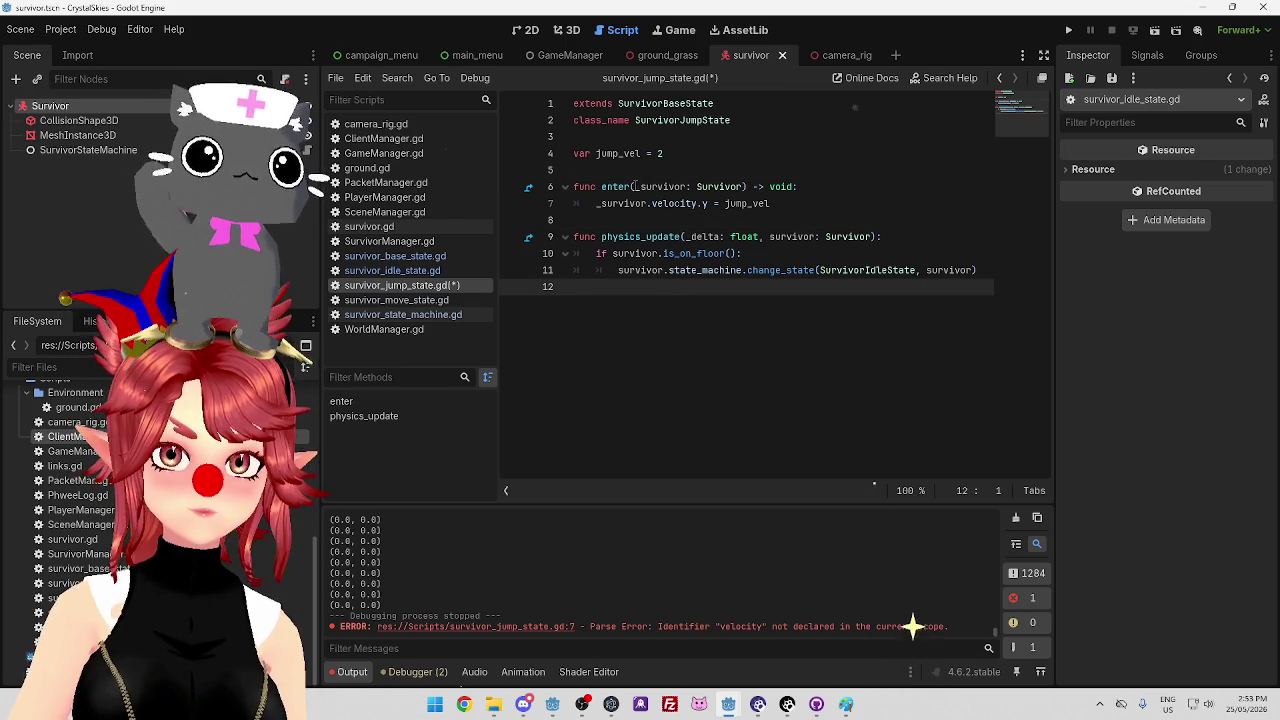
click(634, 186)
click(443, 257)
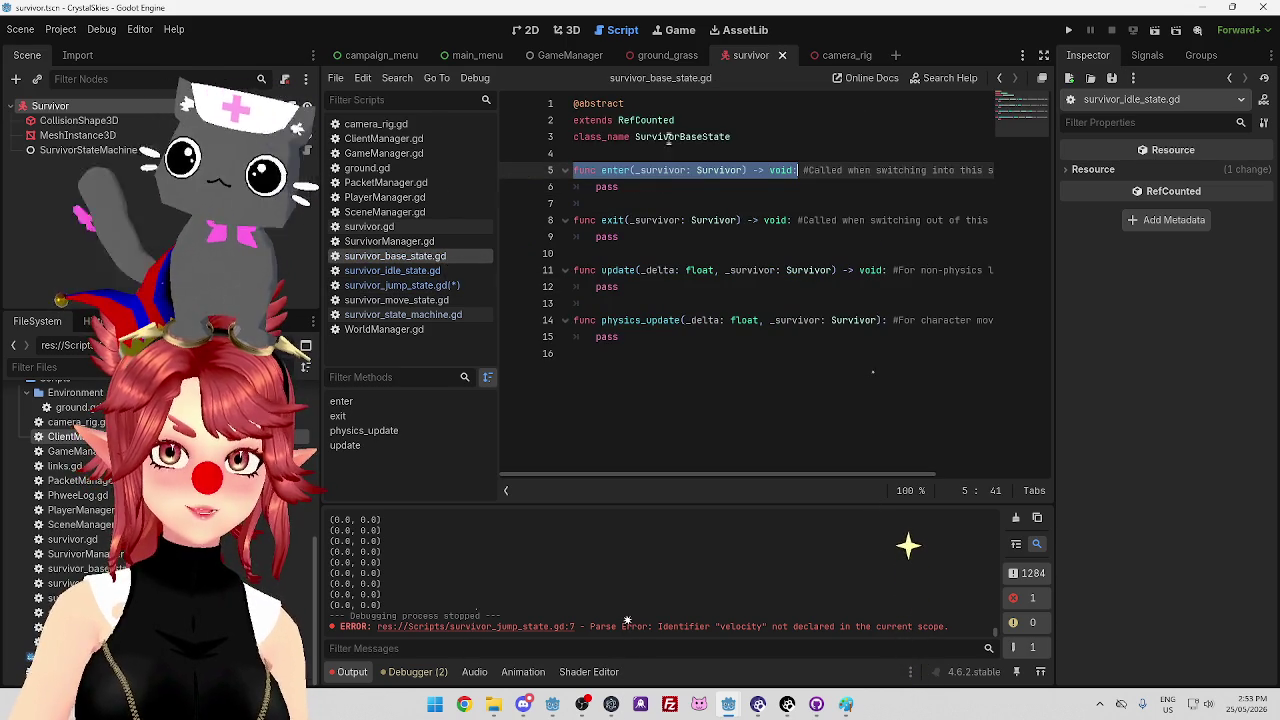
click(400, 285)
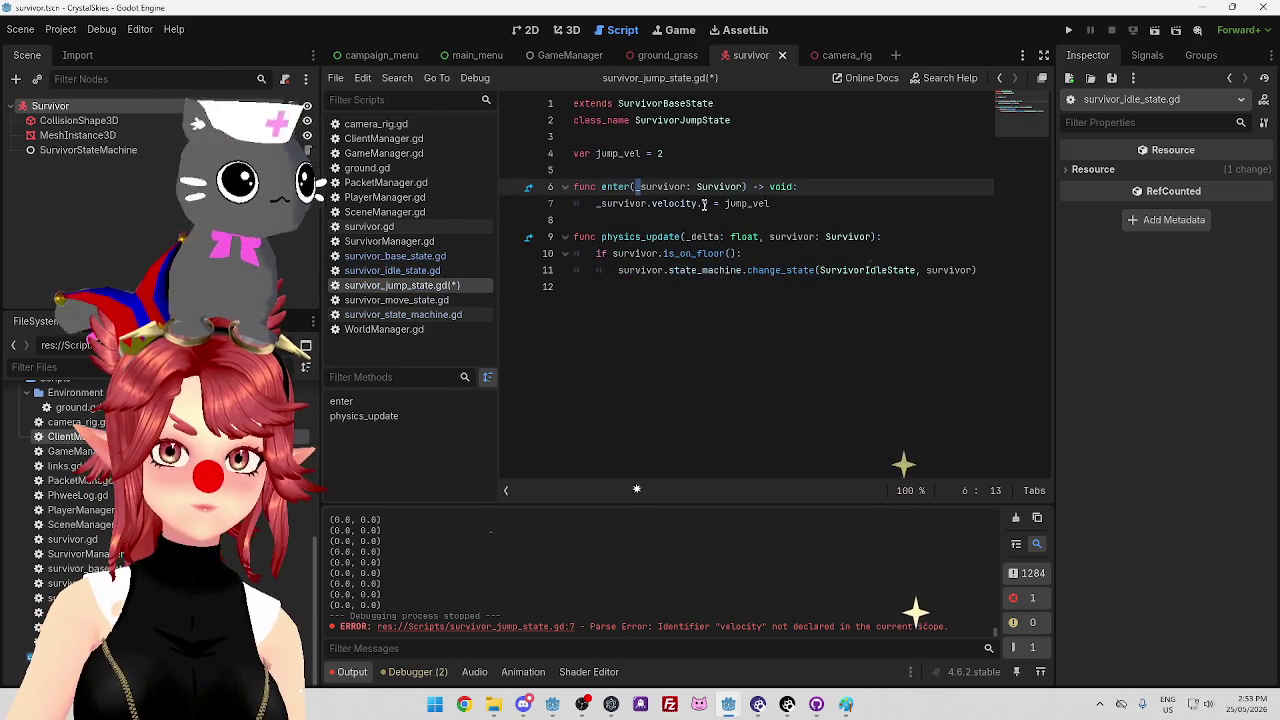
click(646, 203)
click(639, 187)
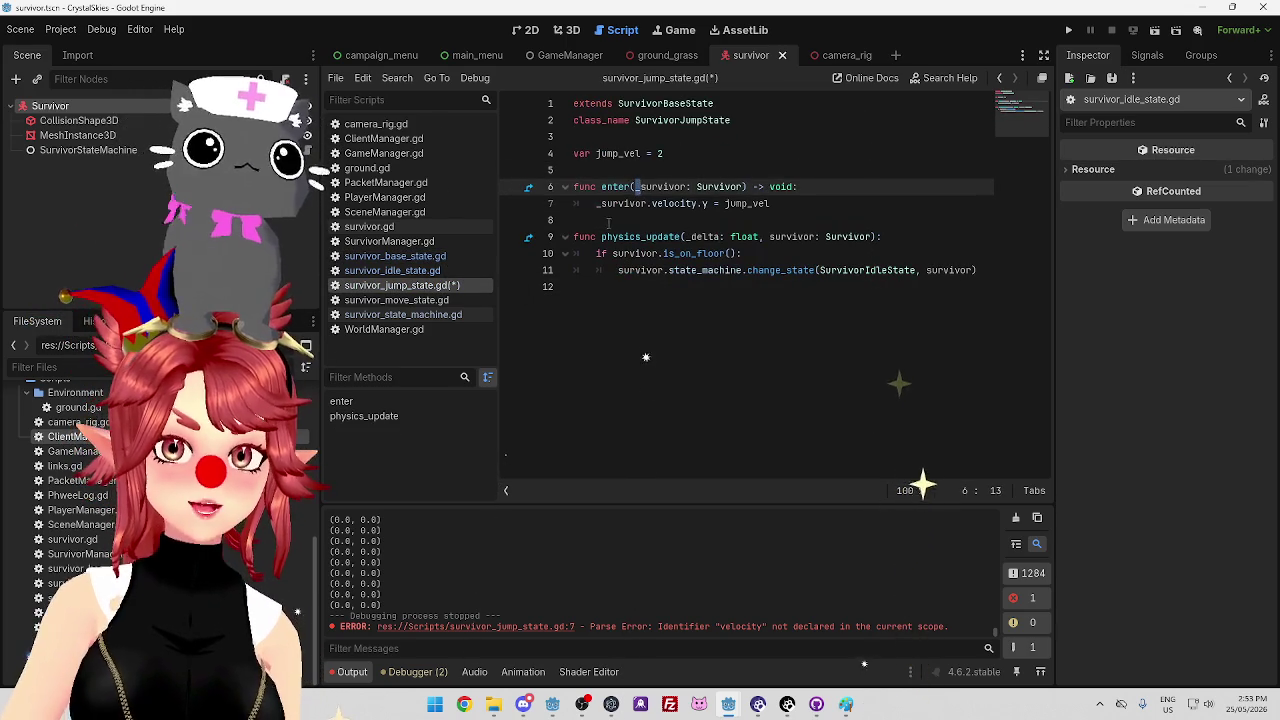
key(Delete)
click(599, 203)
key(Delete)
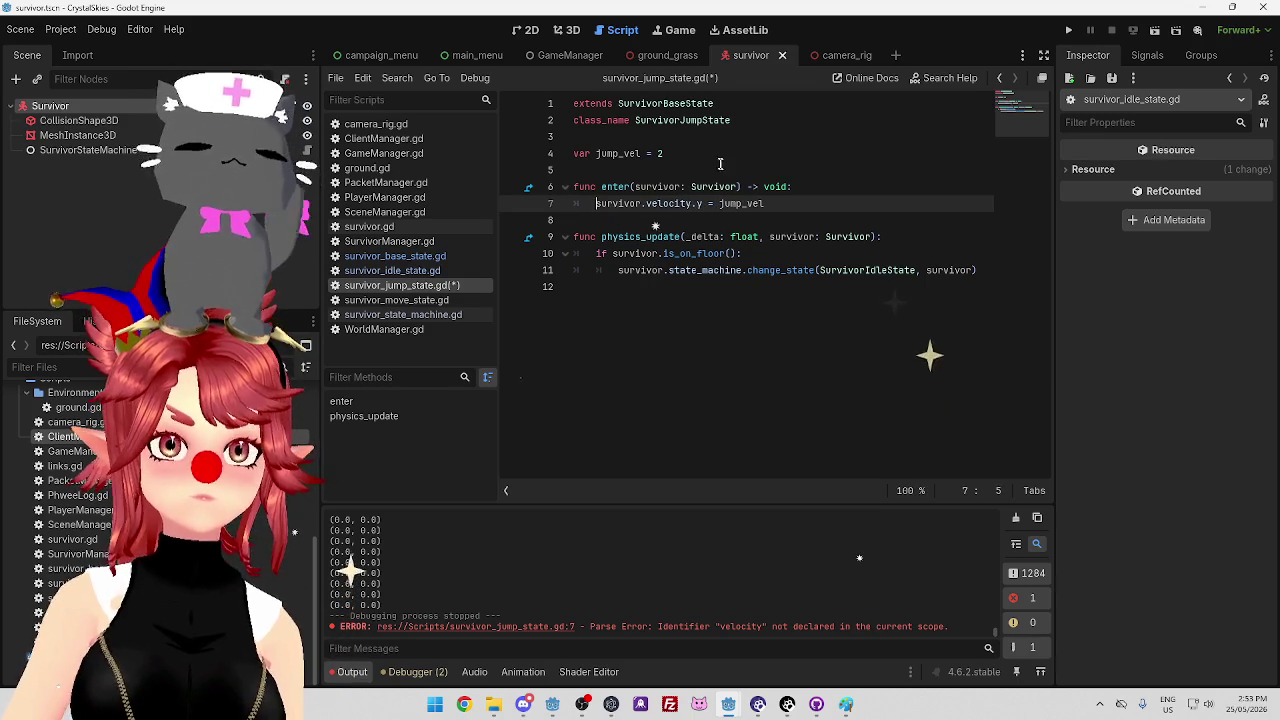
click(748, 155)
click(822, 187)
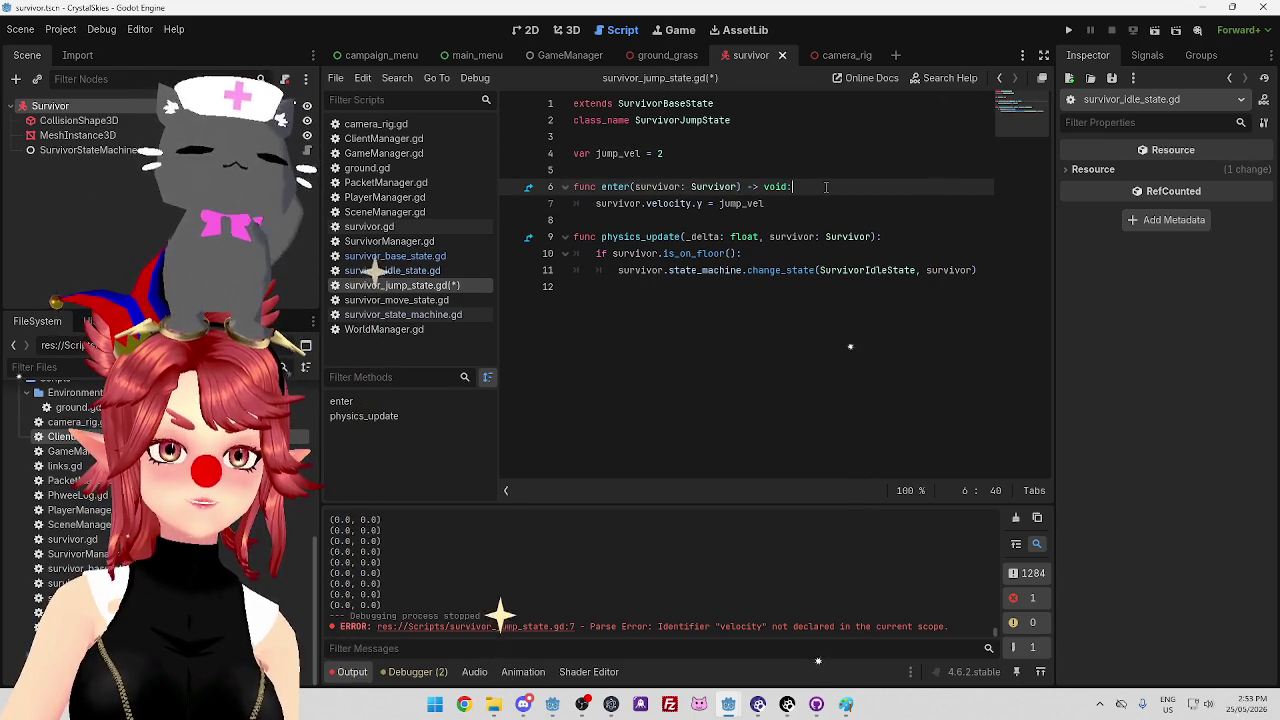
key(Up)
key(Down)
key(Down)
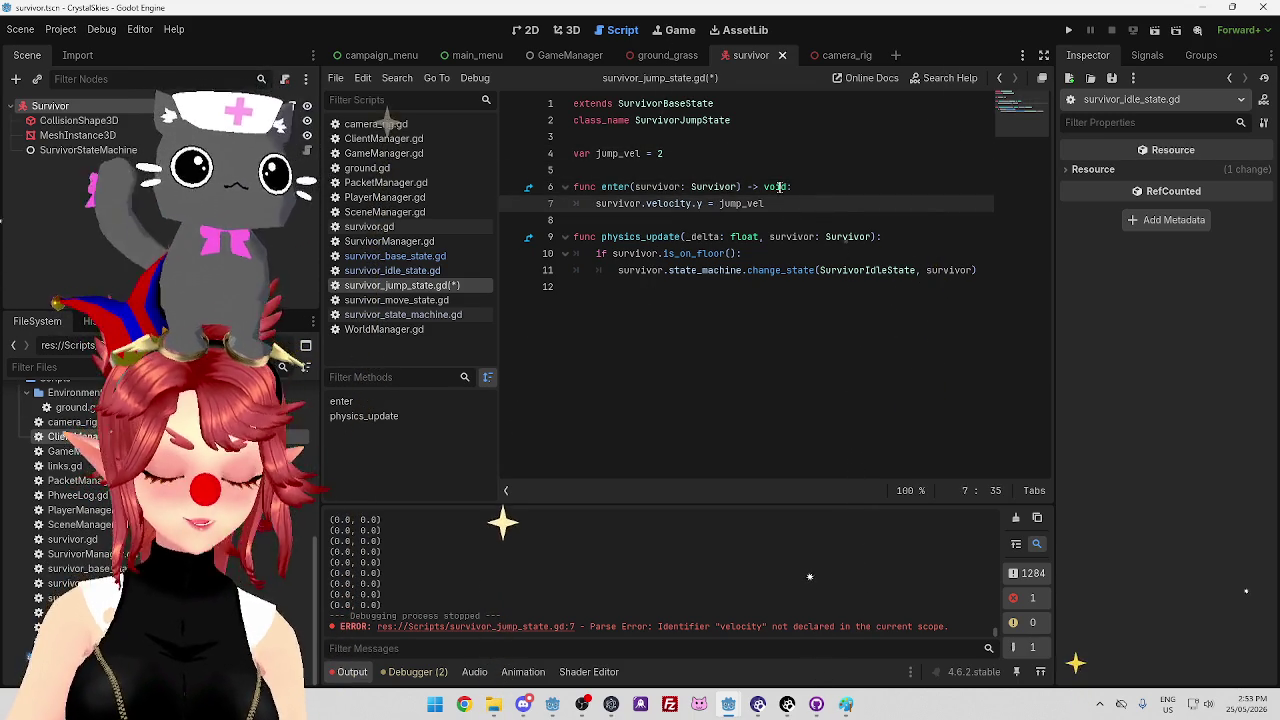
key(ctrl+s)
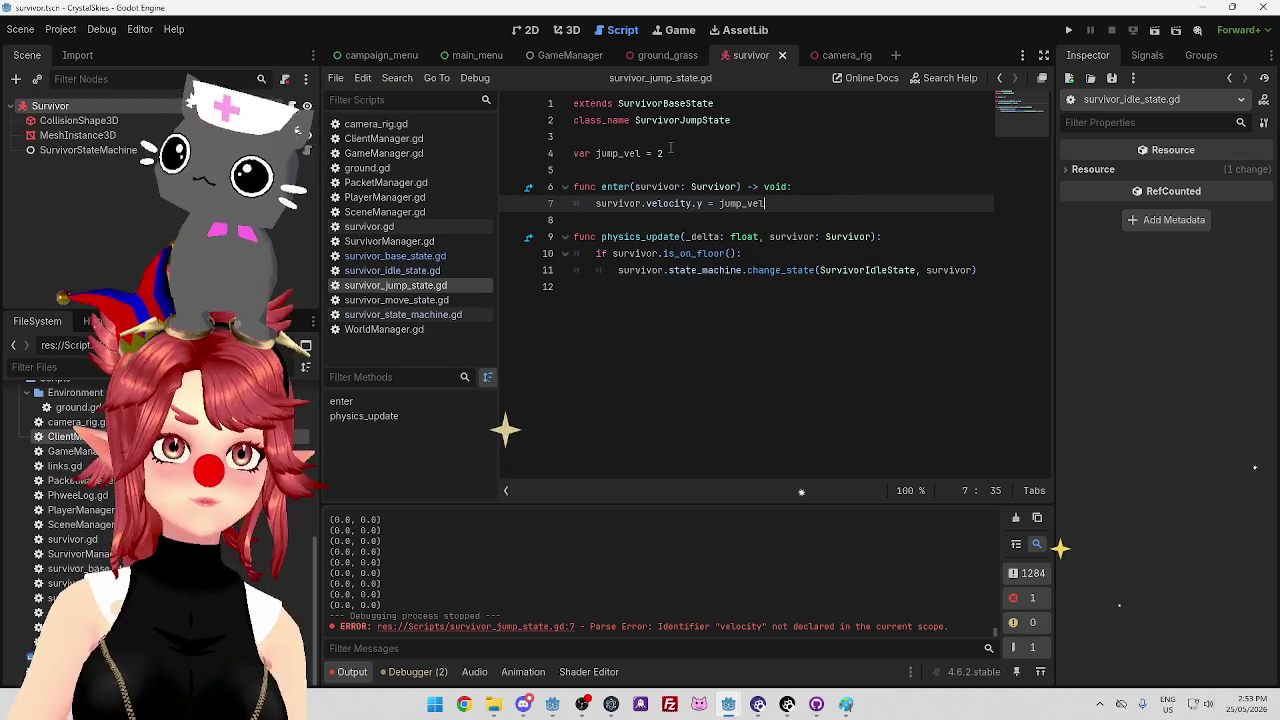
Run the Crystal Skies game with F5 and bring up the CrystalSkiesServer window
click(806, 307)
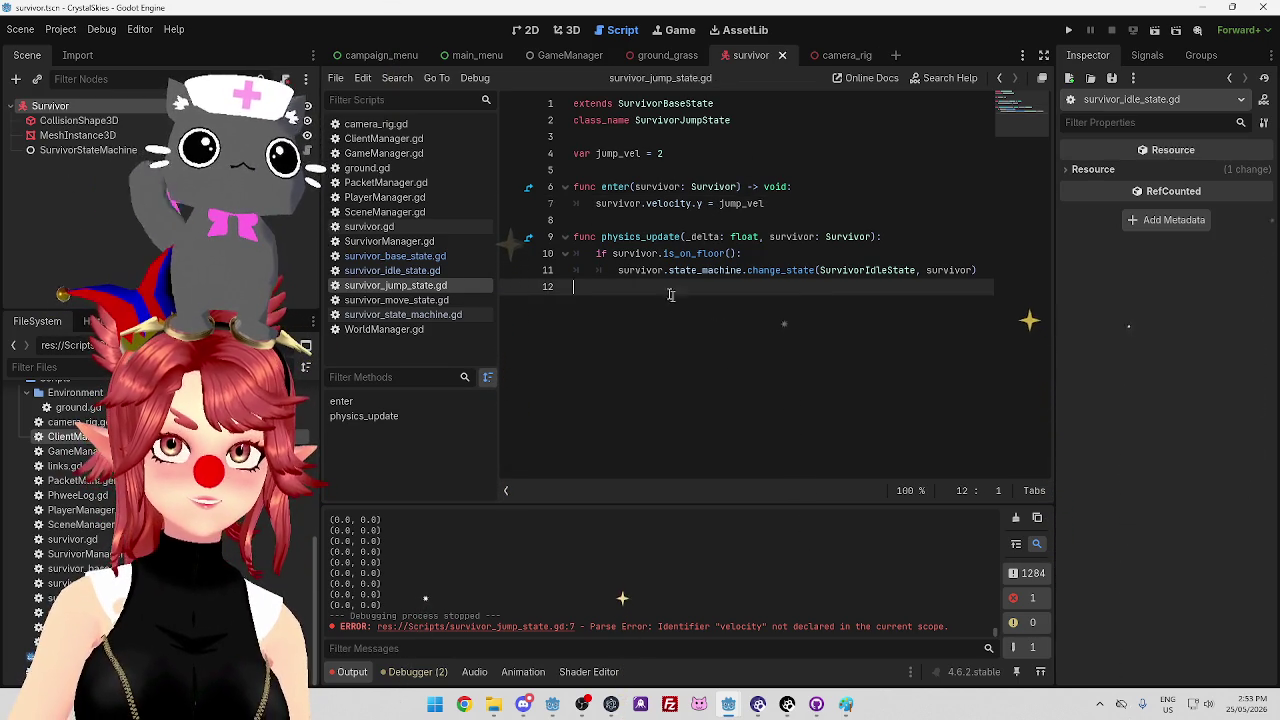
click(657, 219)
click(629, 172)
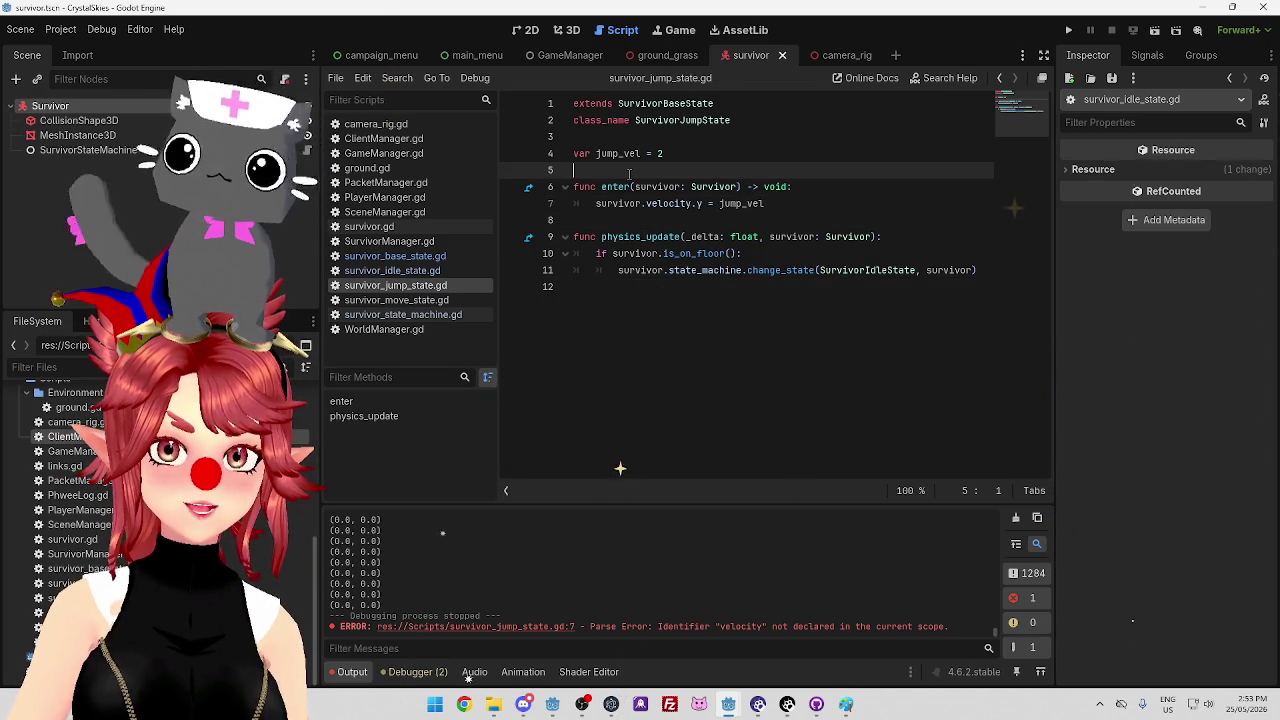
click(634, 216)
click(625, 170)
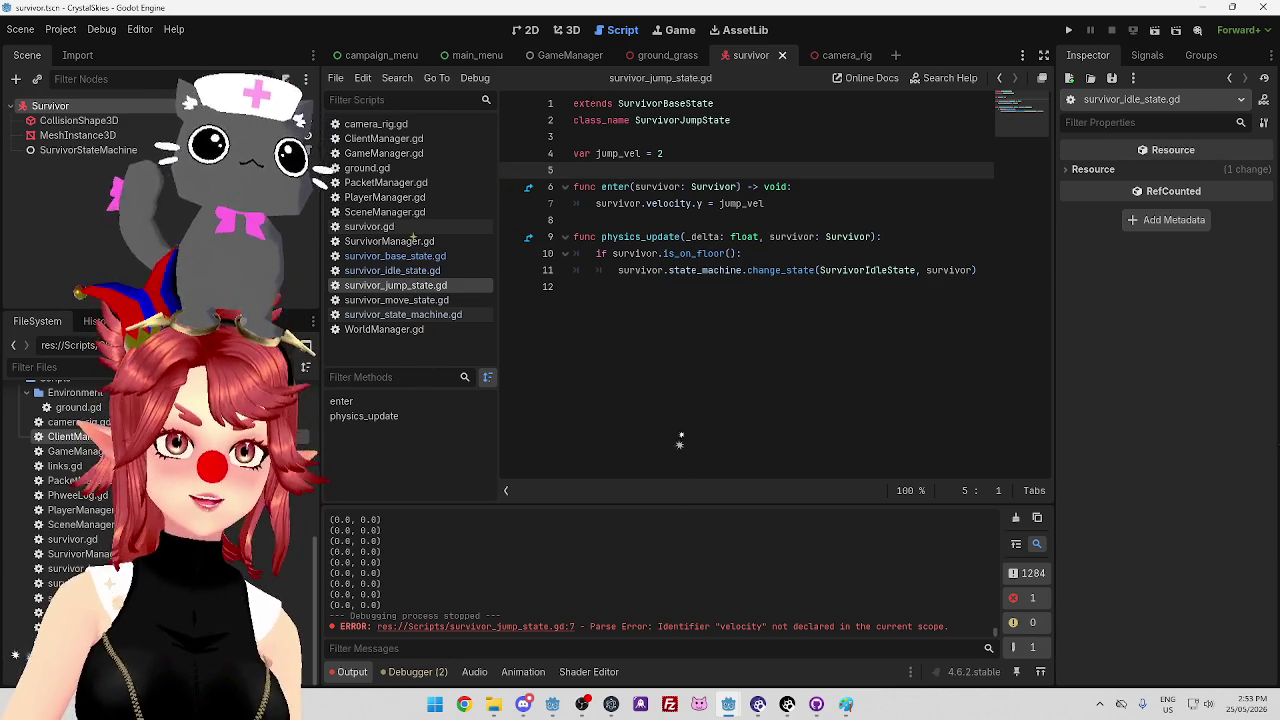
click(709, 148)
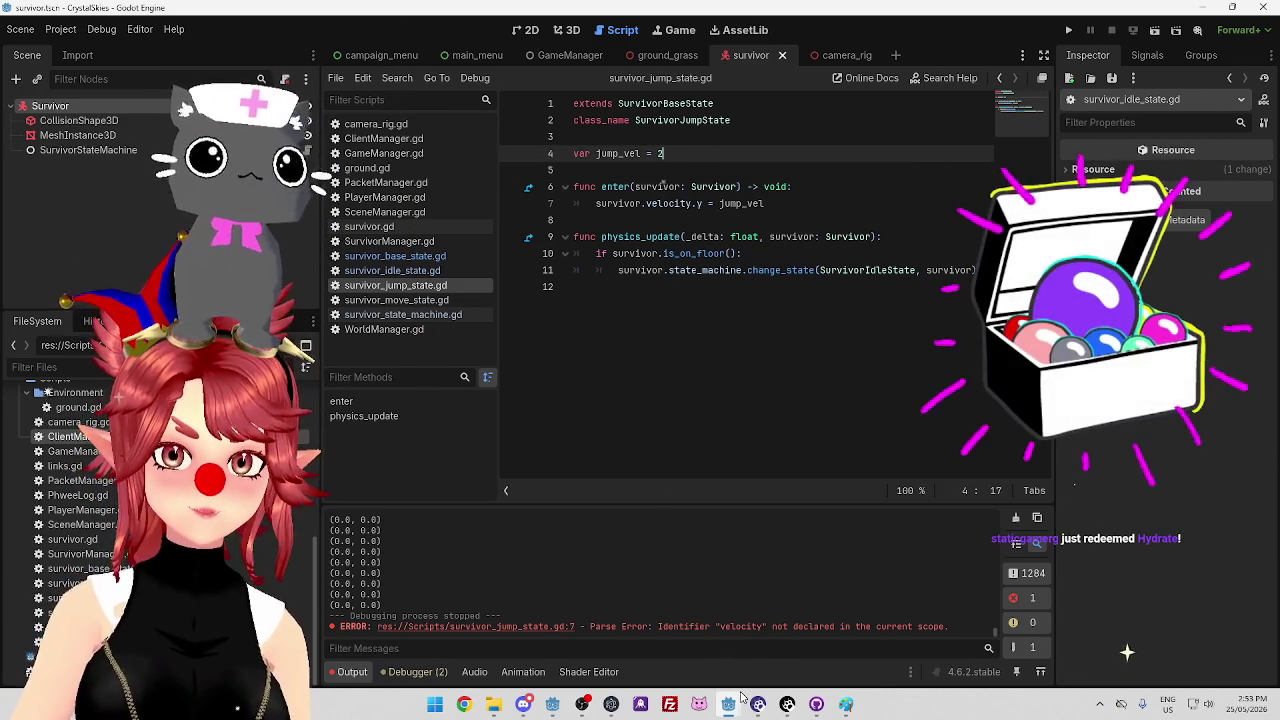
key(F5)
mouse_move(731, 705)
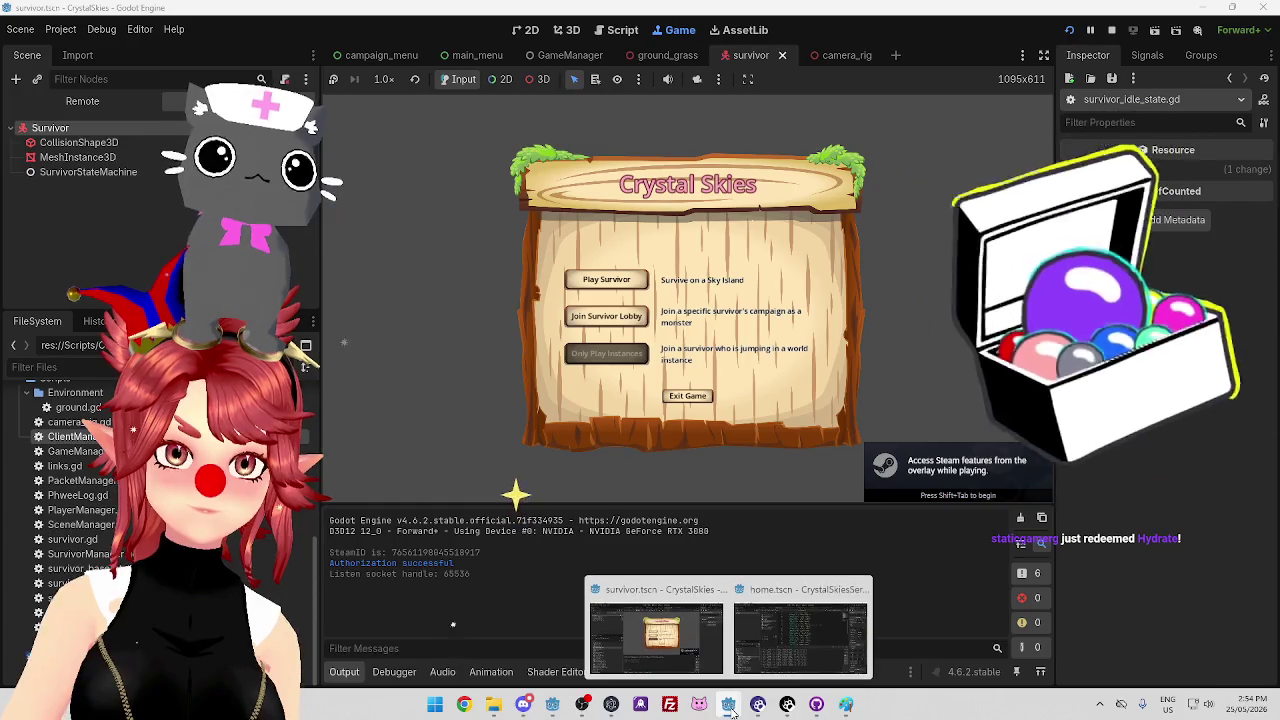
click(774, 632)
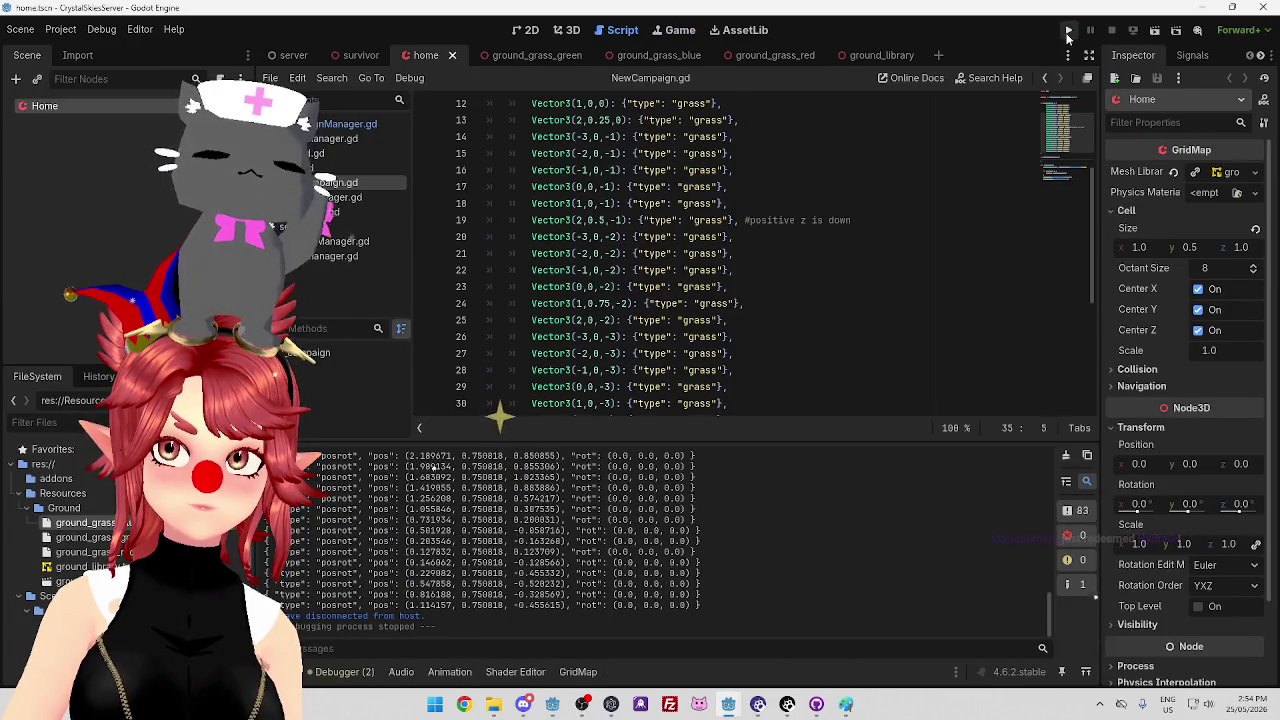
Start the server game, then make the survivor capsule jump in the client with Space
click(1068, 32)
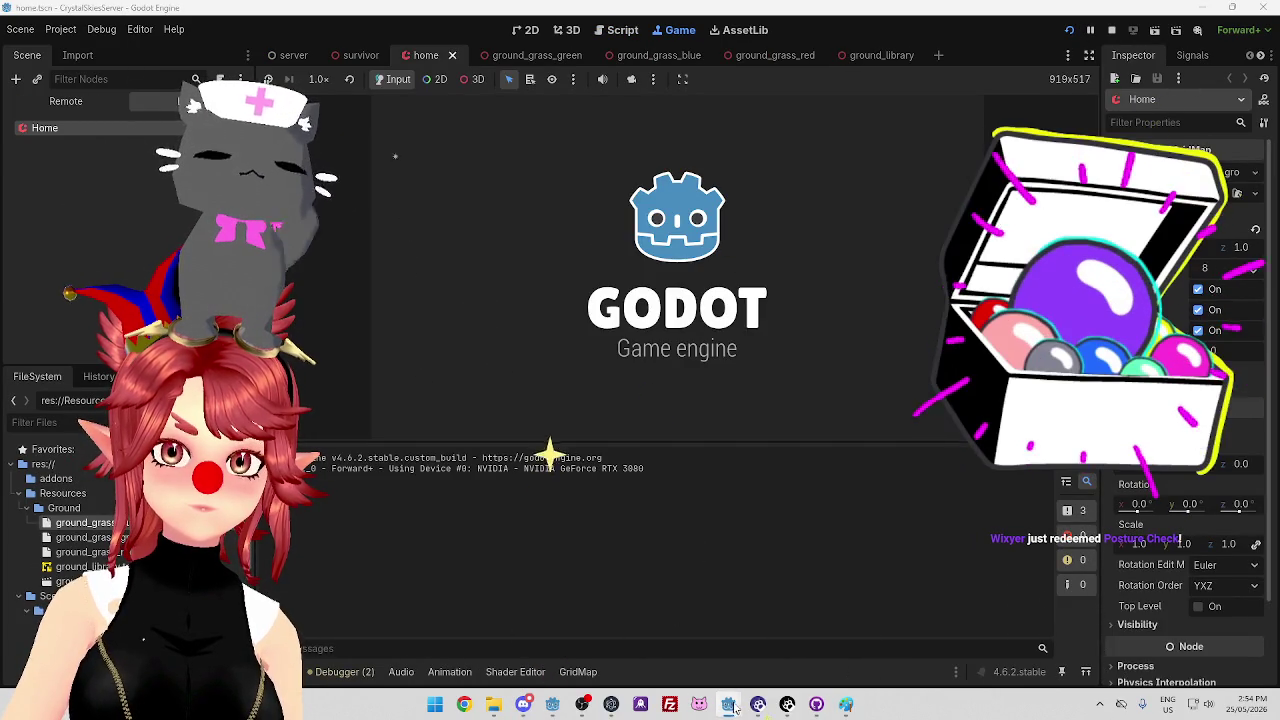
mouse_move(731, 706)
click(668, 660)
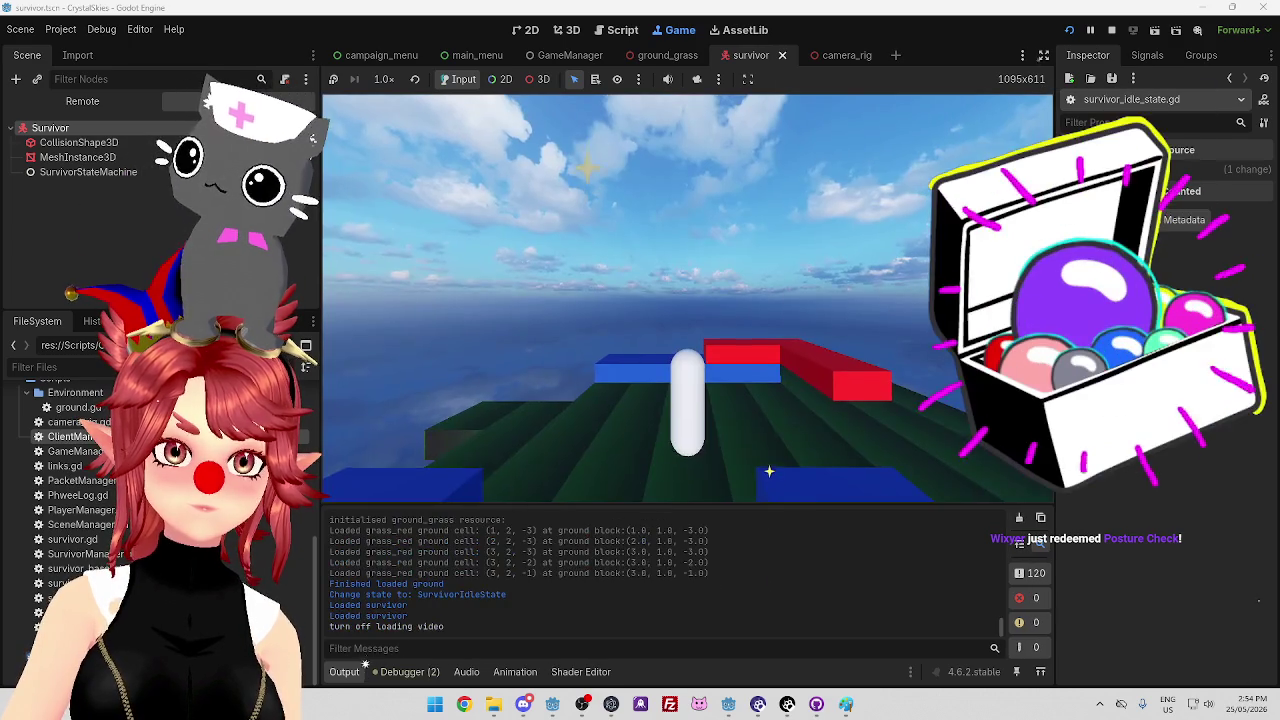
key(space)
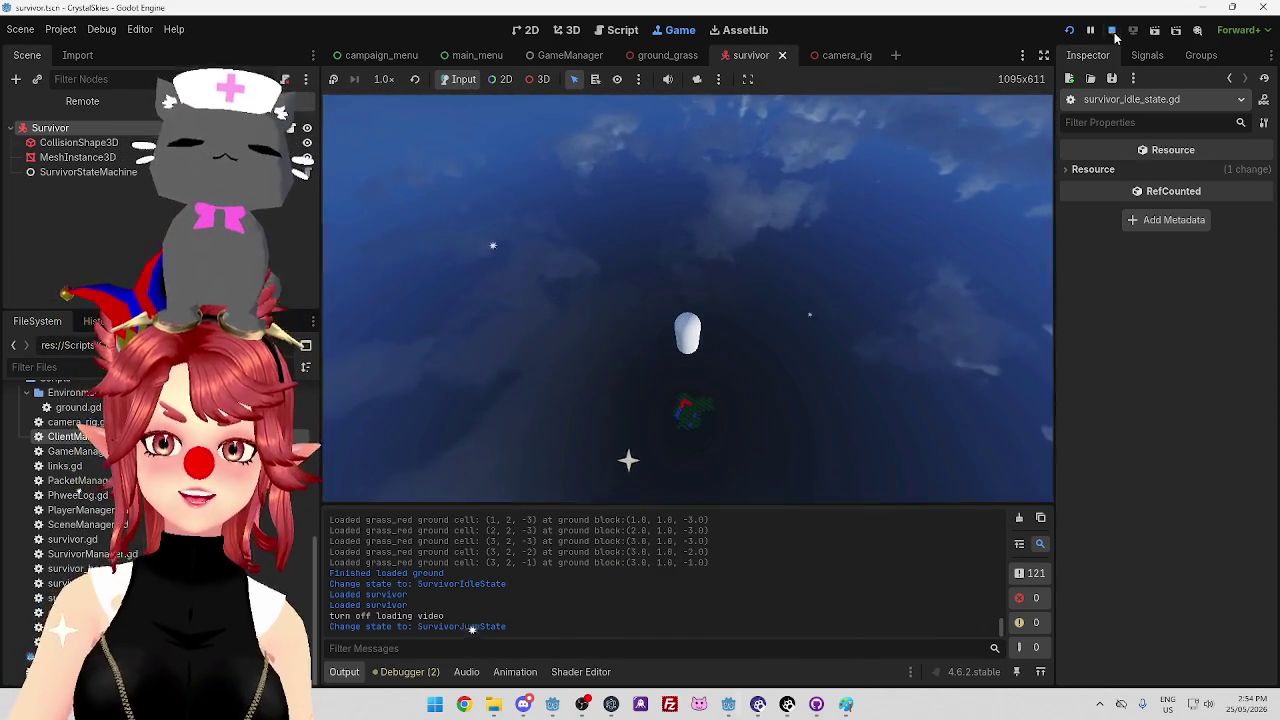
Stop the client and server games and return to the CrystalSkies client window
click(1111, 30)
mouse_move(735, 710)
click(800, 630)
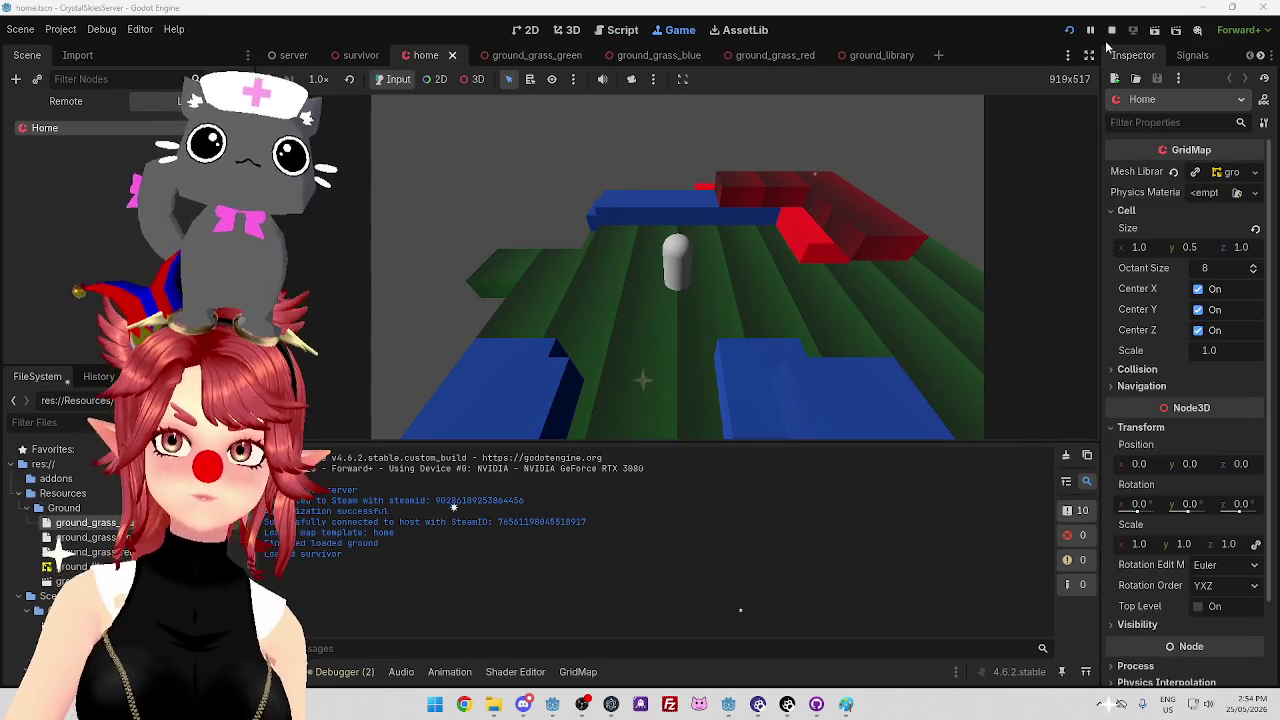
click(1111, 30)
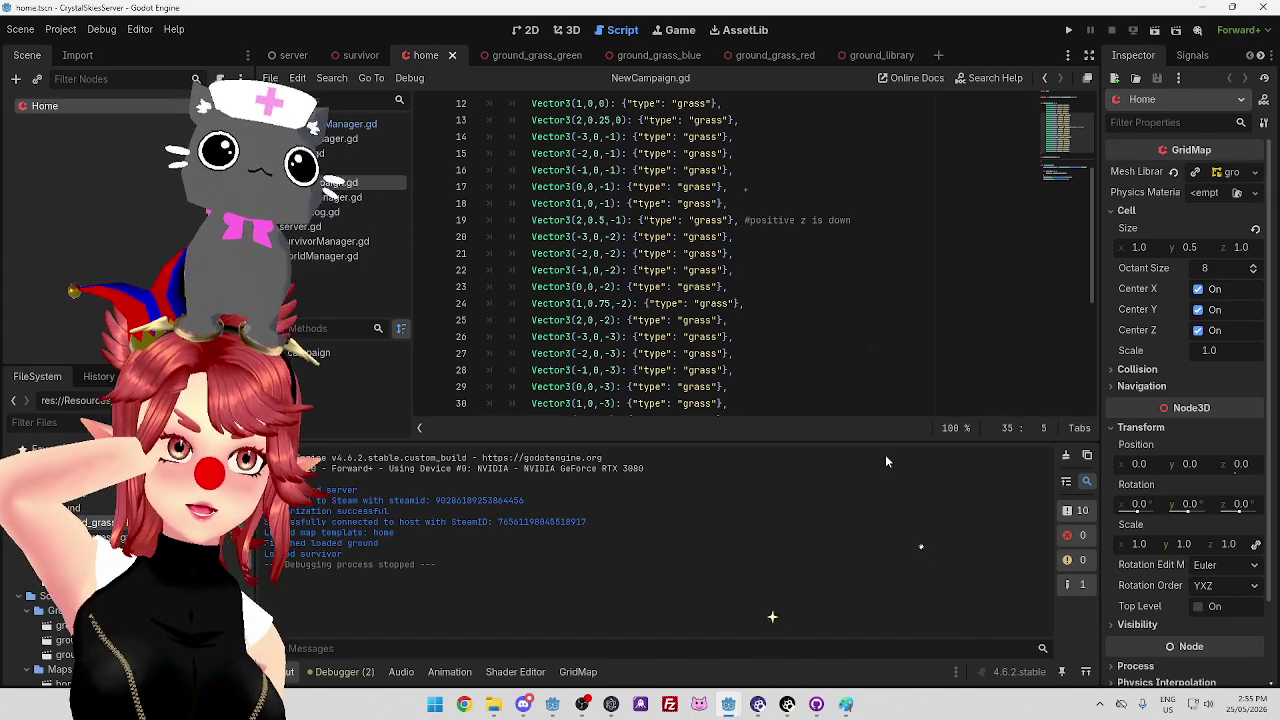
mouse_move(728, 704)
click(655, 625)
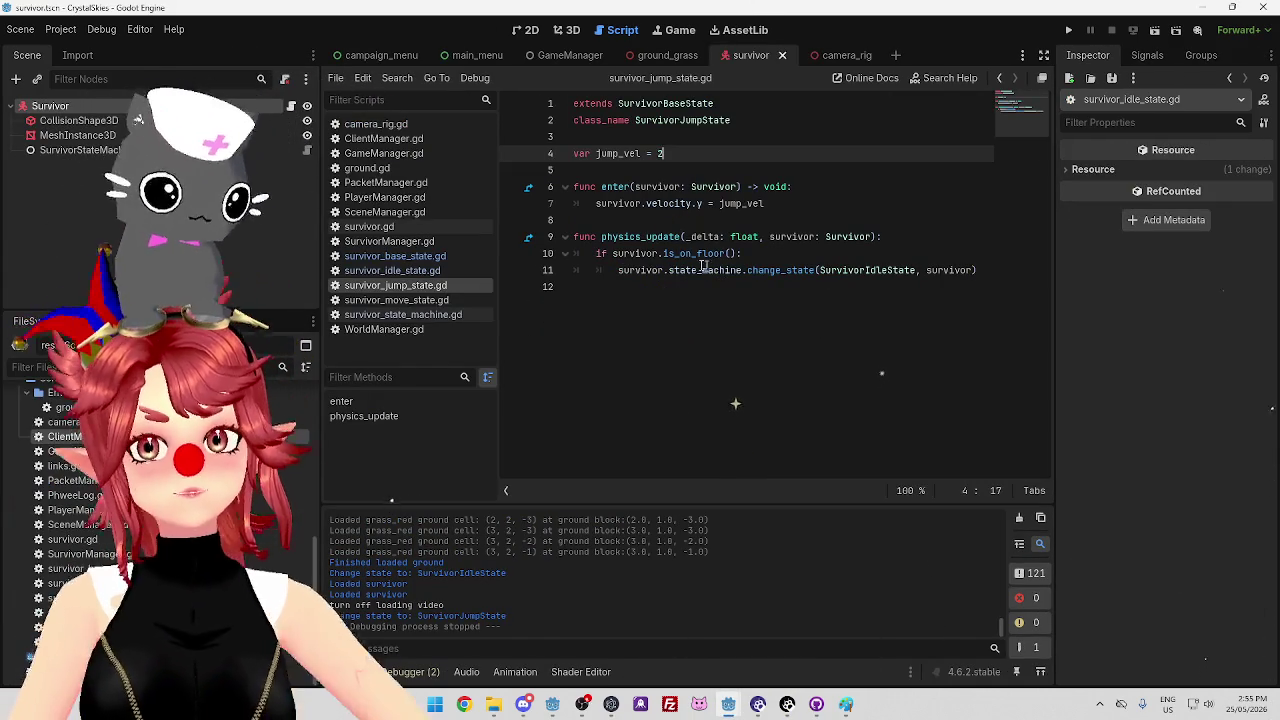
Read the is_on_floor and physics_update docs, then bring the CrystalSkies_Client project forward
mouse_move(678, 256)
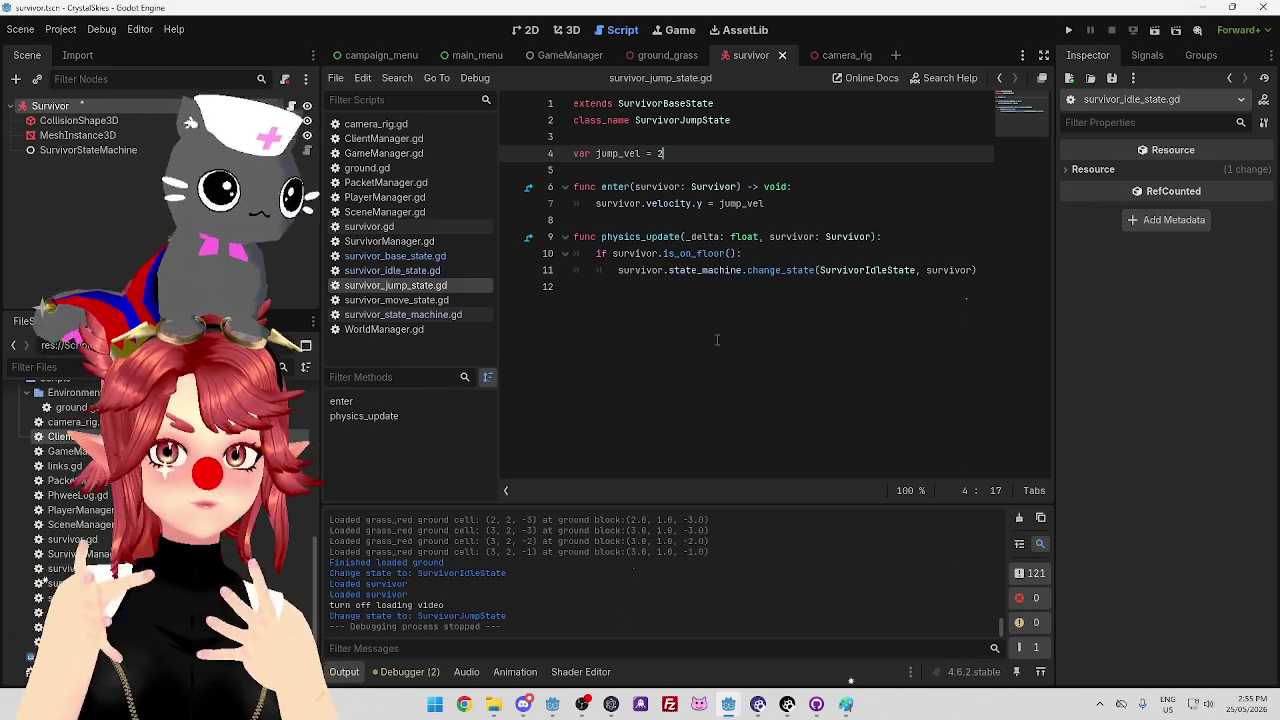
mouse_move(638, 236)
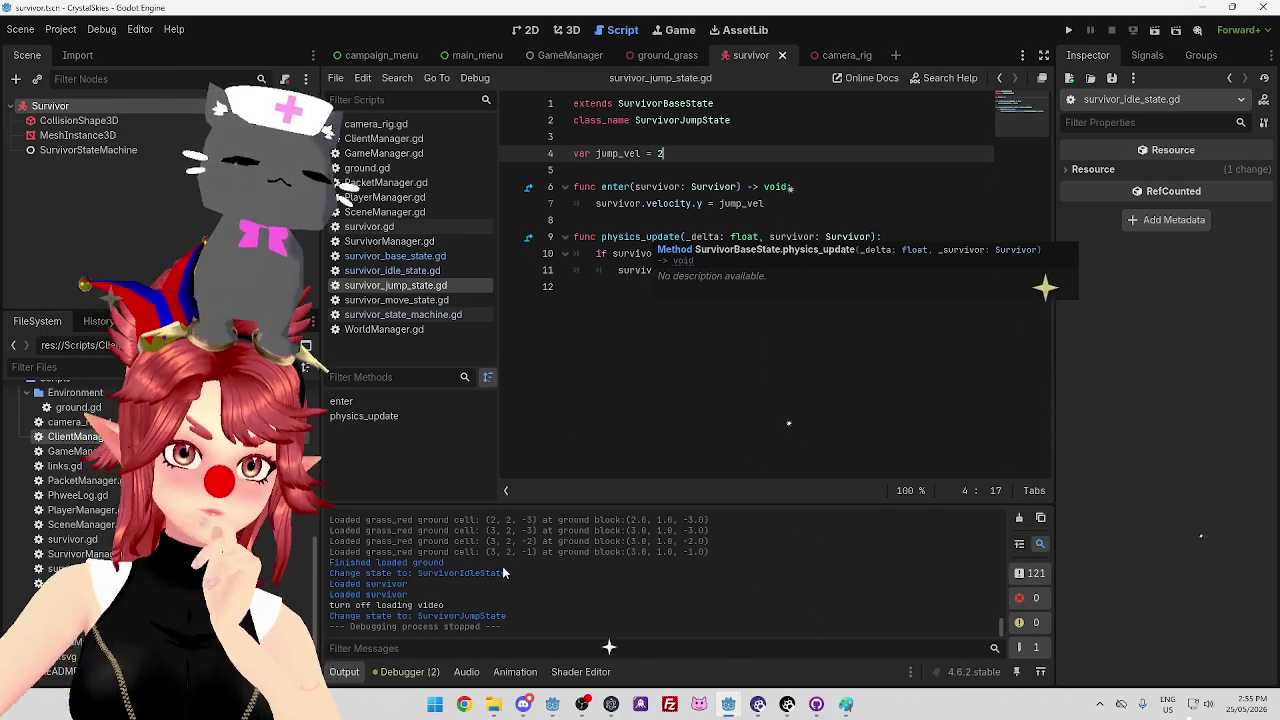
click(551, 704)
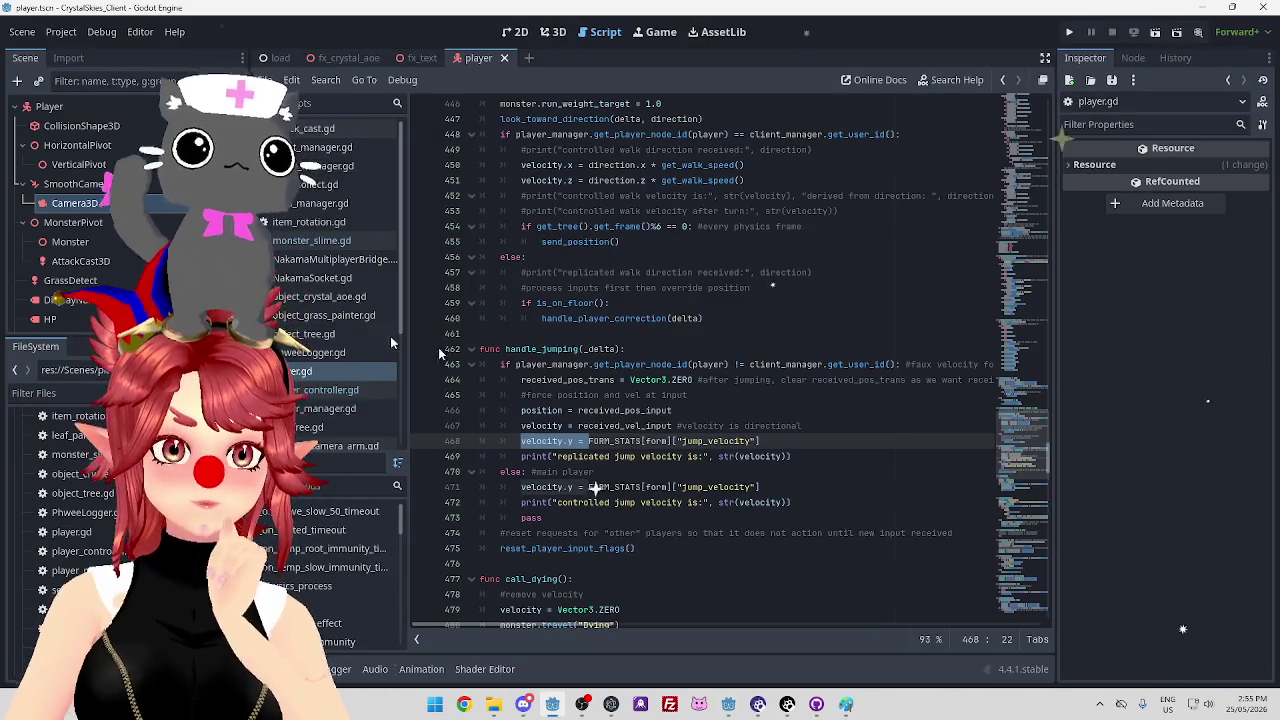
Scroll the client's player.gd up to the PlayerState enum and _physics_process gravity code
scroll(598, 440, up, 7)
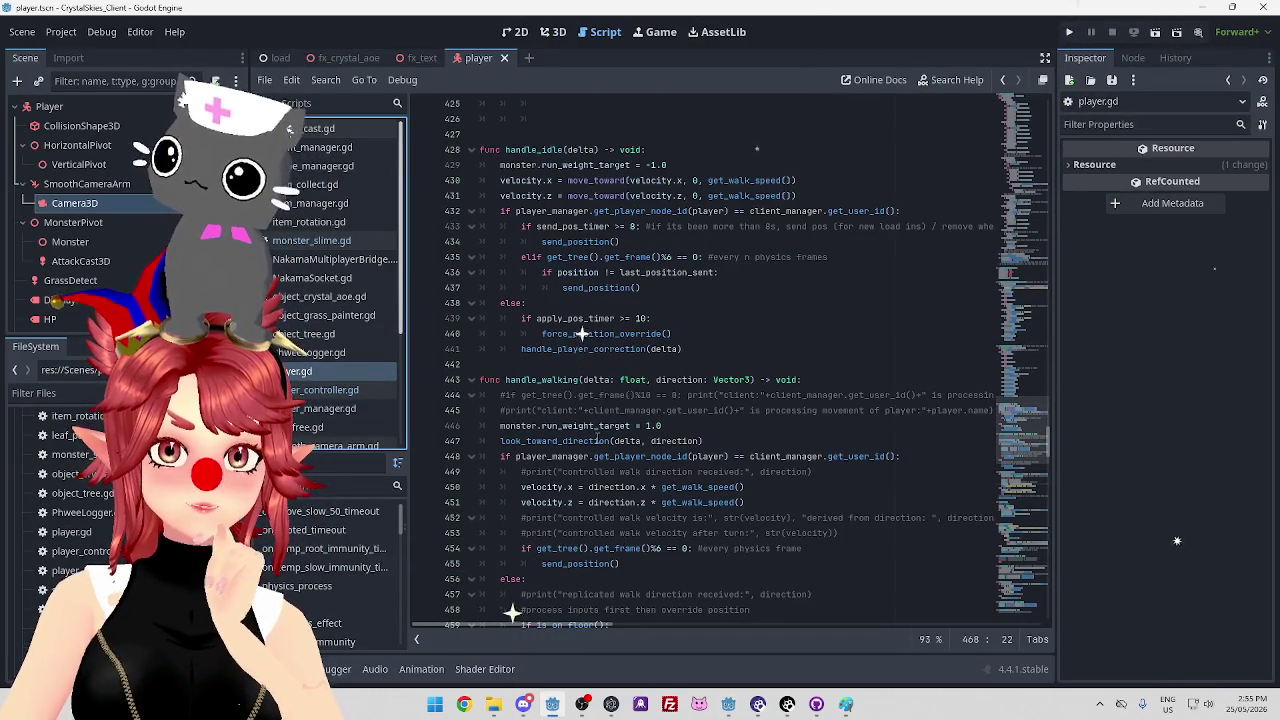
scroll(598, 440, up, 3)
scroll(597, 437, up, 20)
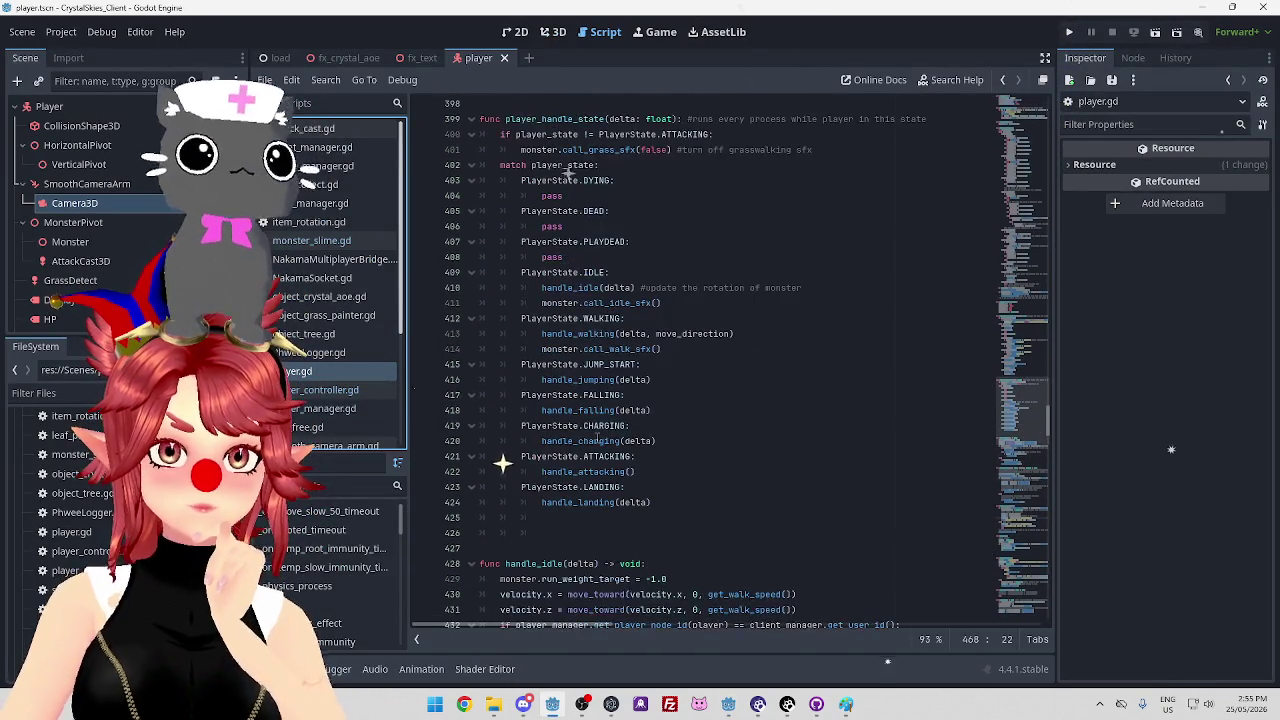
scroll(597, 437, up, 20)
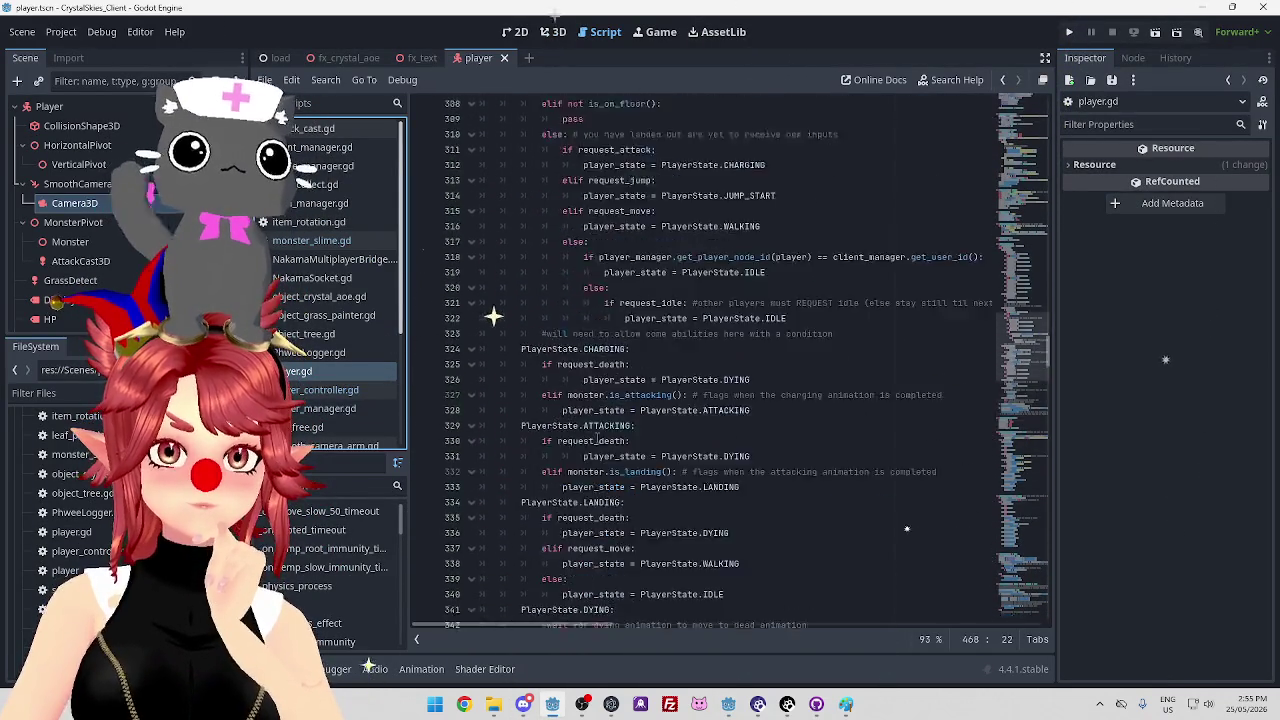
scroll(597, 440, up, 20)
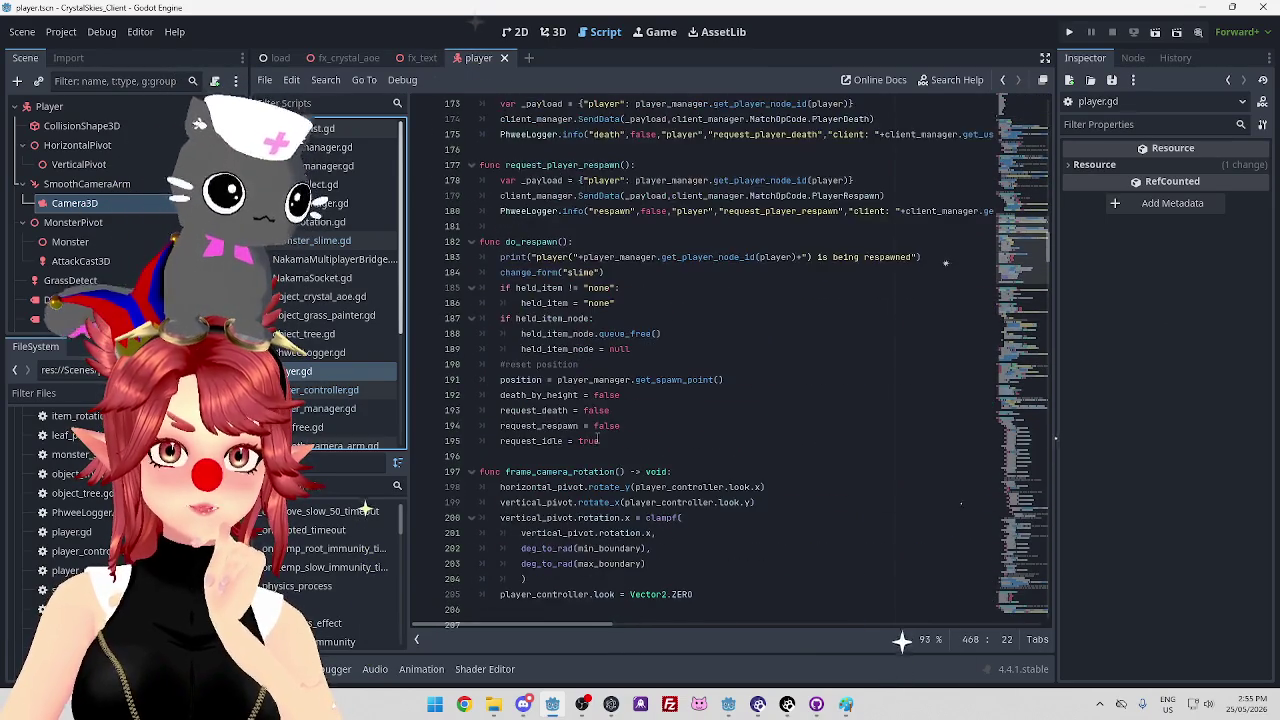
scroll(930, 260, up, 20)
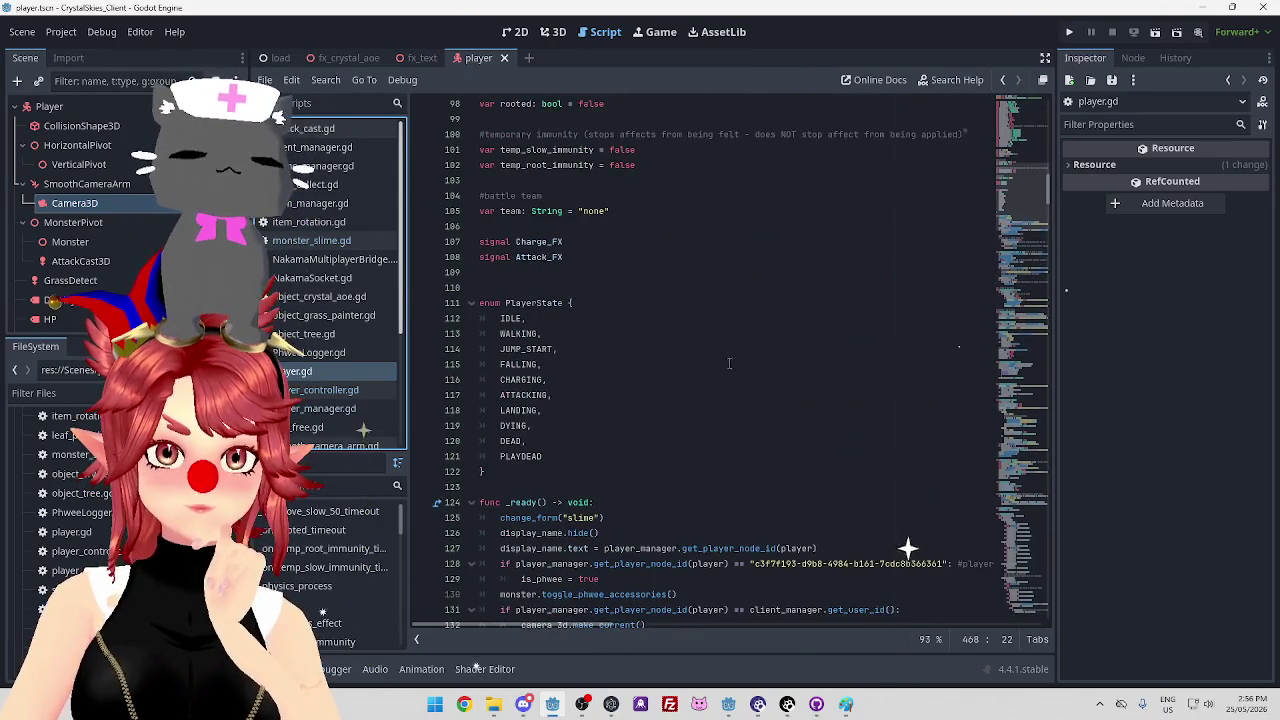
scroll(730, 362, up, 5)
scroll(463, 289, down, 10)
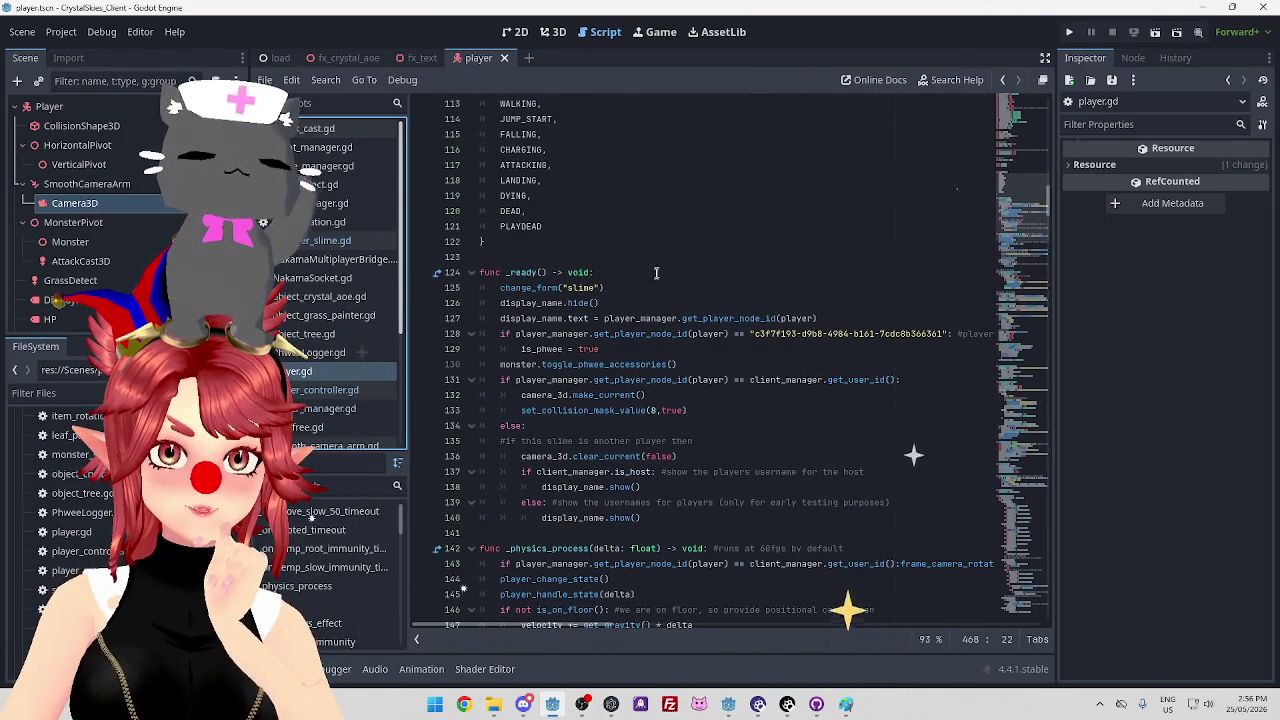
scroll(645, 290, down, 7)
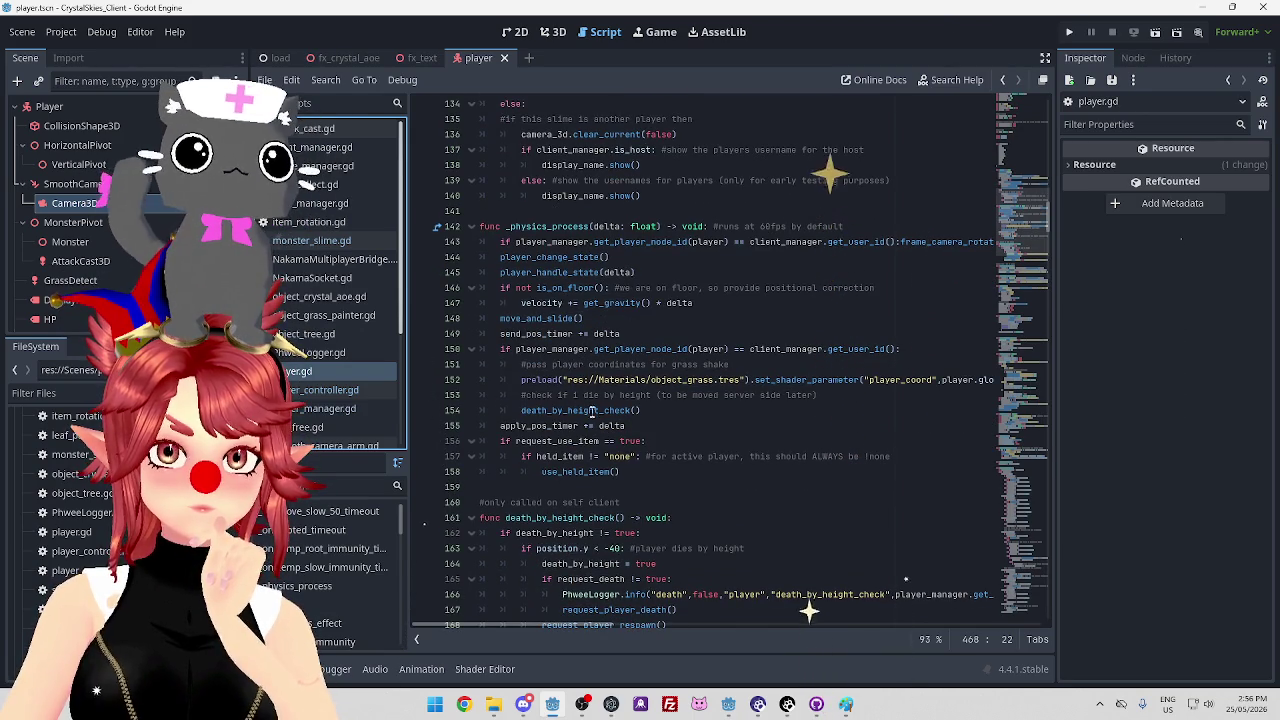
Search all client project scripts for 'gravi' to find the gravity code
click(702, 413)
key(ctrl+shift+f)
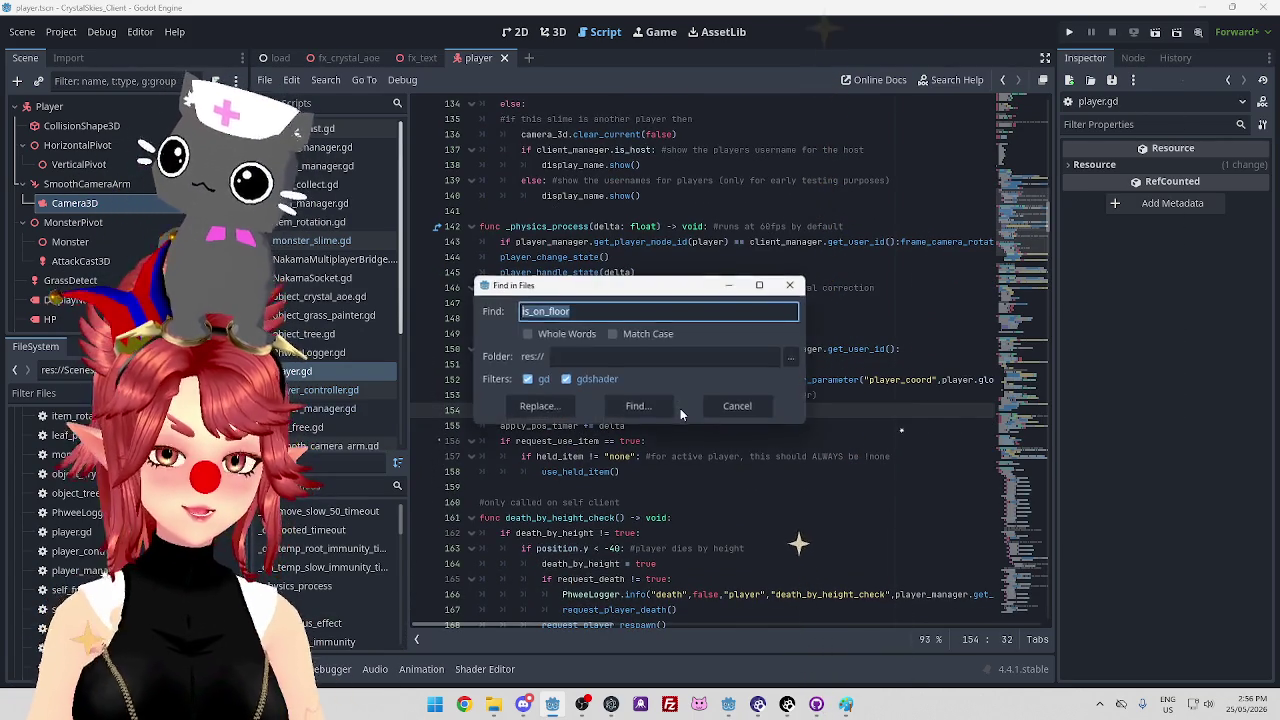
text(gravi)
key(Return)
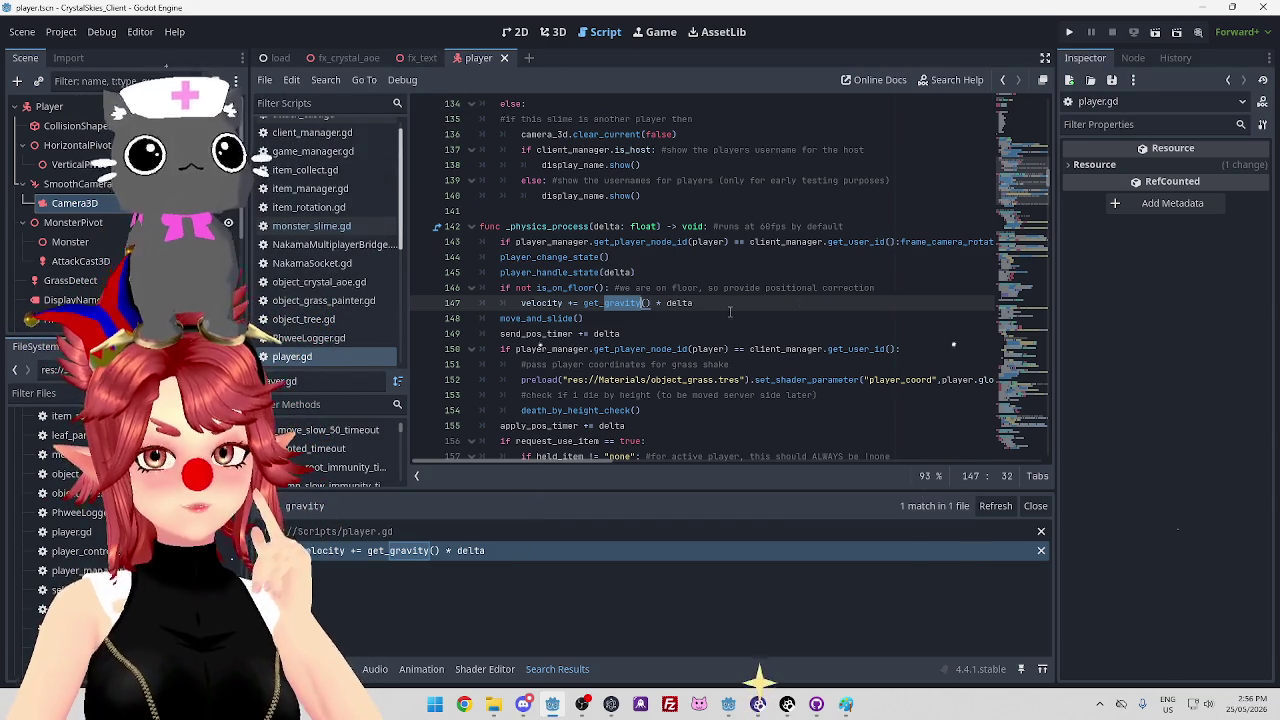
Highlight not is_on_floor(), _physics_process and get_gravity on player.gd lines 142–147 to study them
double_click(523, 287)
drag(577, 287, 604, 287)
click(622, 287)
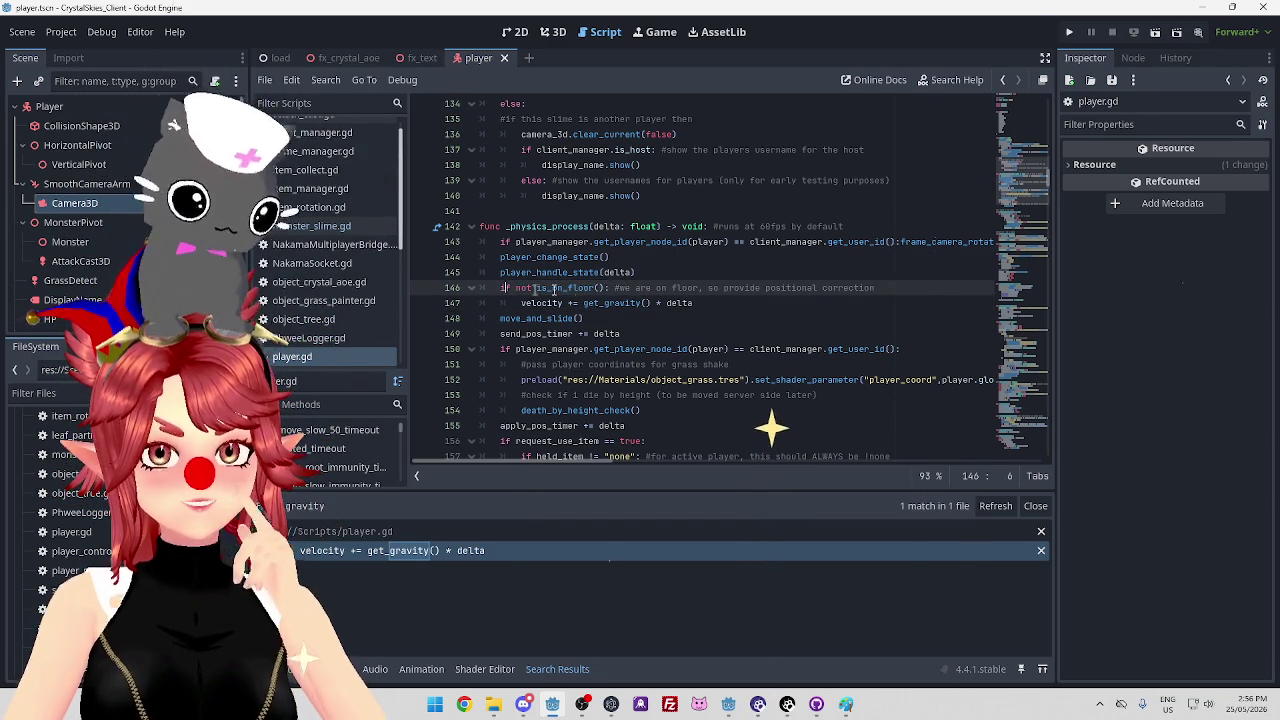
drag(517, 288, 606, 288)
click(651, 288)
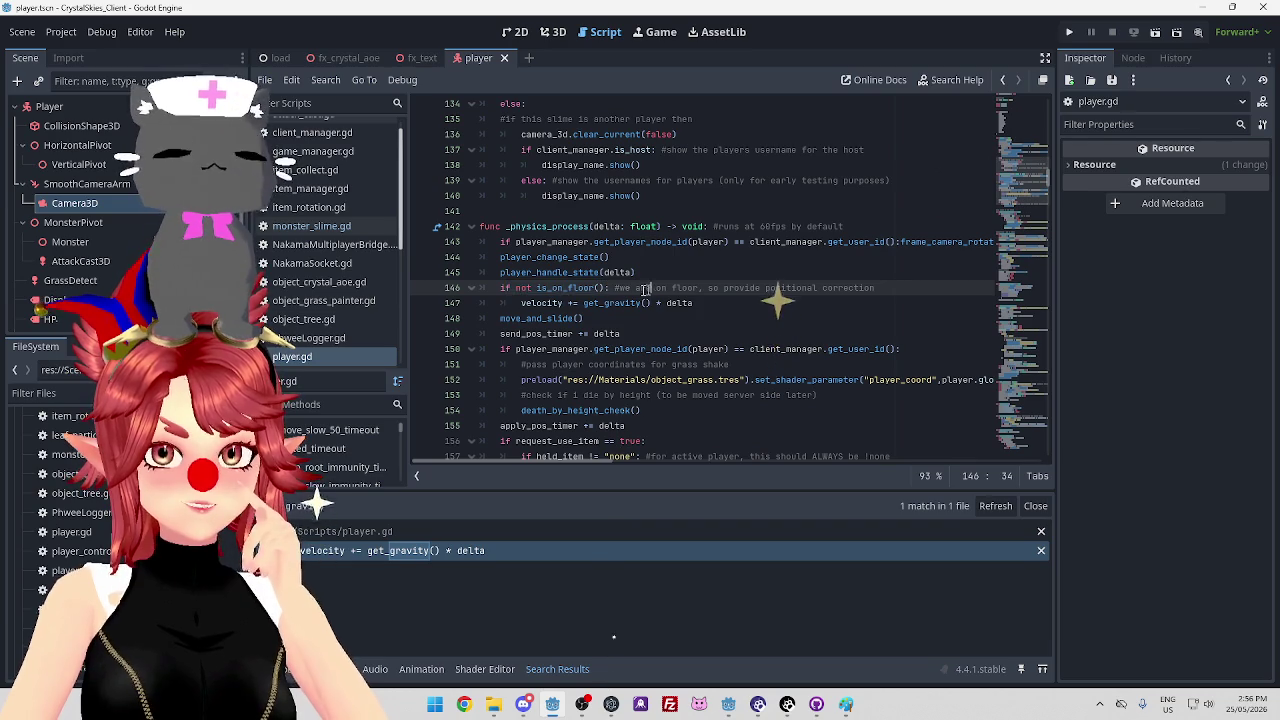
drag(513, 288, 604, 288)
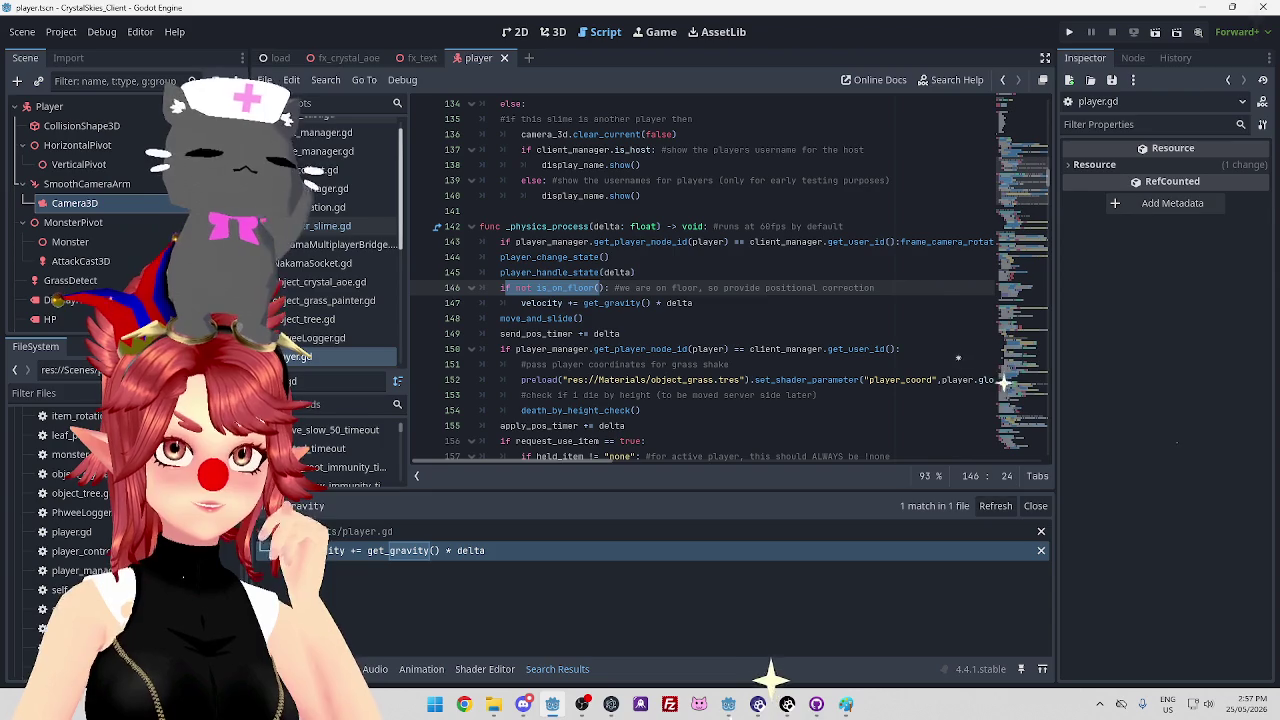
drag(694, 302, 552, 302)
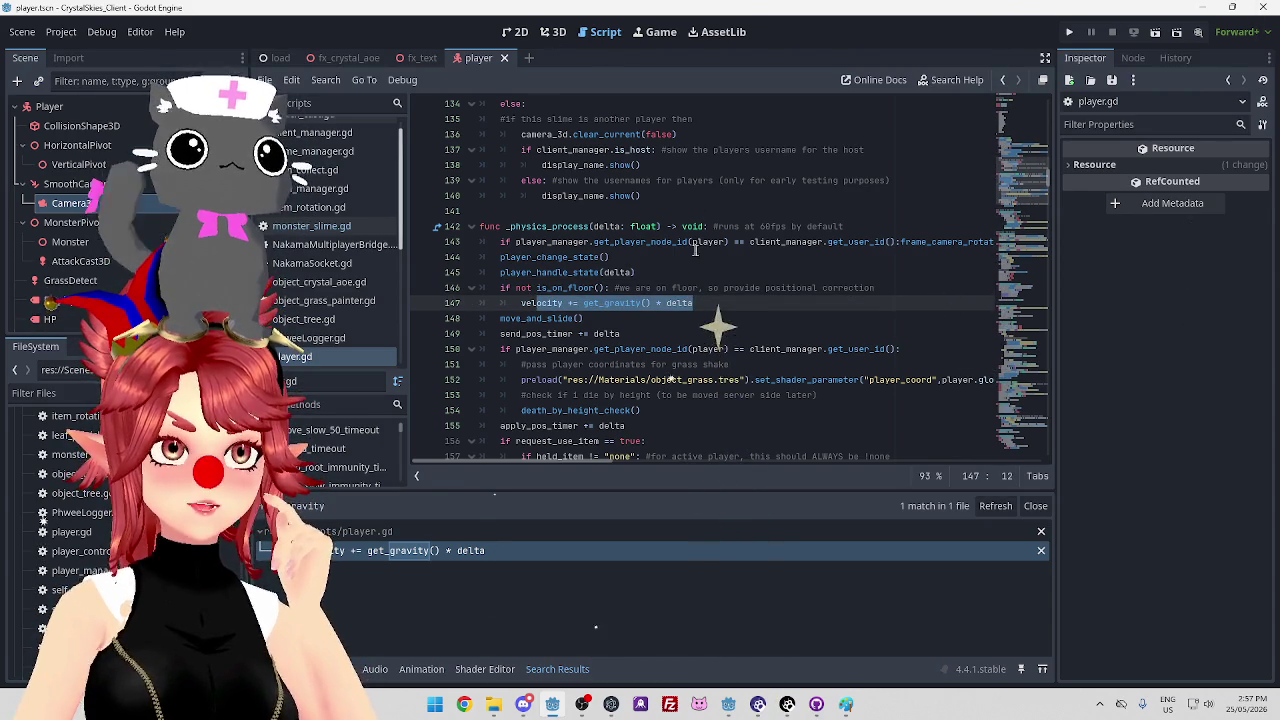
double_click(565, 288)
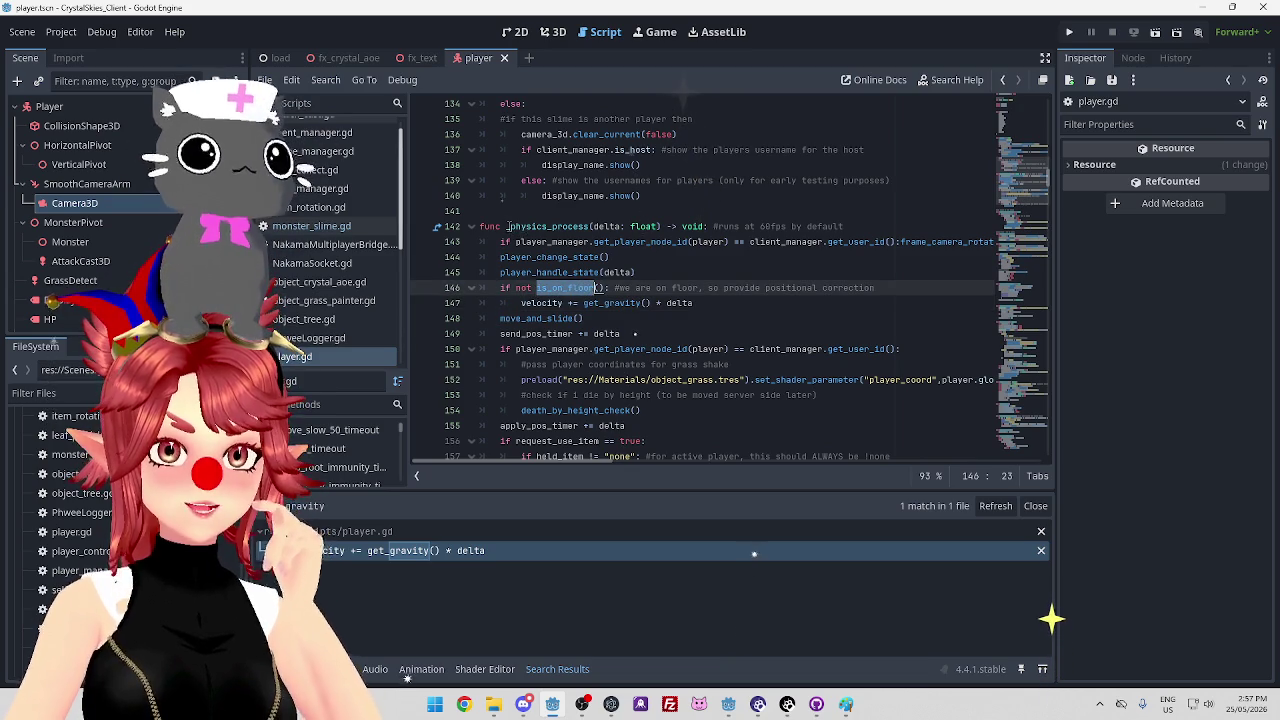
double_click(550, 226)
double_click(612, 302)
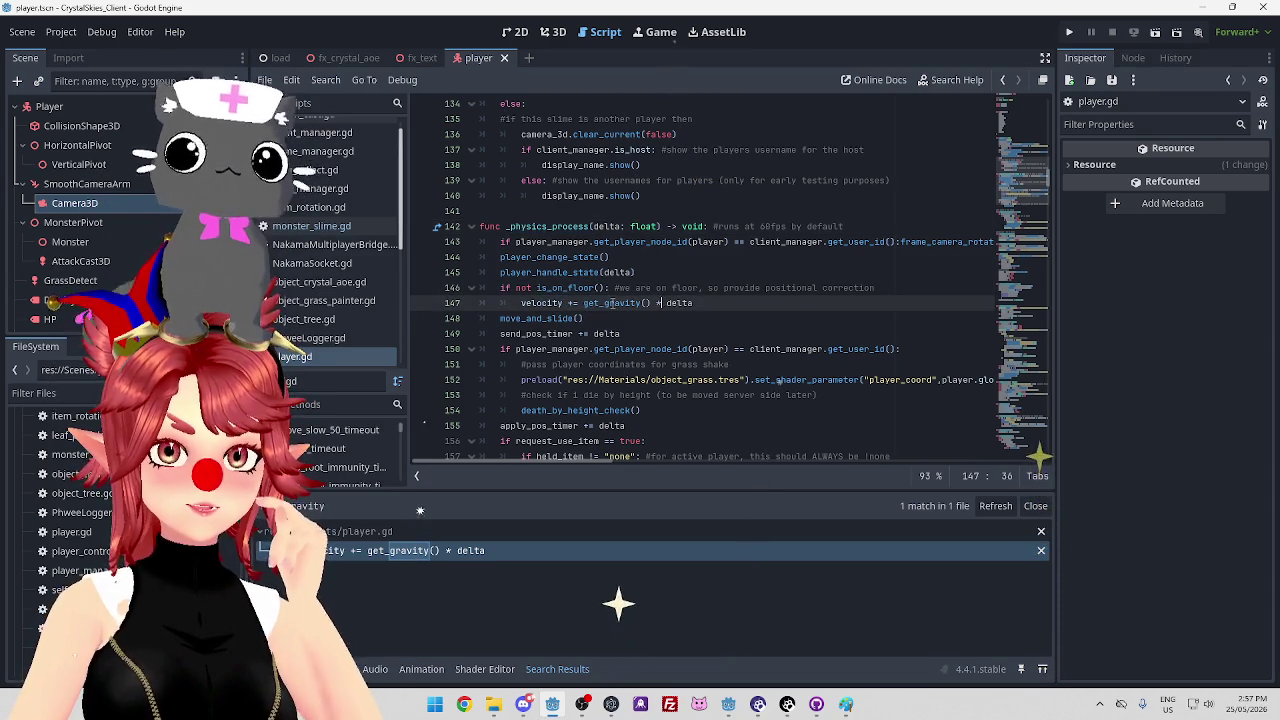
Read the get_gravity documentation, then select the whole gravity line 147 in player.gd
key(End)
ctrl+click(612, 303)
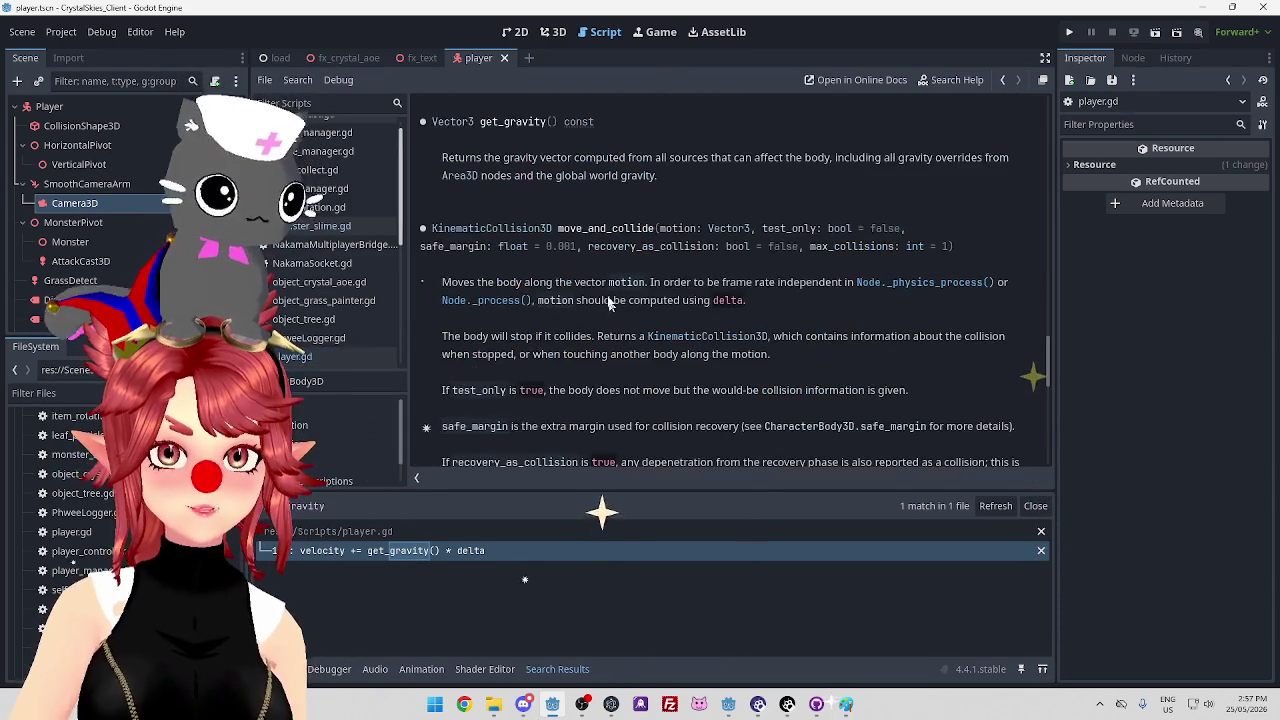
drag(443, 157, 981, 157)
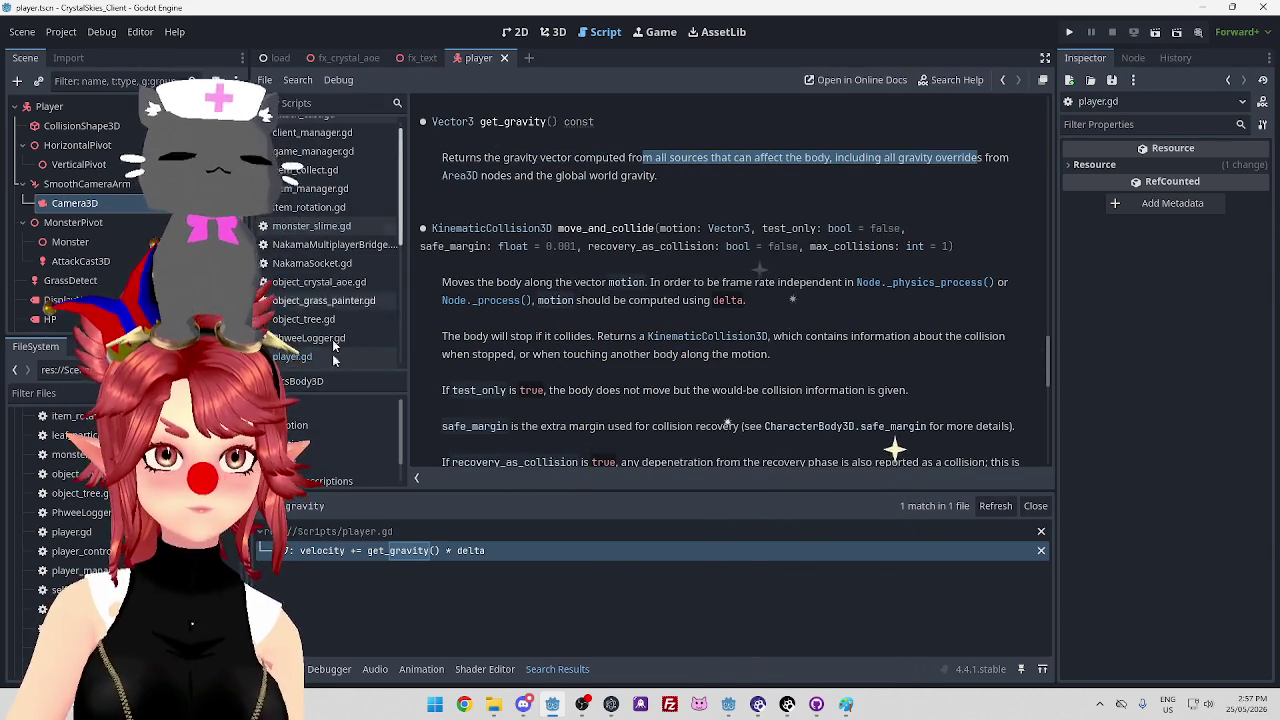
click(293, 358)
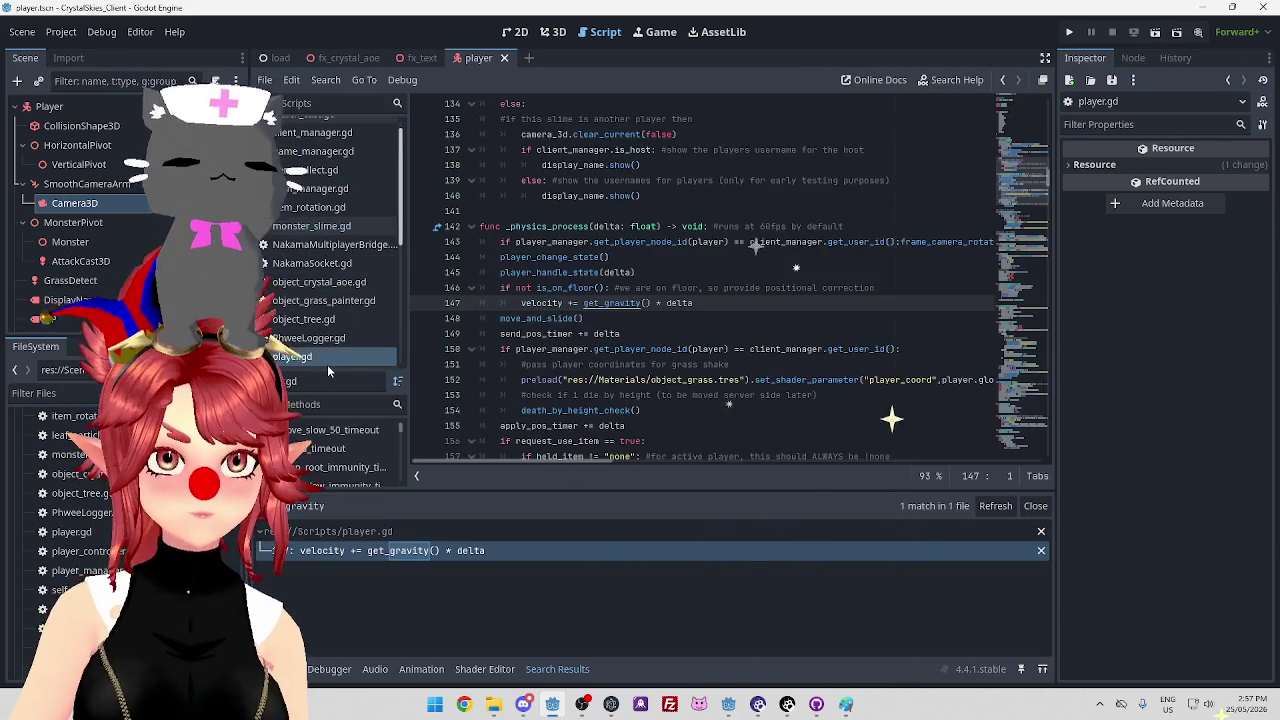
triple_click(880, 302)
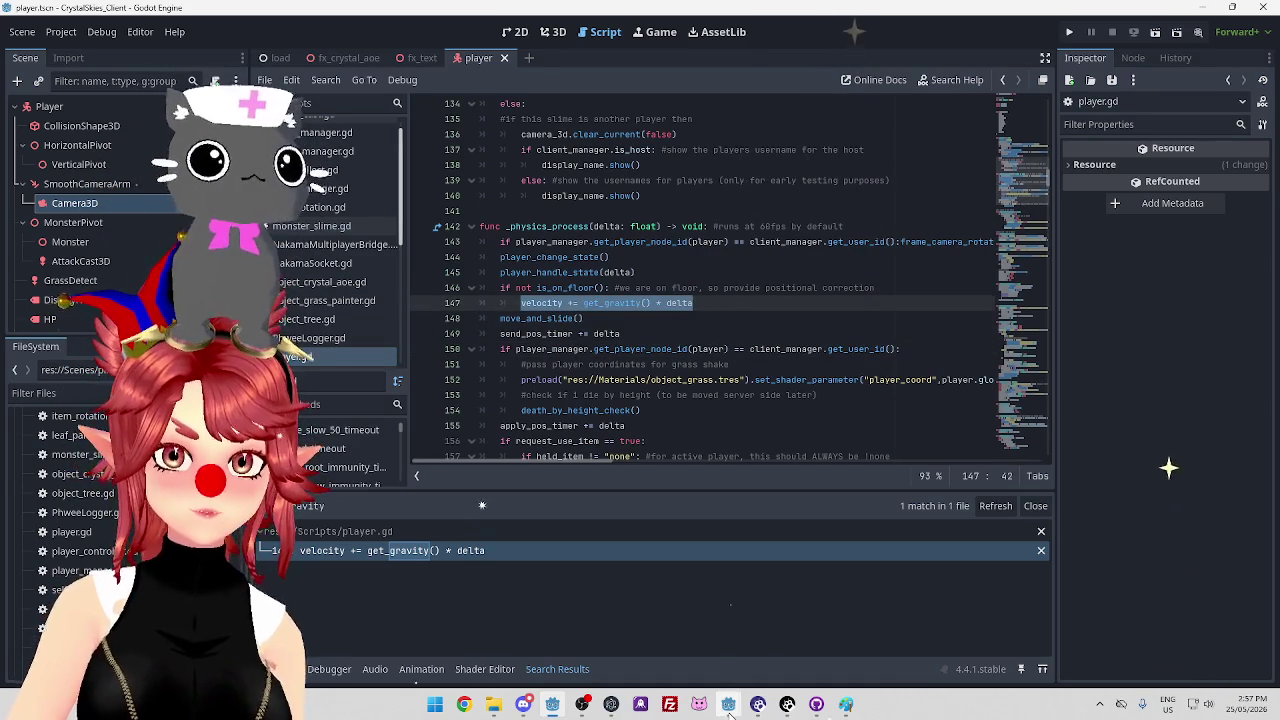
Open survivor.gd in the CrystalSkies survivor project
mouse_move(728, 704)
click(656, 635)
click(369, 226)
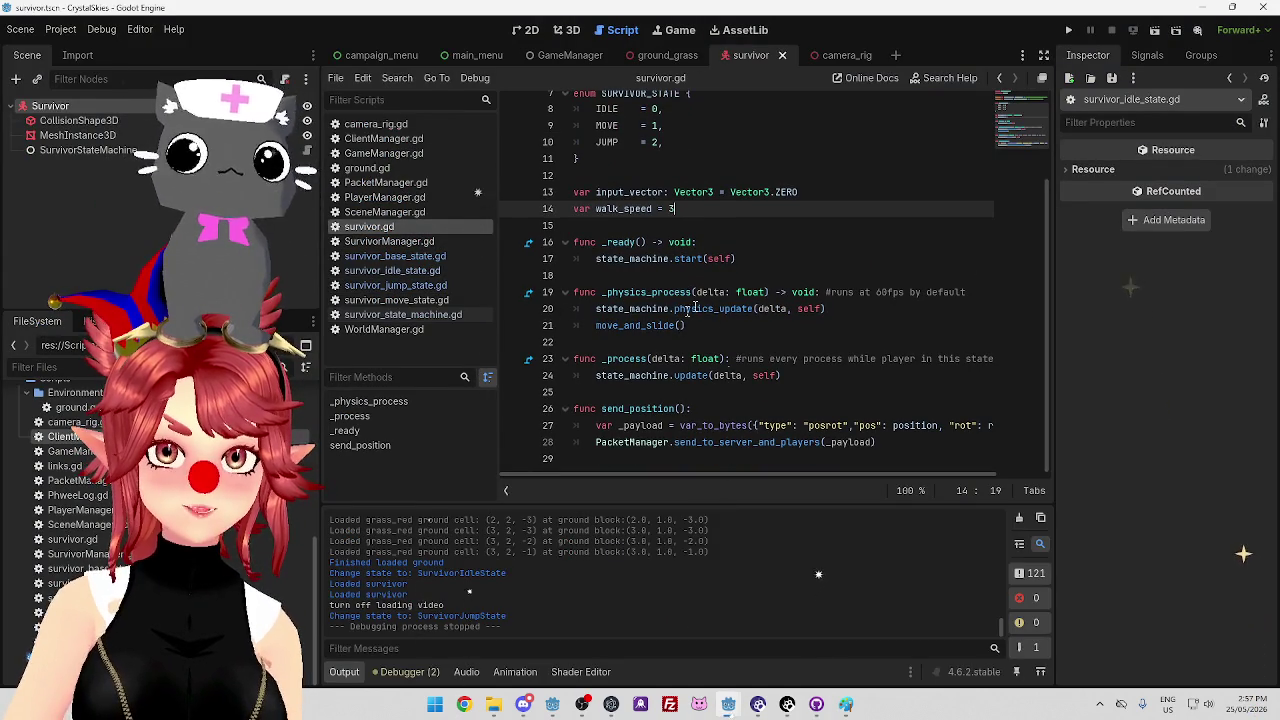
Add 'velocity += get_gravity() * delta' below line 20 of survivor.gd and save it
mouse_move(728, 710)
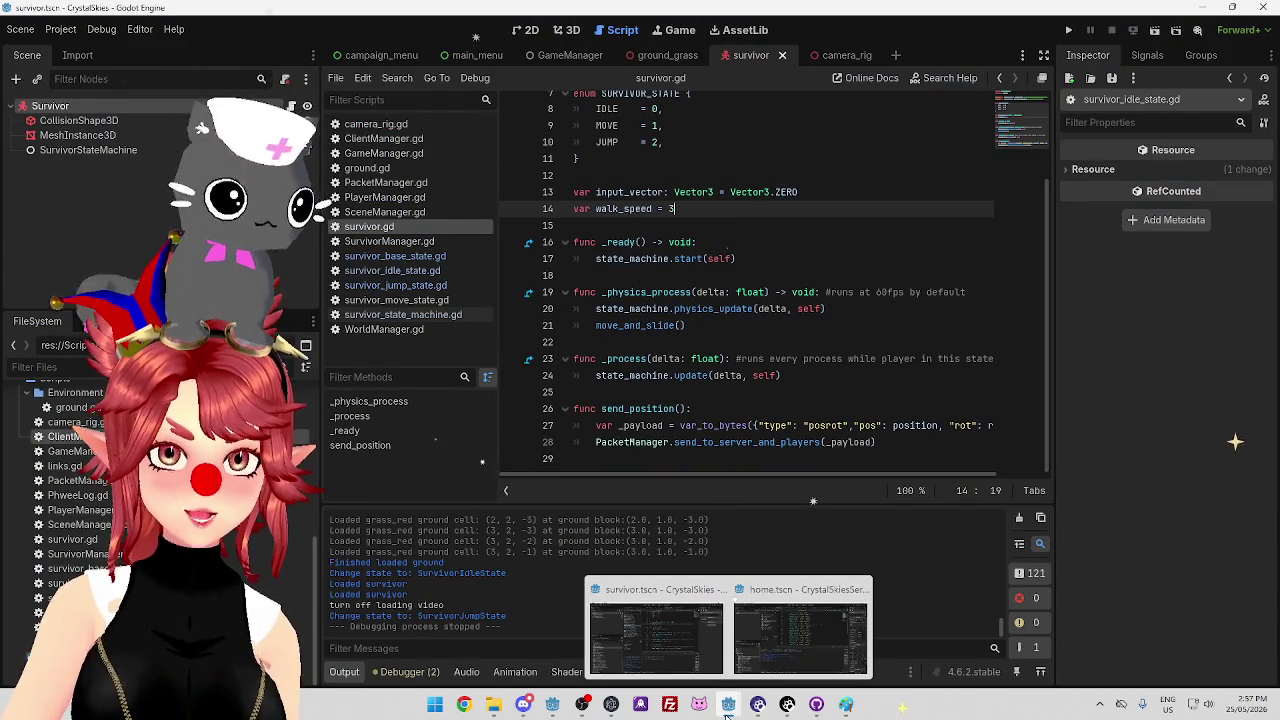
click(552, 705)
scroll(737, 455, down, 1)
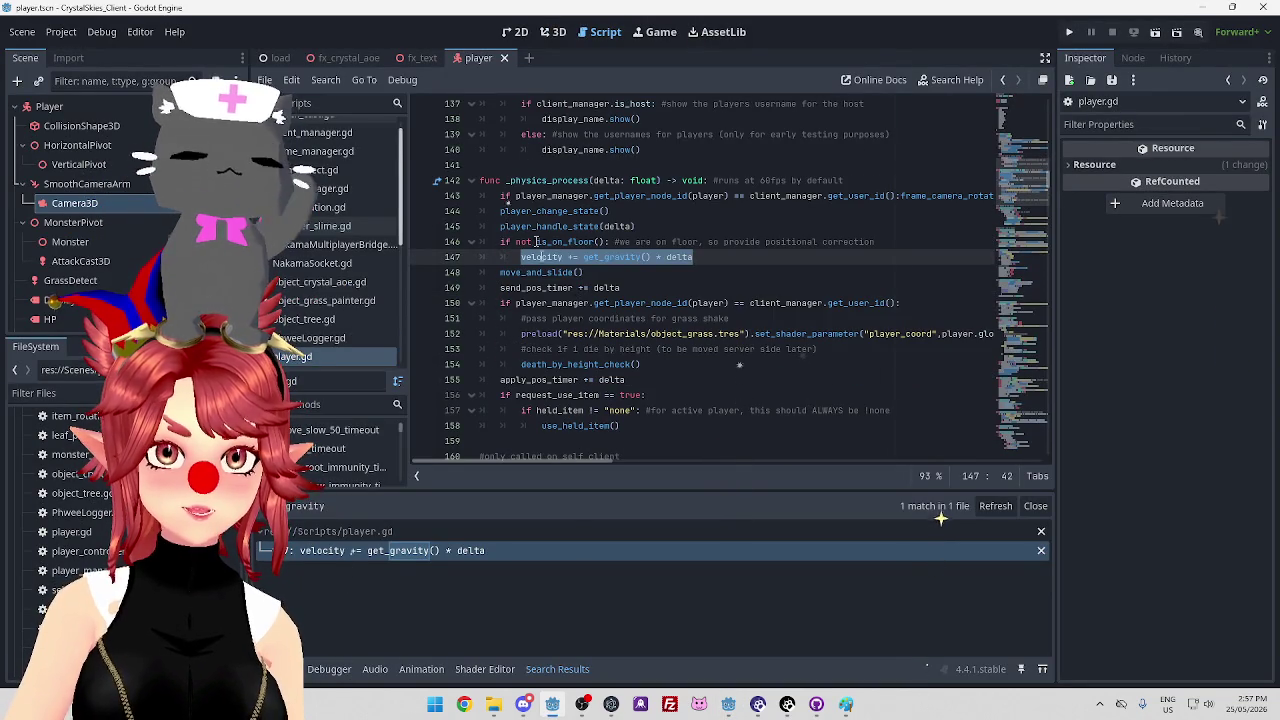
click(728, 704)
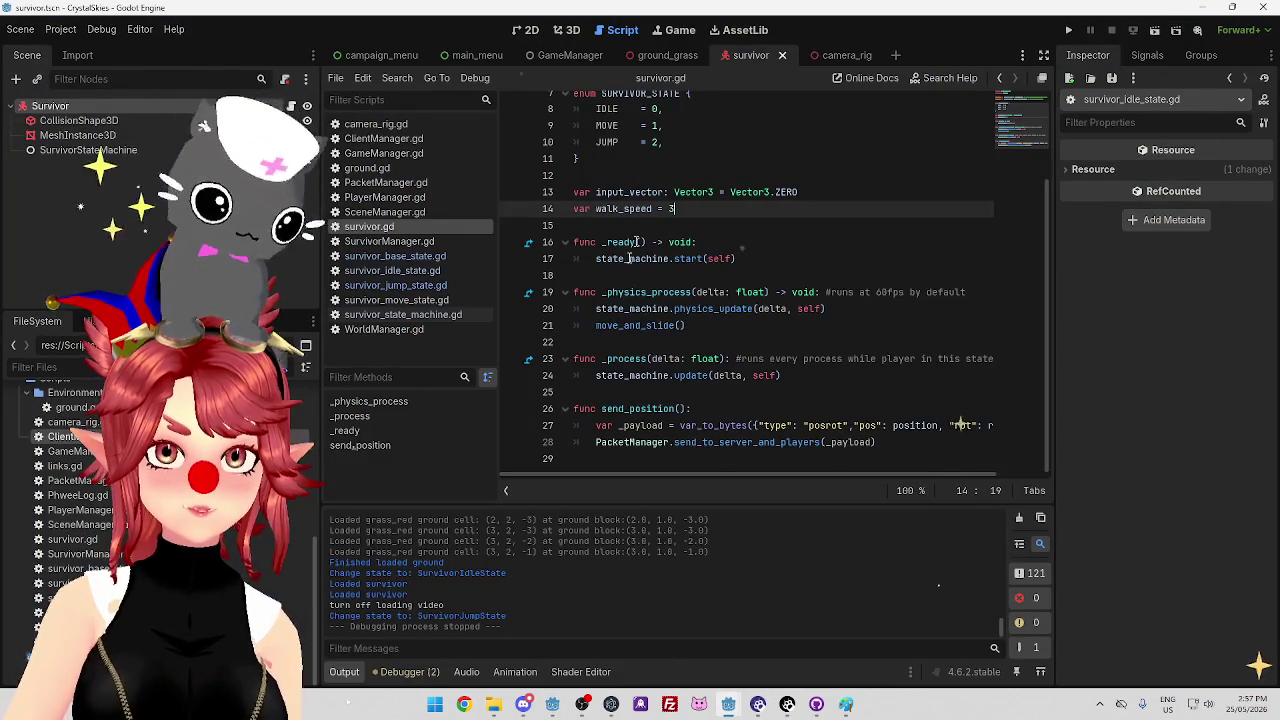
click(852, 309)
key(Return)
text(velocity += get_gravity() * delta)
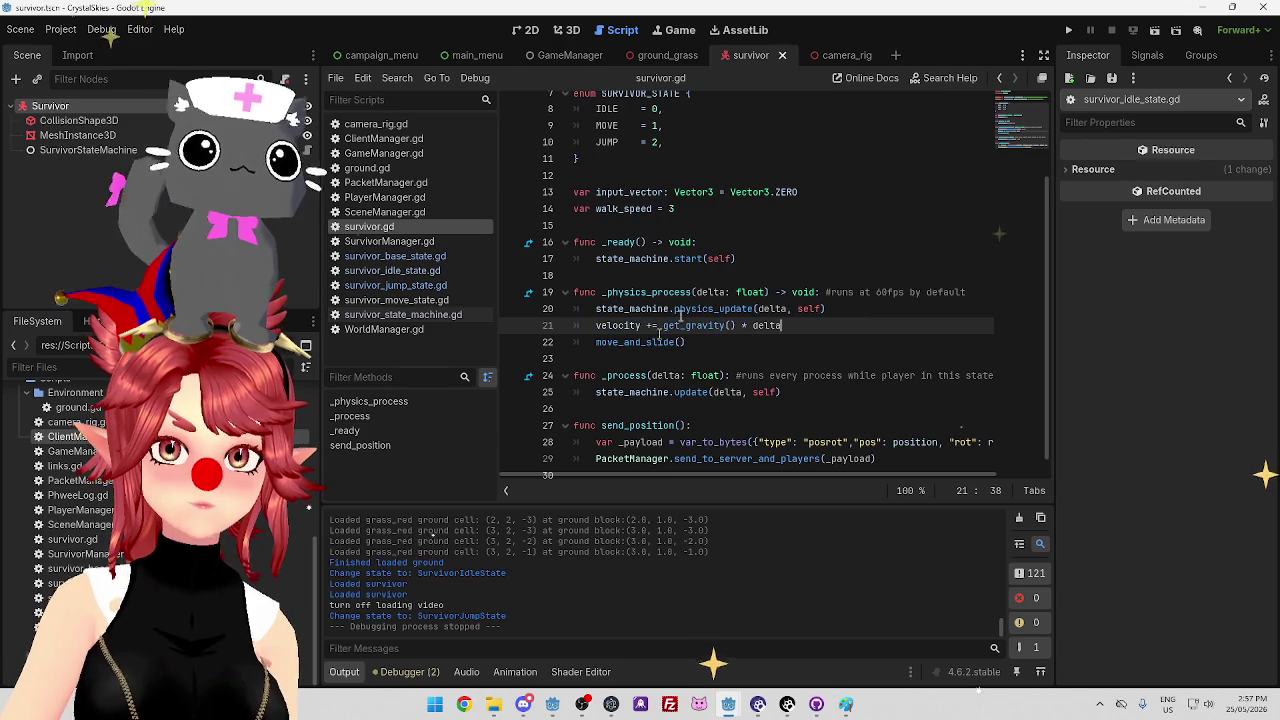
click(760, 259)
key(ctrl+s)
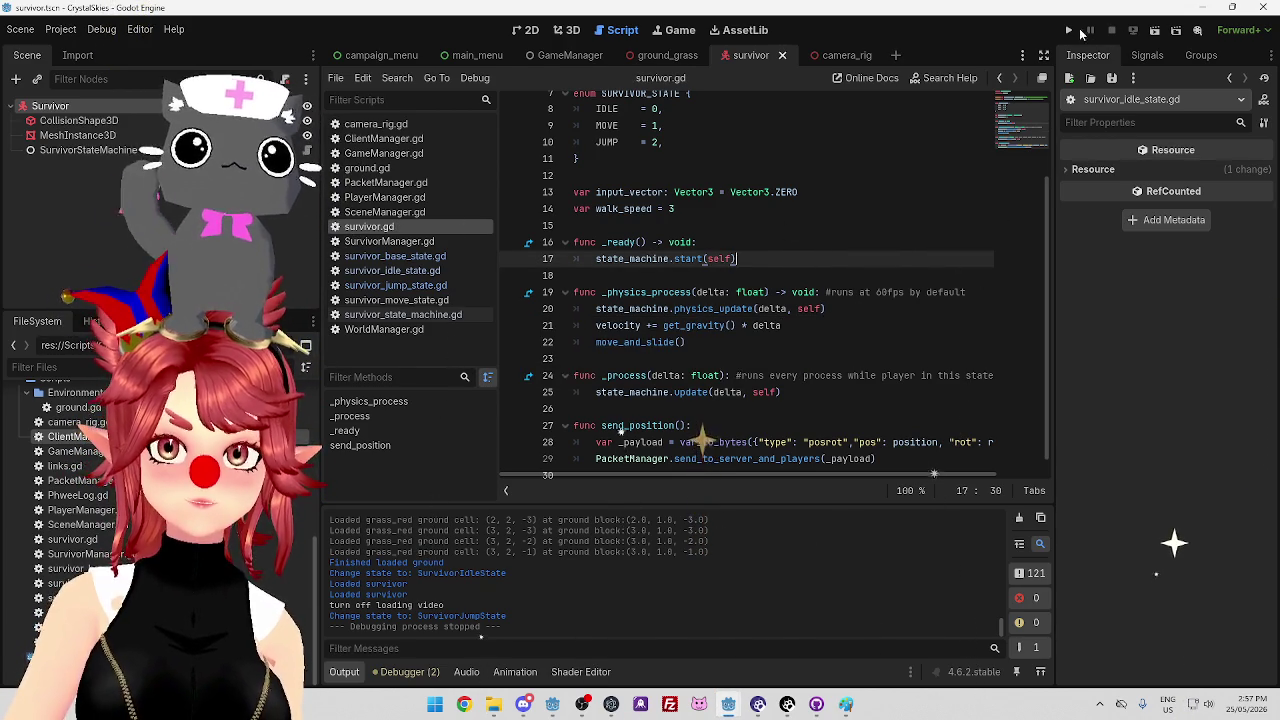
Run the client and server projects and bring the survivor client game to the front
key(F5)
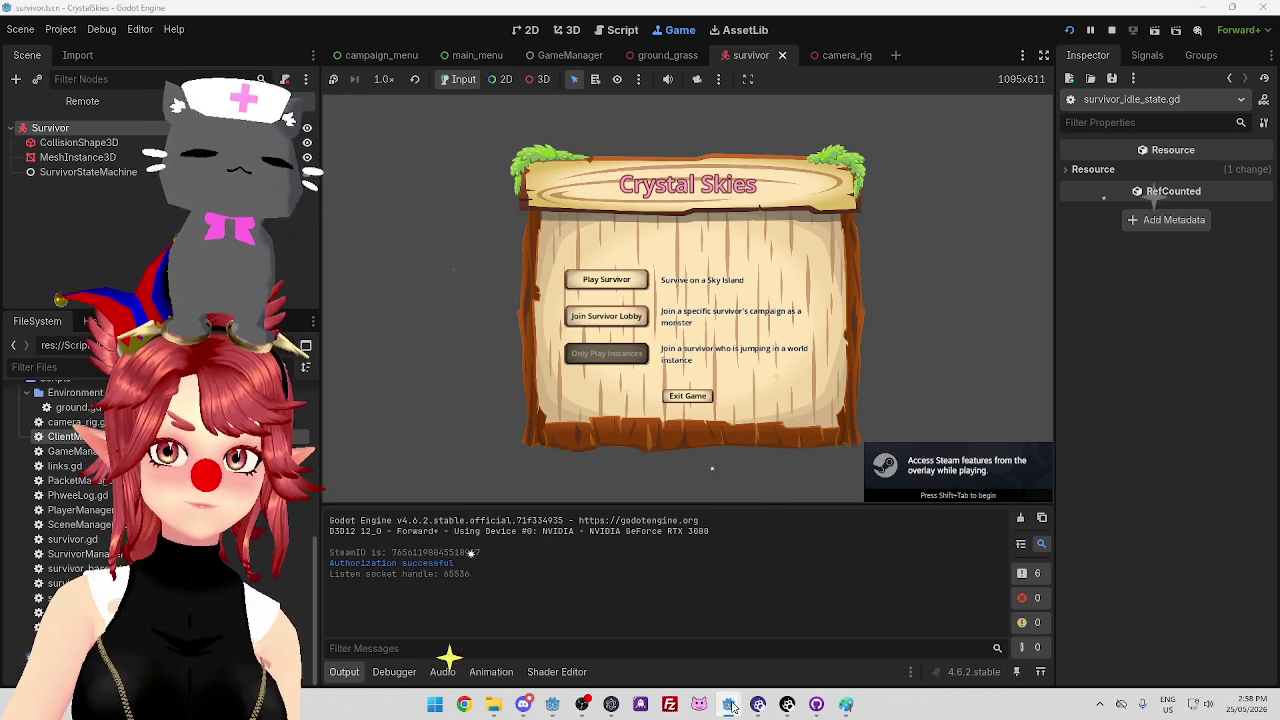
key(alt+Tab)
click(1068, 32)
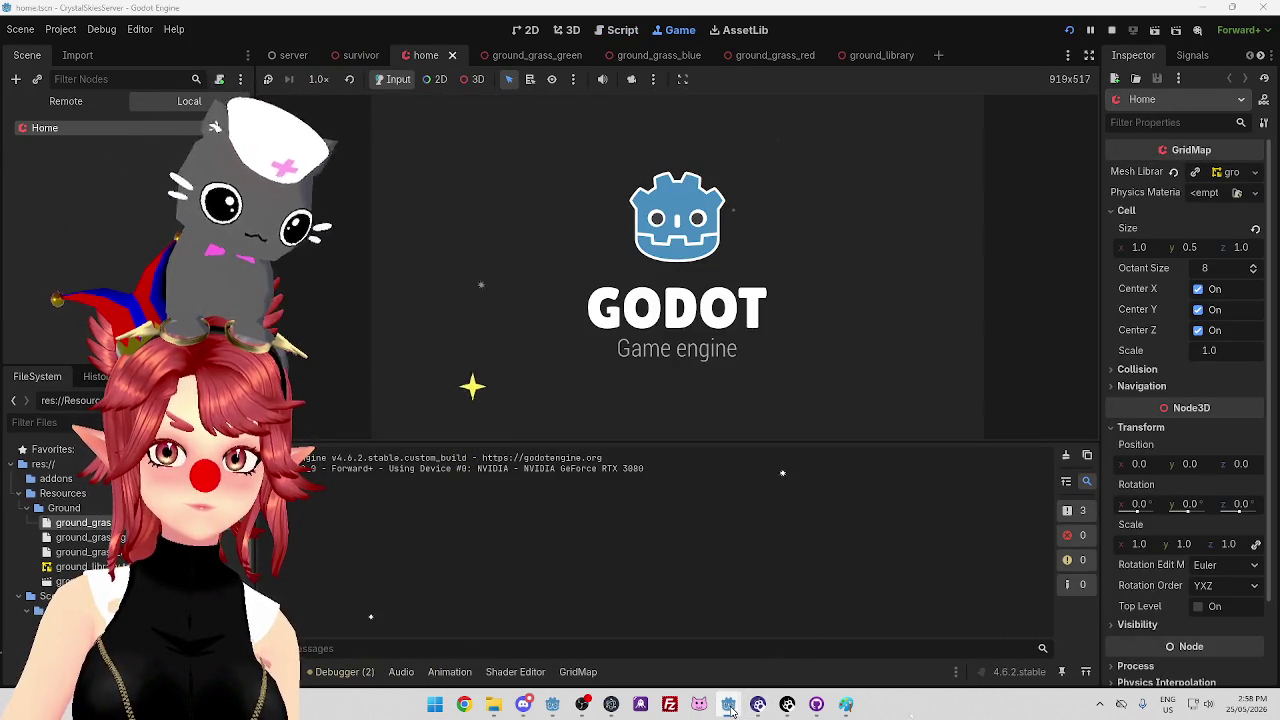
mouse_move(728, 704)
mouse_move(660, 640)
click(677, 668)
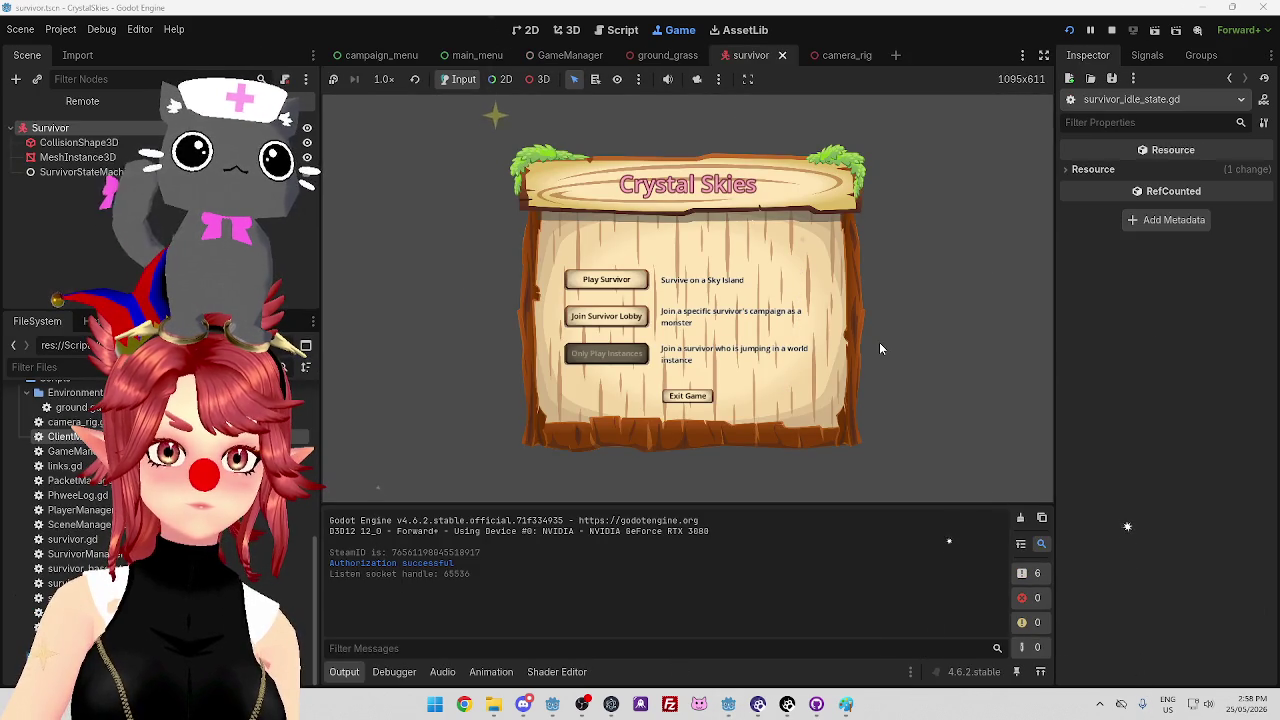
Walk and jump the survivor capsule around the sky island toward the blue and red blocks
key(space)
key(space)
key(space)
key(space)
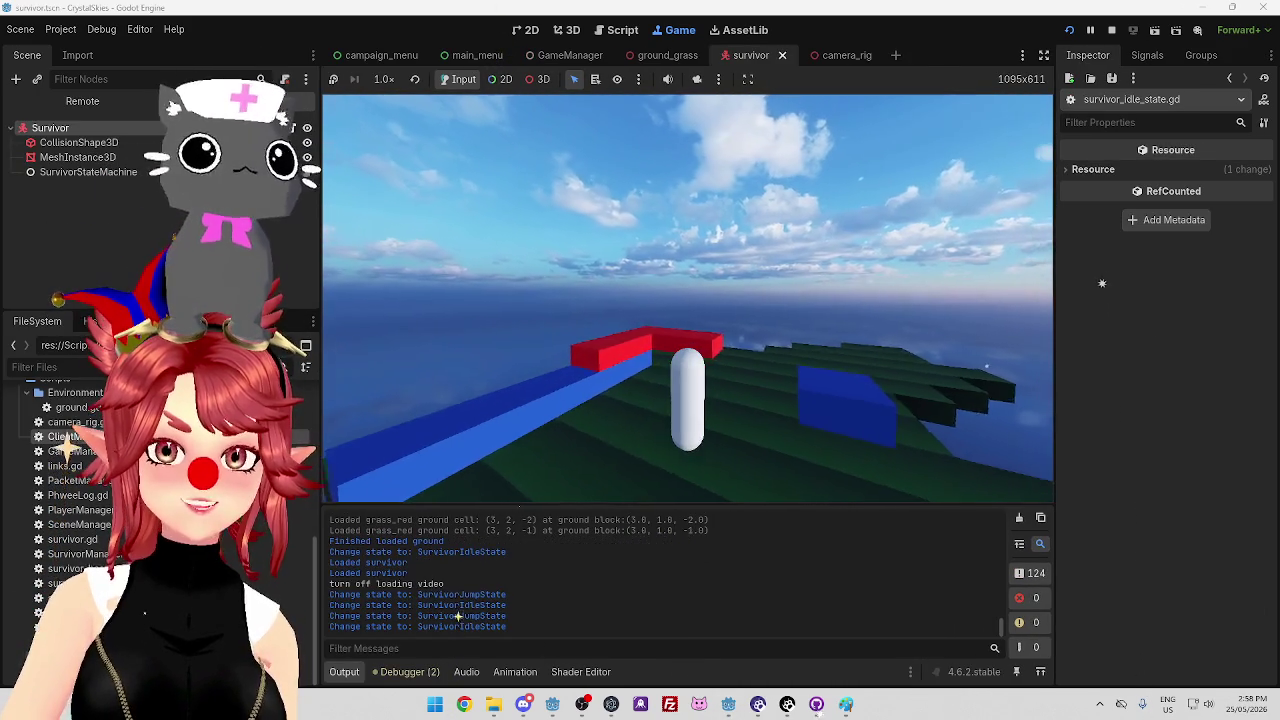
key(w)
key(space)
key(w)
key(space)
key(w)
key(space)
key(space)
key(w)
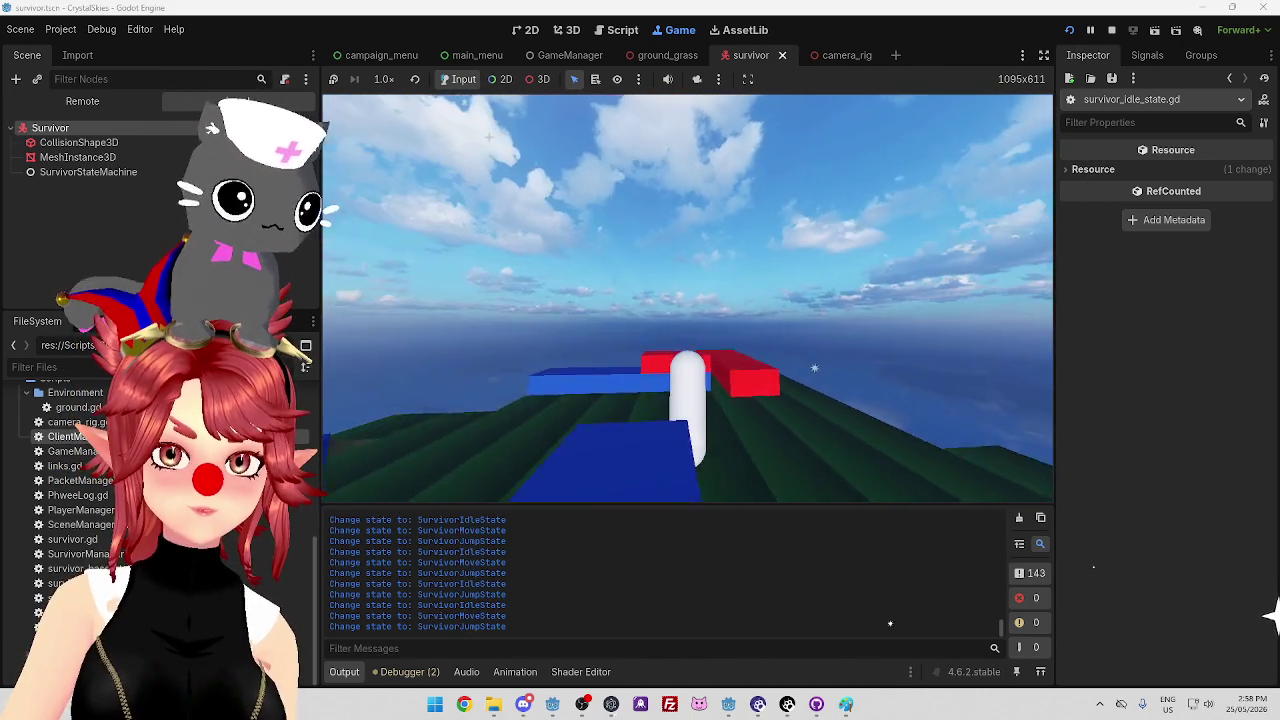
key(space)
key(w)
key(space)
key(w)
key(space)
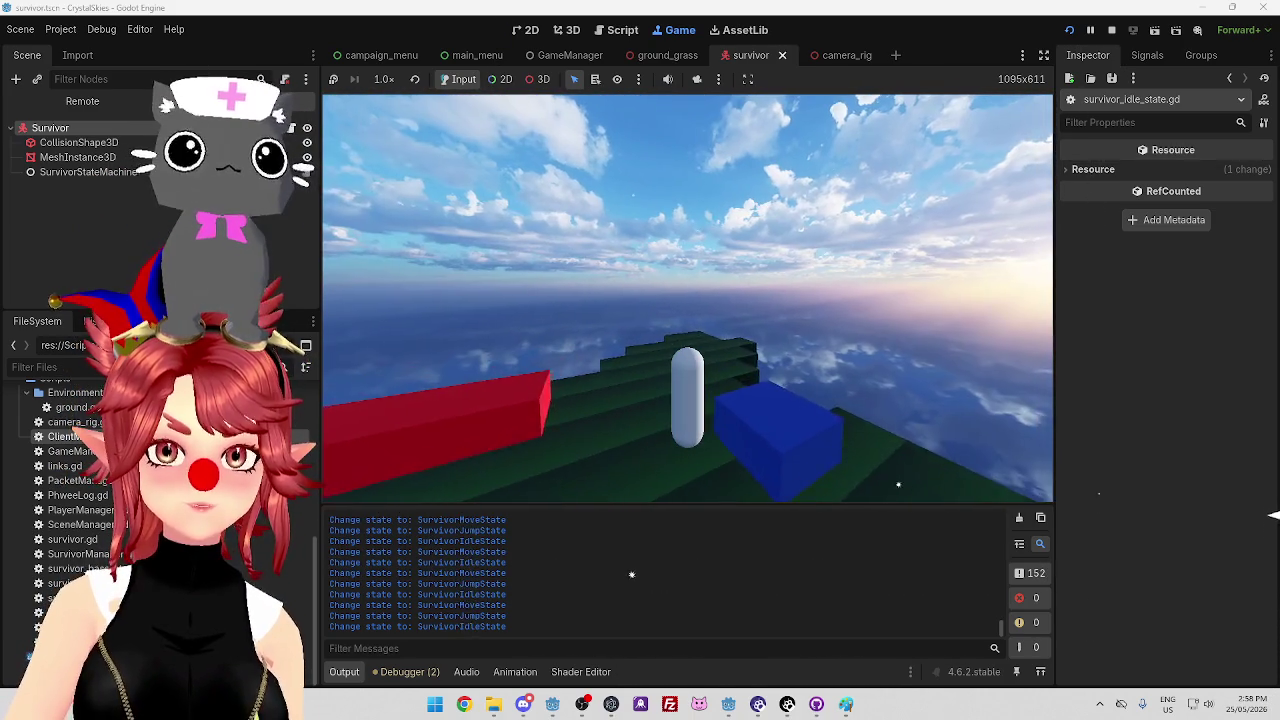
key(w)
key(space)
key(w)
key(w)
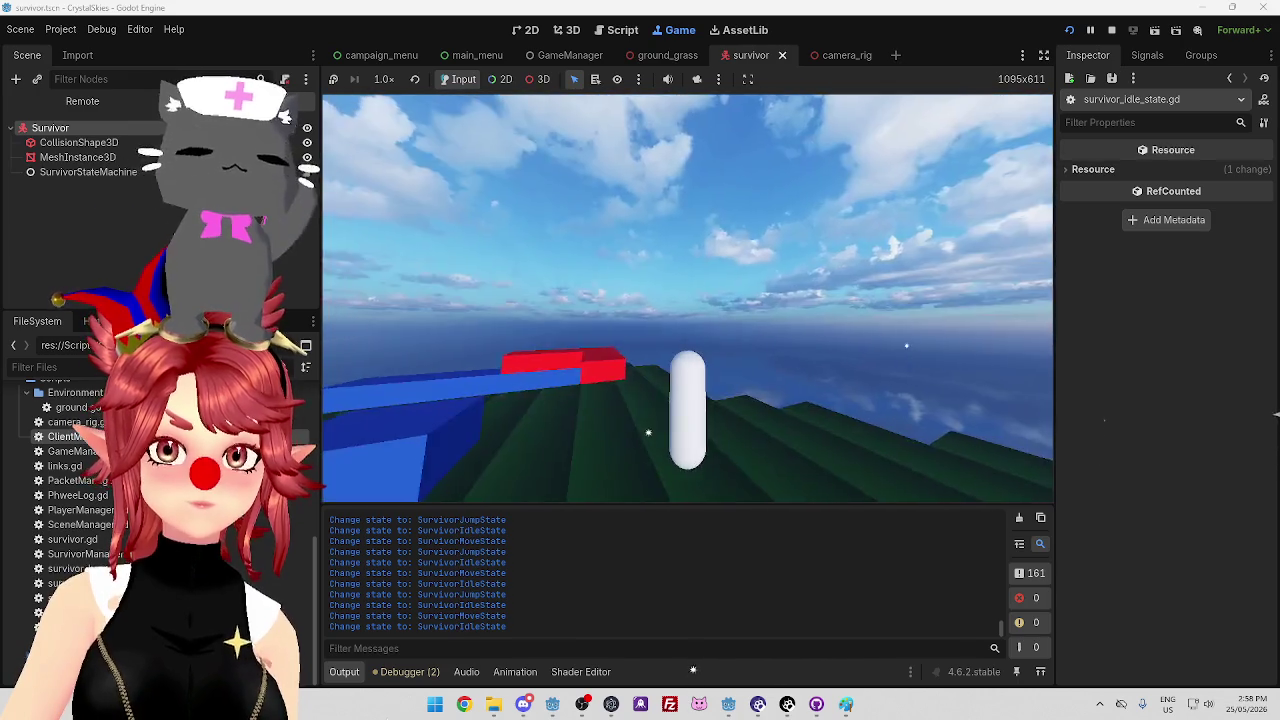
key(space)
key(w)
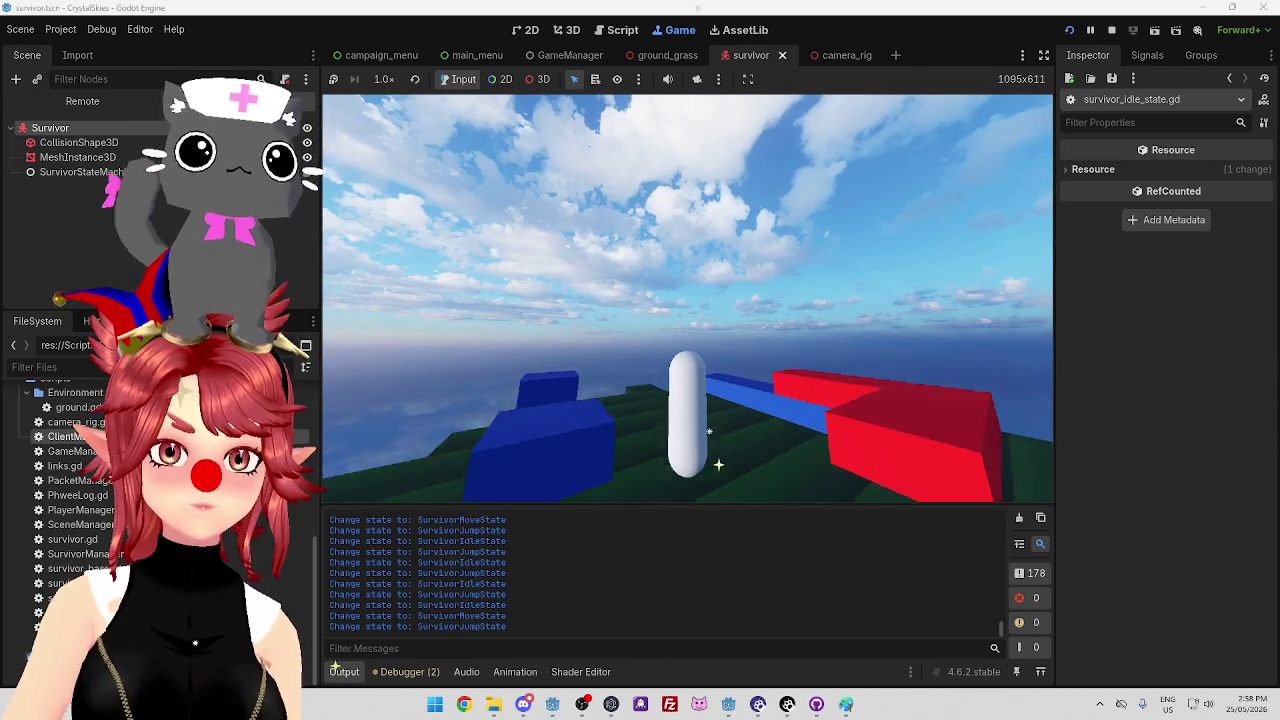
key(w)
key(space)
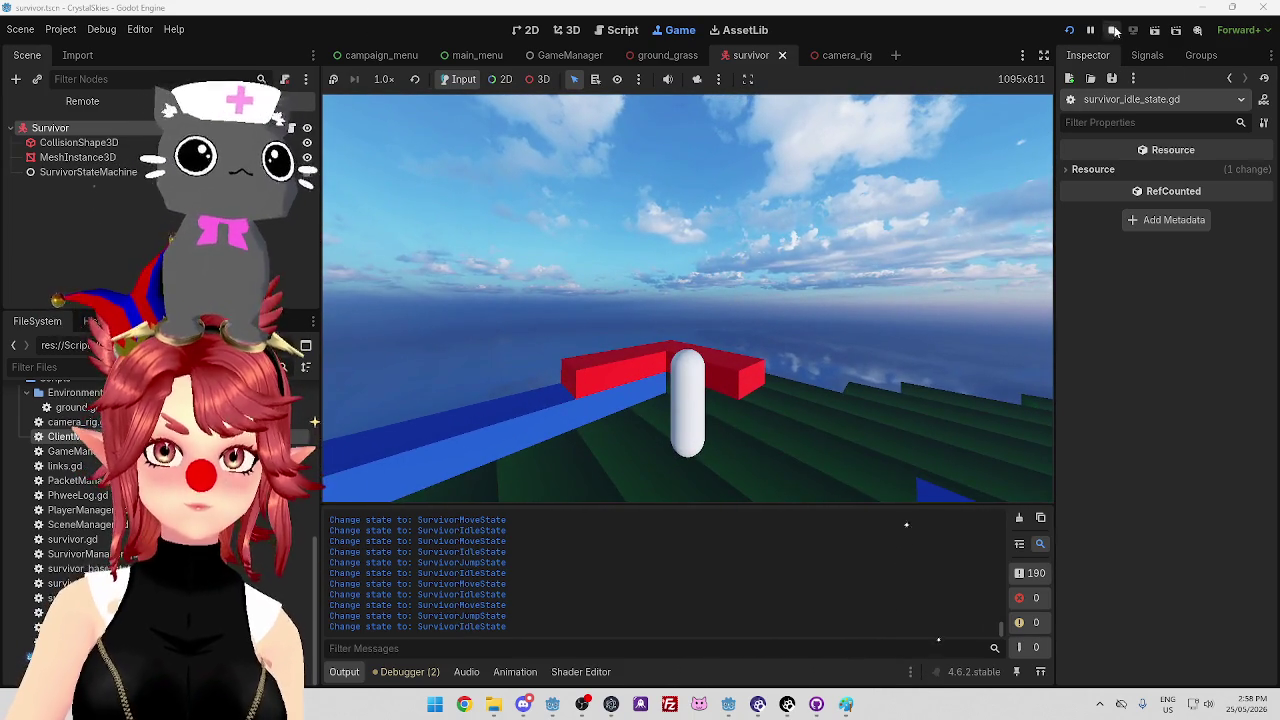
Stop the client and server games, relaunch the client, and switch to the server window
click(1113, 31)
click(729, 706)
click(1113, 31)
mouse_move(729, 713)
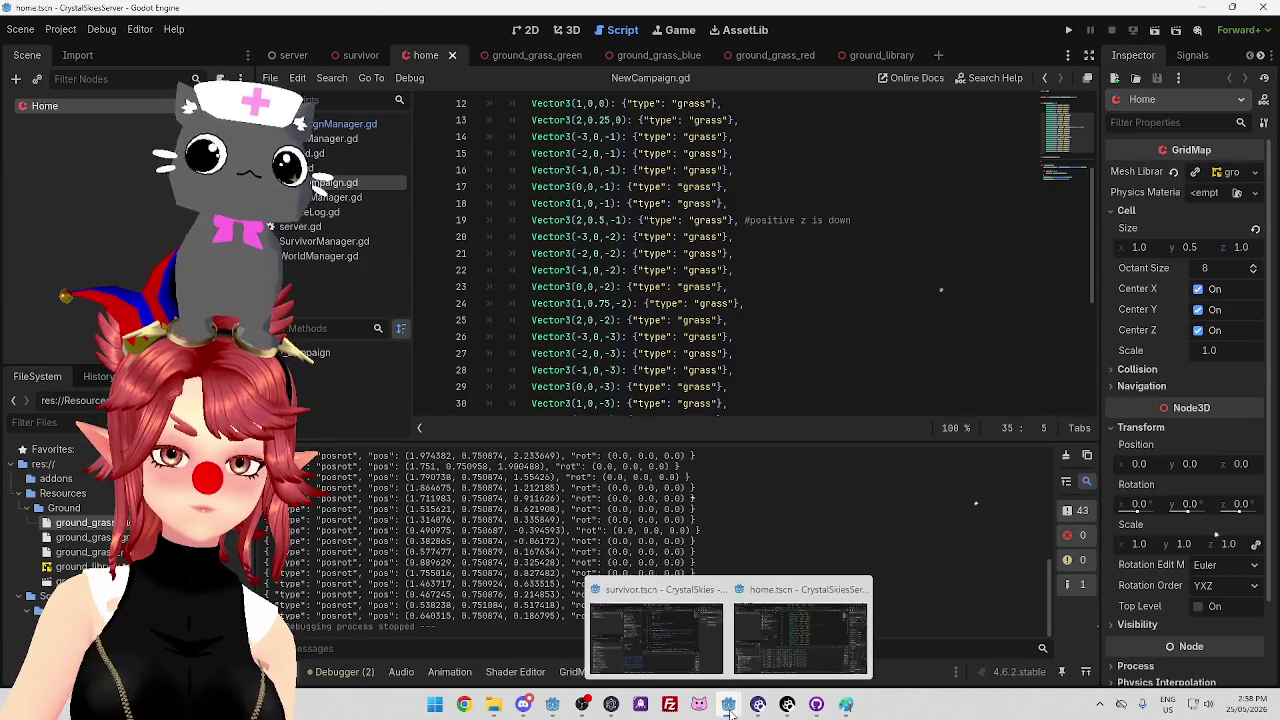
click(656, 625)
click(1069, 31)
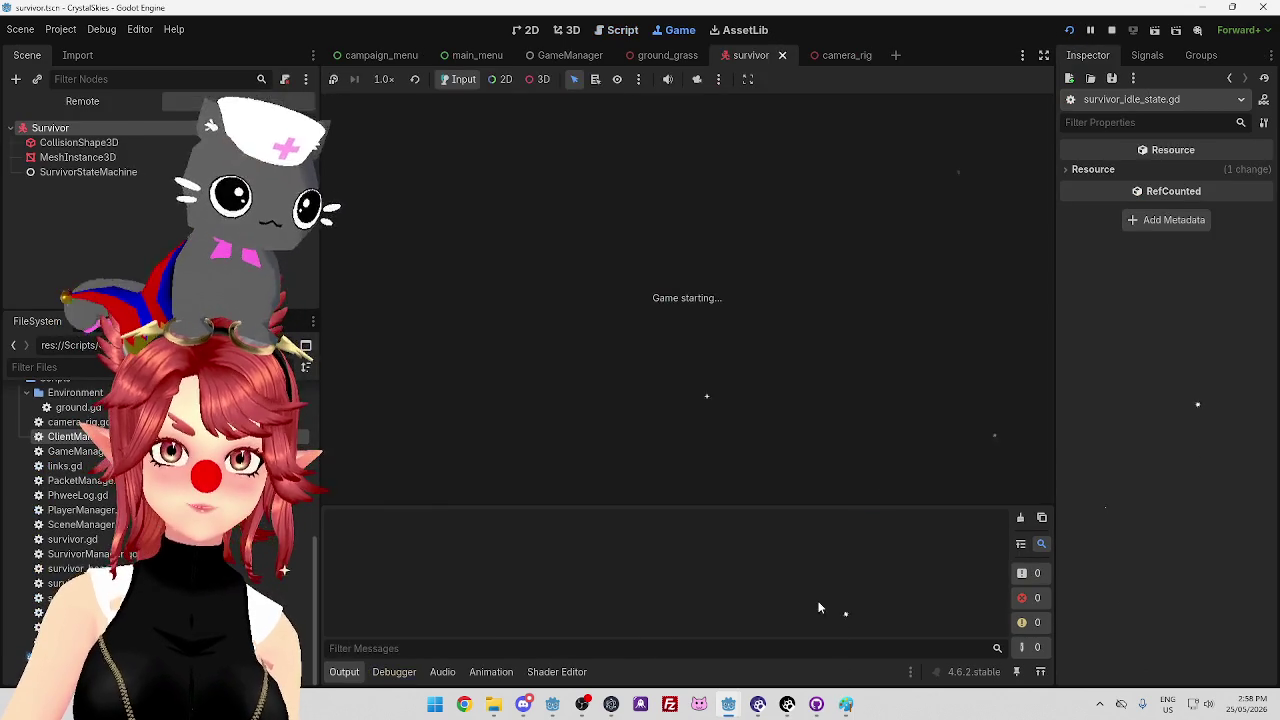
mouse_move(729, 706)
click(775, 642)
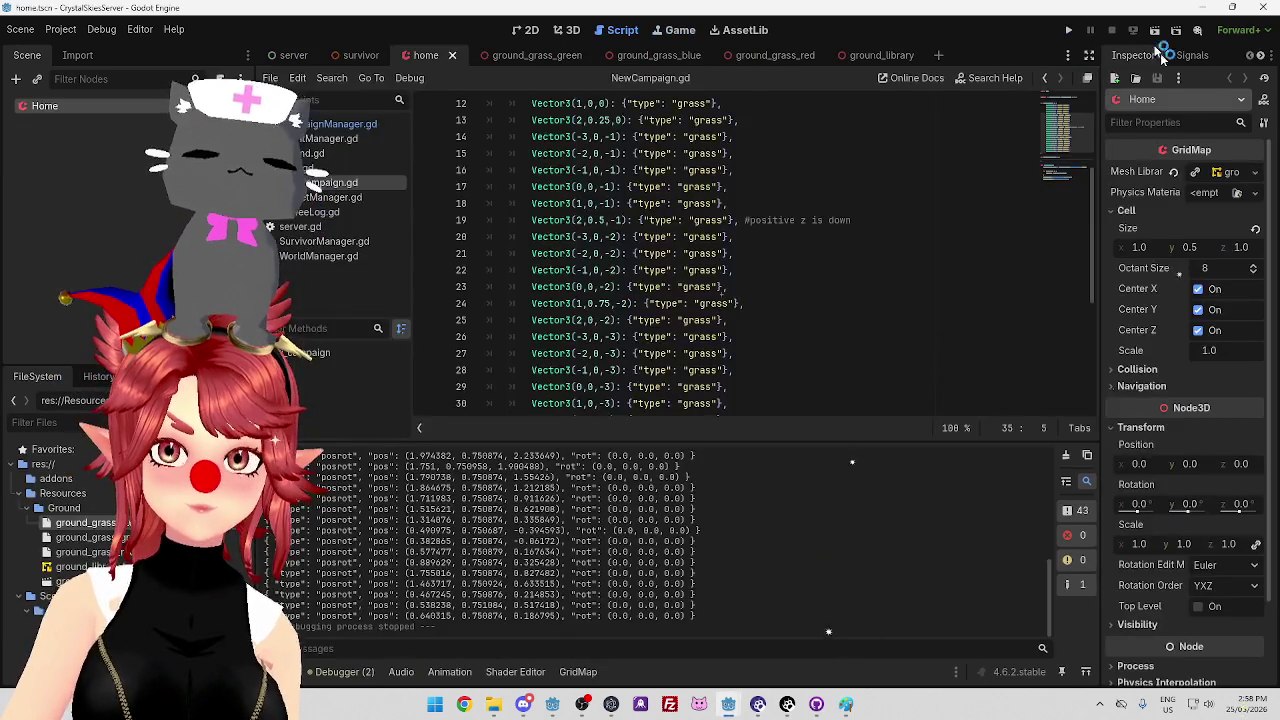
Bring the client window forward and make the survivor jump once more
mouse_move(739, 710)
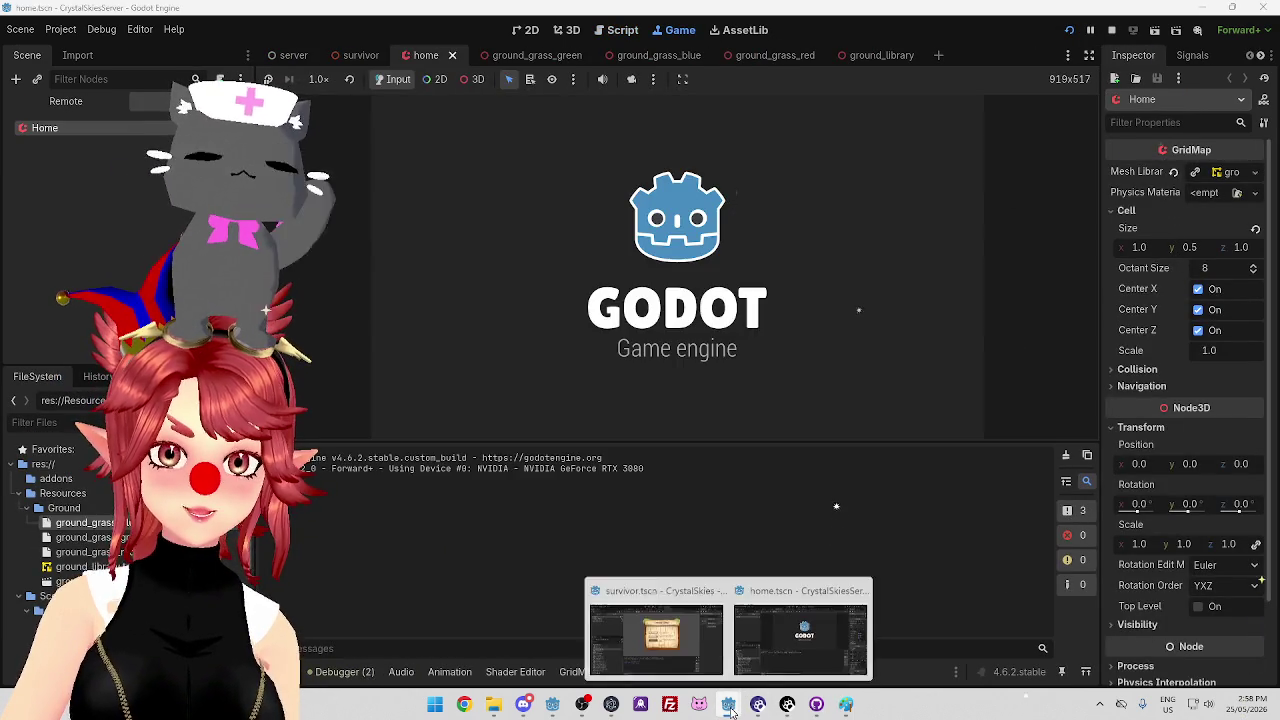
click(660, 632)
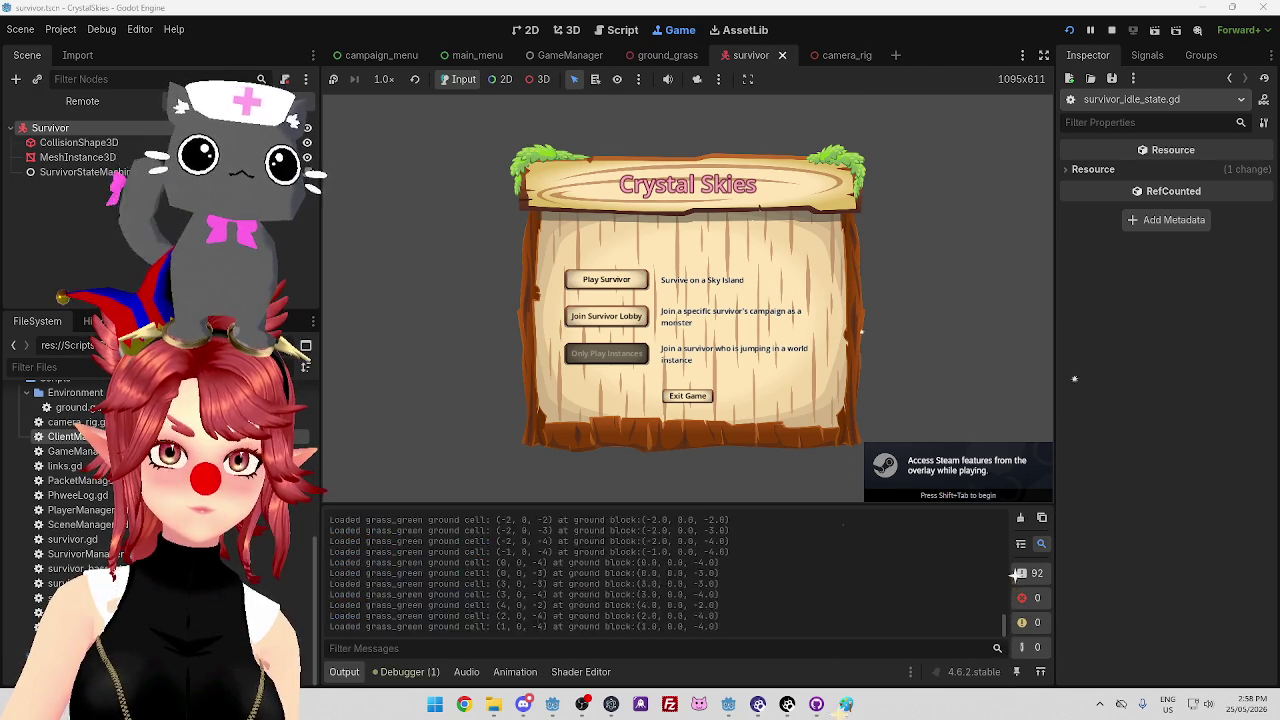
key(space)
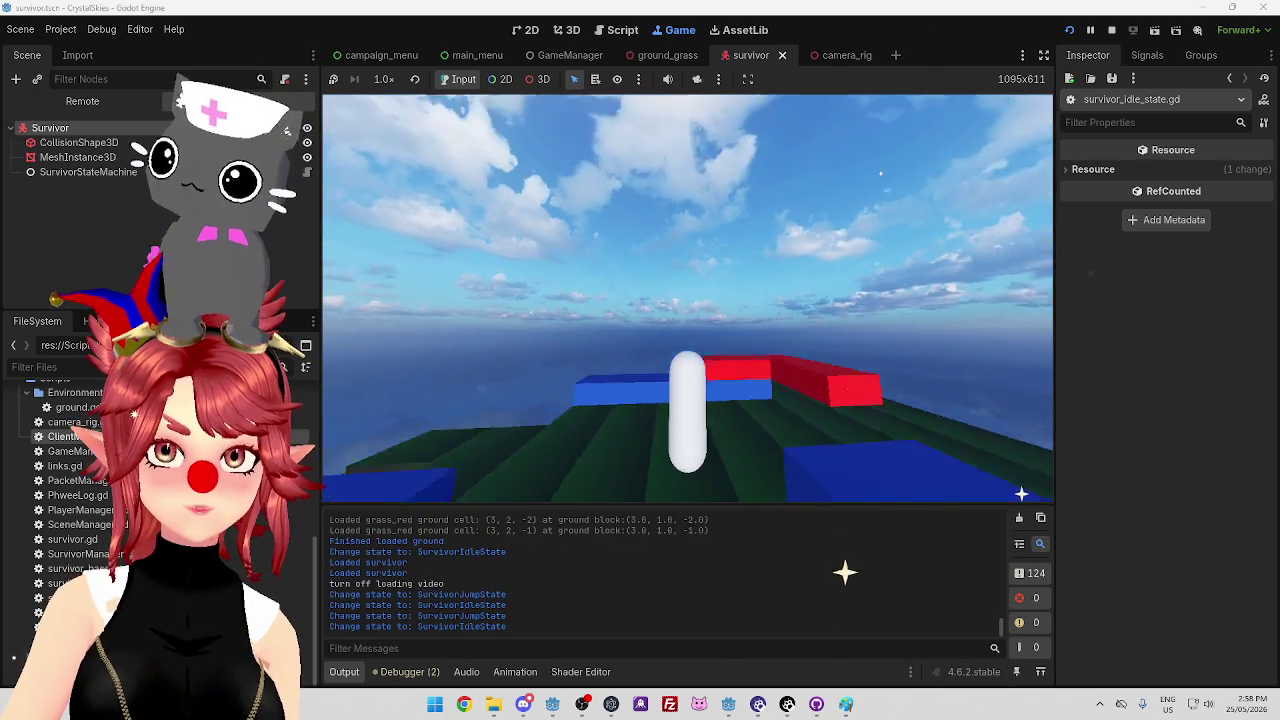
Change jump_vel in survivor_jump_state.gd from 2 to 5 and return to the running game
click(618, 30)
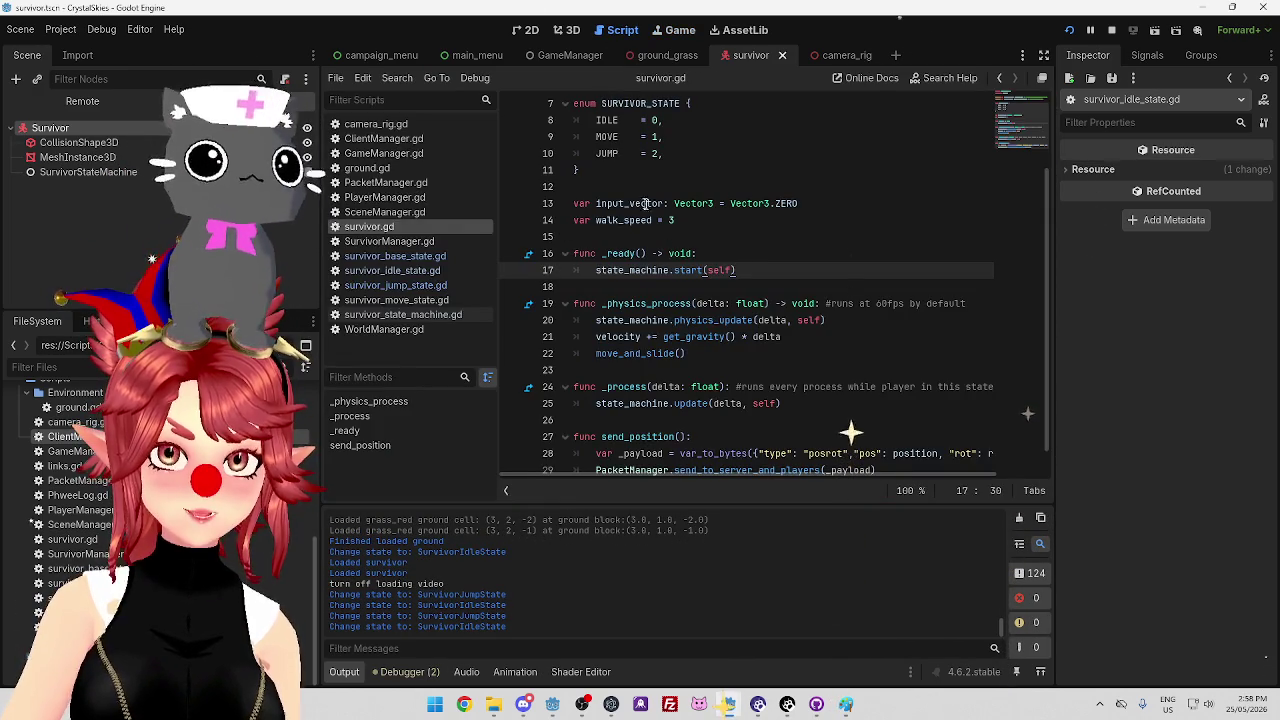
scroll(636, 191, up, 2)
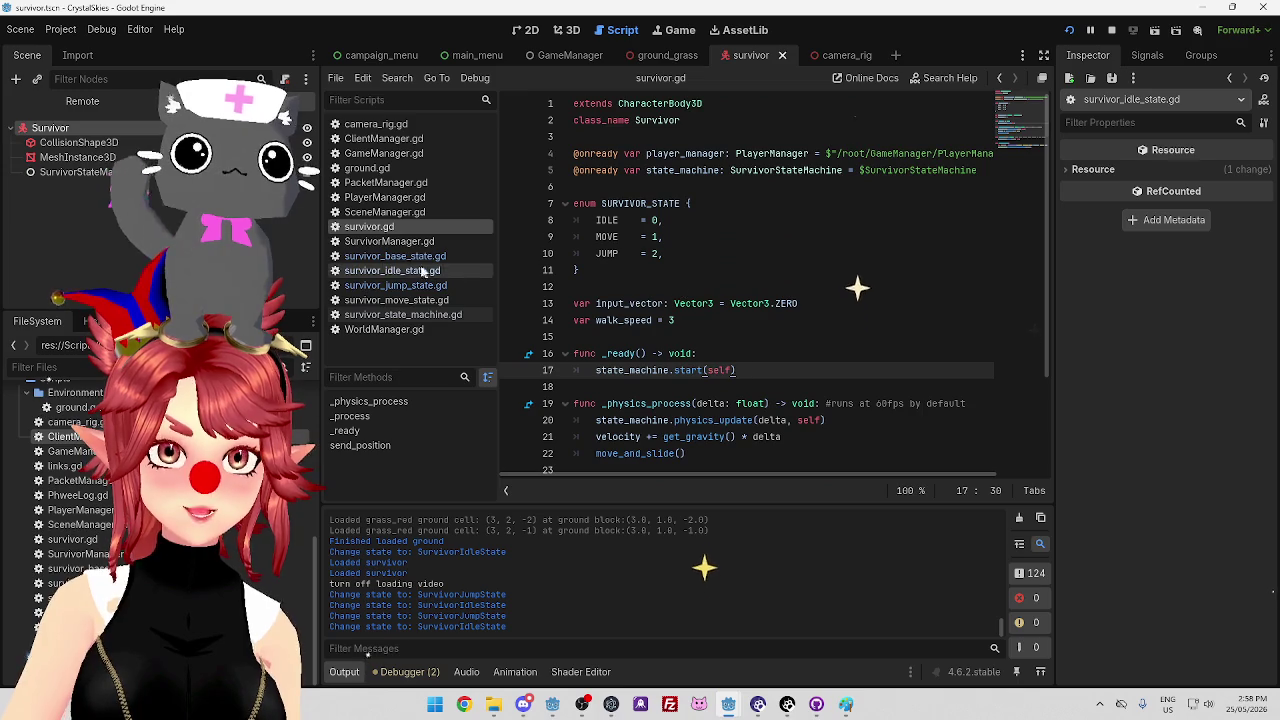
click(395, 285)
text(5)
click(760, 170)
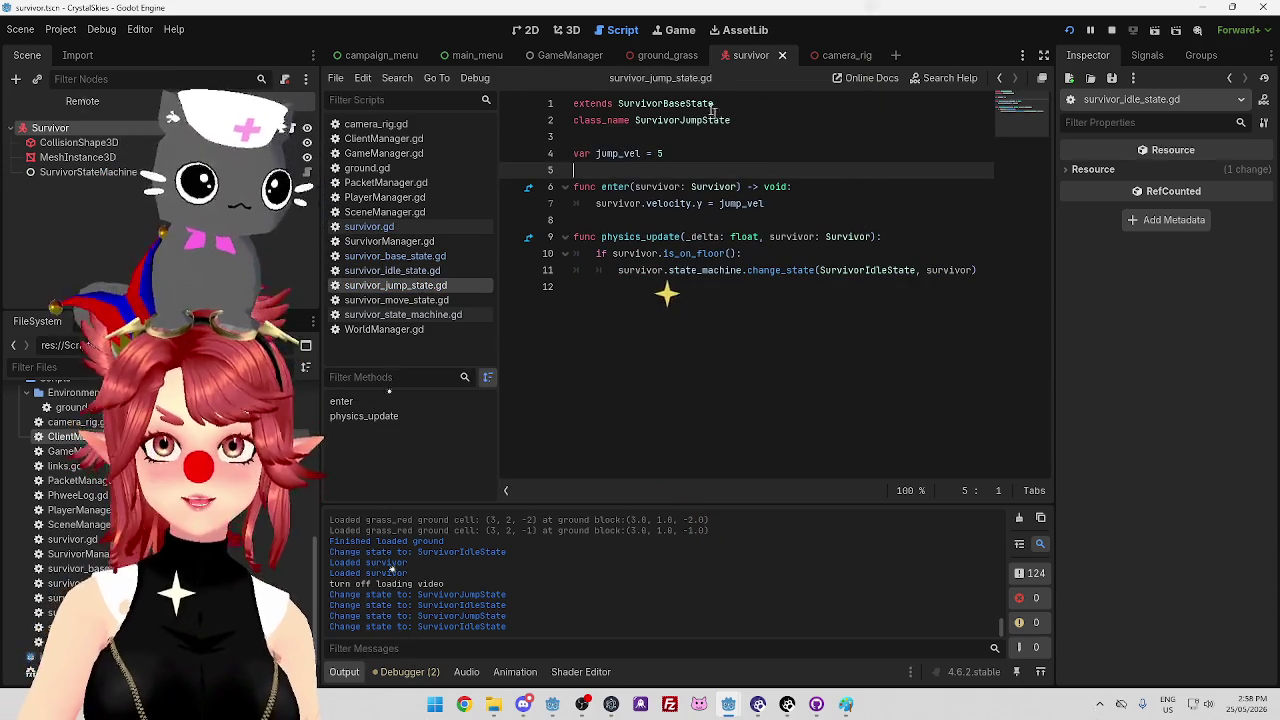
click(680, 30)
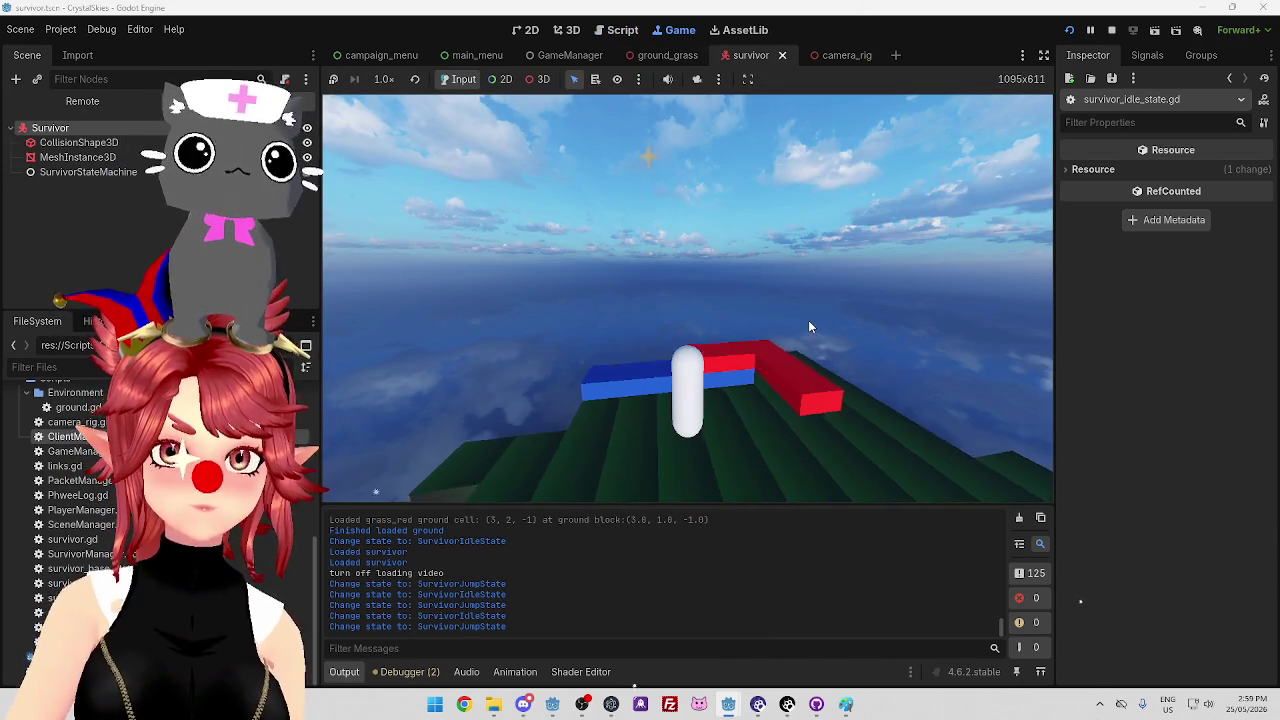
Jump the survivor capsule three times, logging alternating SurvivorJumpState and SurvivorIdleState changes
key(space)
key(space)
key(space)
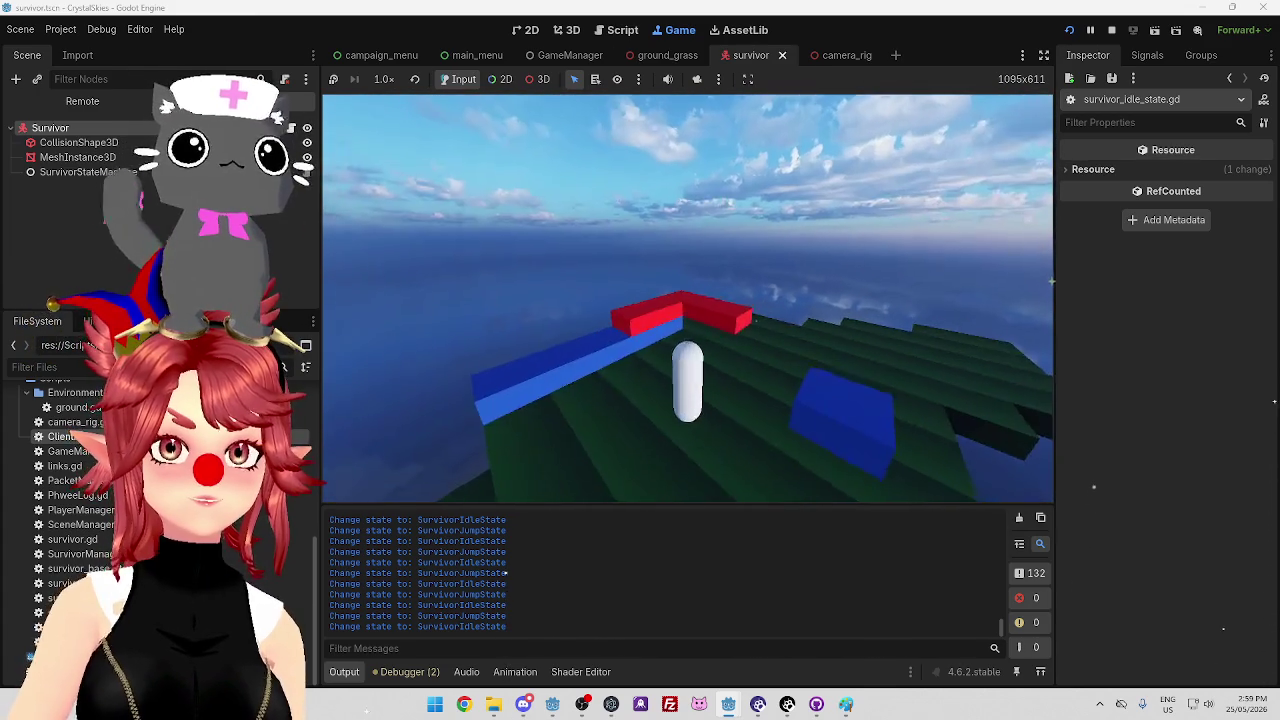
key(space)
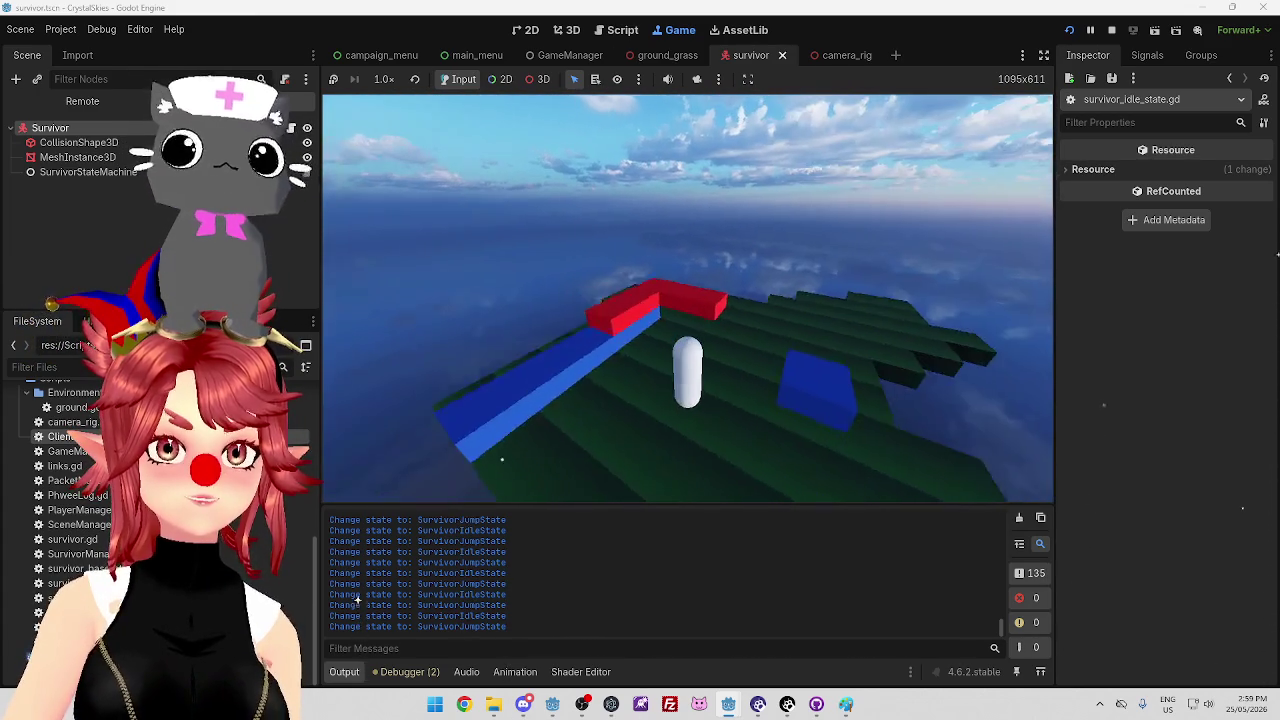
key(space)
key(space)
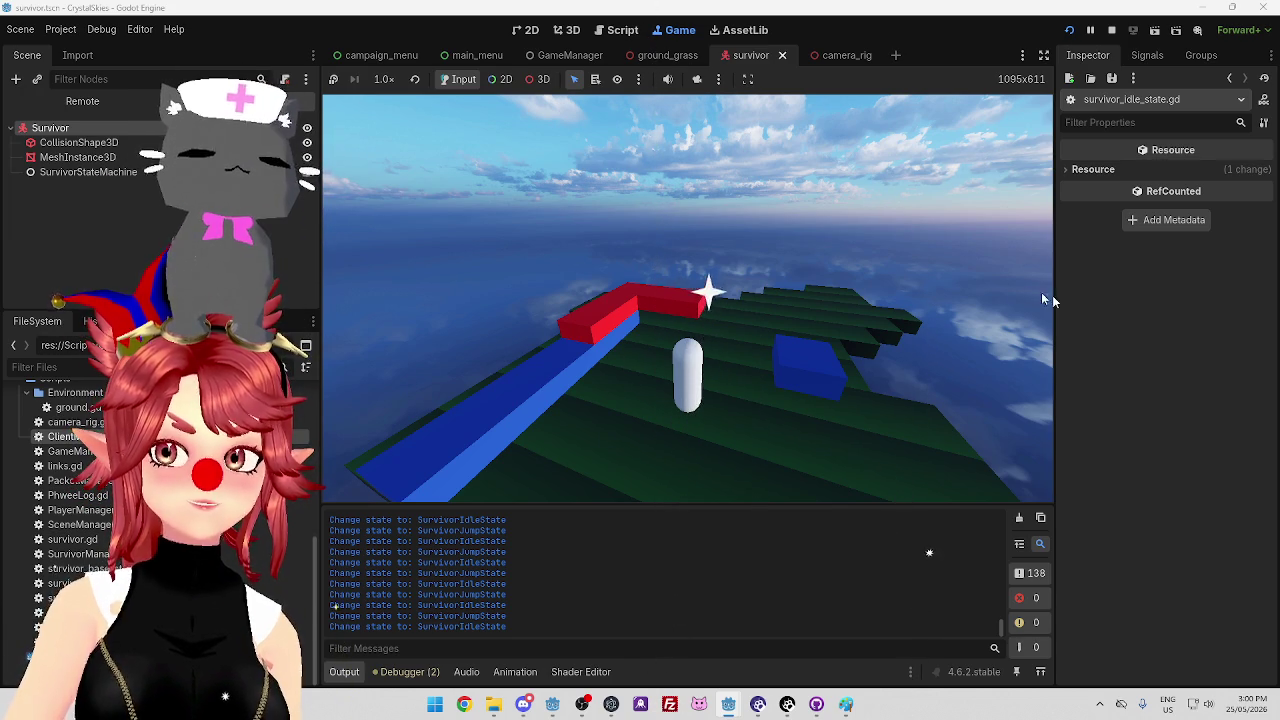
Jump the capsule in place six times to test landing and the jump state
key(space)
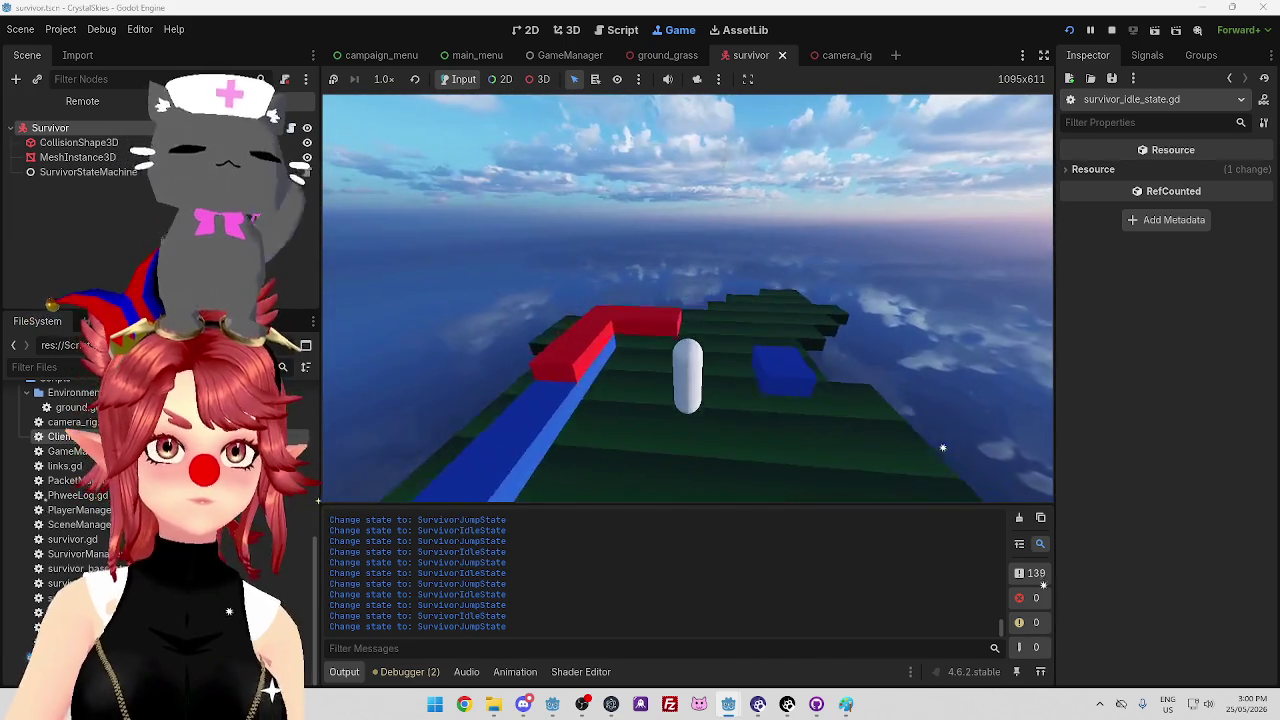
key(space)
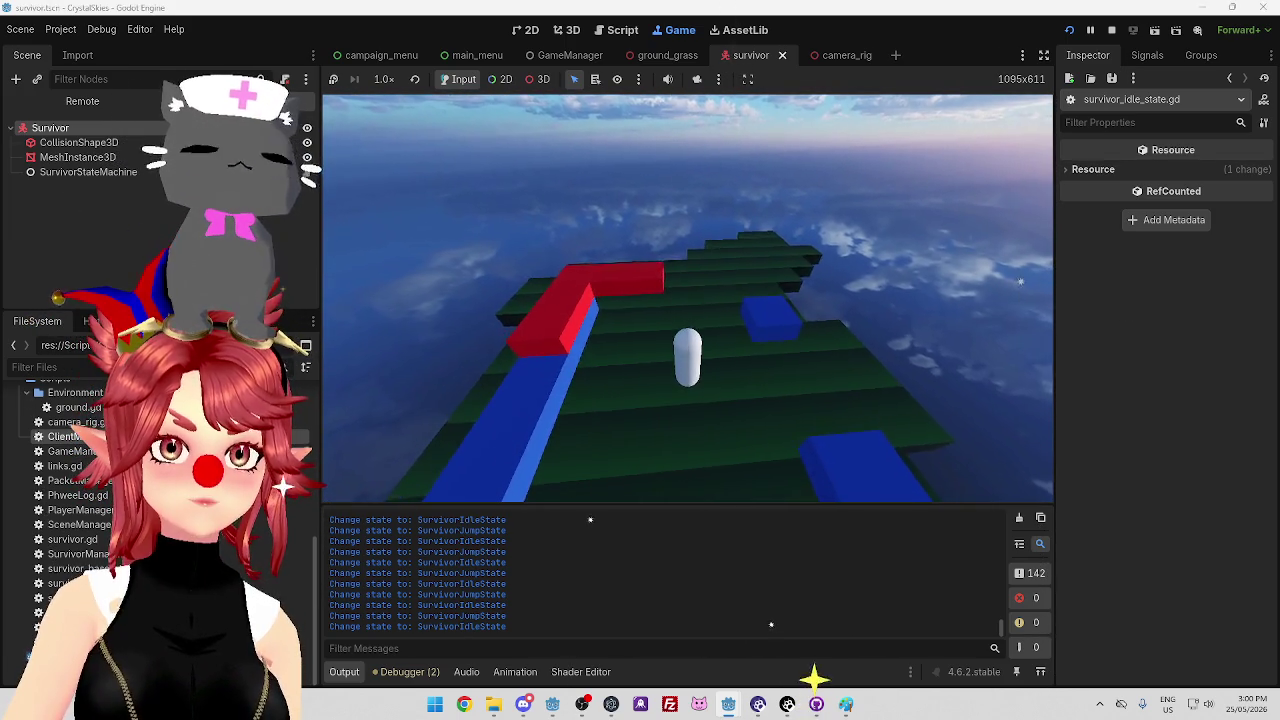
key(space)
key(space)
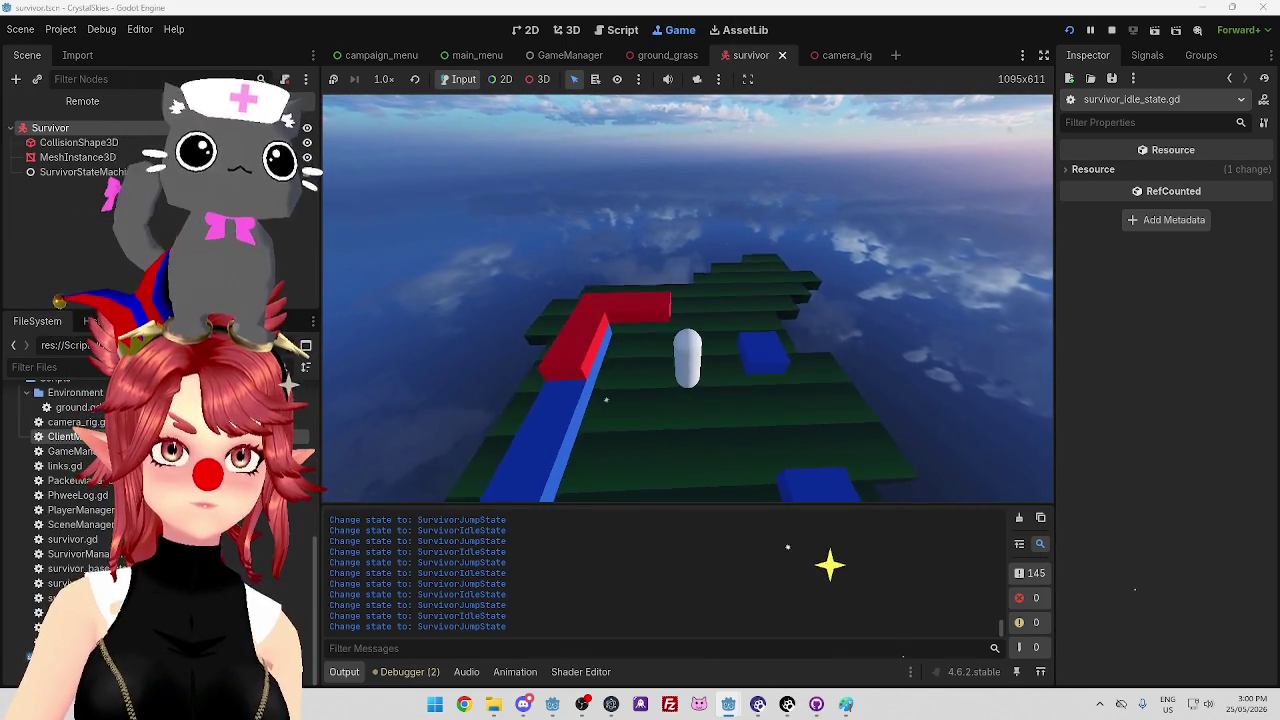
key(space)
key(space)
key(space)
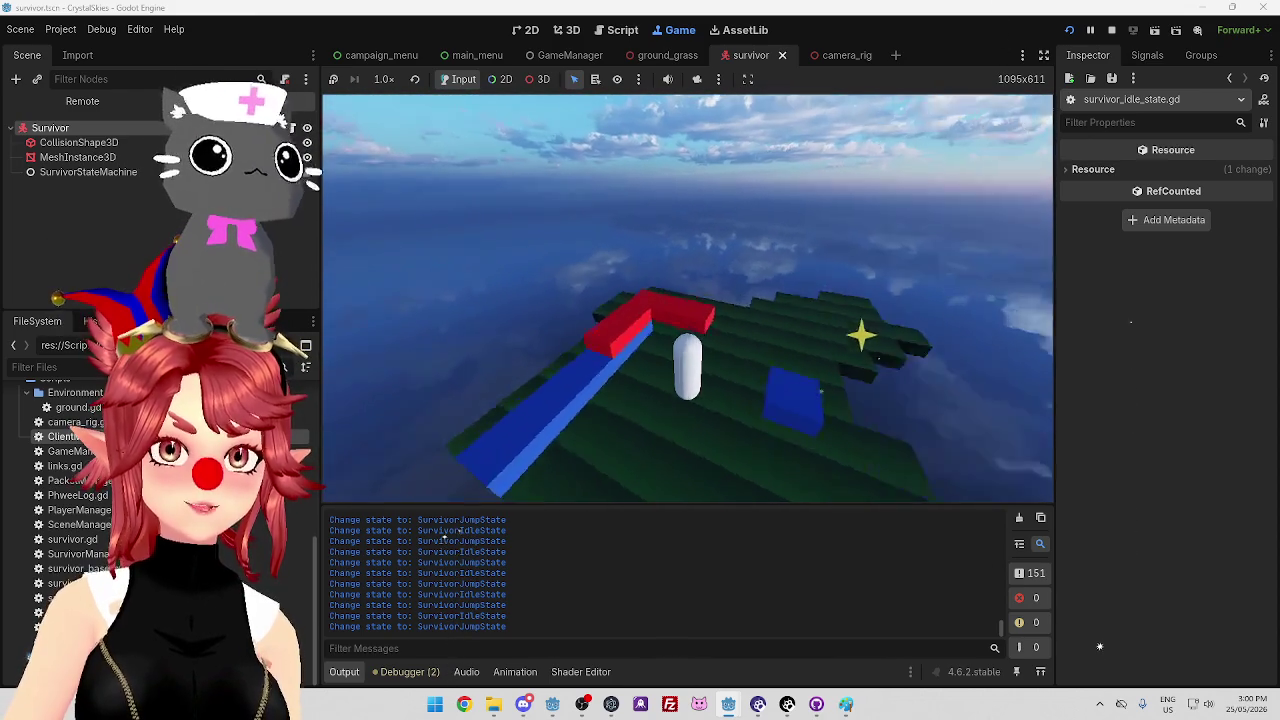
key(space)
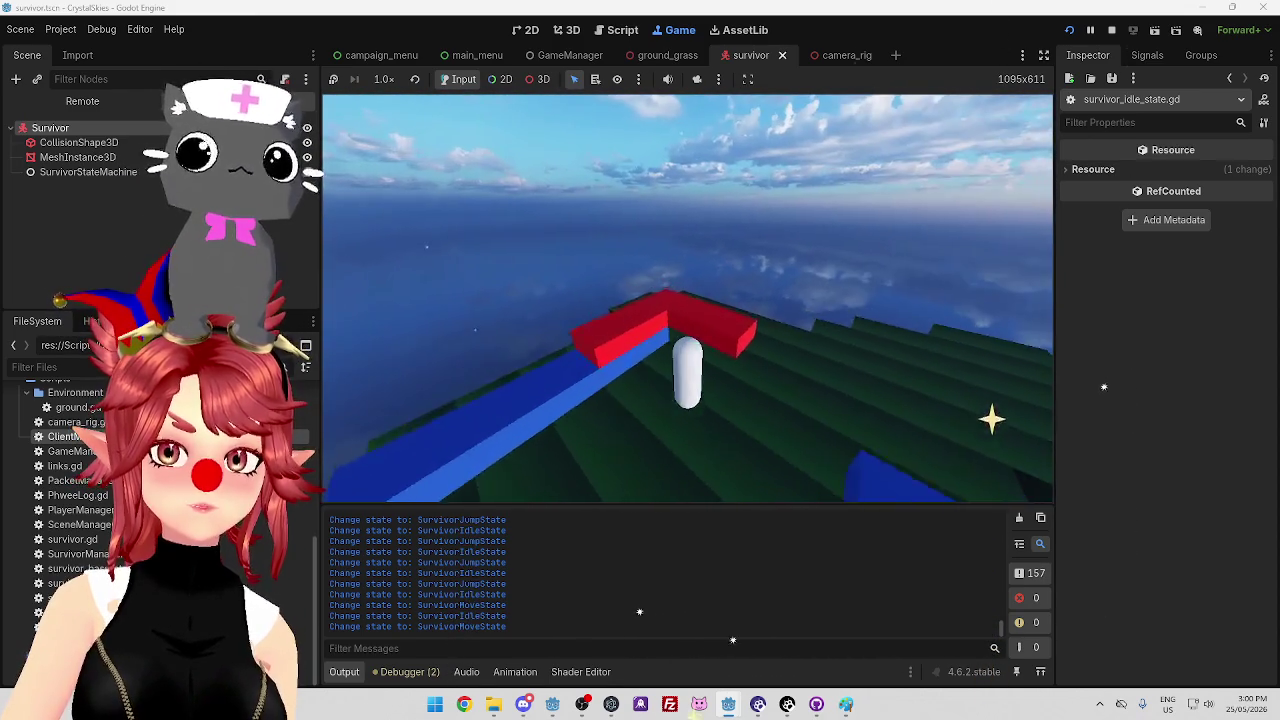
key(space)
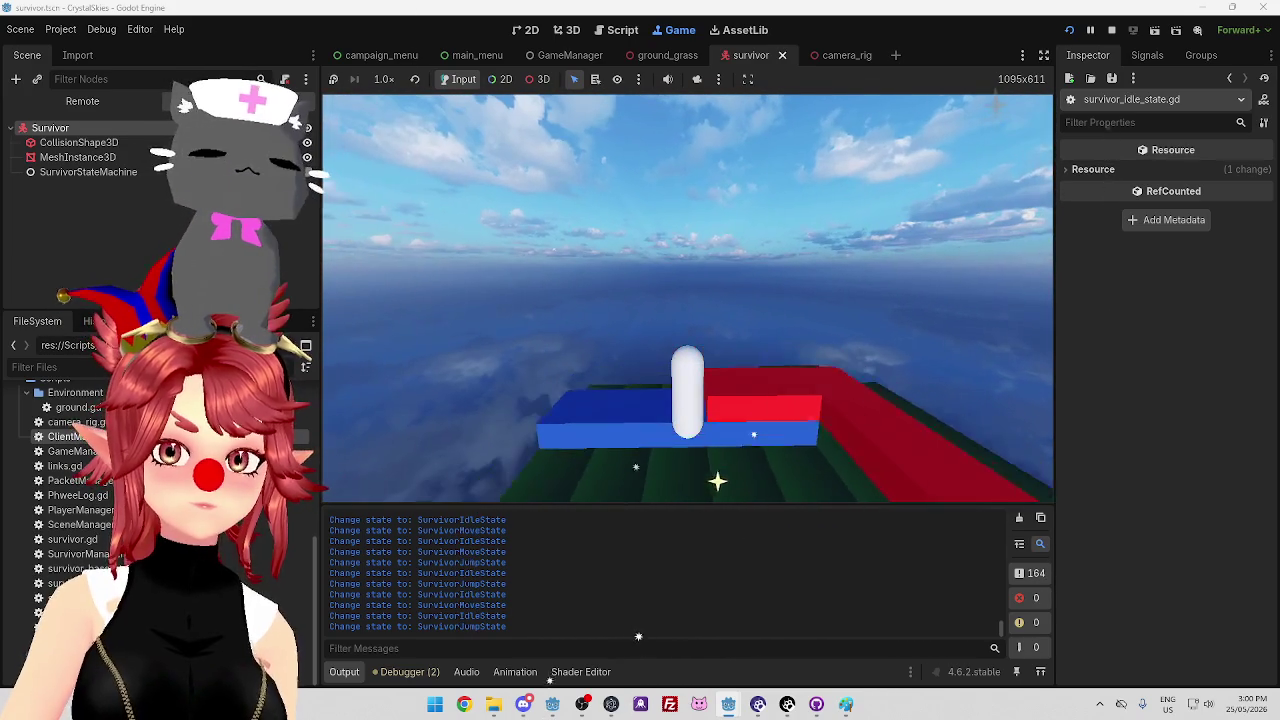
Walk and jump the capsule across the platform toward the red and blue blocks
key(w)
key(space)
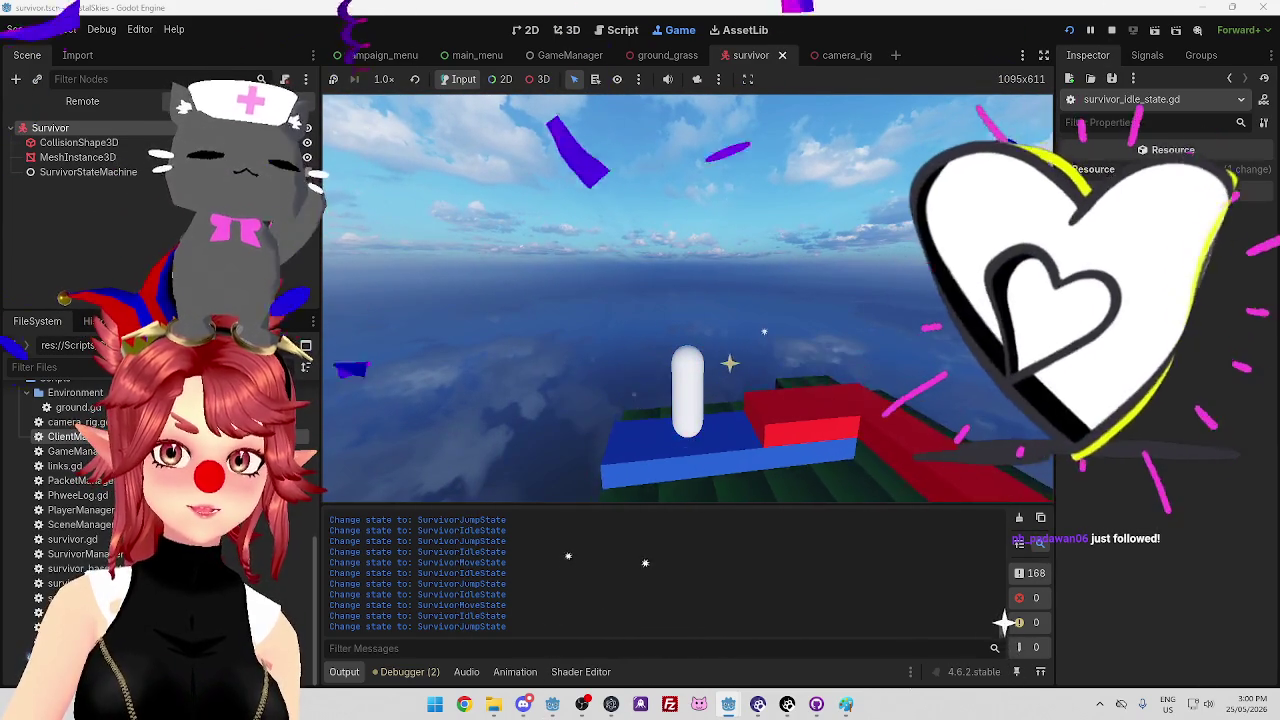
key(w)
key(space)
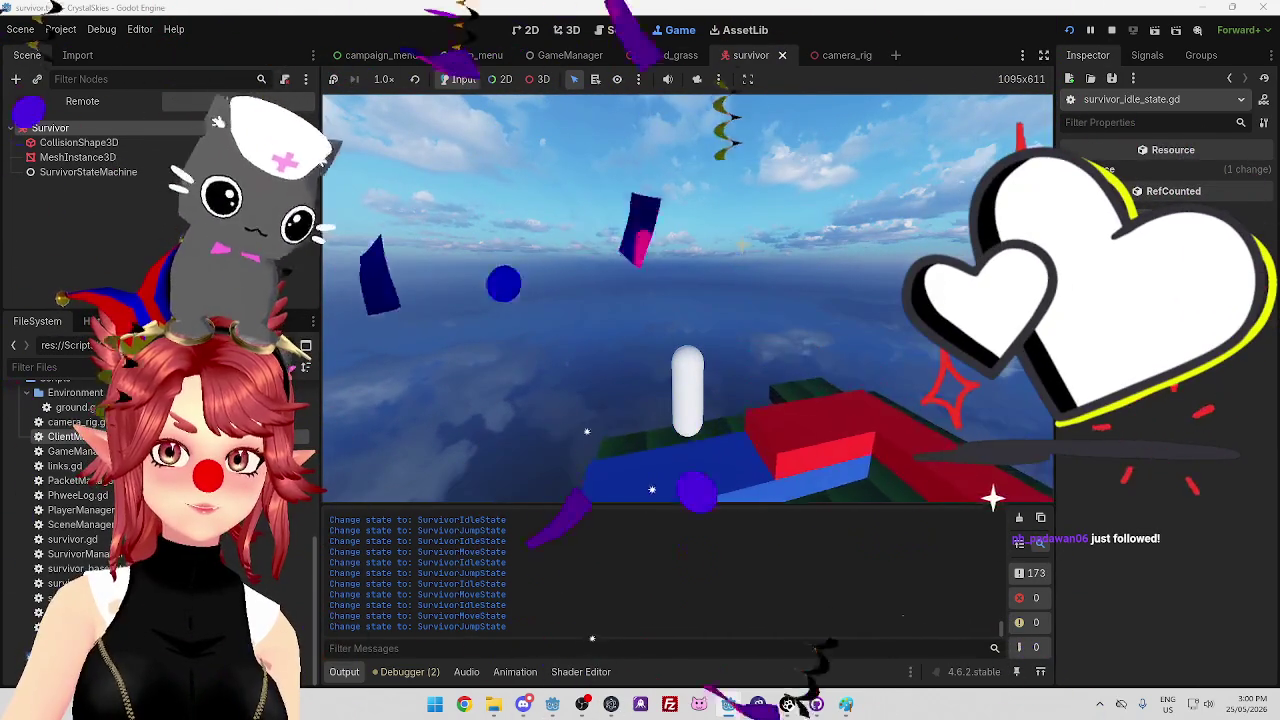
key(w)
key(space)
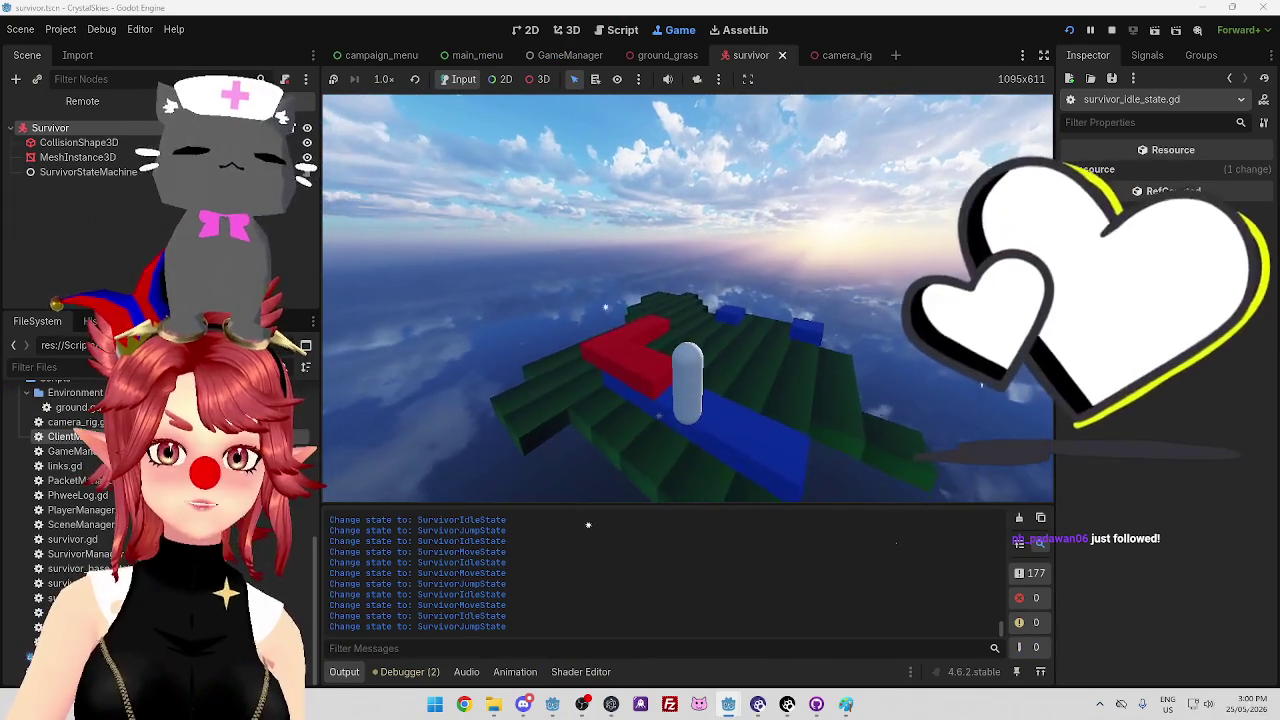
key(w)
key(space)
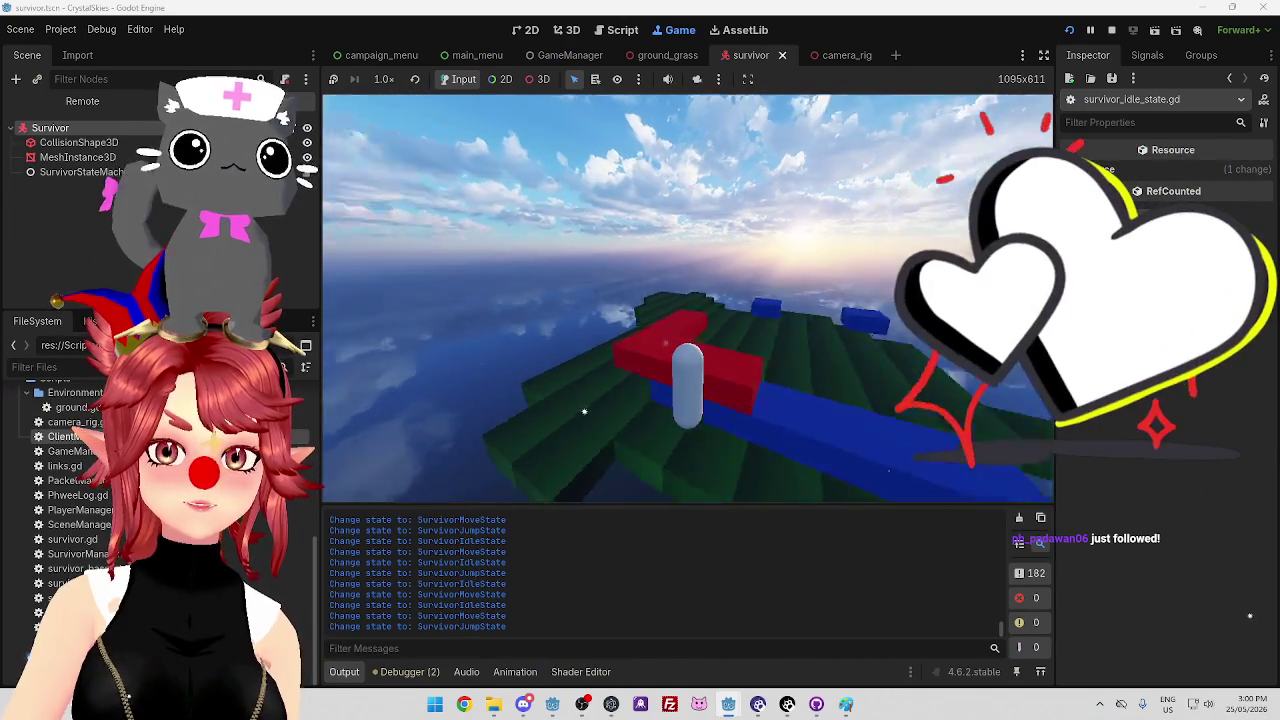
key(w)
key(space)
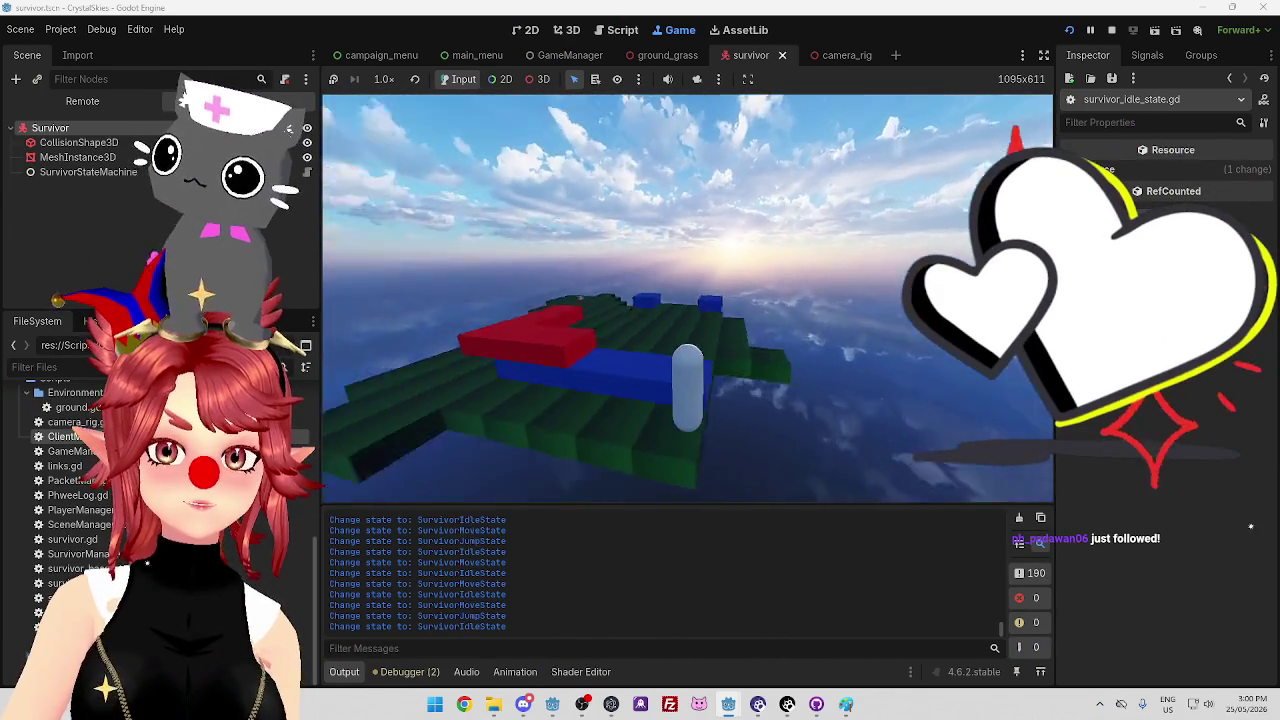
key(w)
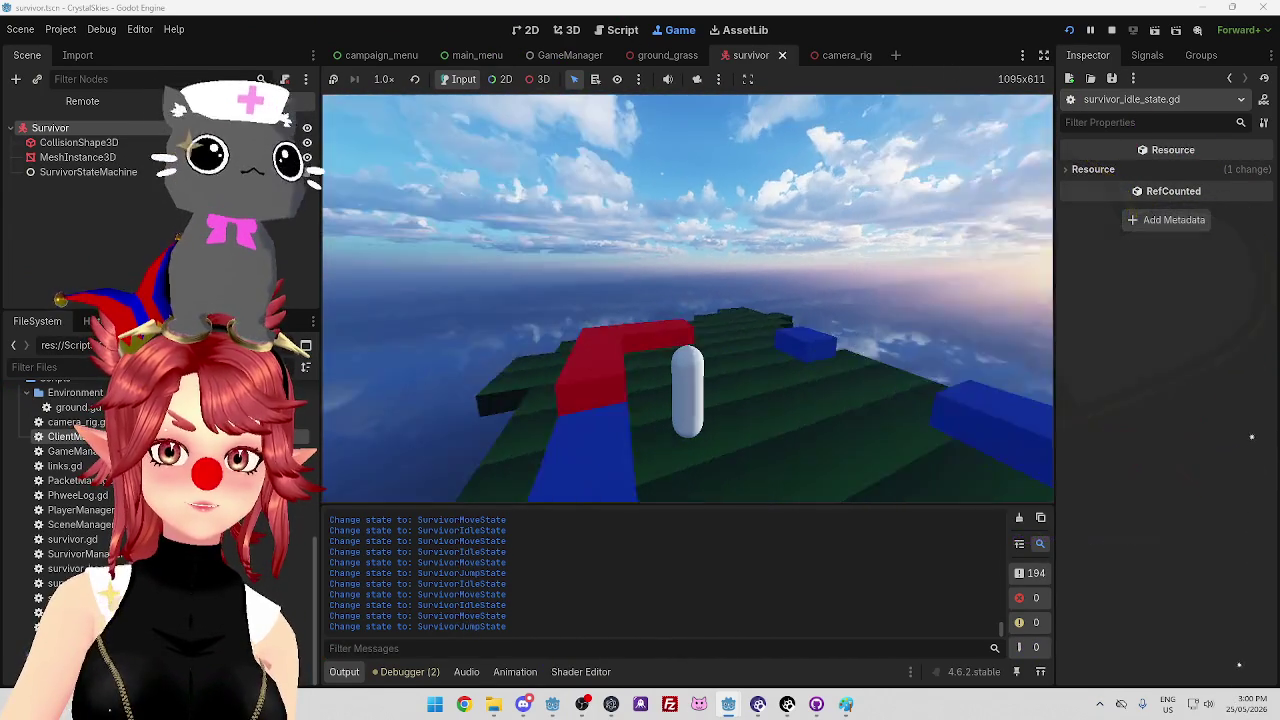
key(space)
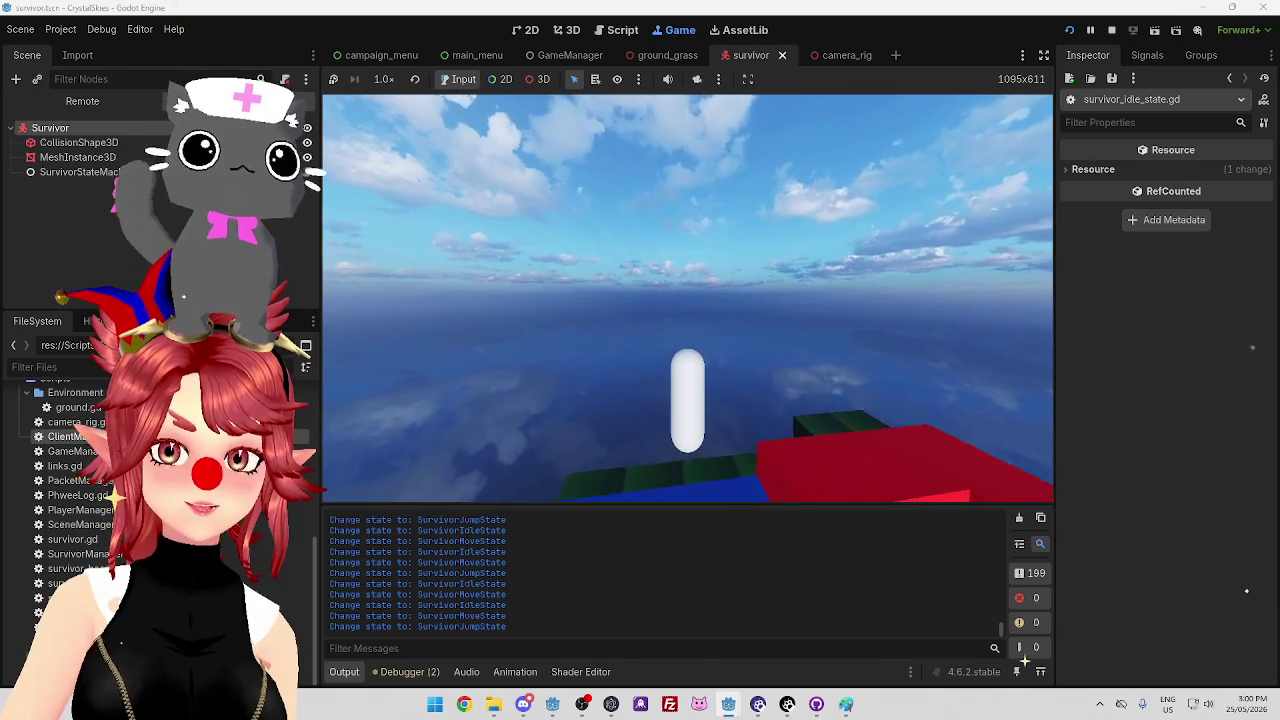
key(w)
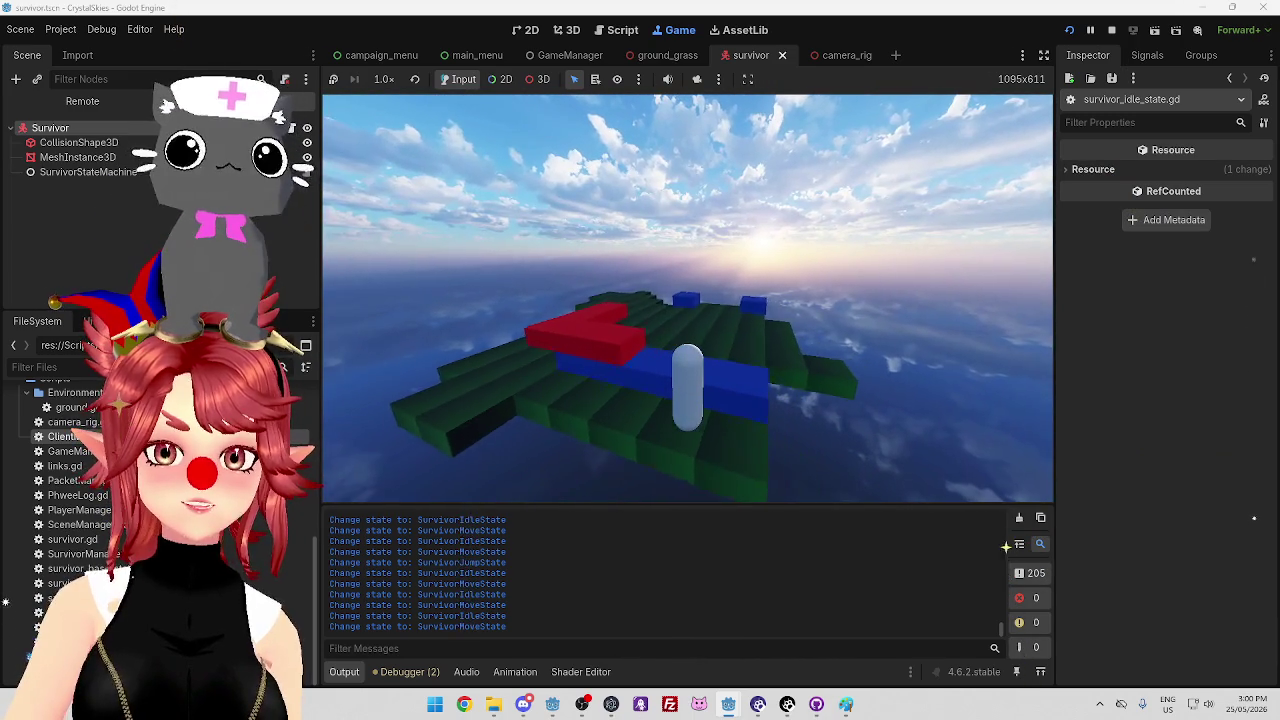
key(w)
key(space)
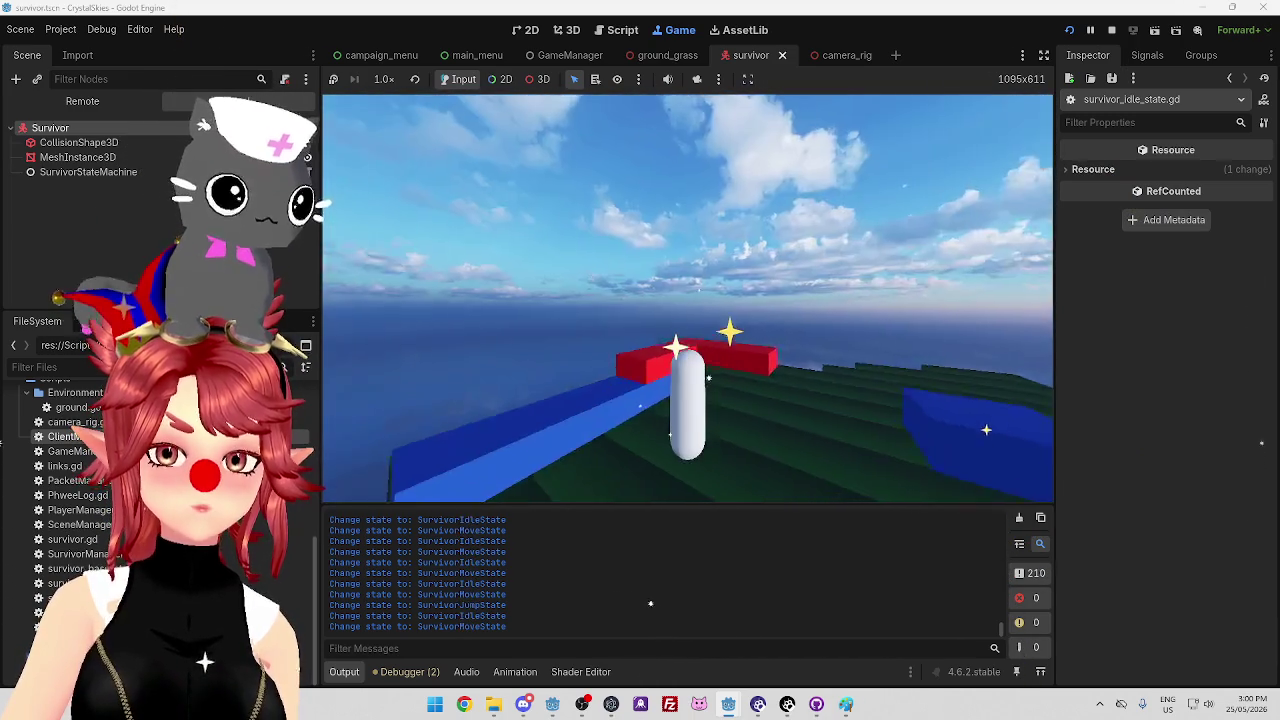
key(w)
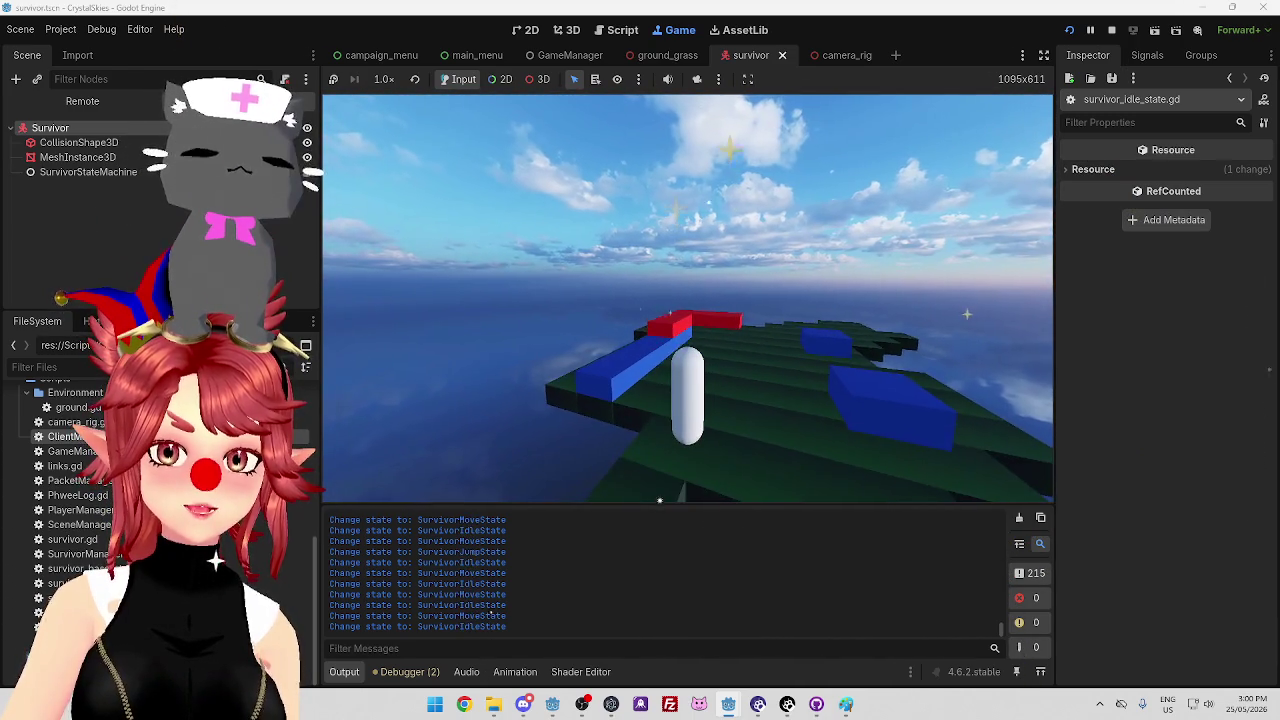
Walk the capsule along the blue path with a few jumps, logging Move and Idle state changes
key(w)
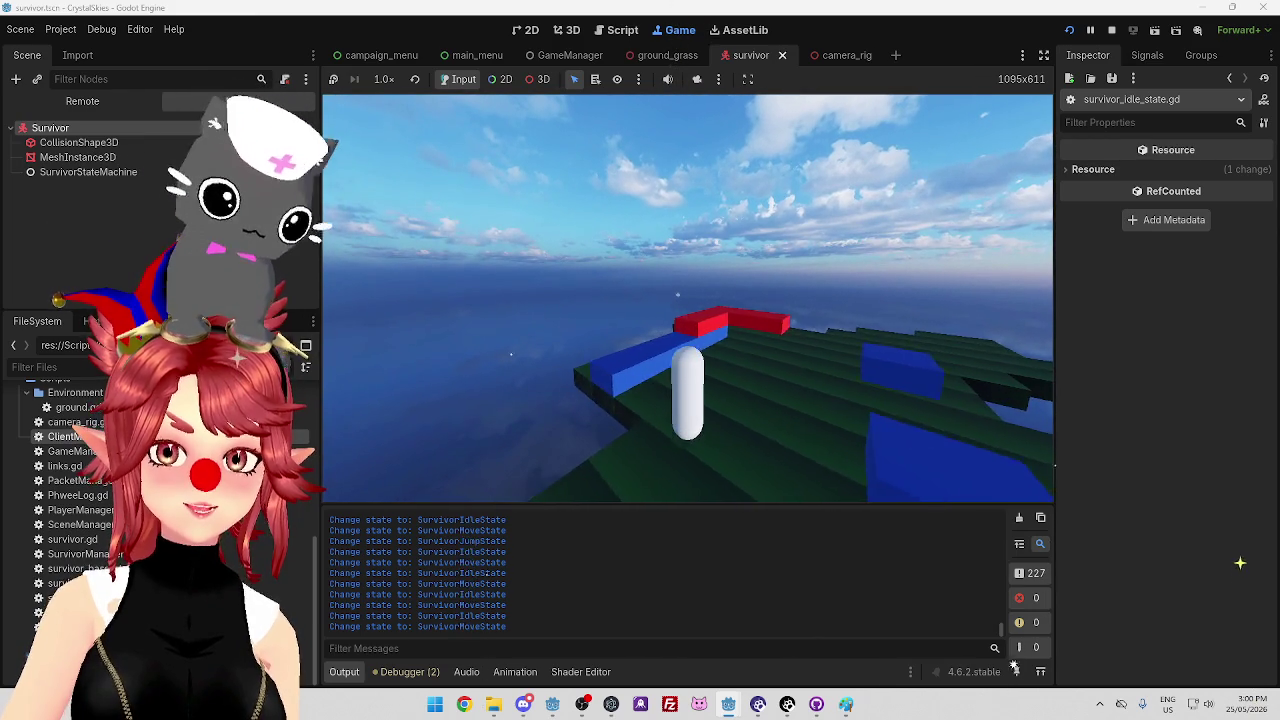
key(w)
key(w)
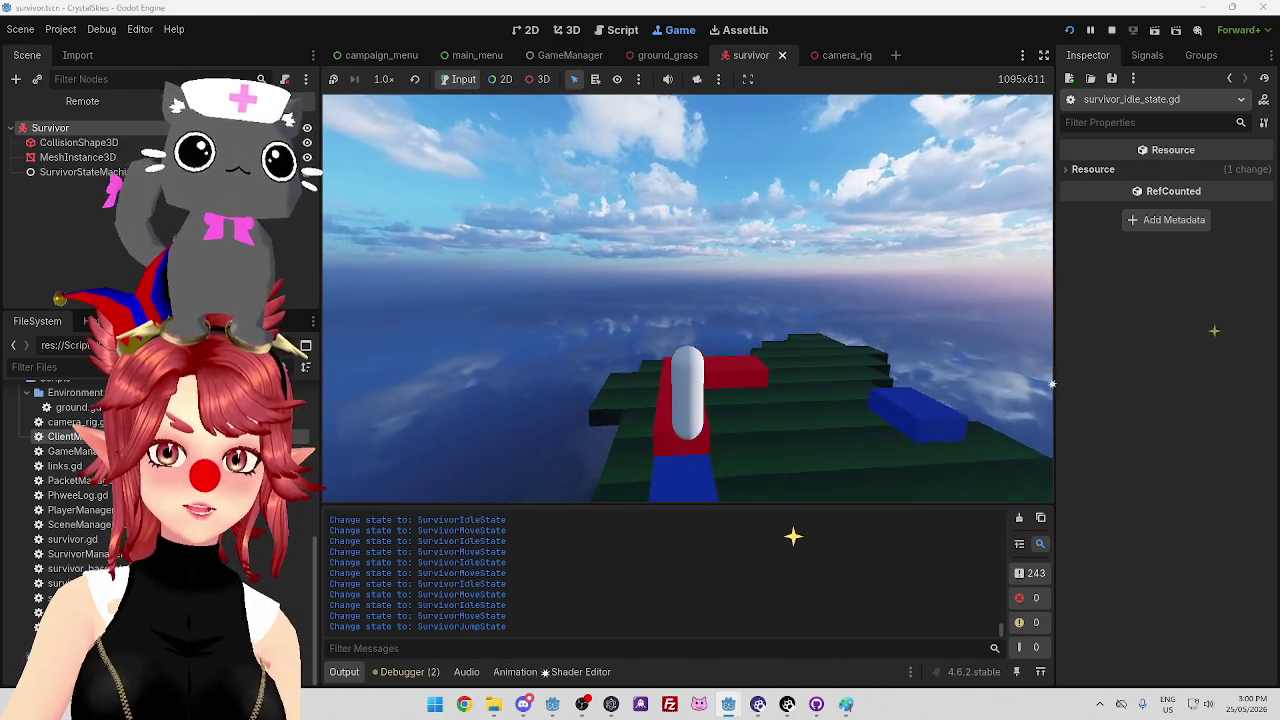
key(w)
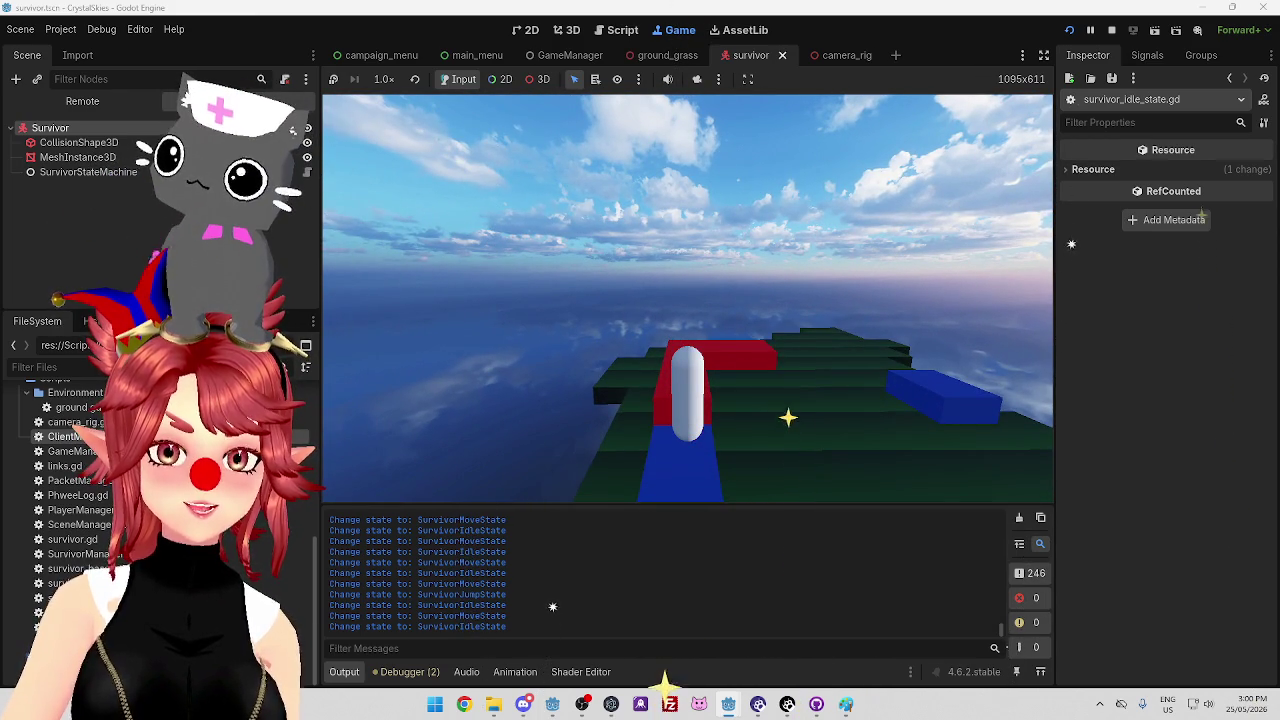
key(w)
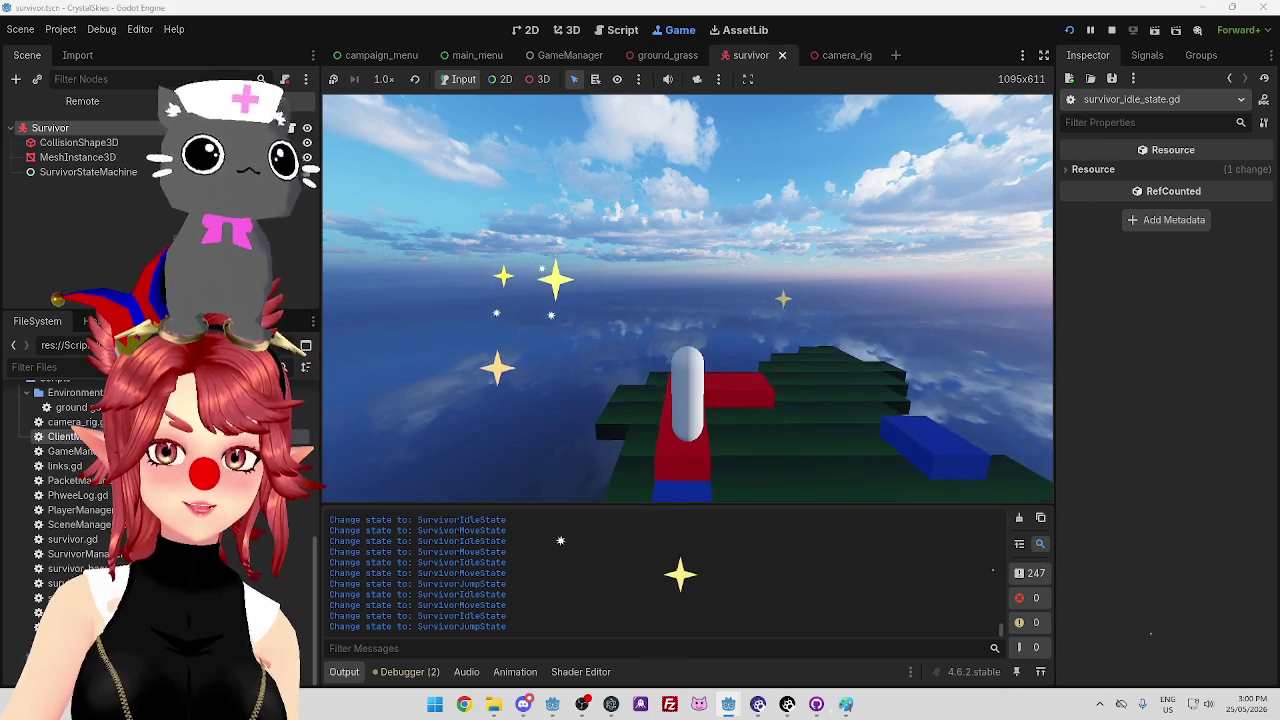
key(space)
key(space)
key(w)
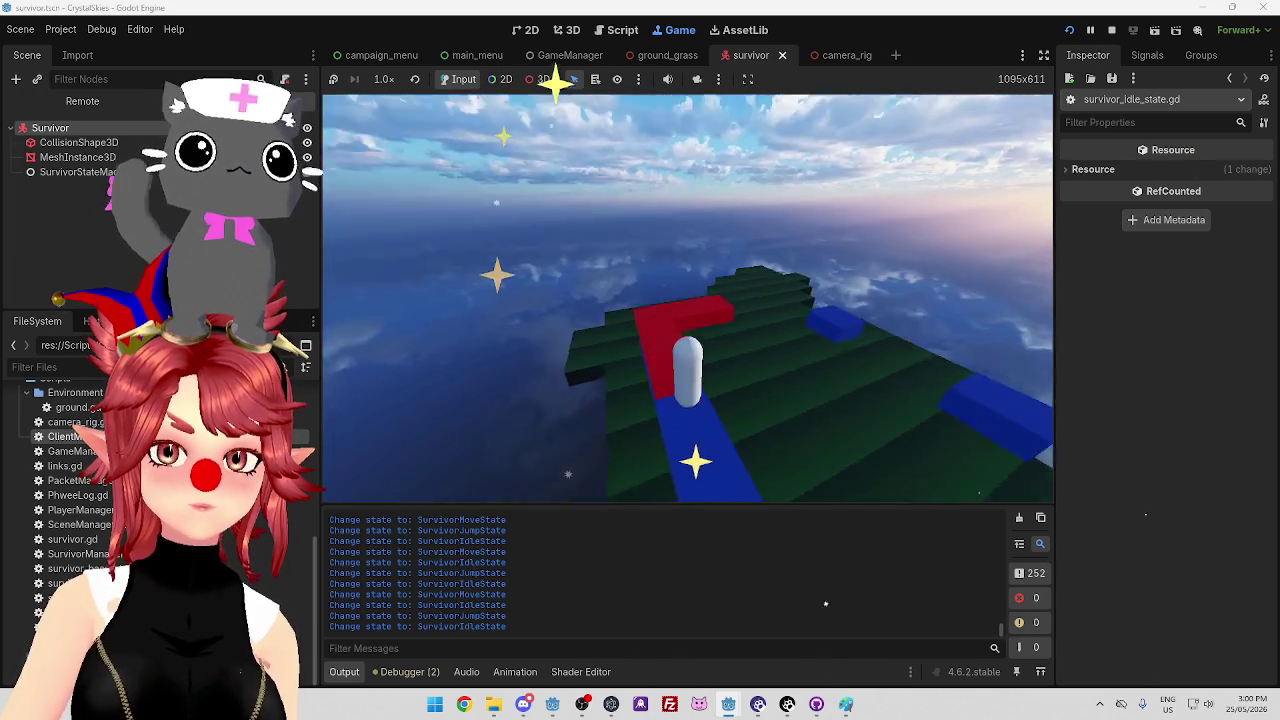
key(w)
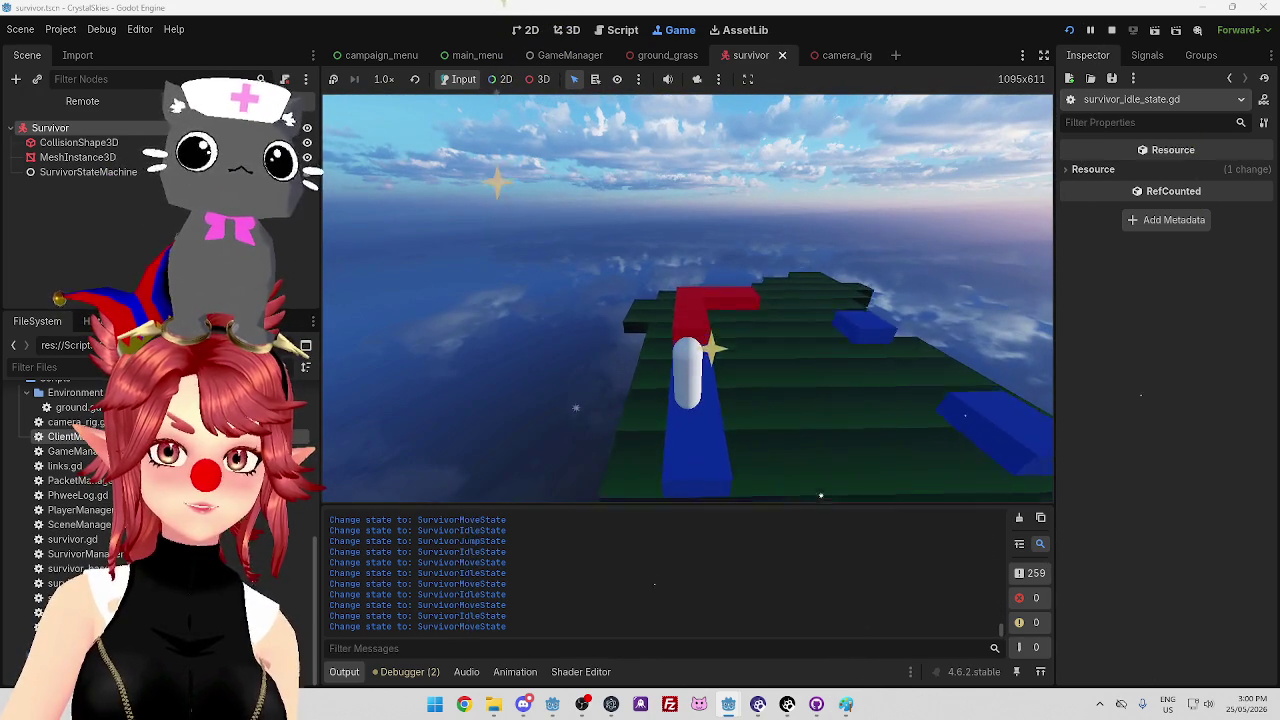
key(space)
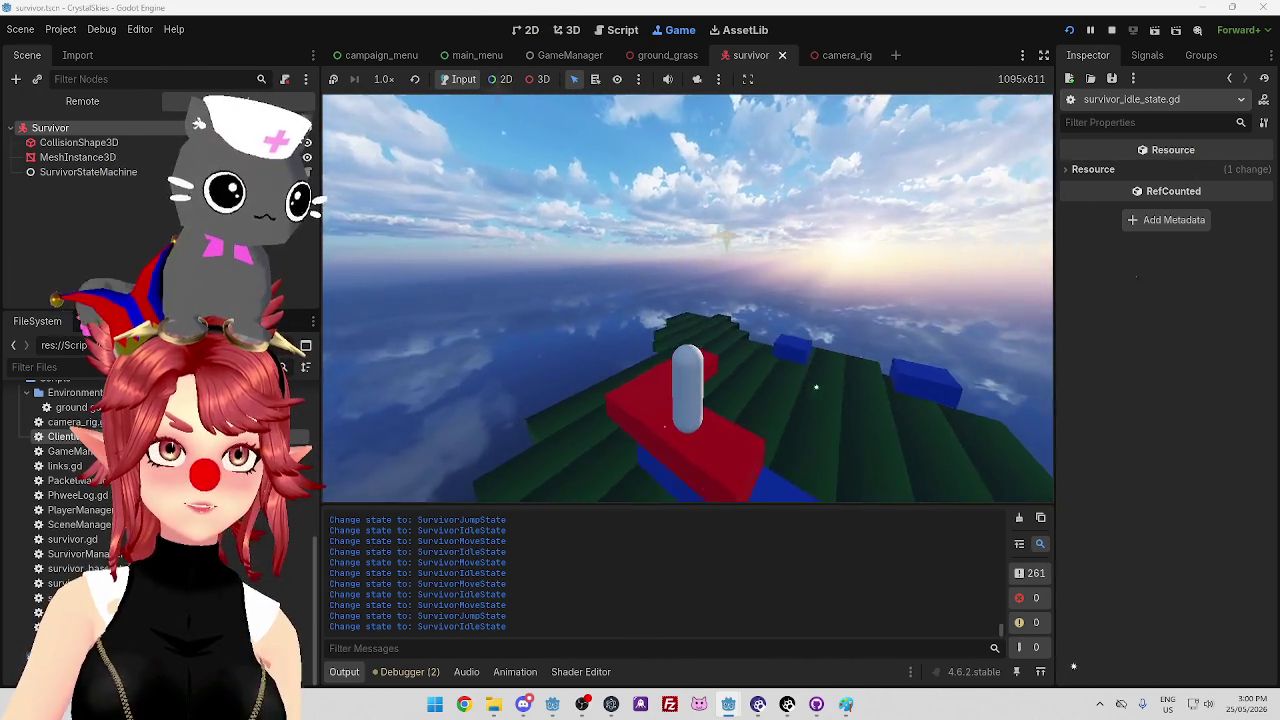
key(w)
key(w)
key(w)
key(w)
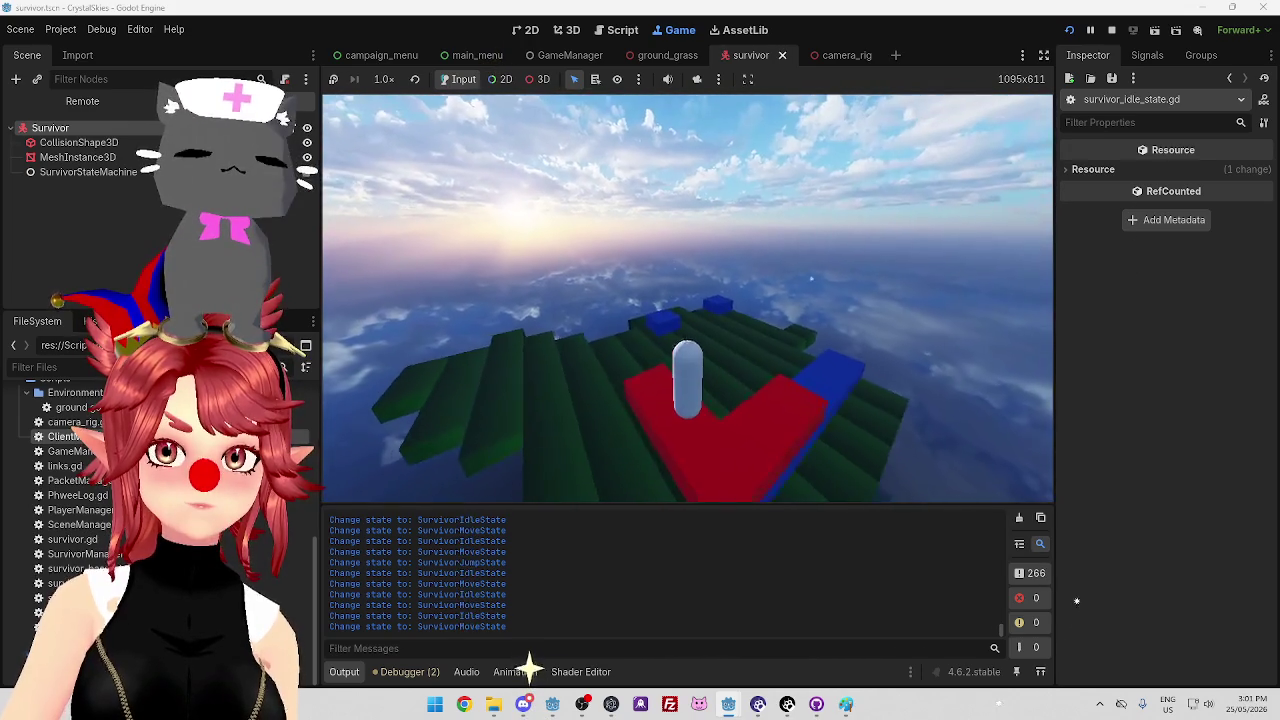
key(w)
key(w)
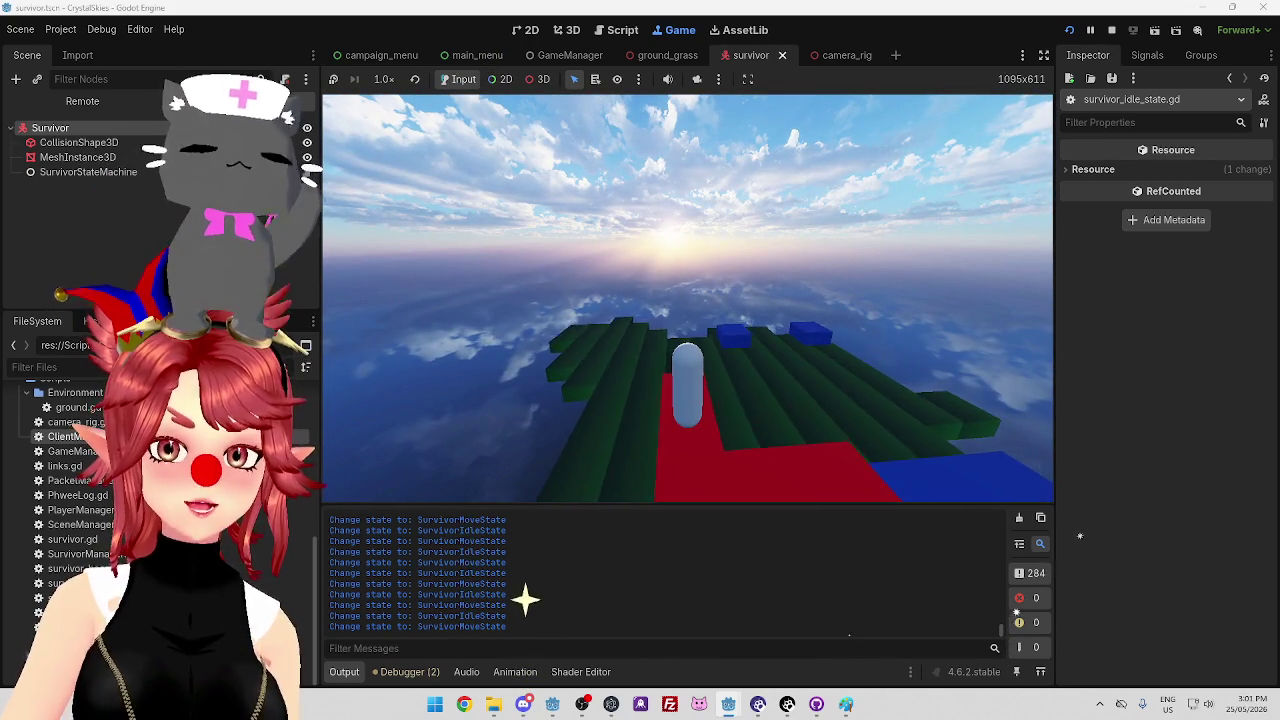
key(w)
key(w)
key(w)
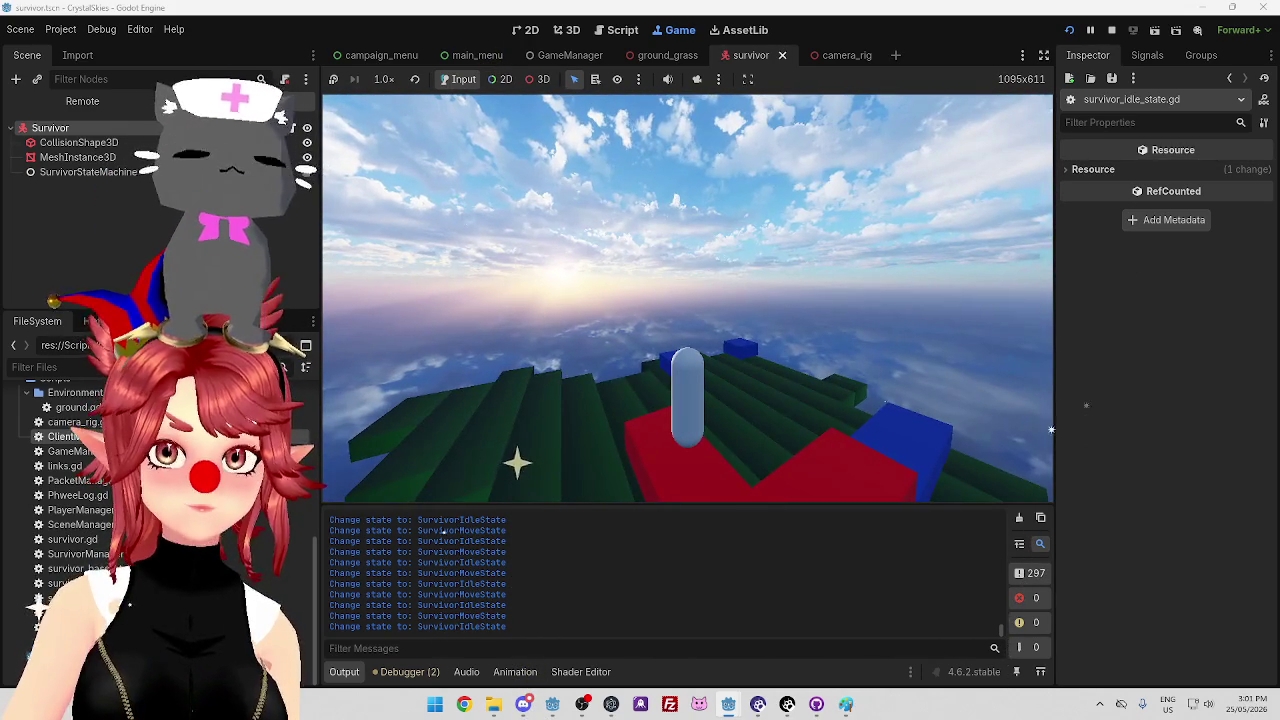
key(w)
key(w)
key(w)
key(w)
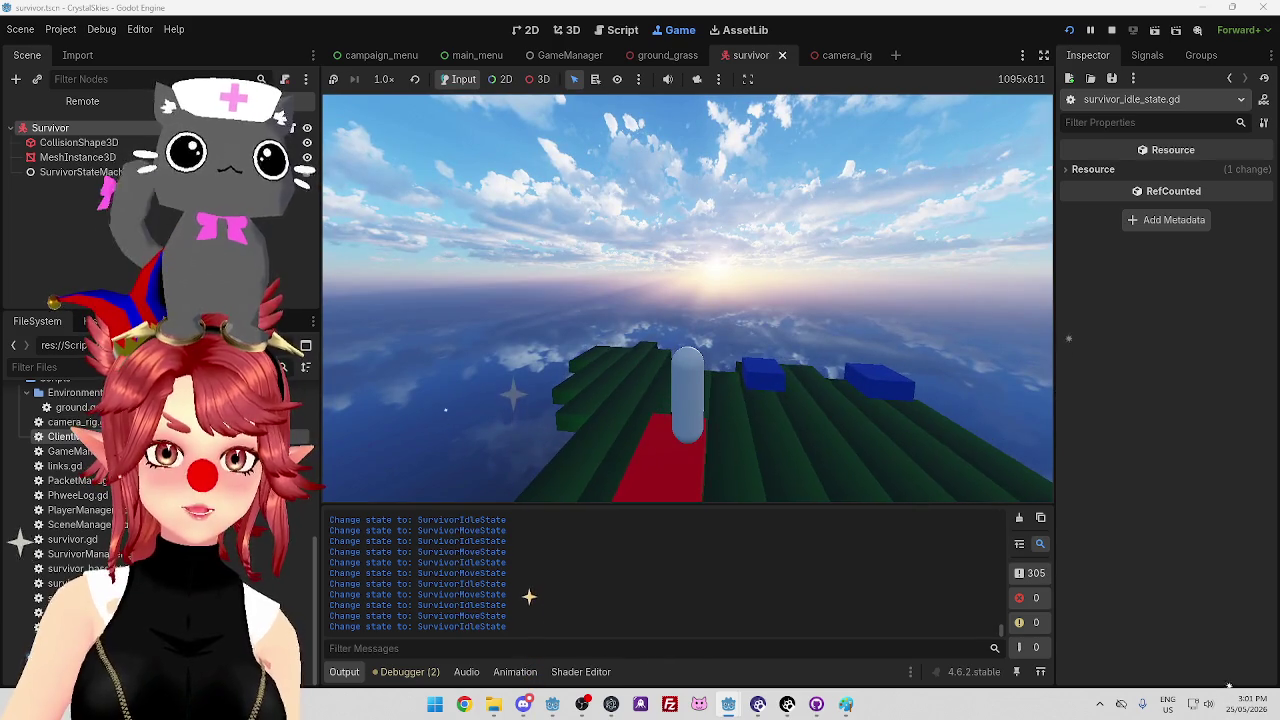
key(w)
key(w)
key(w)
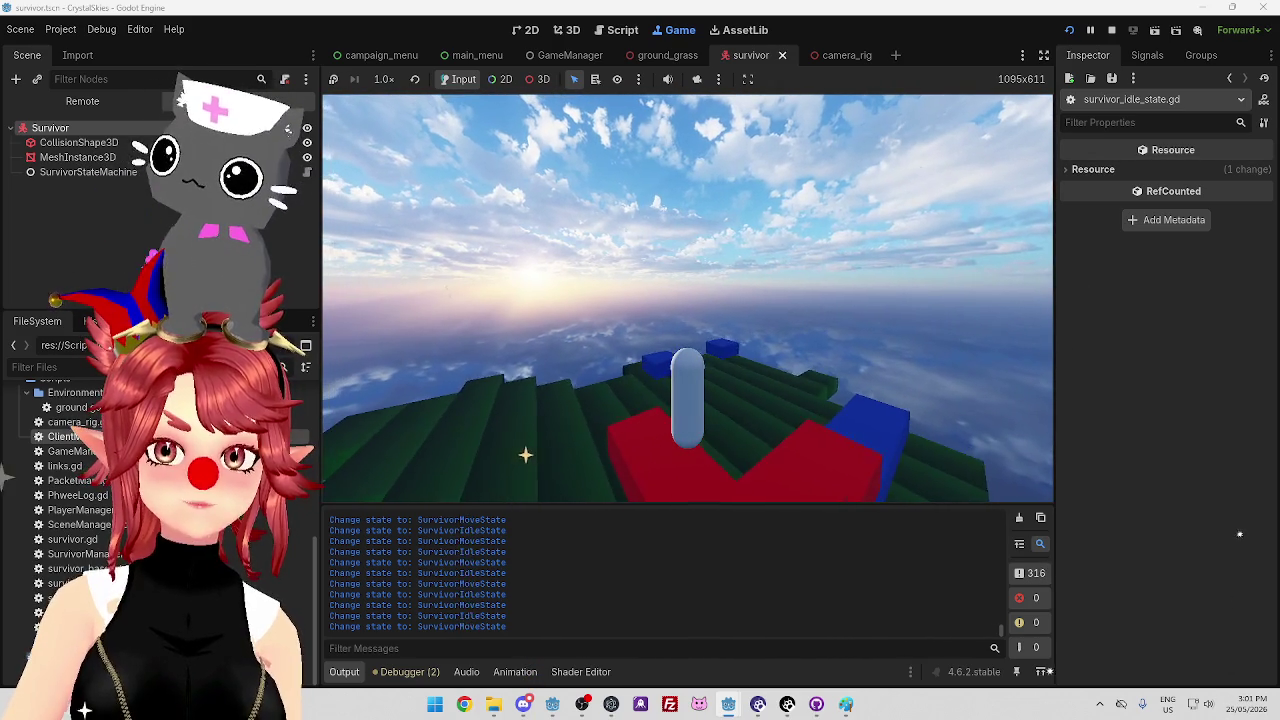
key(w)
key(w)
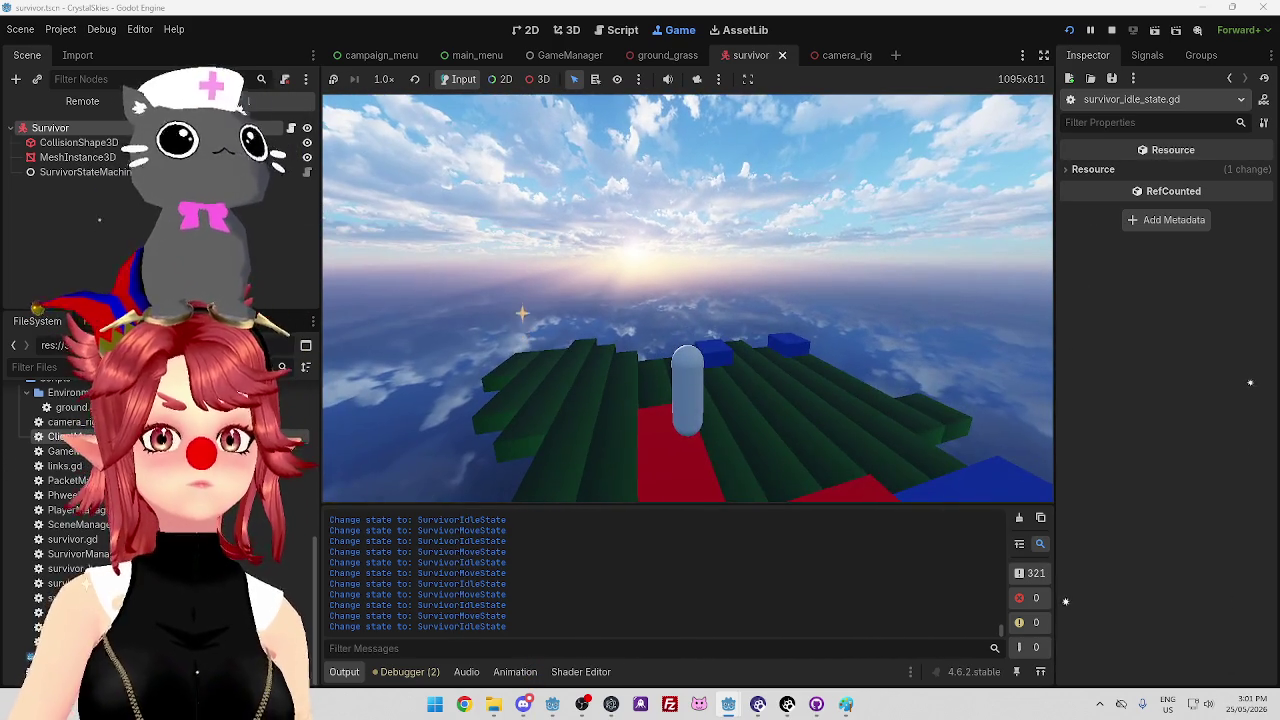
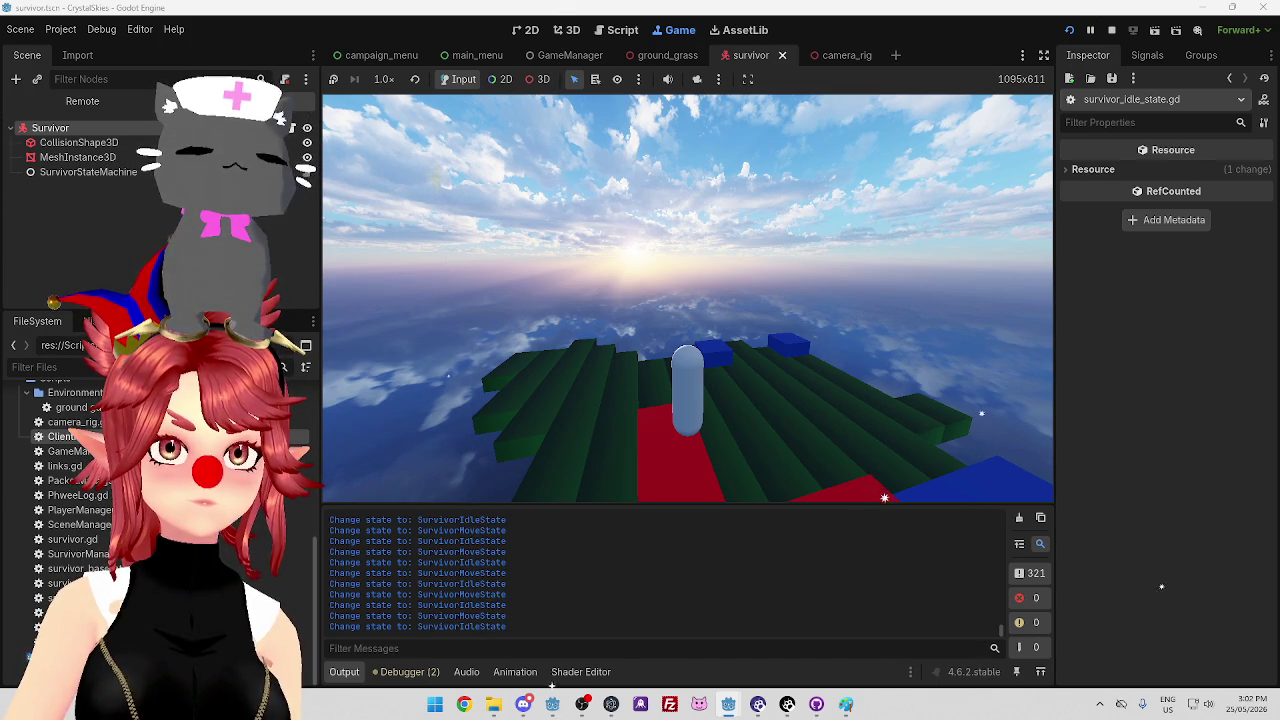
Stop the running game and switch between the server and survivor editor windows
click(1111, 30)
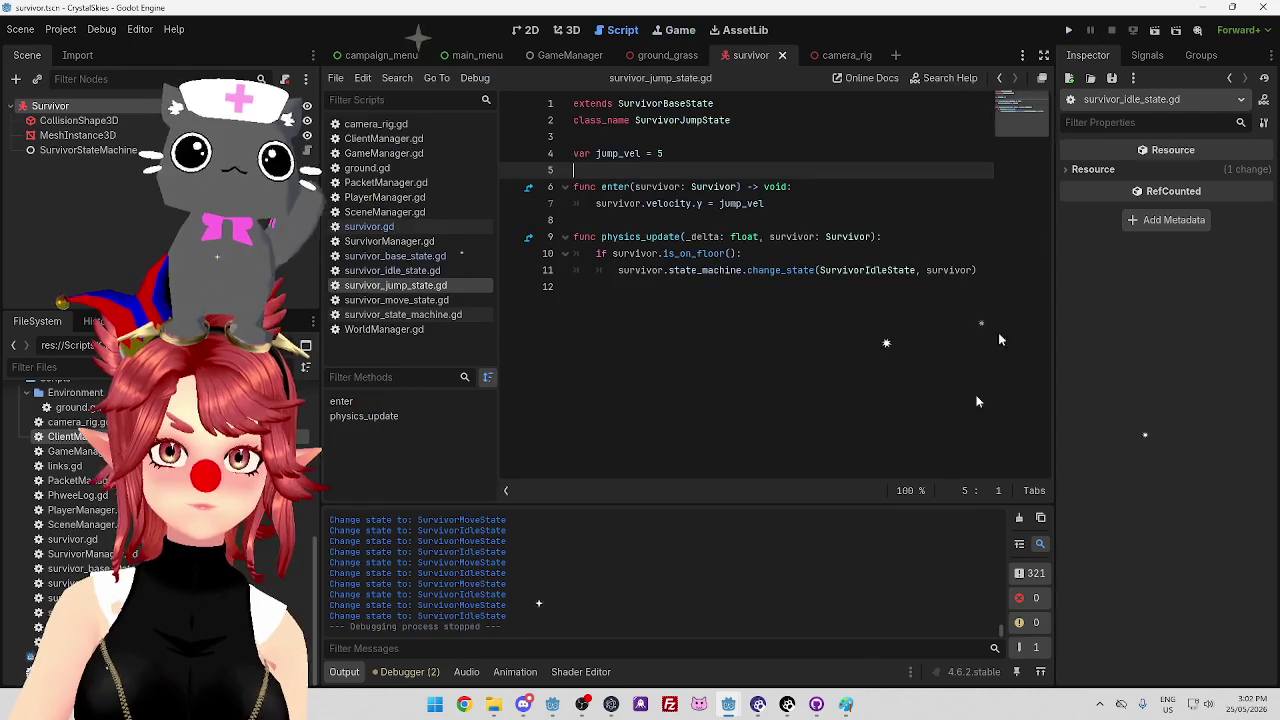
click(728, 706)
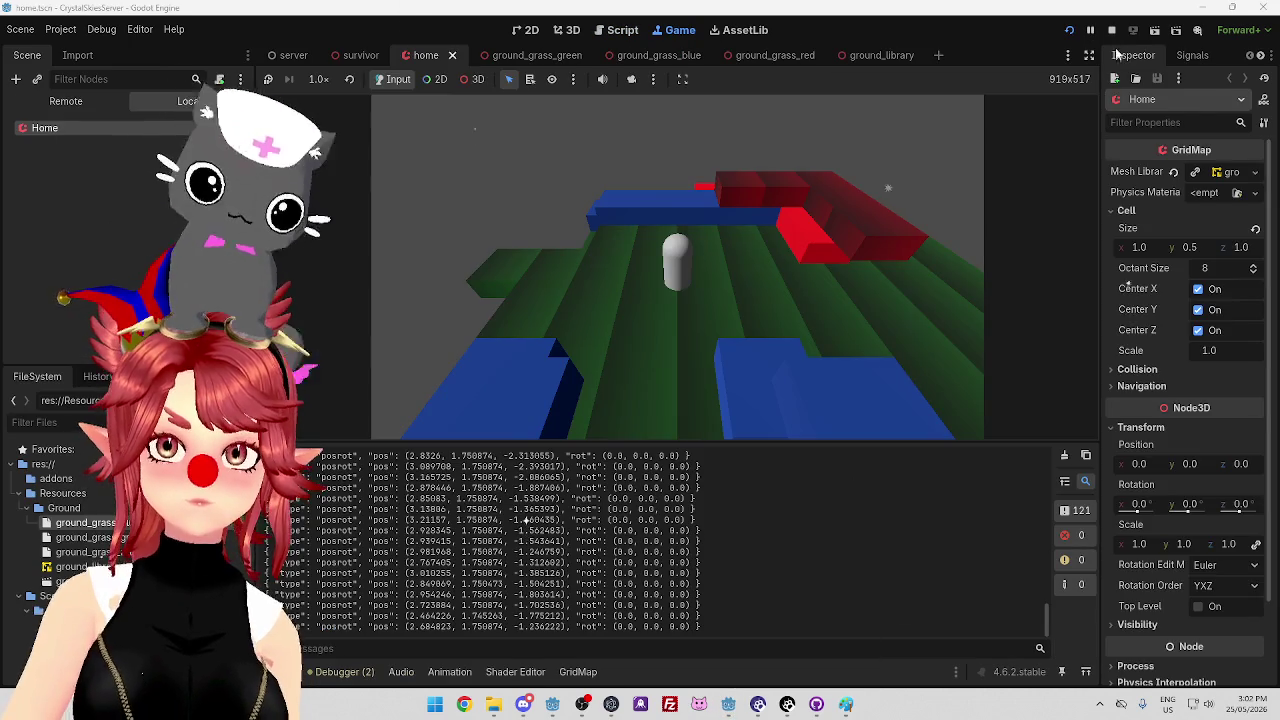
mouse_move(715, 706)
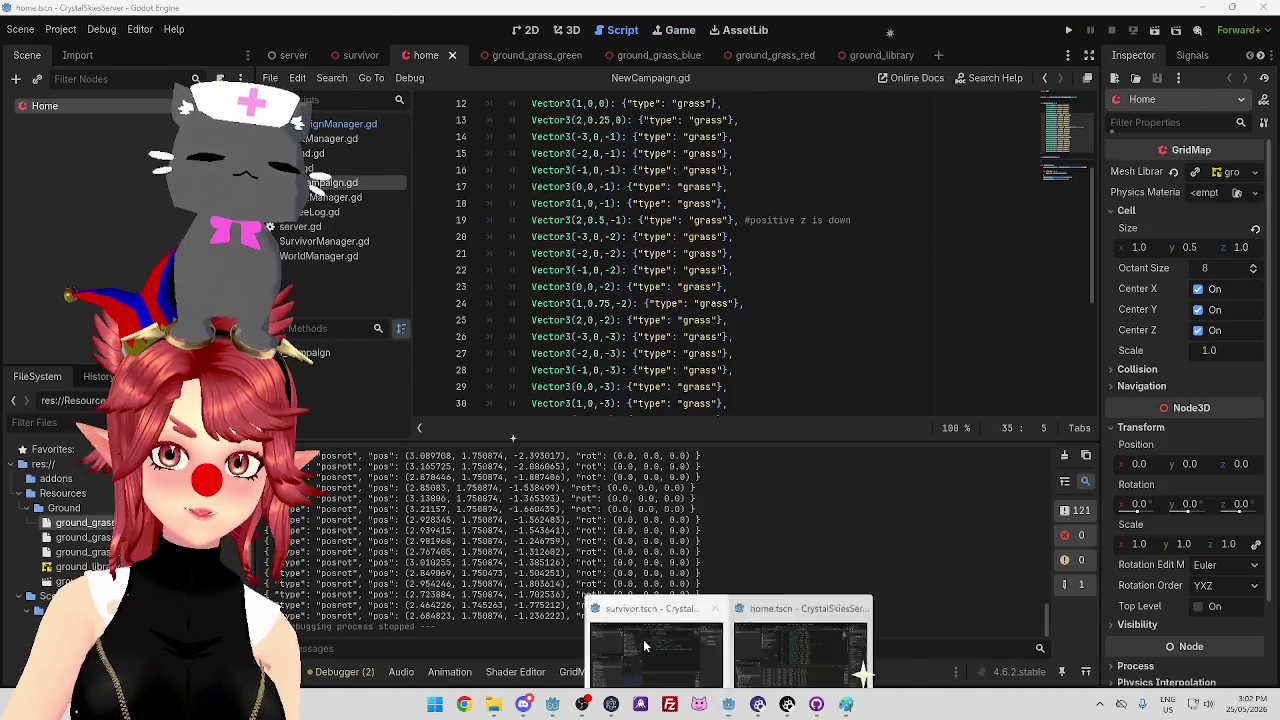
click(665, 652)
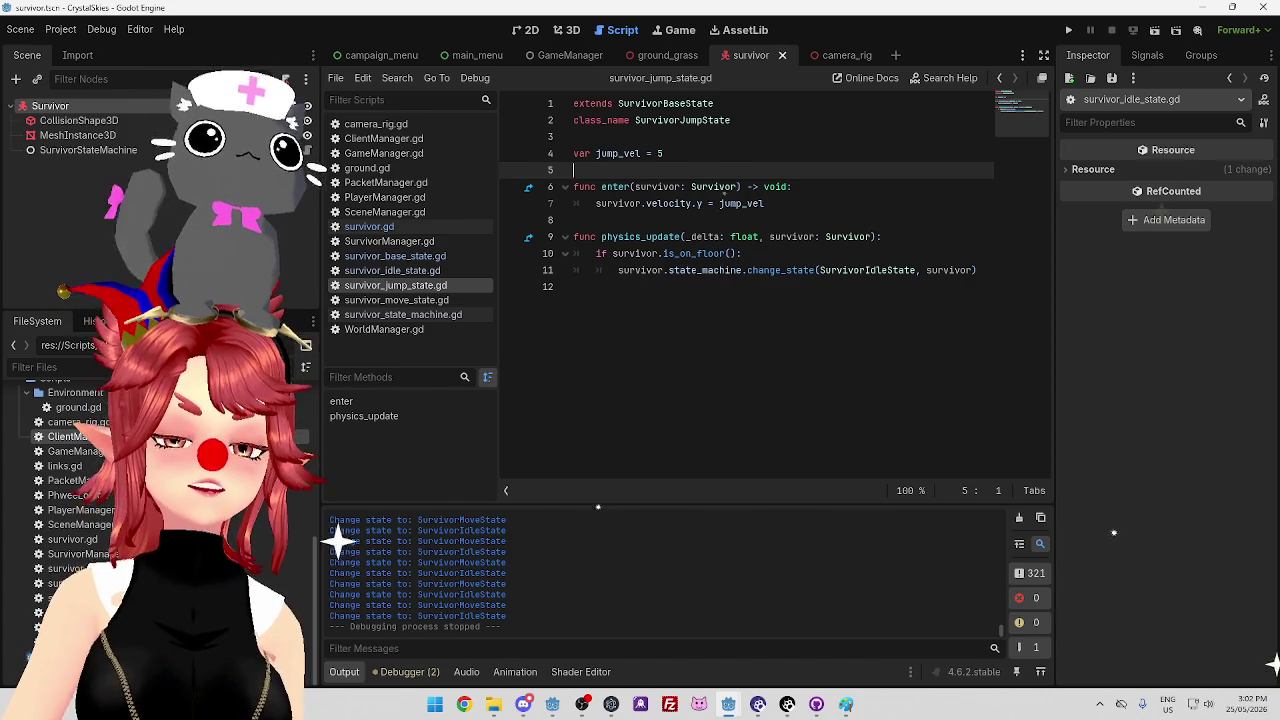
Review survivor_jump_state.gd, placing the caret at the end of the enter header line
click(936, 290)
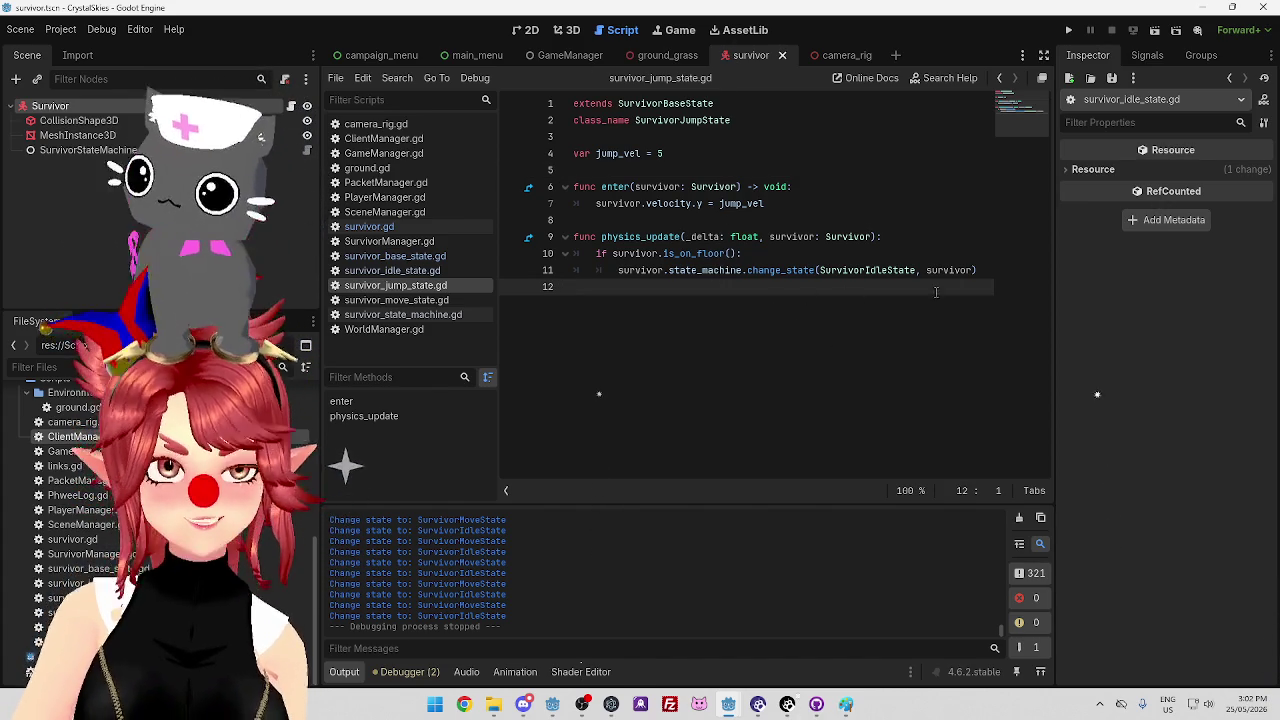
click(785, 219)
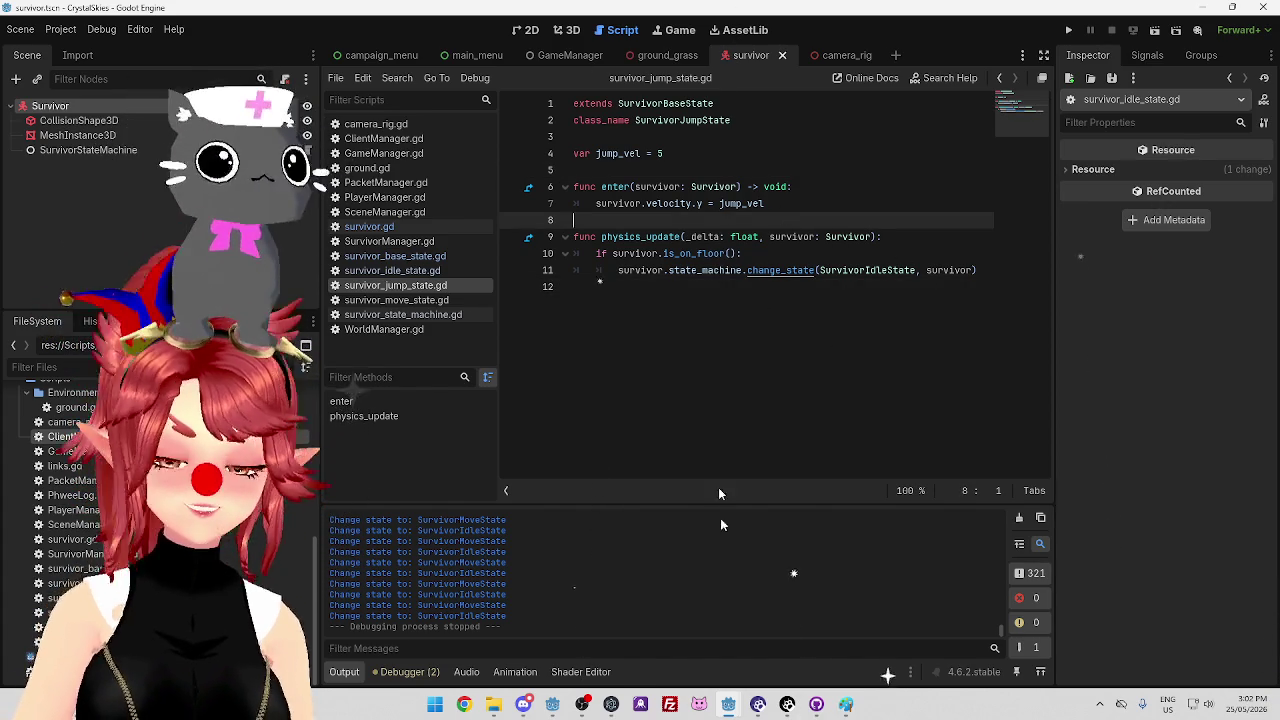
mouse_move(728, 704)
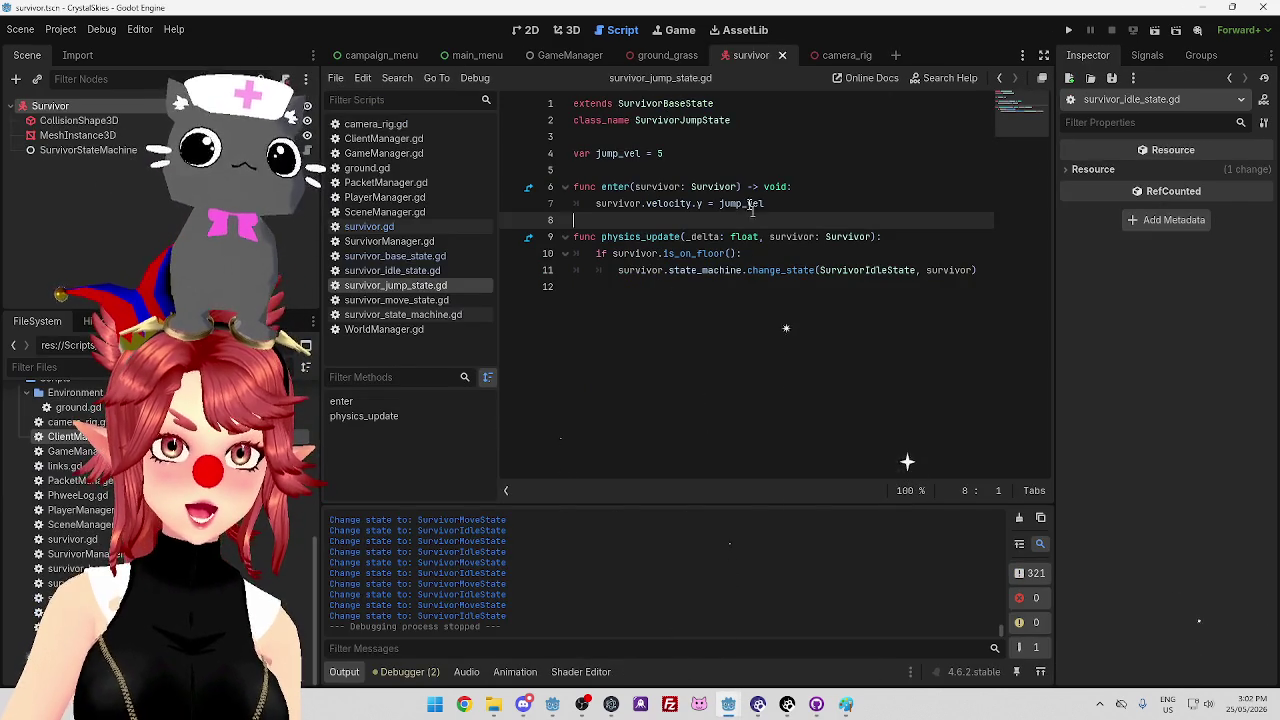
click(737, 183)
key(End)
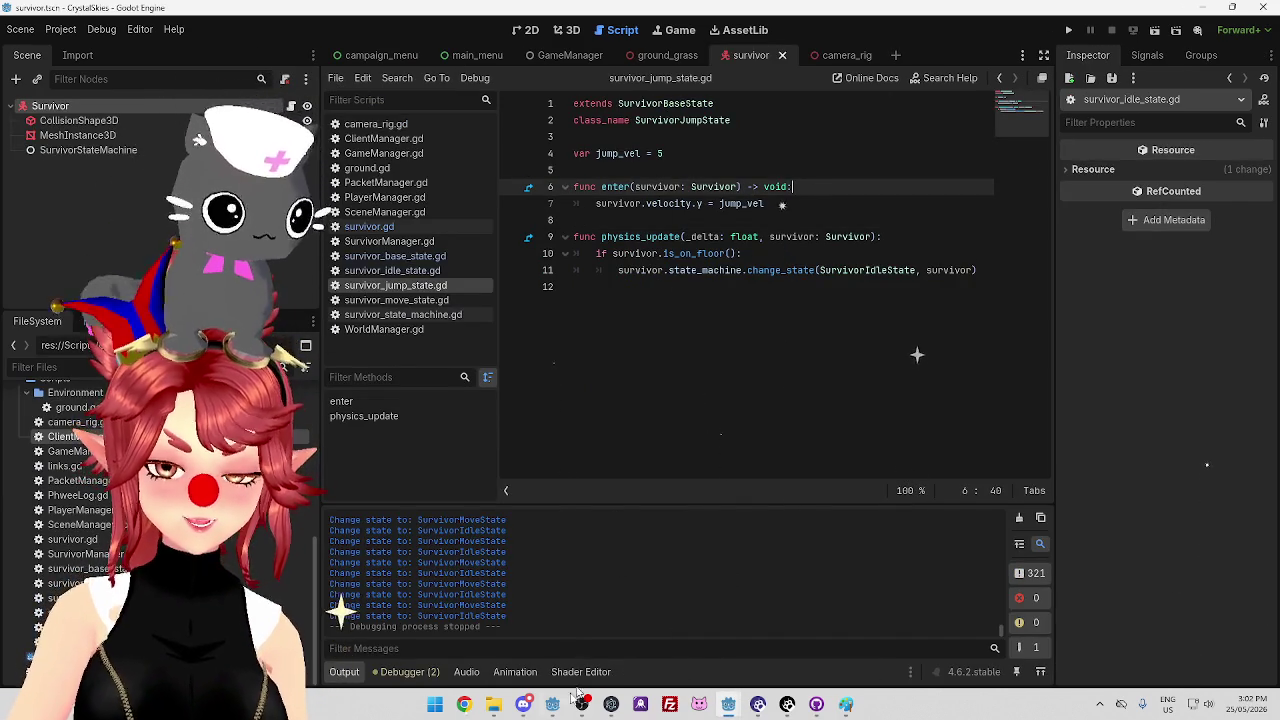
Check line 149 in the client project's editor, then return to the survivor project
click(553, 704)
click(652, 290)
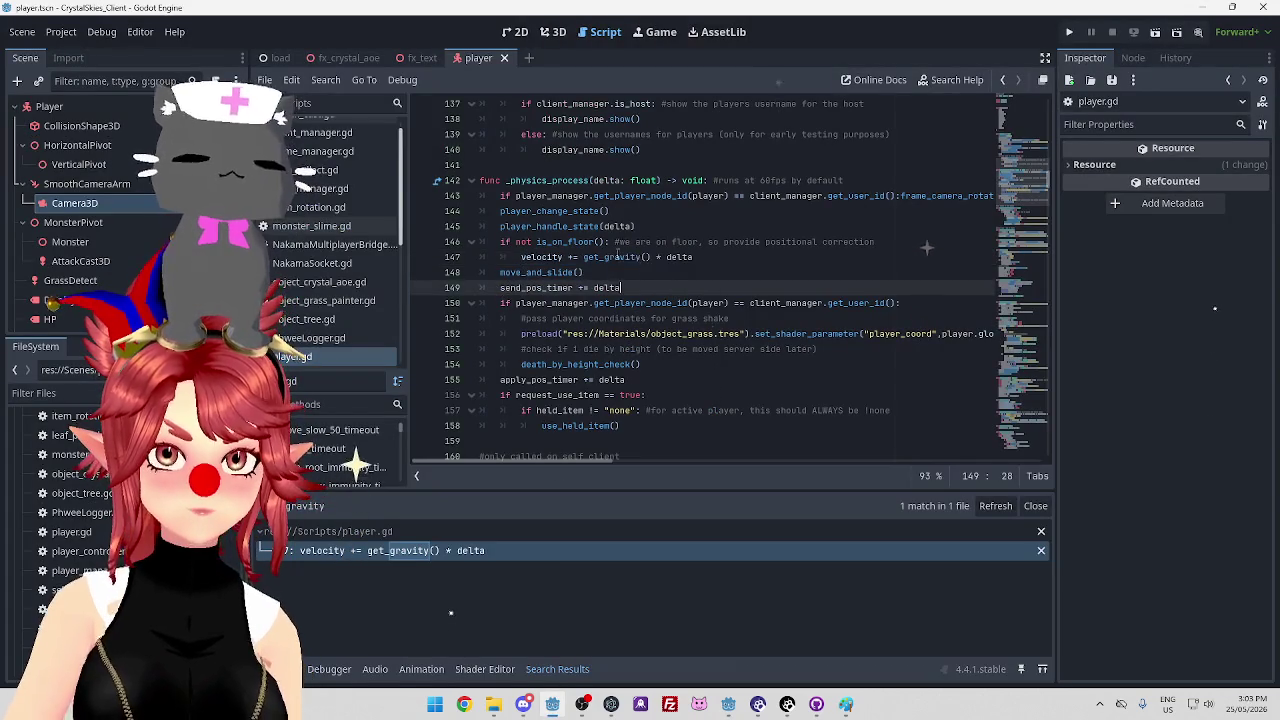
mouse_move(729, 708)
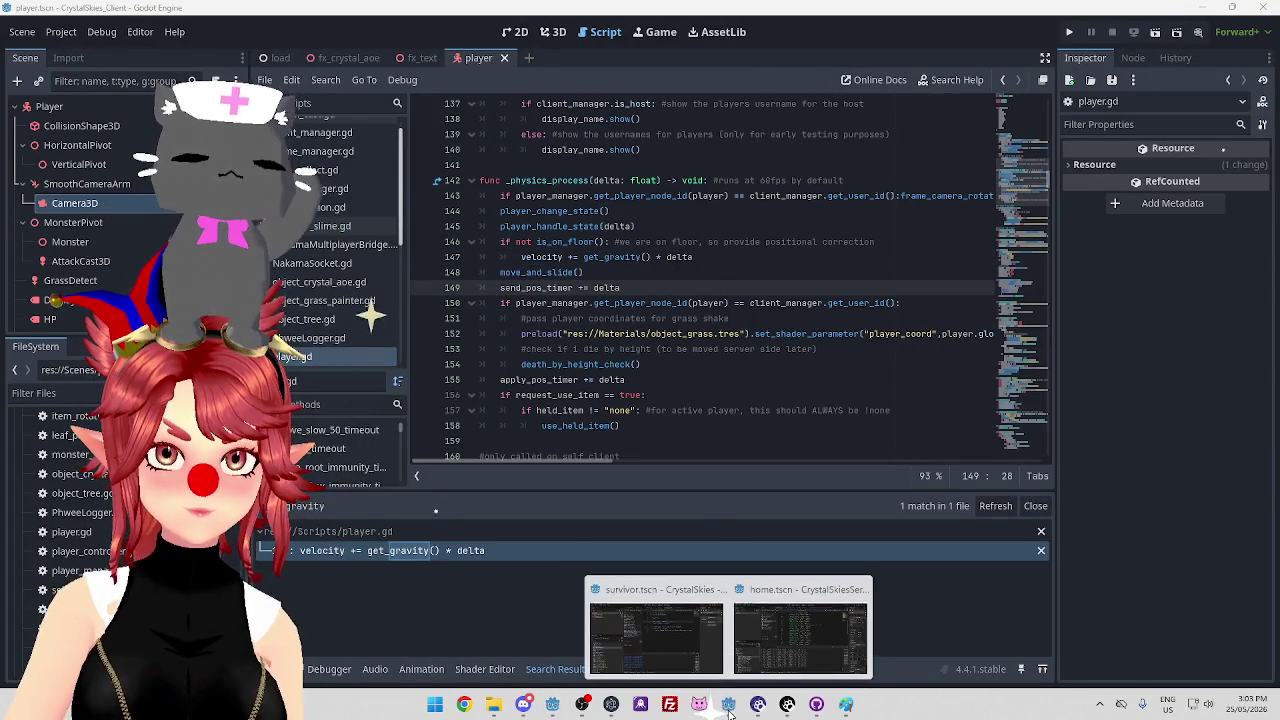
click(696, 630)
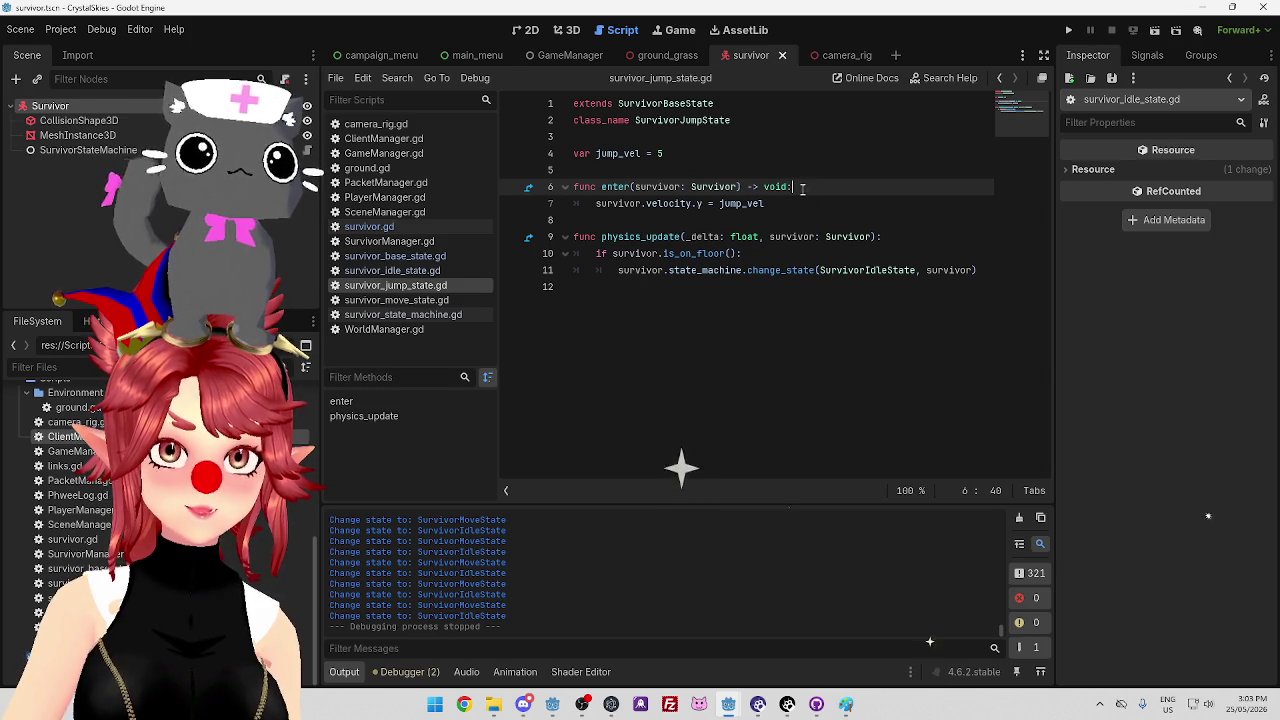
Check walk_speed in survivor.gd, then copy survivor_move_state.gd's velocity.x and velocity.z lines
click(806, 167)
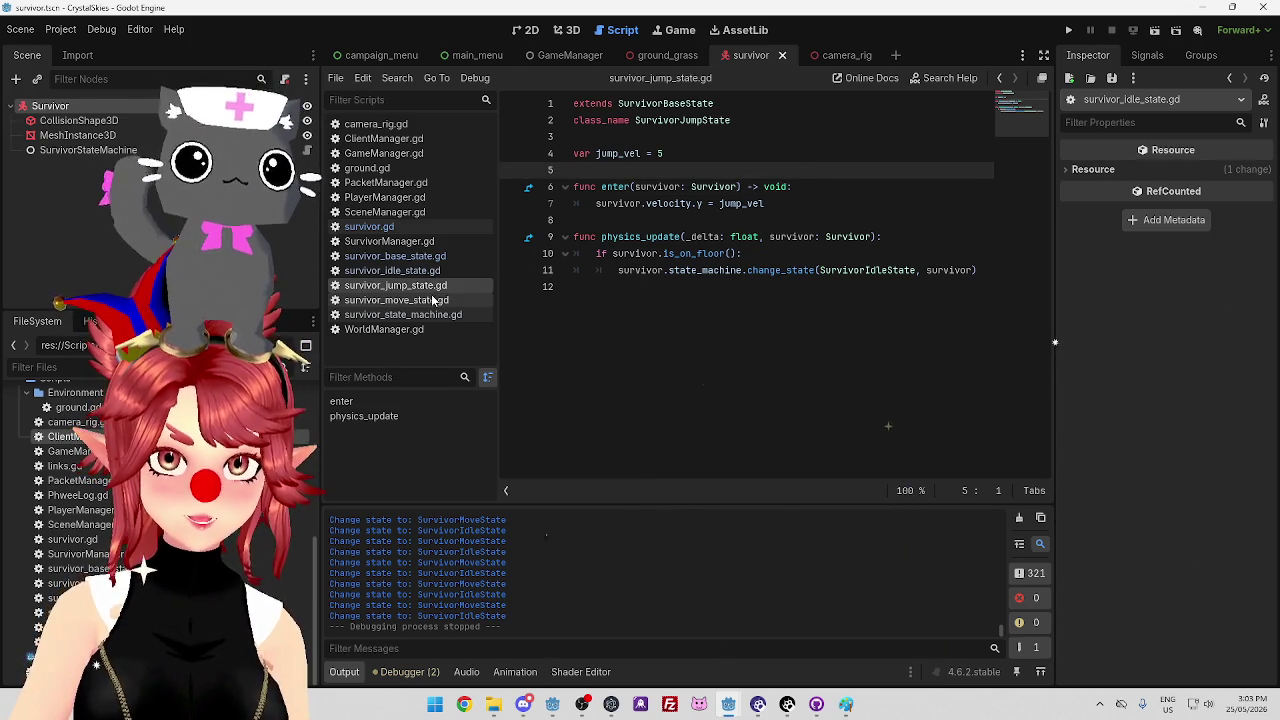
drag(613, 203, 777, 203)
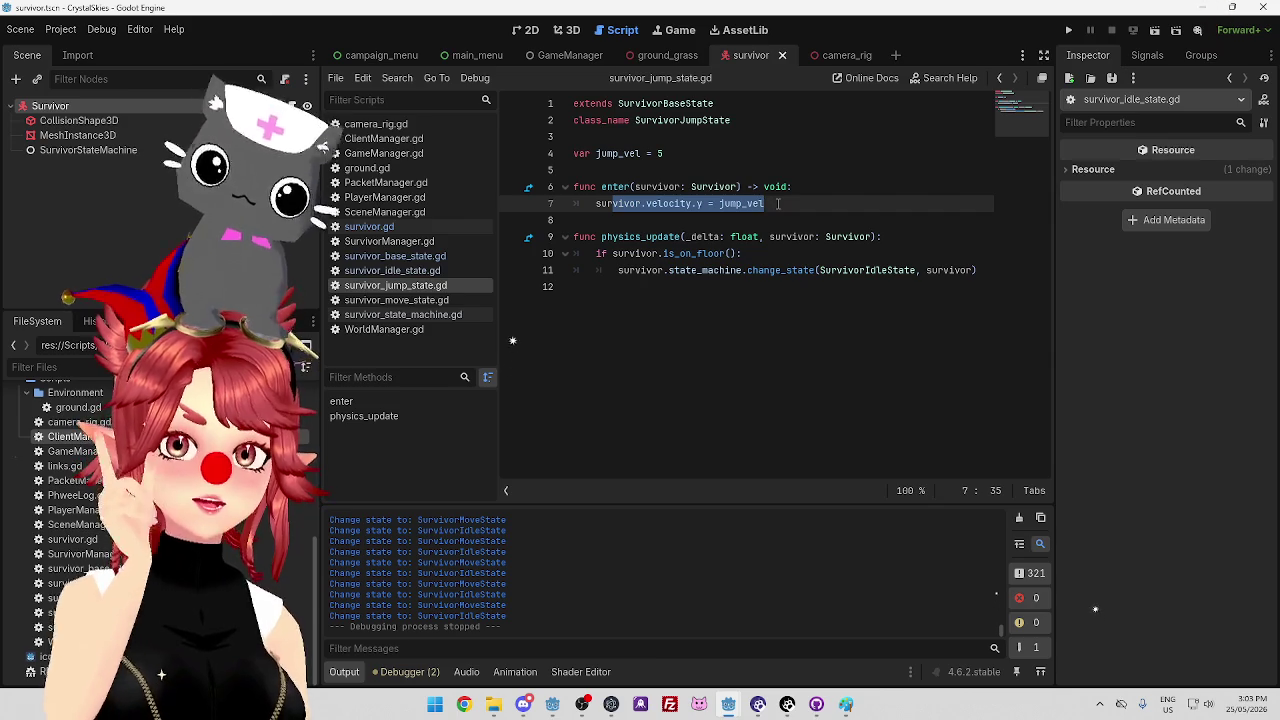
click(440, 226)
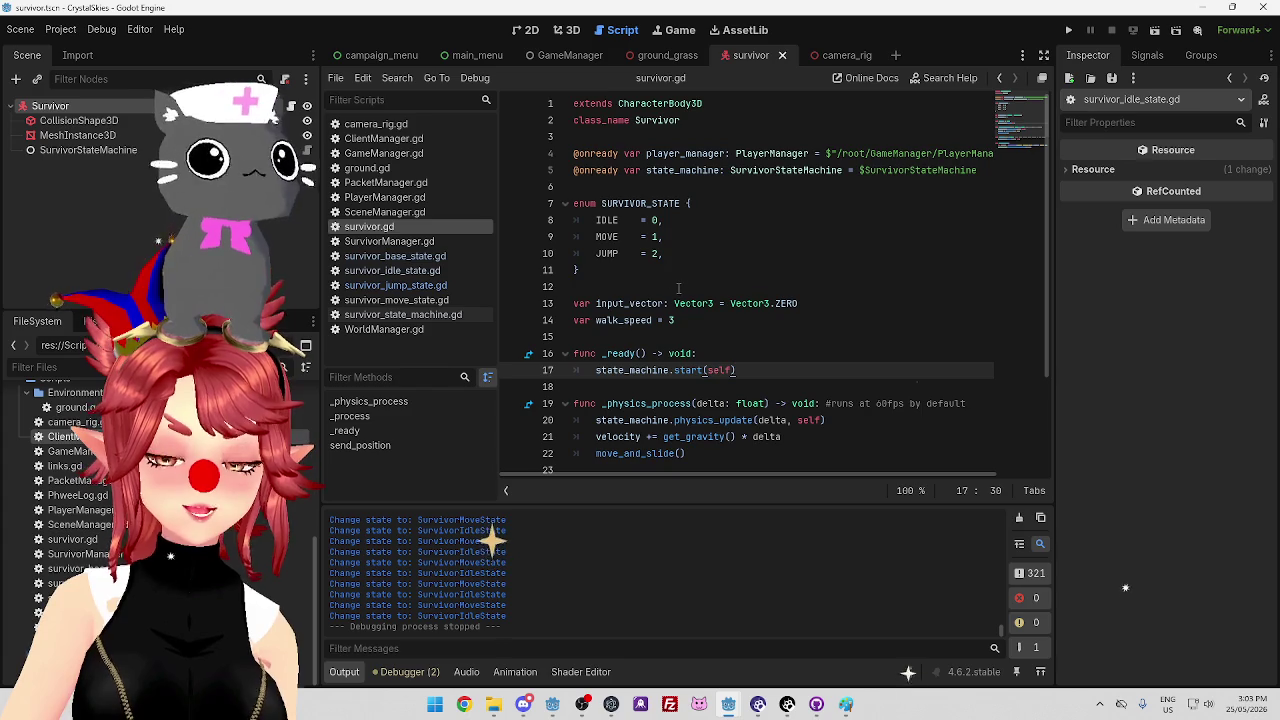
scroll(678, 288, down, 3)
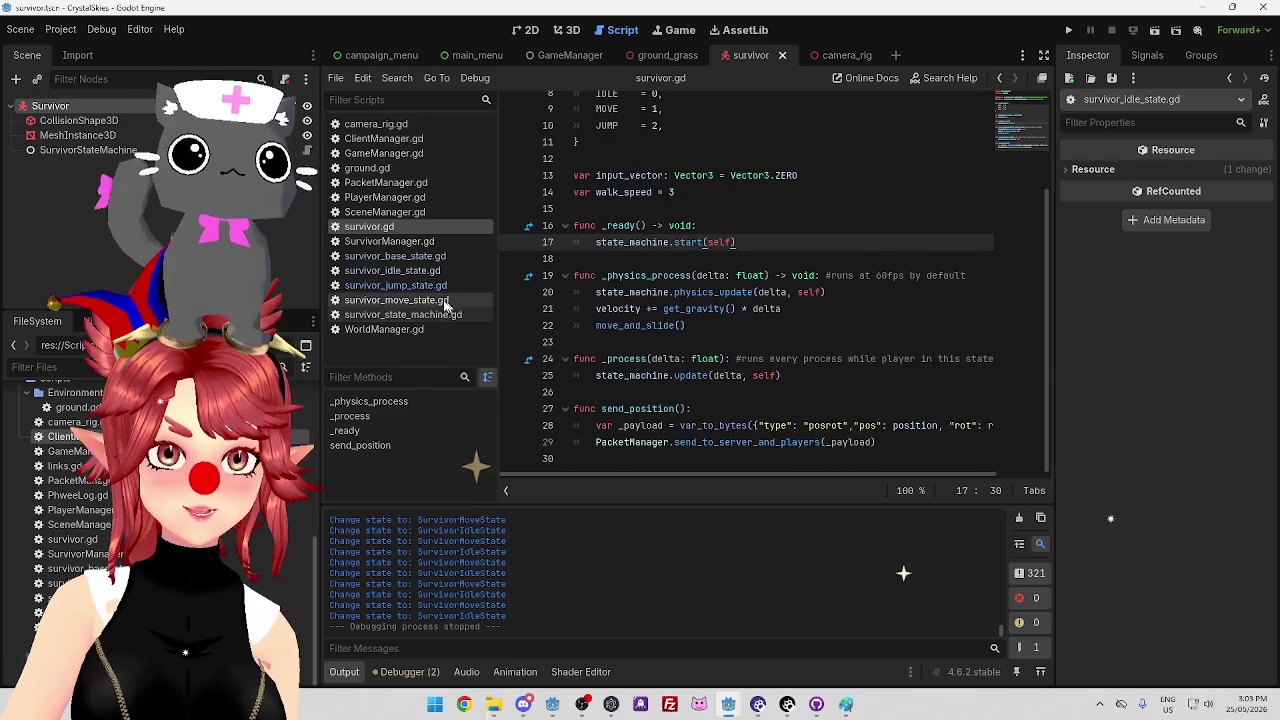
click(449, 302)
mouse_move(928, 253)
mouse_down()
mouse_move(646, 253)
mouse_move(632, 237)
mouse_up()
key(ctrl+c)
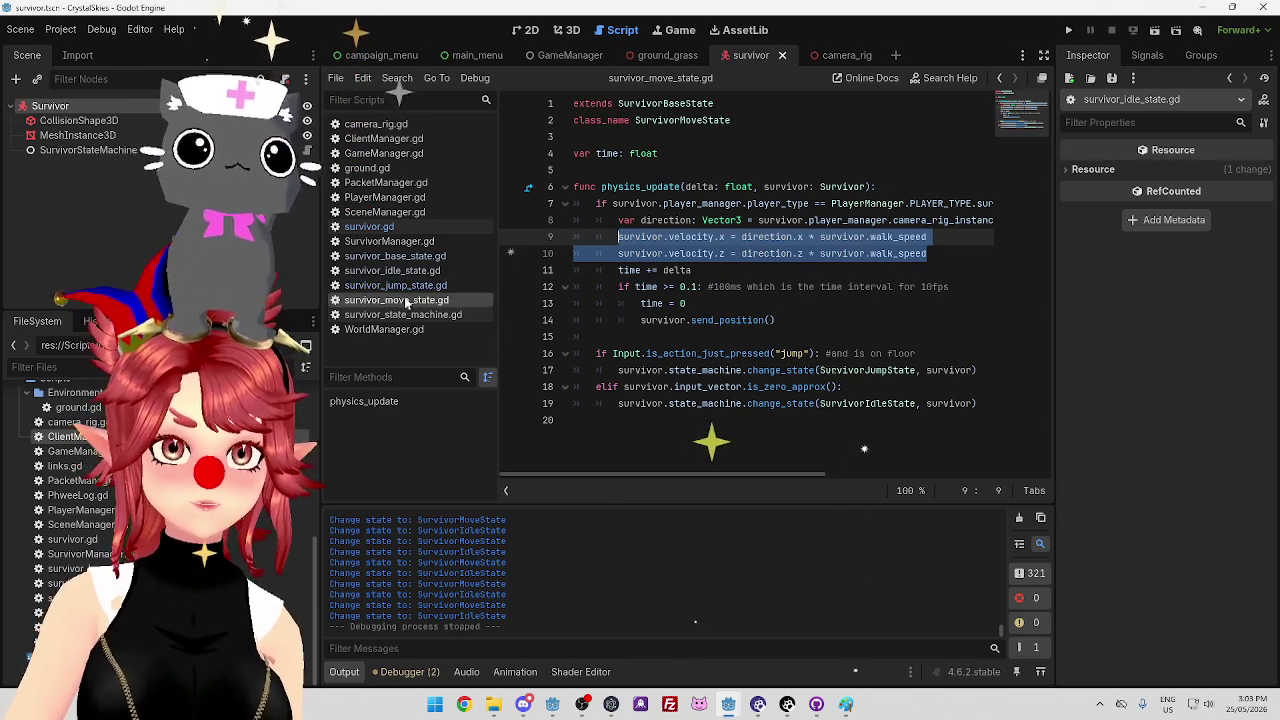
Paste the velocity.x and velocity.z lines after the jump_vel line in enter() and save
click(396, 285)
click(789, 203)
key(Return)
key(ctrl+v)
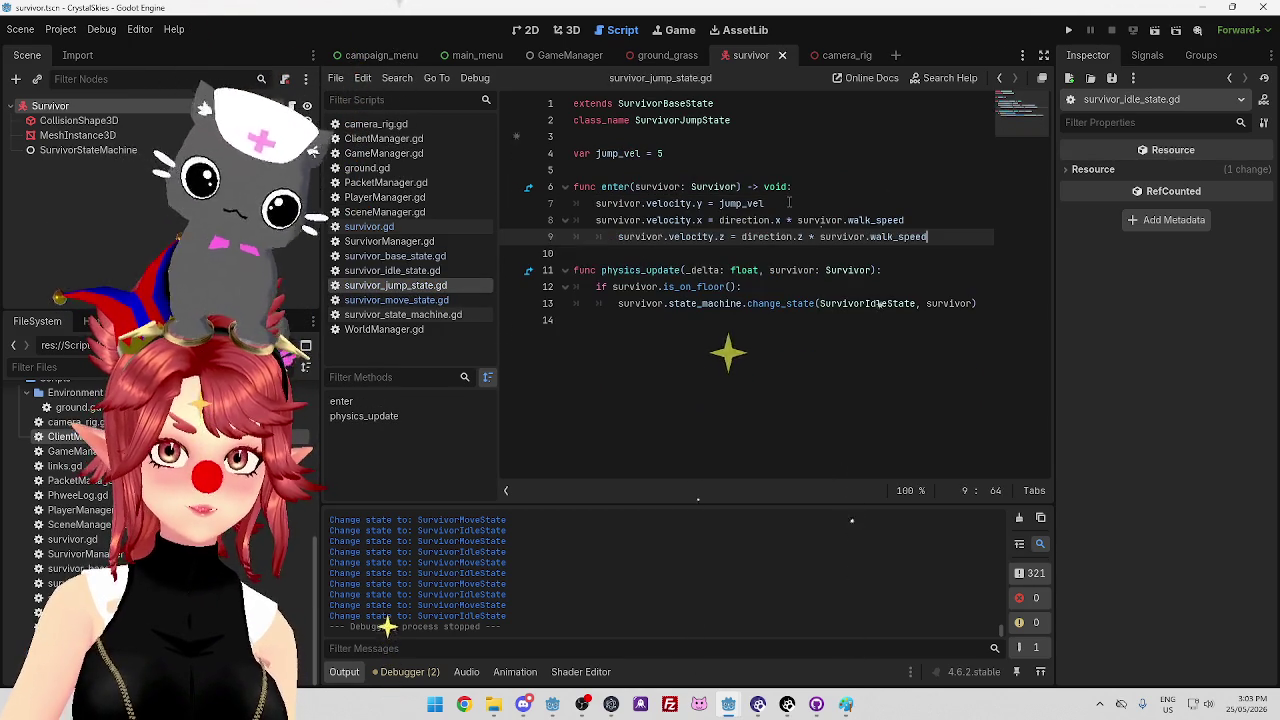
key(Home)
key(BackSpace)
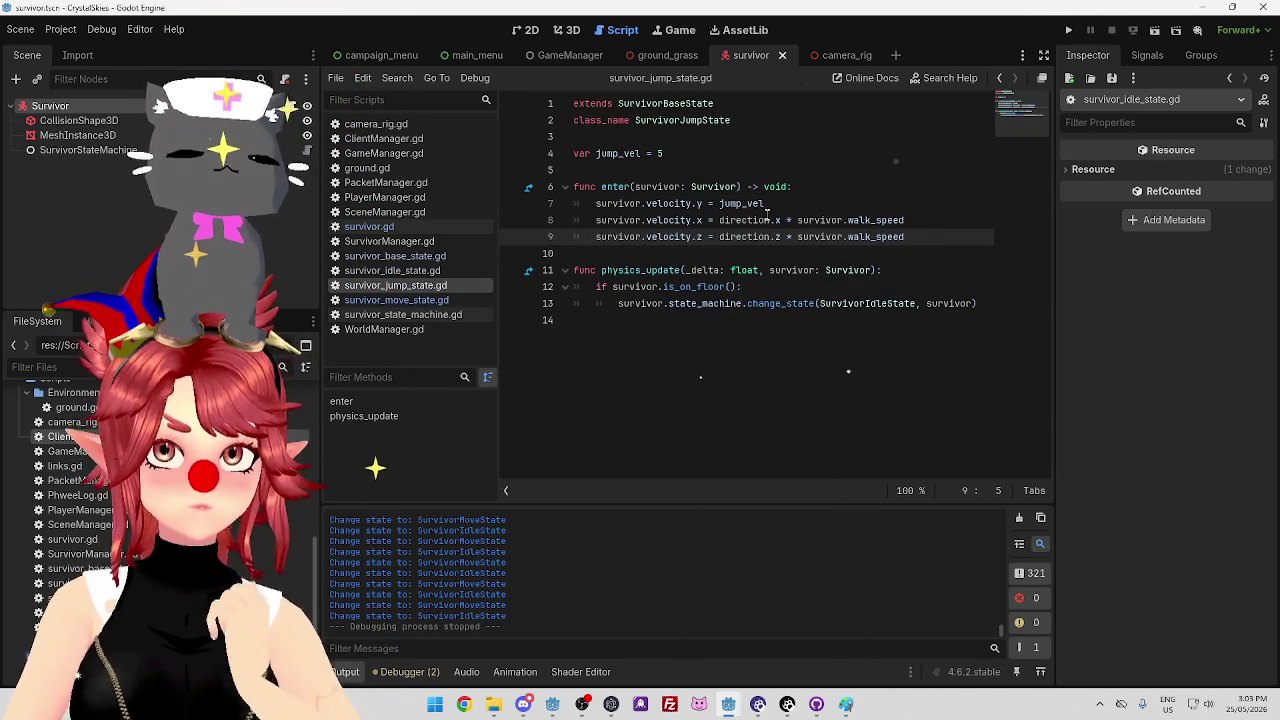
click(768, 204)
key(ctrl+s)
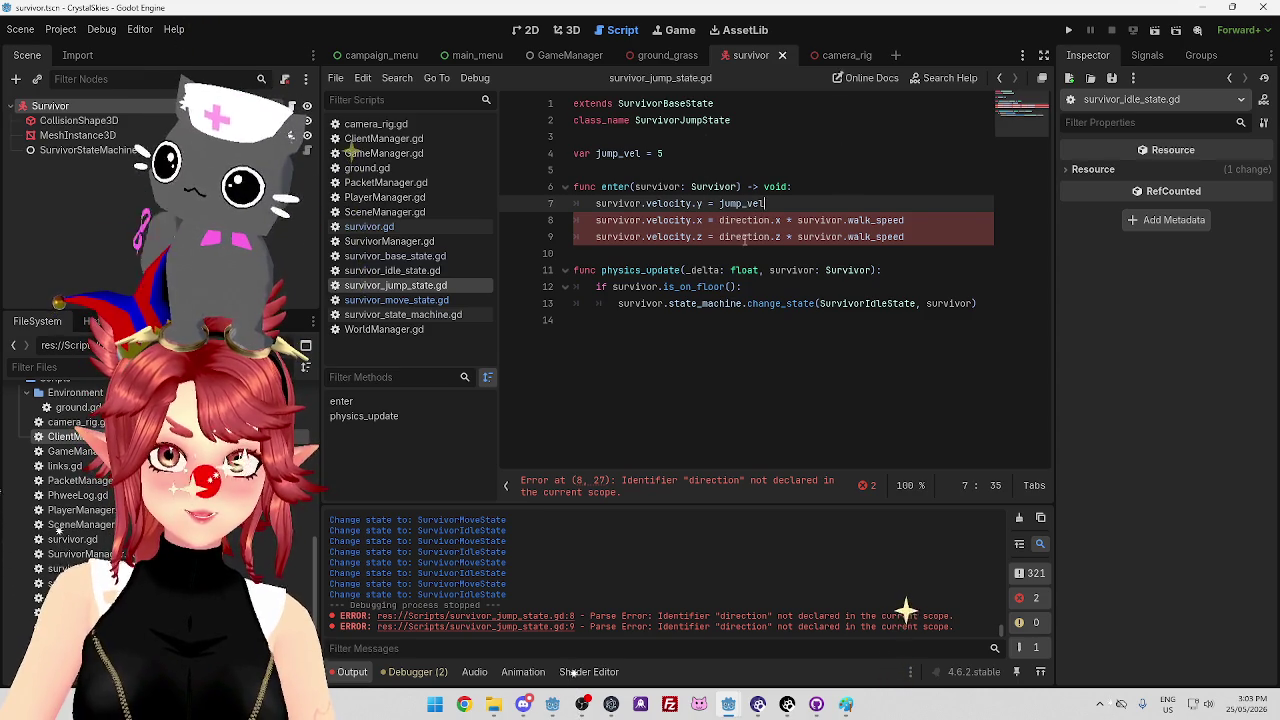
Copy the direction variable line from survivor_move_state.gd into the jump state's enter() and save
click(396, 300)
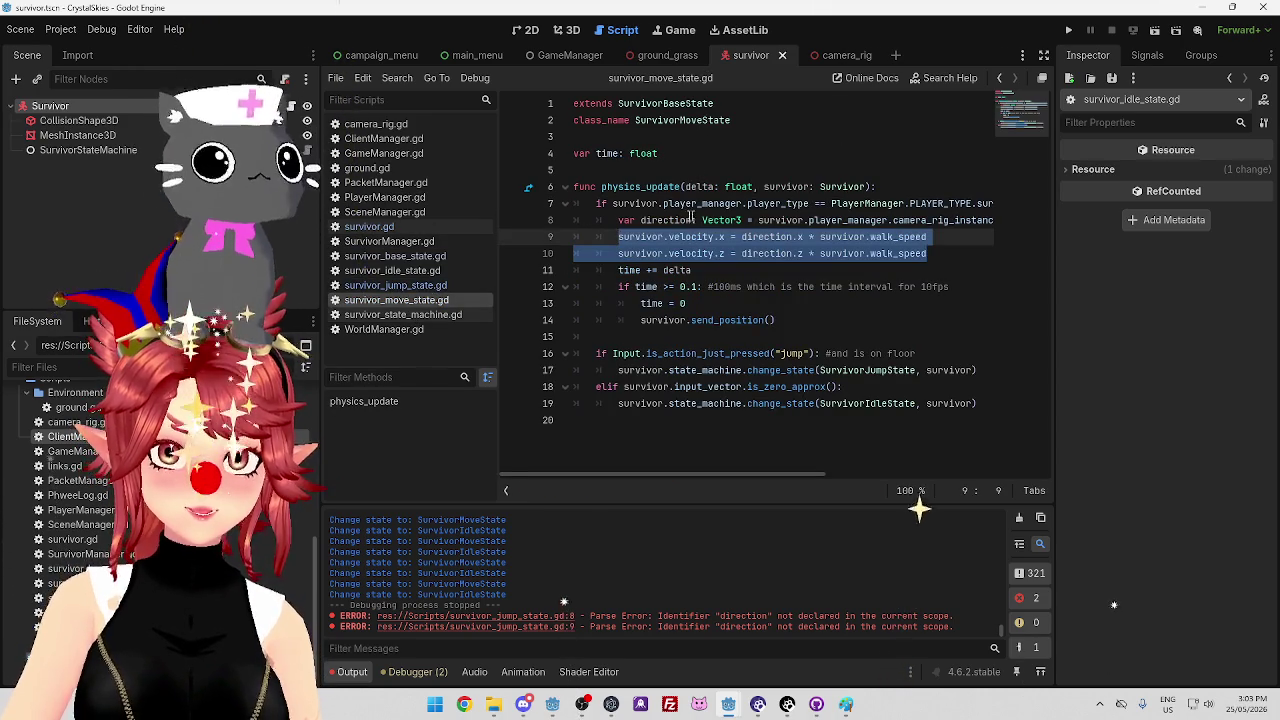
drag(621, 219, 1025, 225)
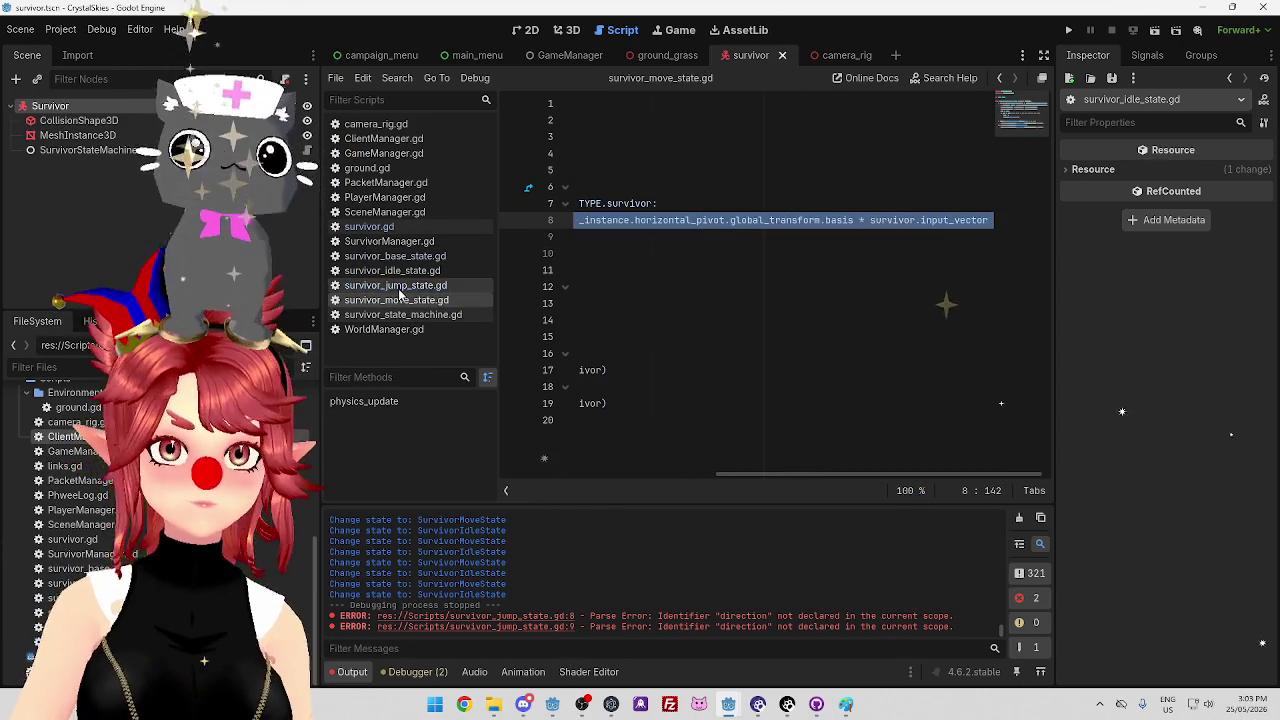
click(395, 285)
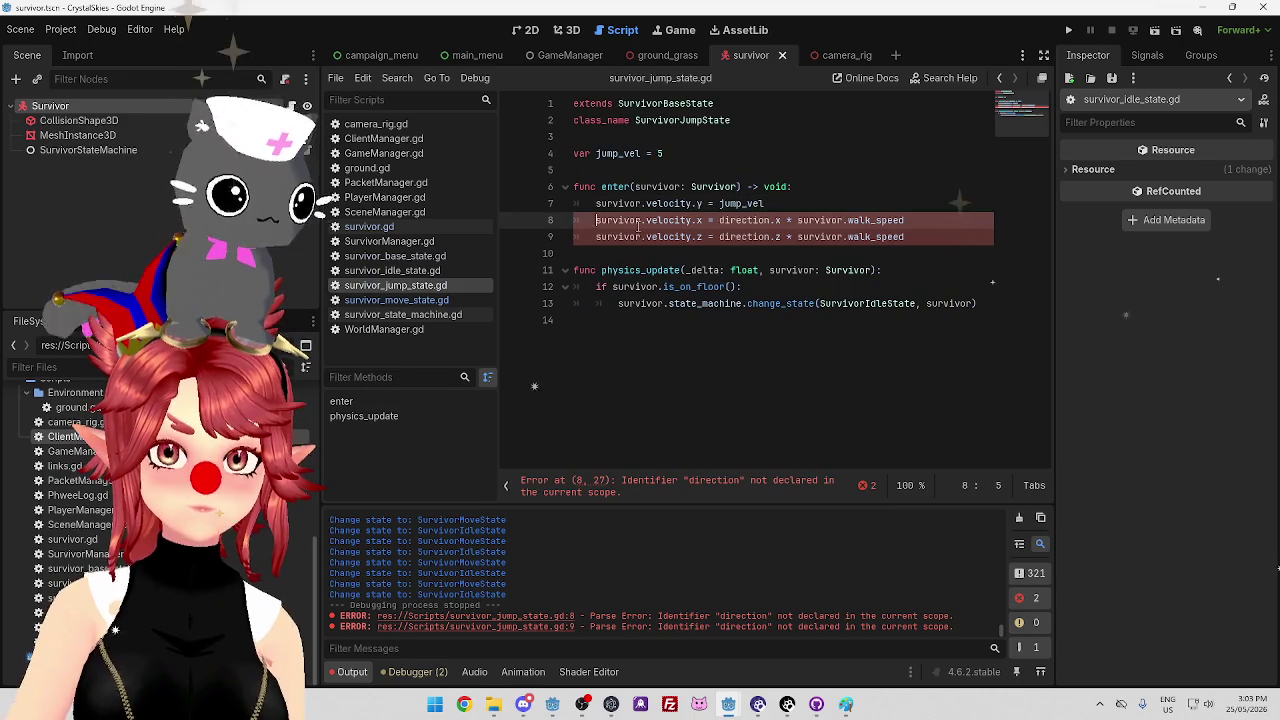
key(Return)
key(ctrl+v)
key(ctrl+s)
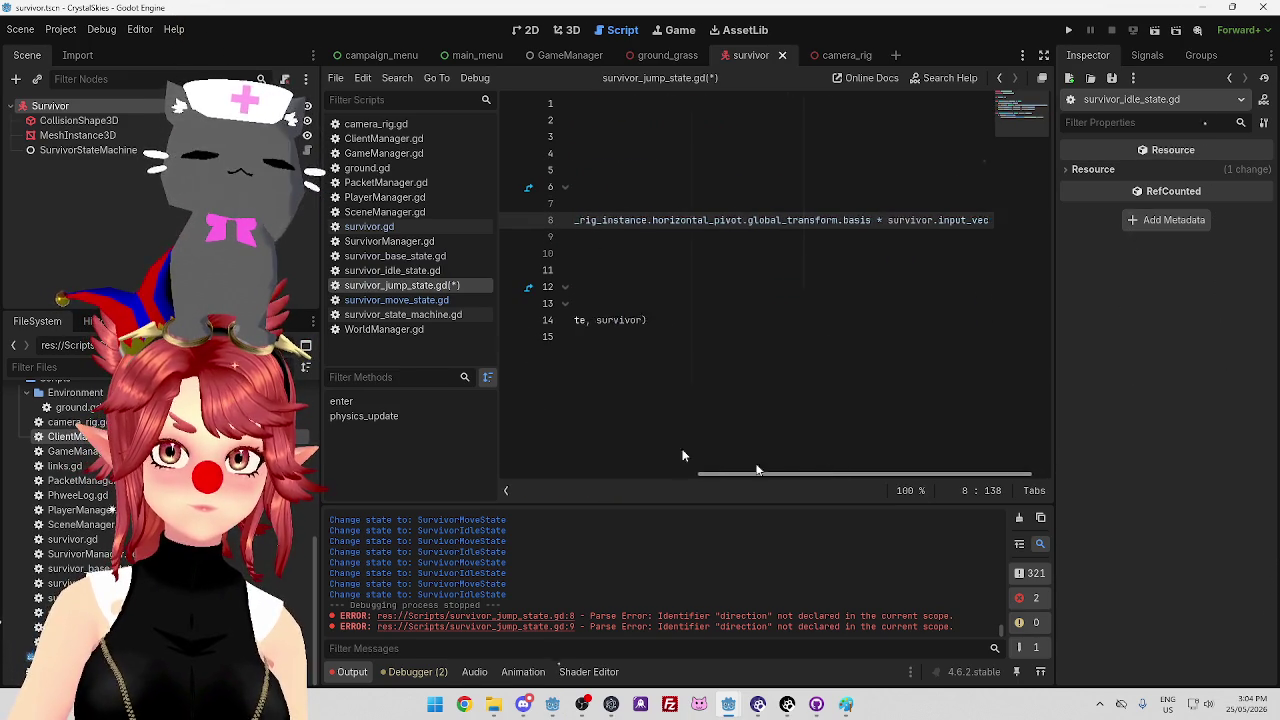
drag(840, 474, 630, 474)
click(795, 153)
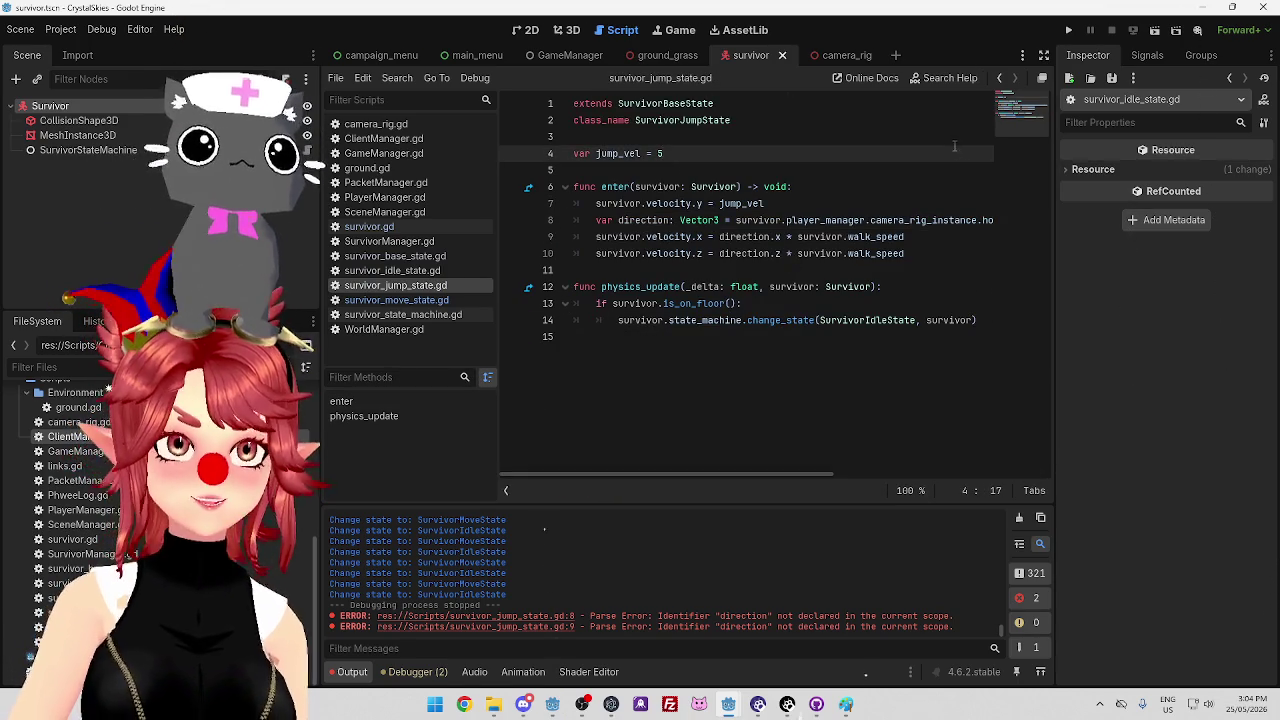
Run both the survivor game and the server project
click(1068, 30)
mouse_move(731, 710)
click(797, 630)
click(1068, 30)
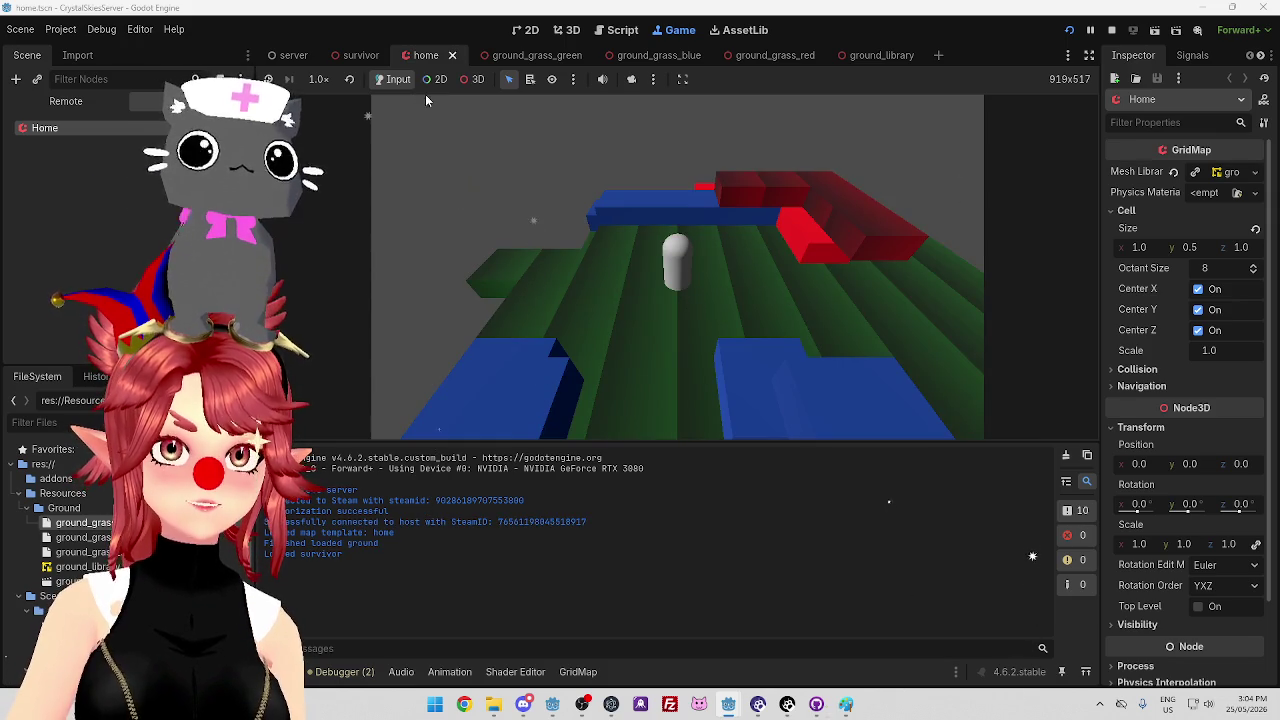
Test jumping while moving with Space and W in the game, then stop the run
key(alt+Tab)
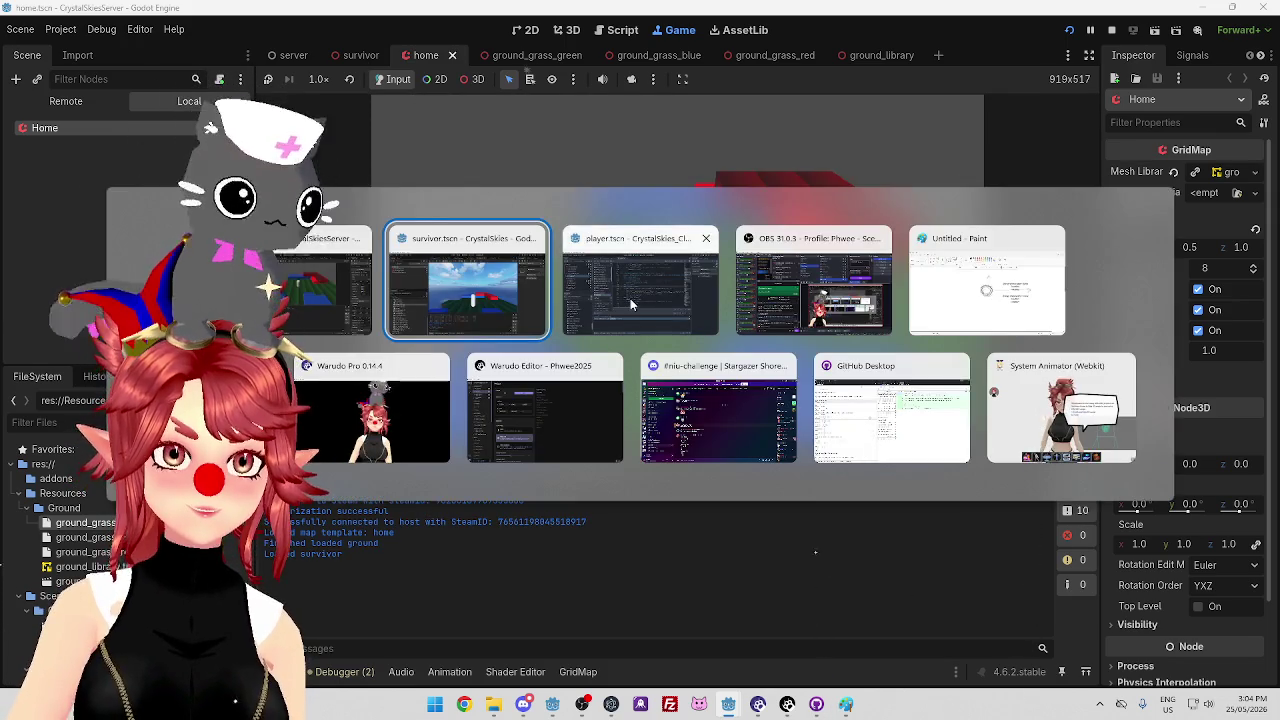
key(space)
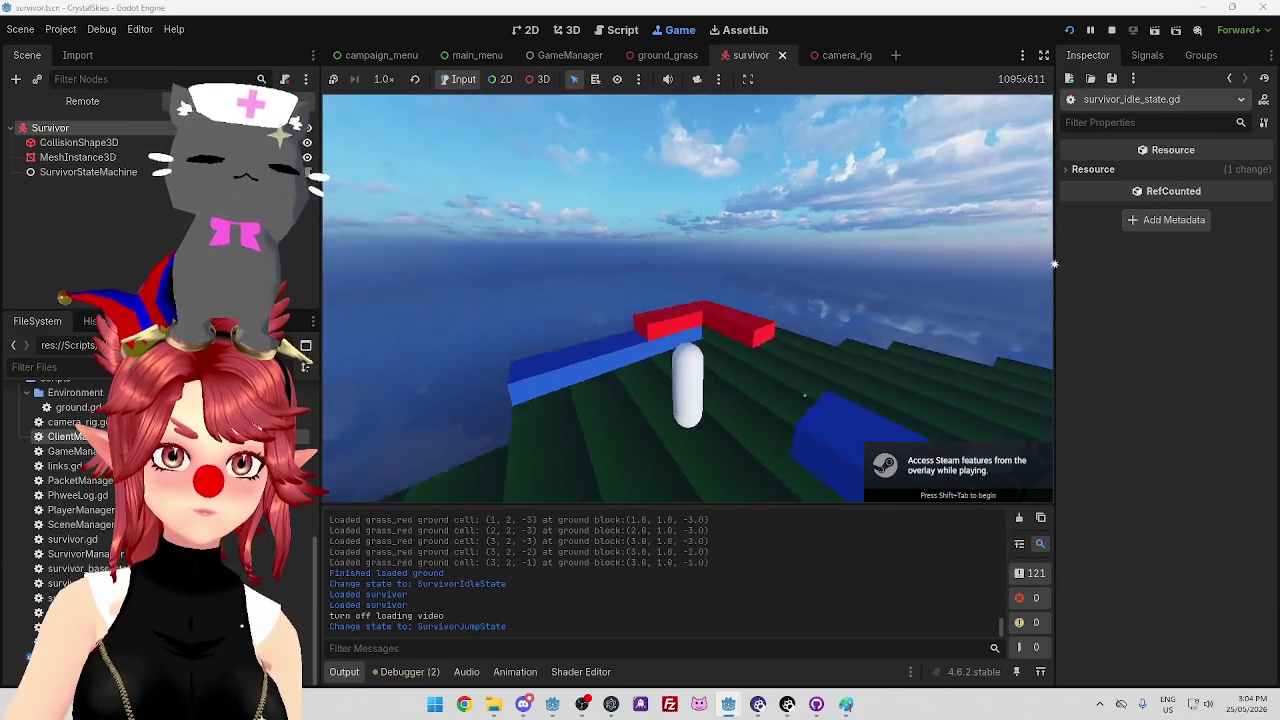
key(w)
key(space)
key(w)
key(w)
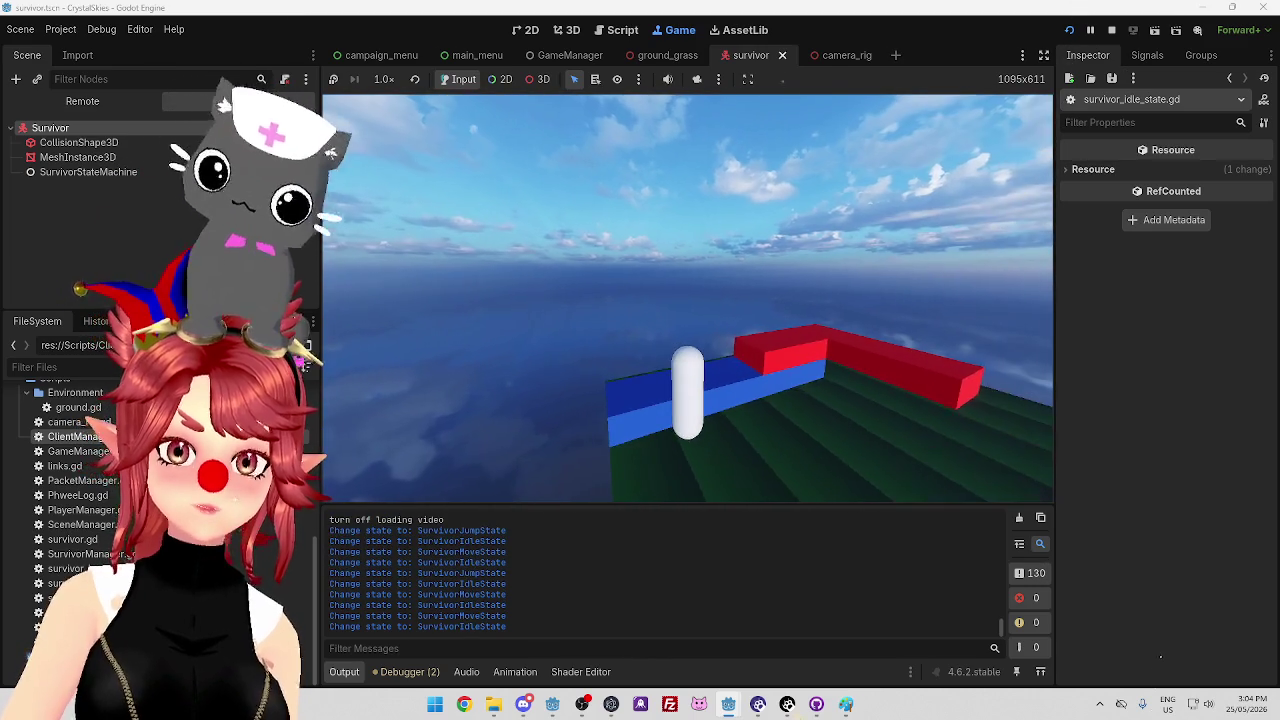
key(space)
key(space)
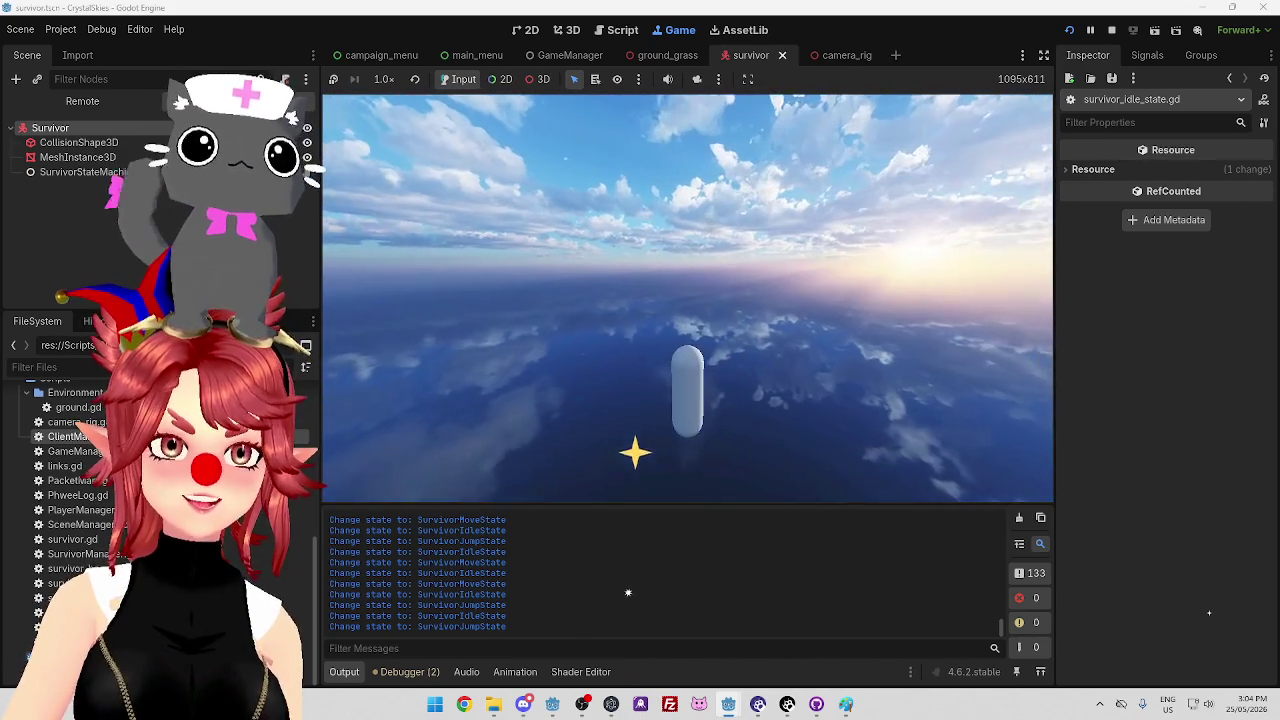
click(1111, 30)
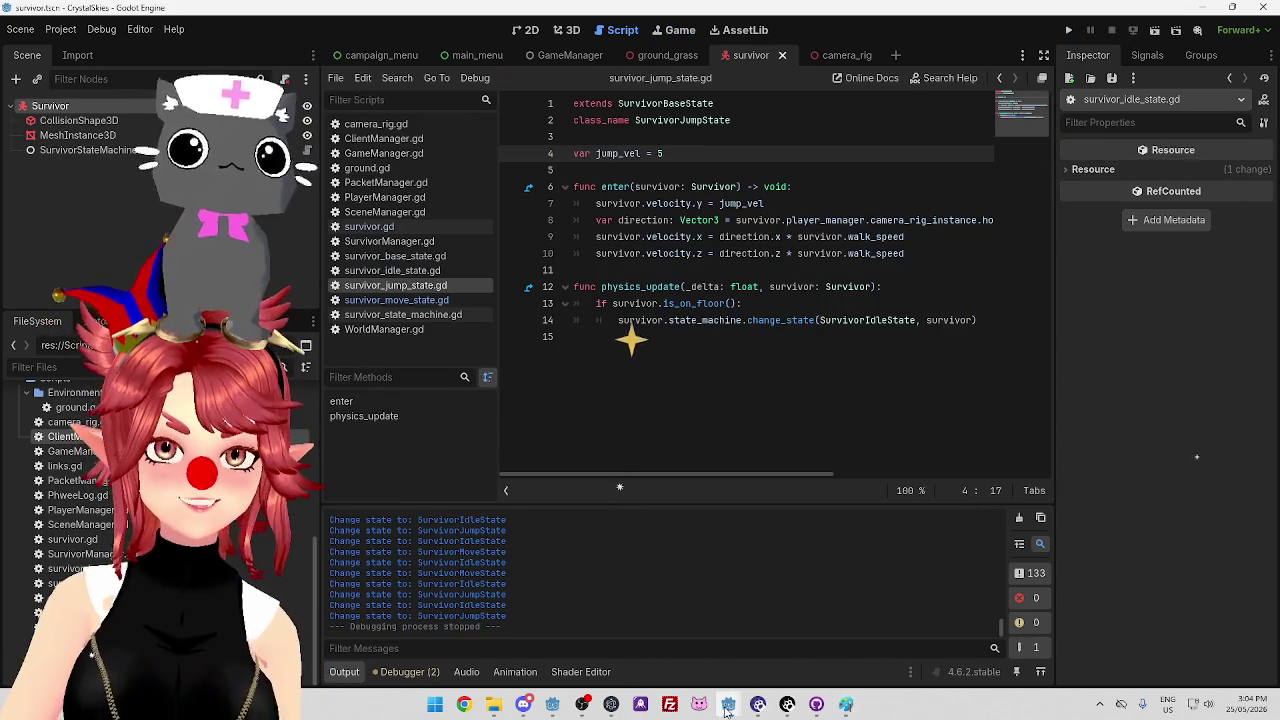
Stop the server's game, return to the Survivor editor and select the velocity.x/z lines in enter()
click(798, 640)
click(1108, 31)
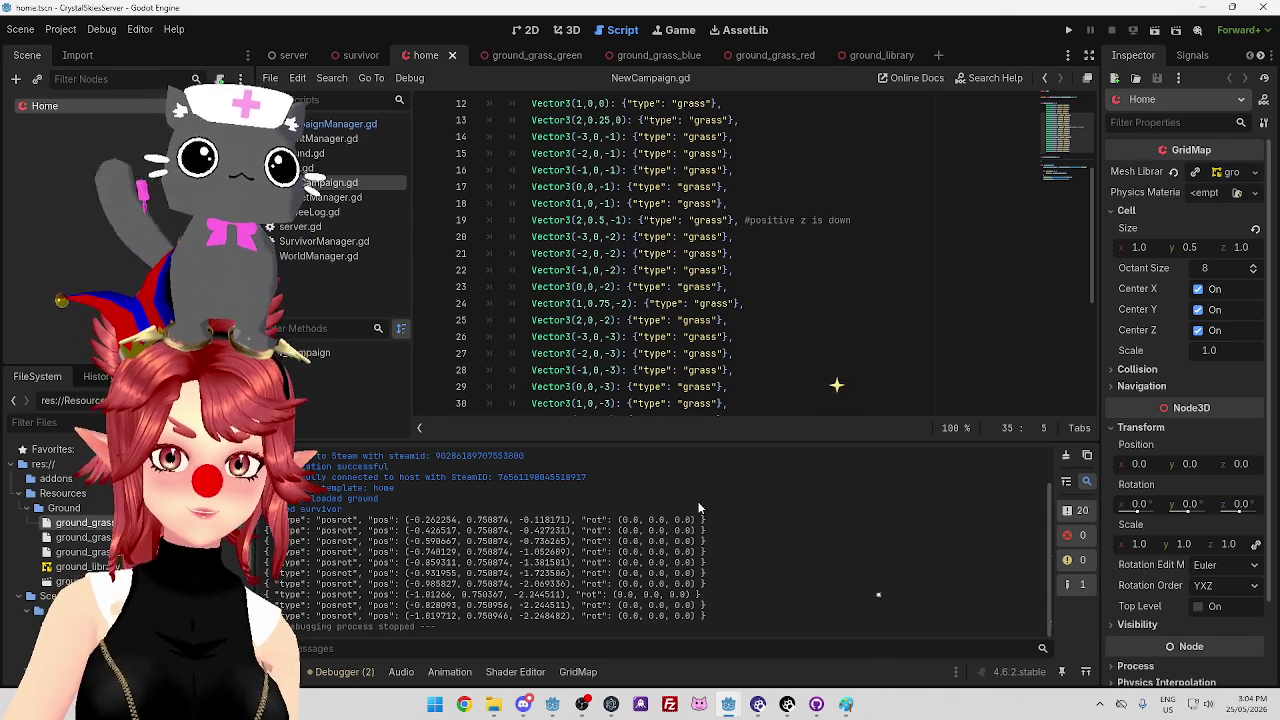
mouse_move(728, 706)
click(800, 630)
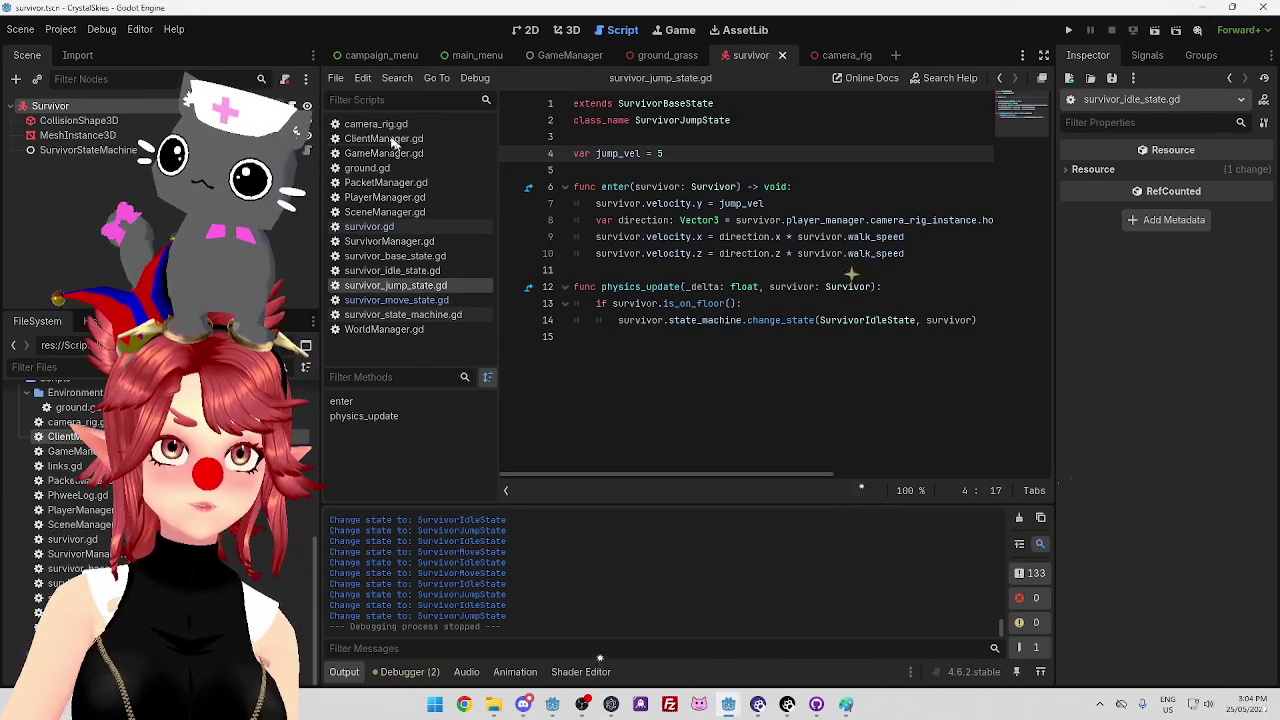
click(760, 264)
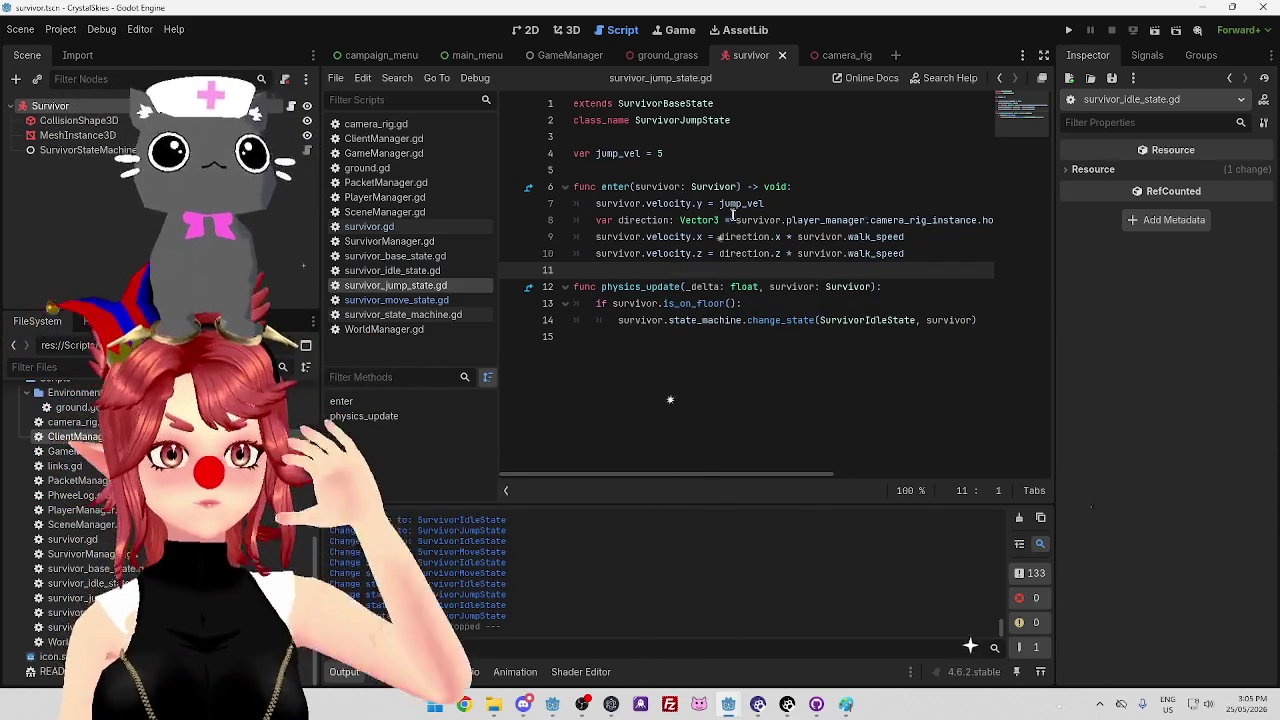
mouse_move(941, 256)
mouse_down()
mouse_move(660, 253)
mouse_move(597, 237)
mouse_up()
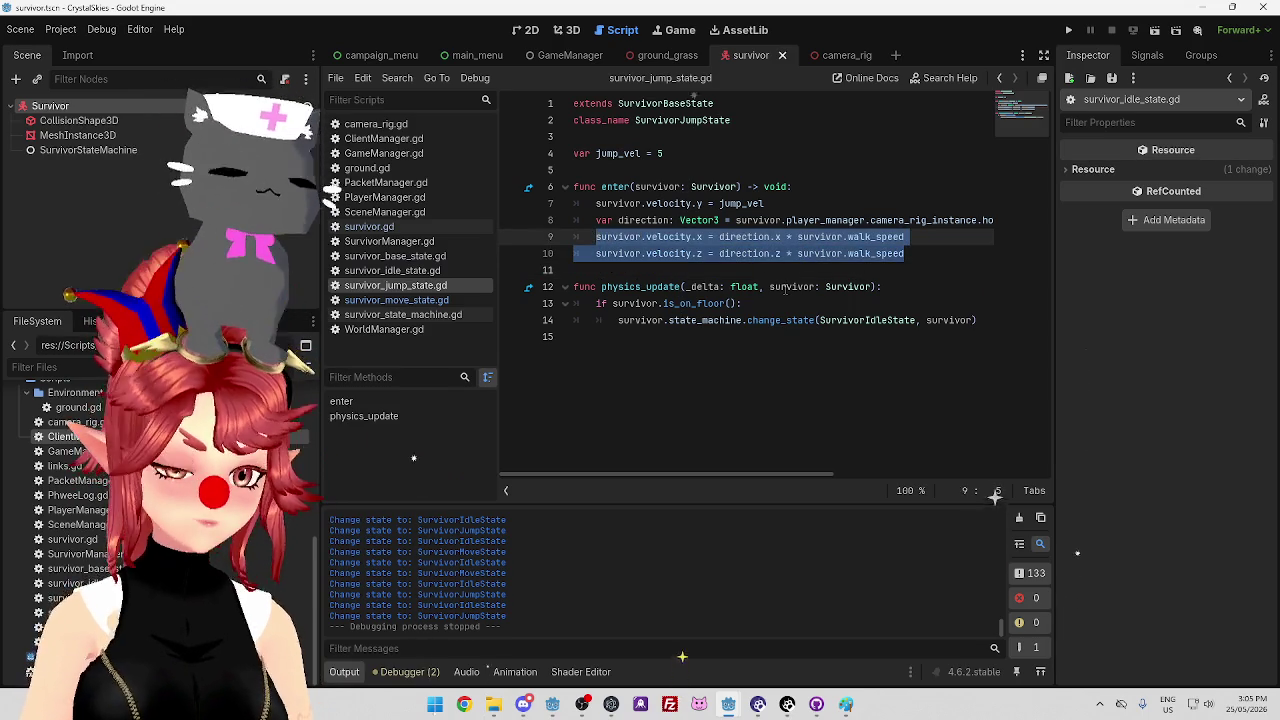
Move the velocity.x/z lines and the direction declaration down into physics_update with Alt+Down
key(alt+Down)
key(alt+Down)
key(alt+Down)
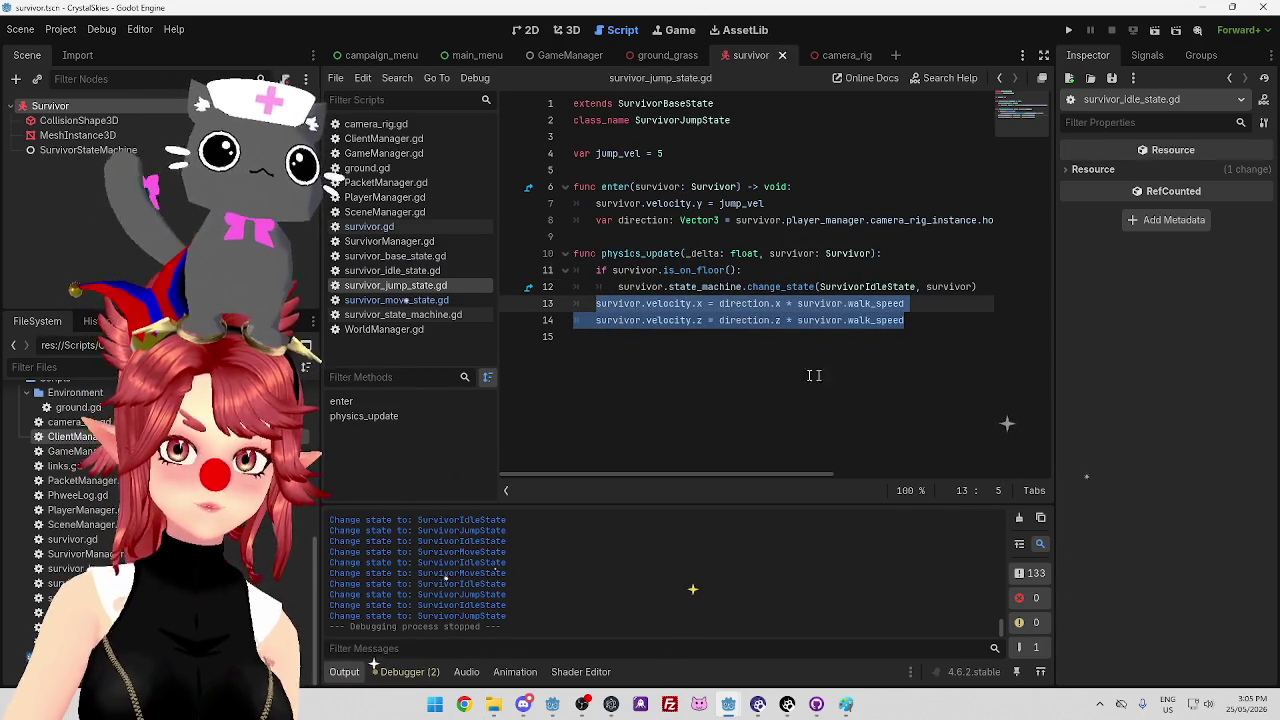
click(840, 372)
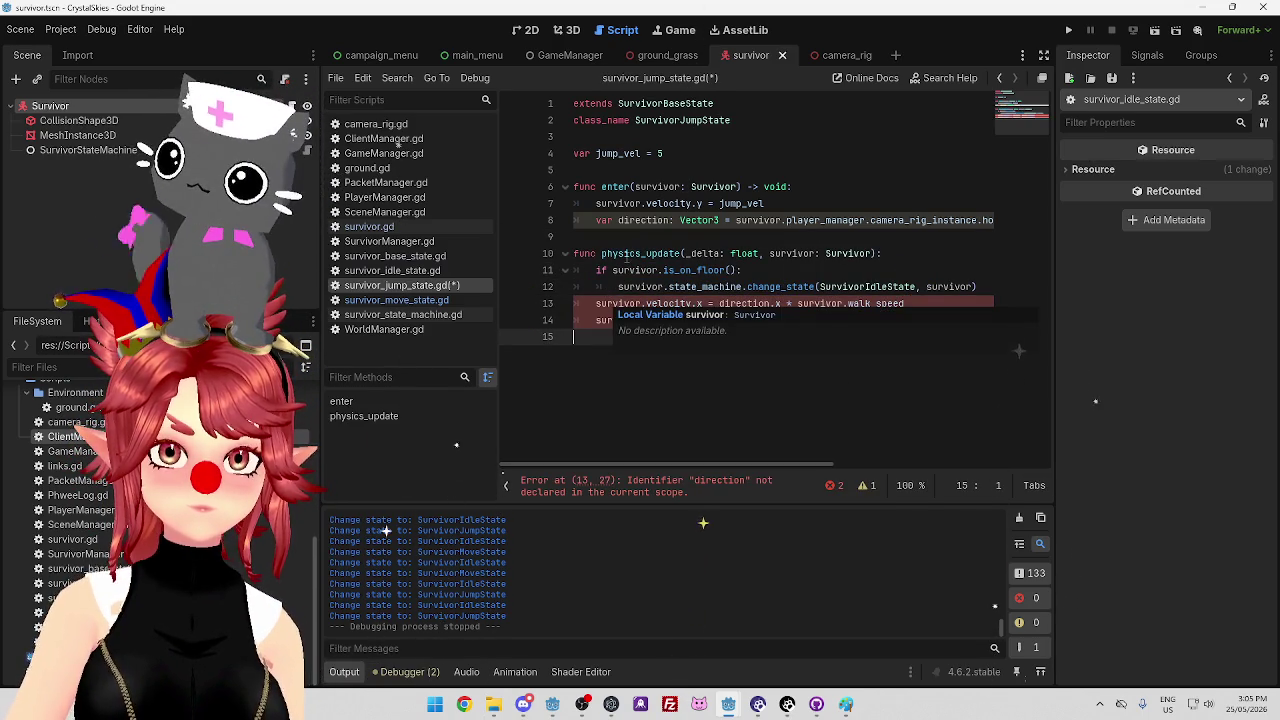
click(600, 303)
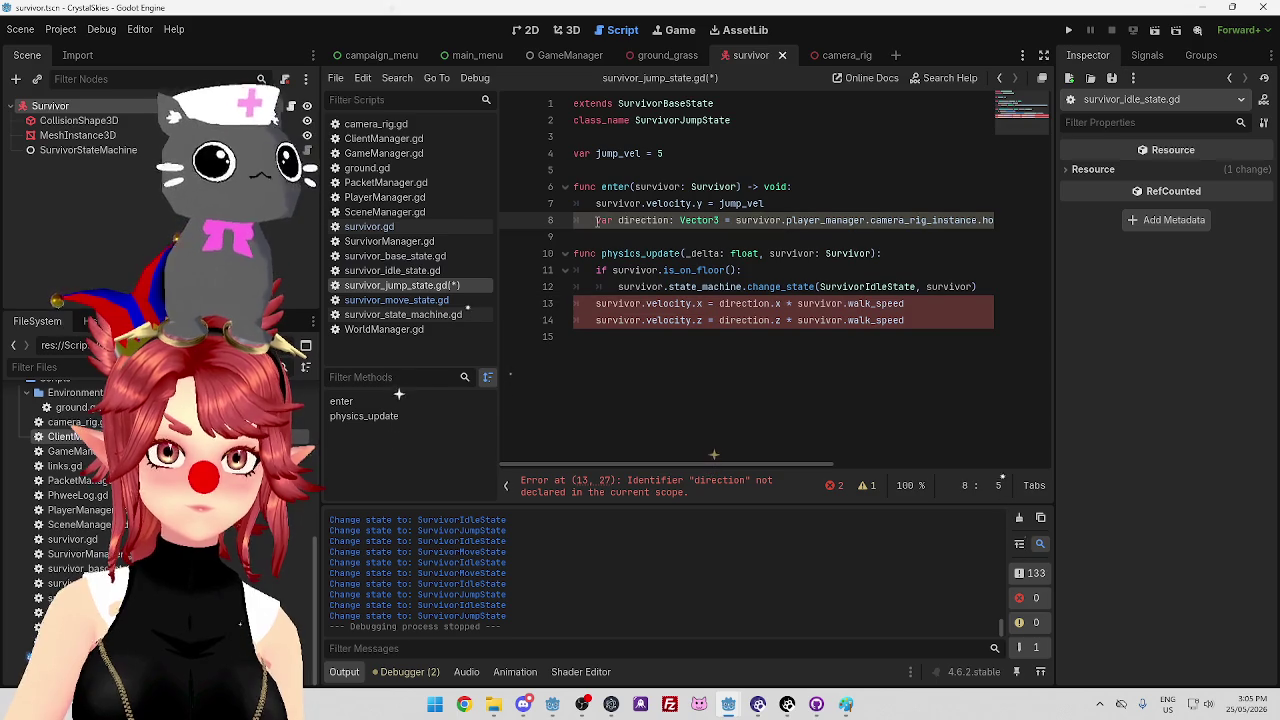
key(alt+Down)
key(alt+Down)
key(alt+Down)
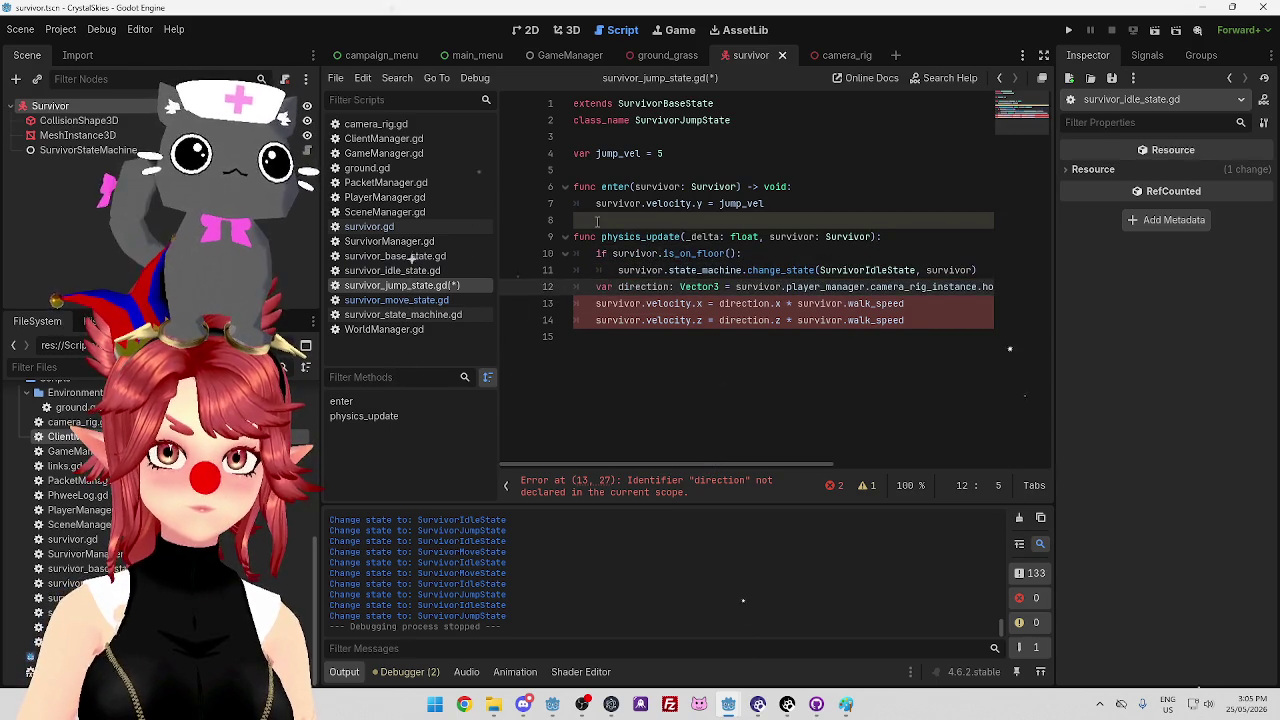
click(724, 203)
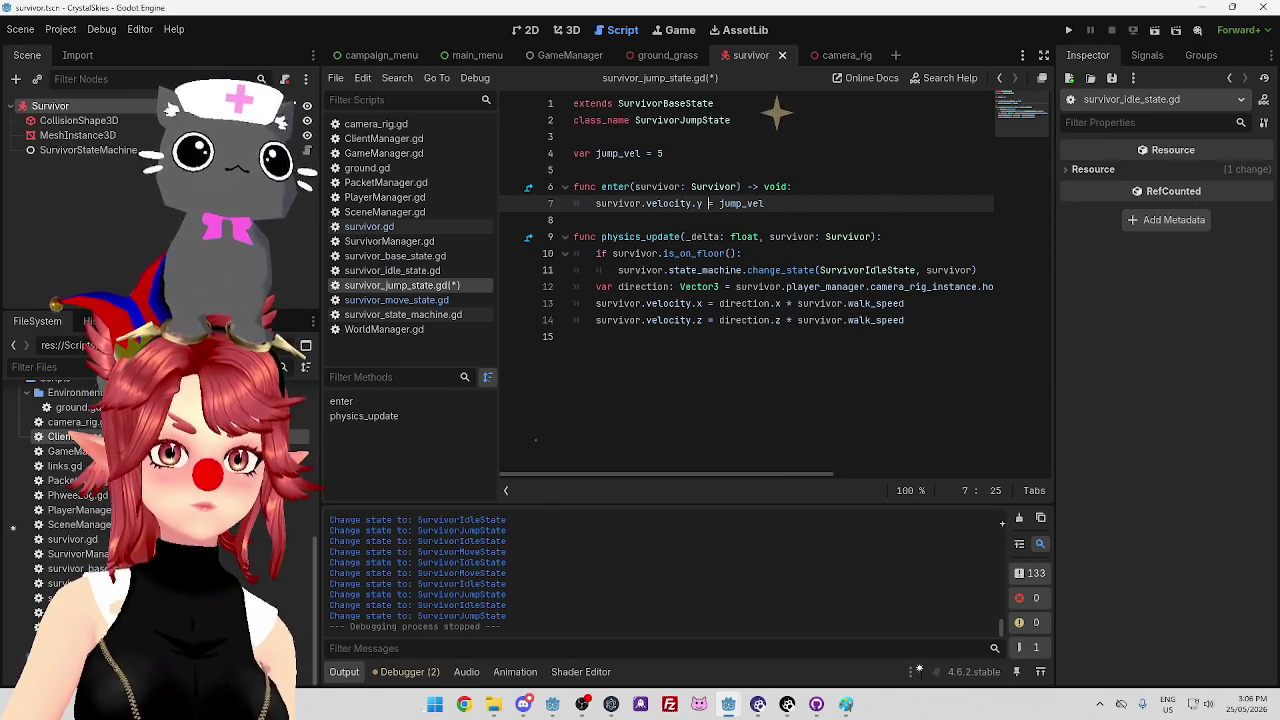
Review the relocated horizontal velocity lines, save survivor_jump_state.gd and run the survivor game
click(840, 320)
drag(918, 319, 613, 308)
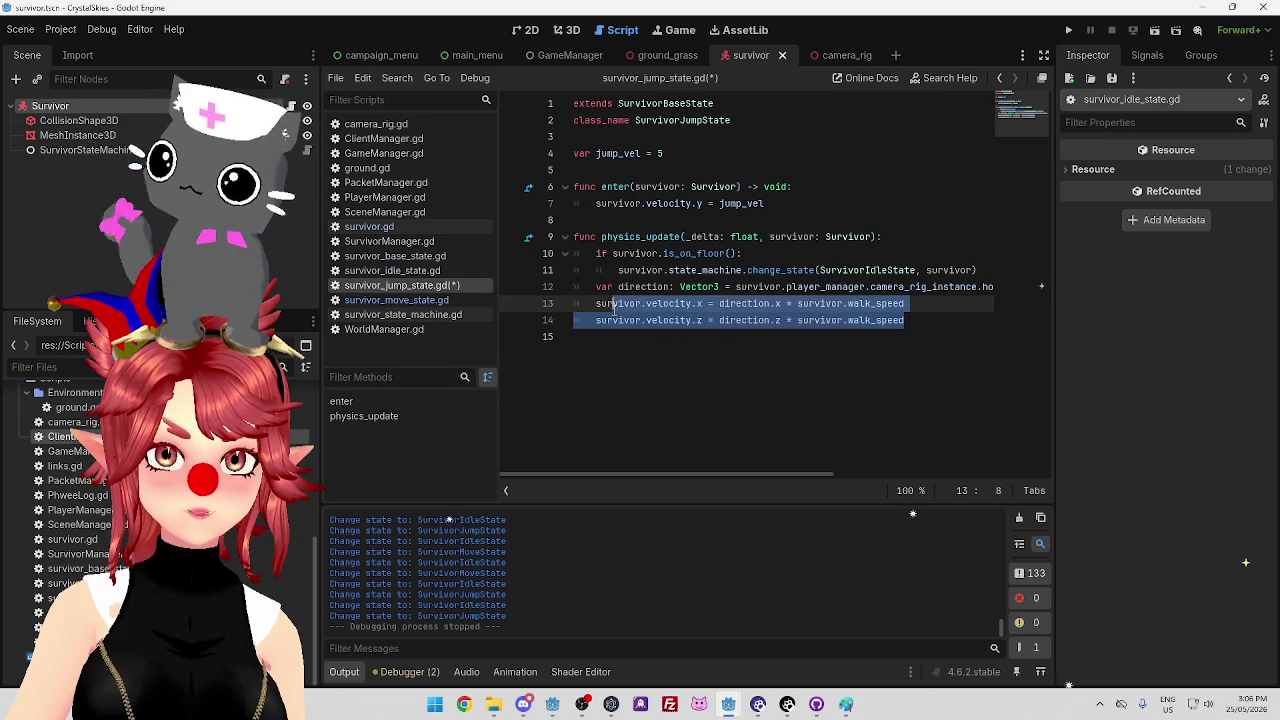
click(658, 306)
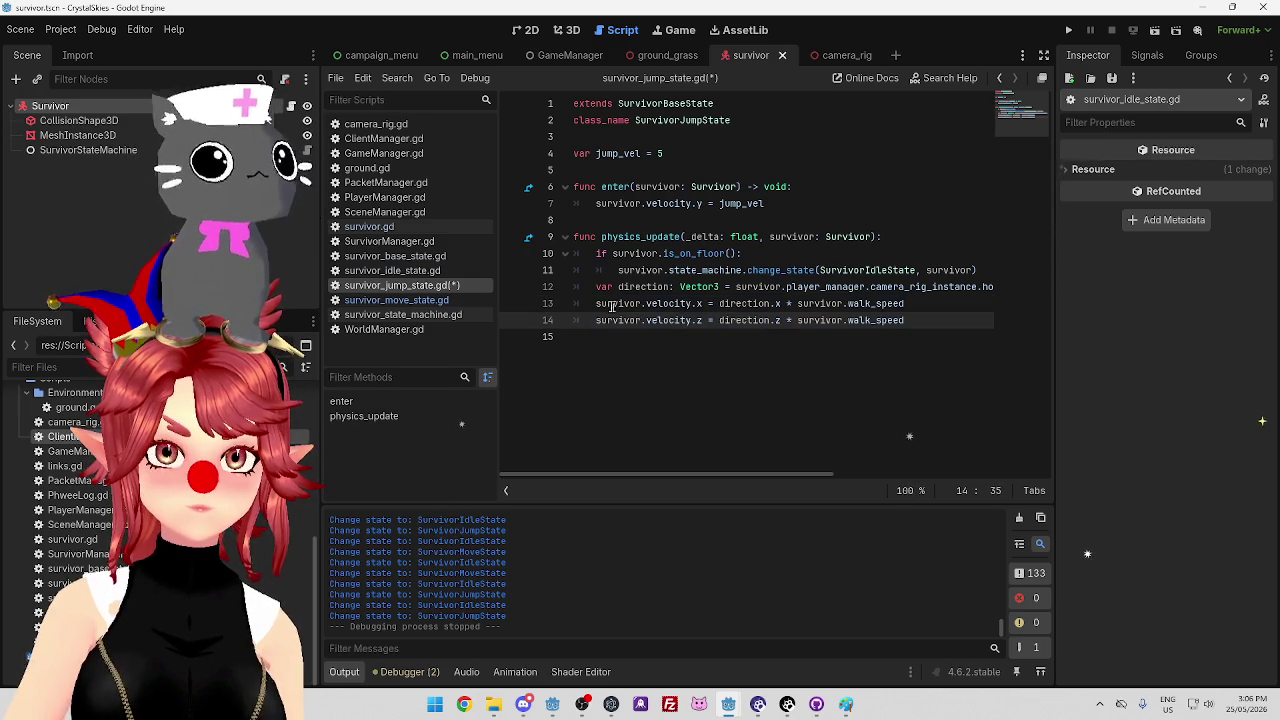
mouse_move(597, 304)
mouse_down()
mouse_move(910, 320)
mouse_move(830, 305)
mouse_move(922, 330)
mouse_up()
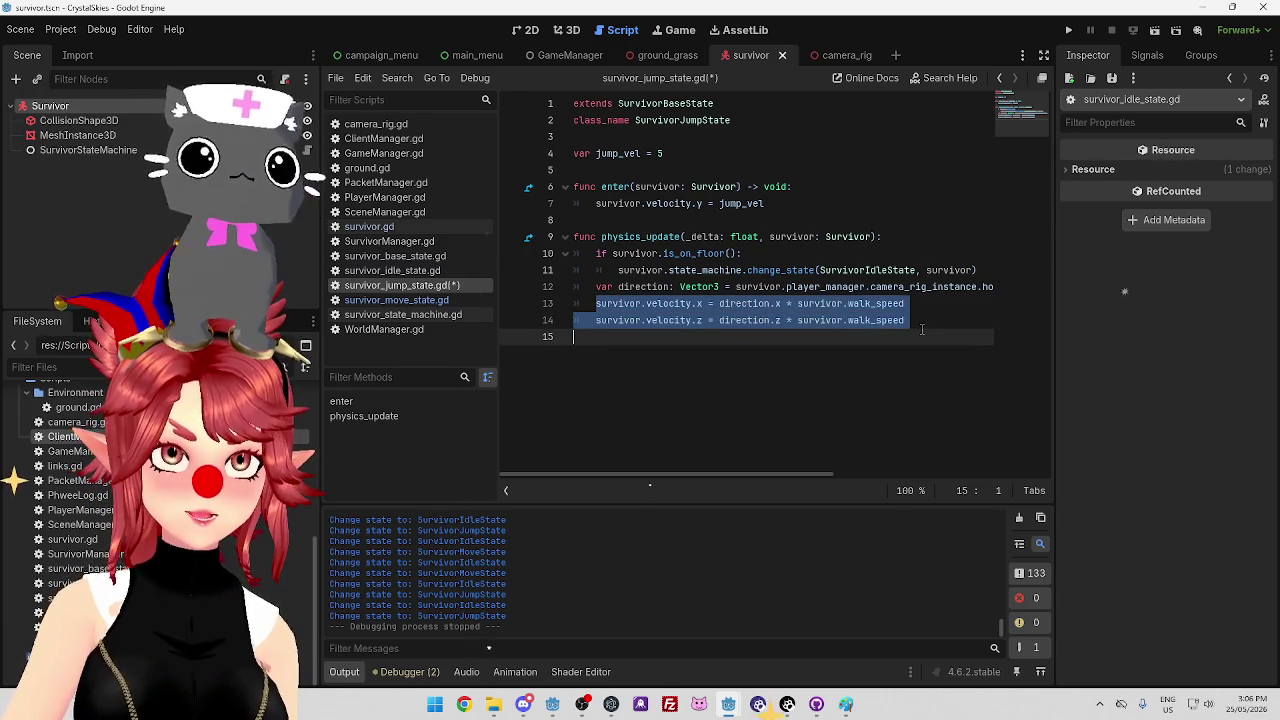
click(925, 321)
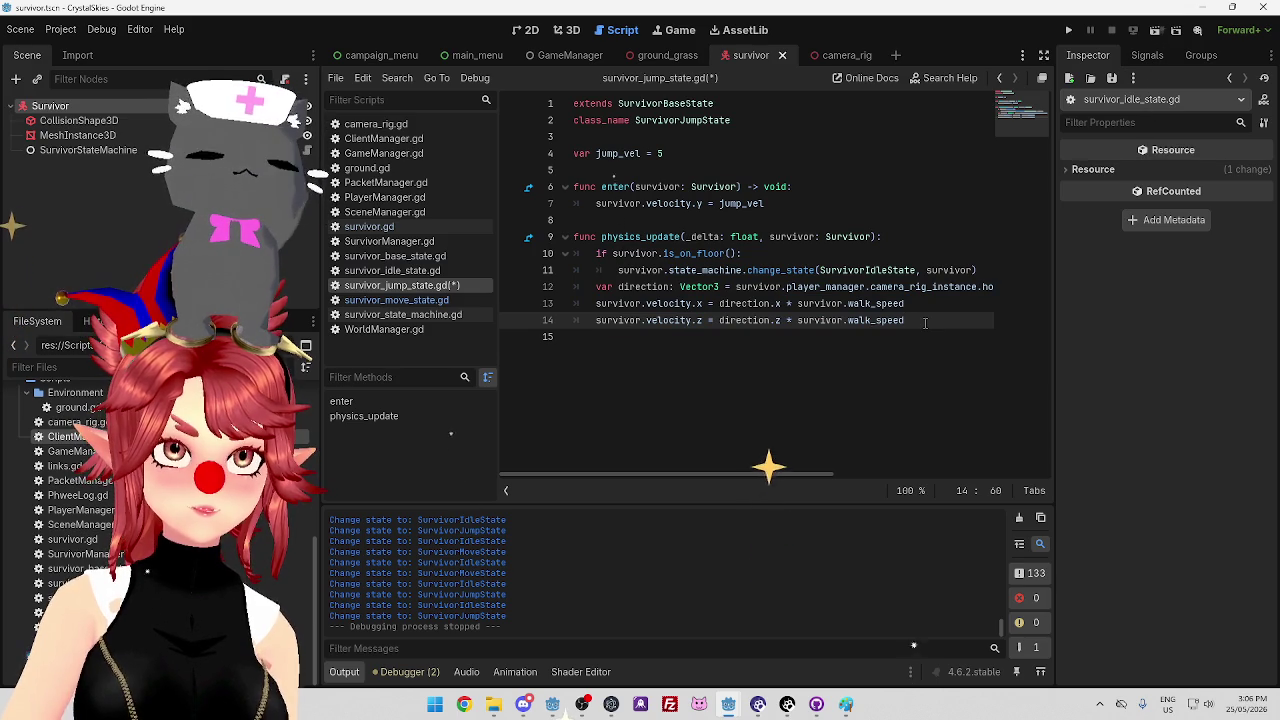
mouse_move(648, 304)
mouse_down()
mouse_move(904, 320)
mouse_move(657, 304)
mouse_move(597, 320)
mouse_up()
key(ctrl+z)
key(ctrl+z)
key(ctrl+z)
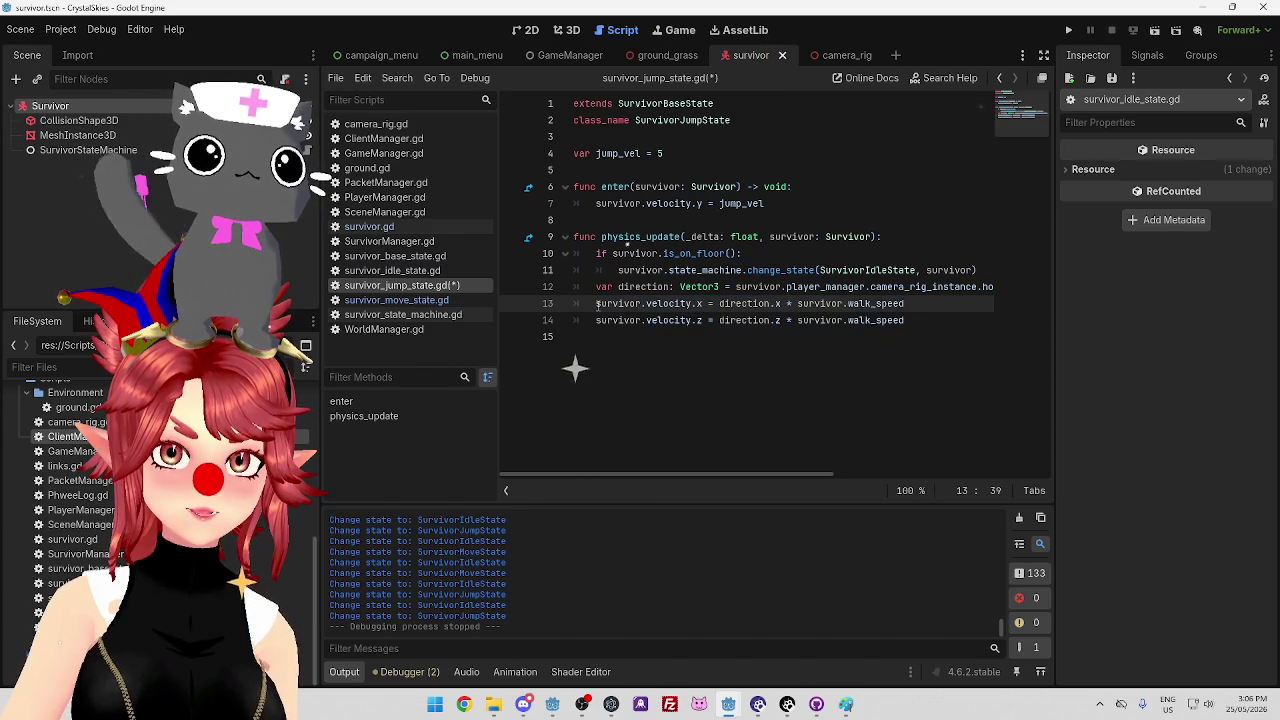
mouse_move(596, 303)
mouse_down()
mouse_move(630, 320)
mouse_move(854, 320)
mouse_up()
click(857, 288)
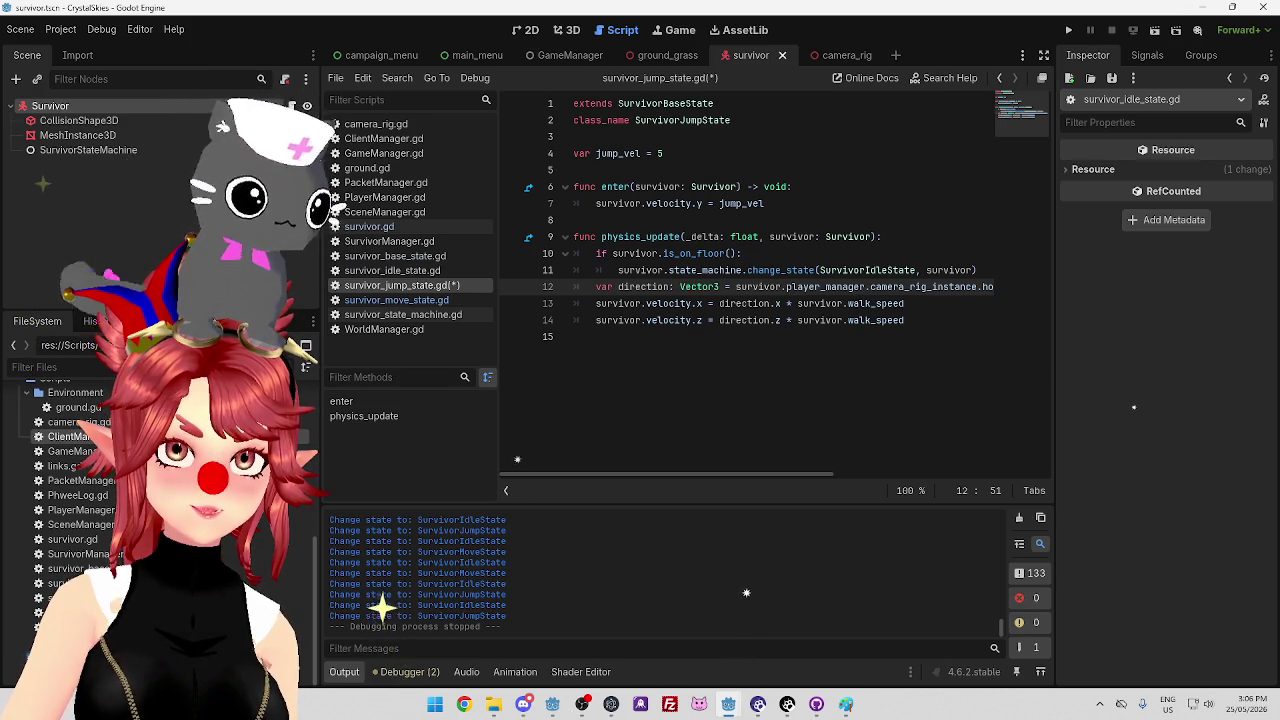
click(828, 332)
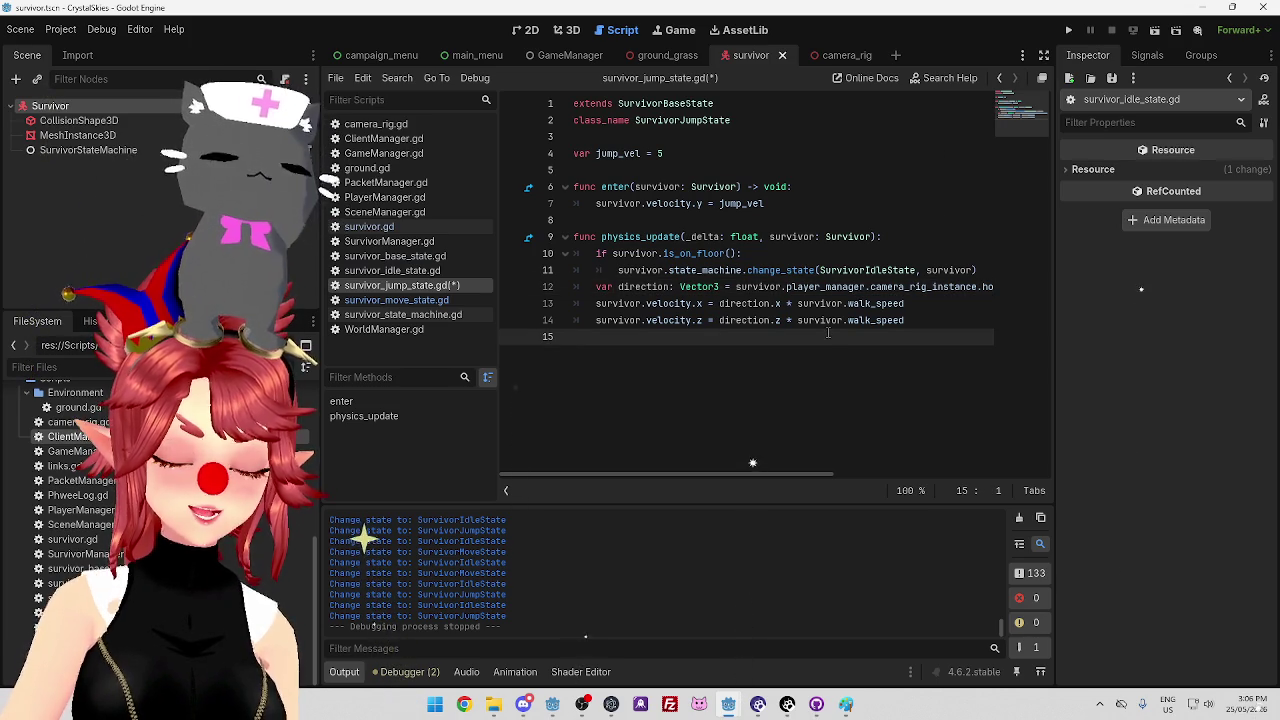
key(ctrl+s)
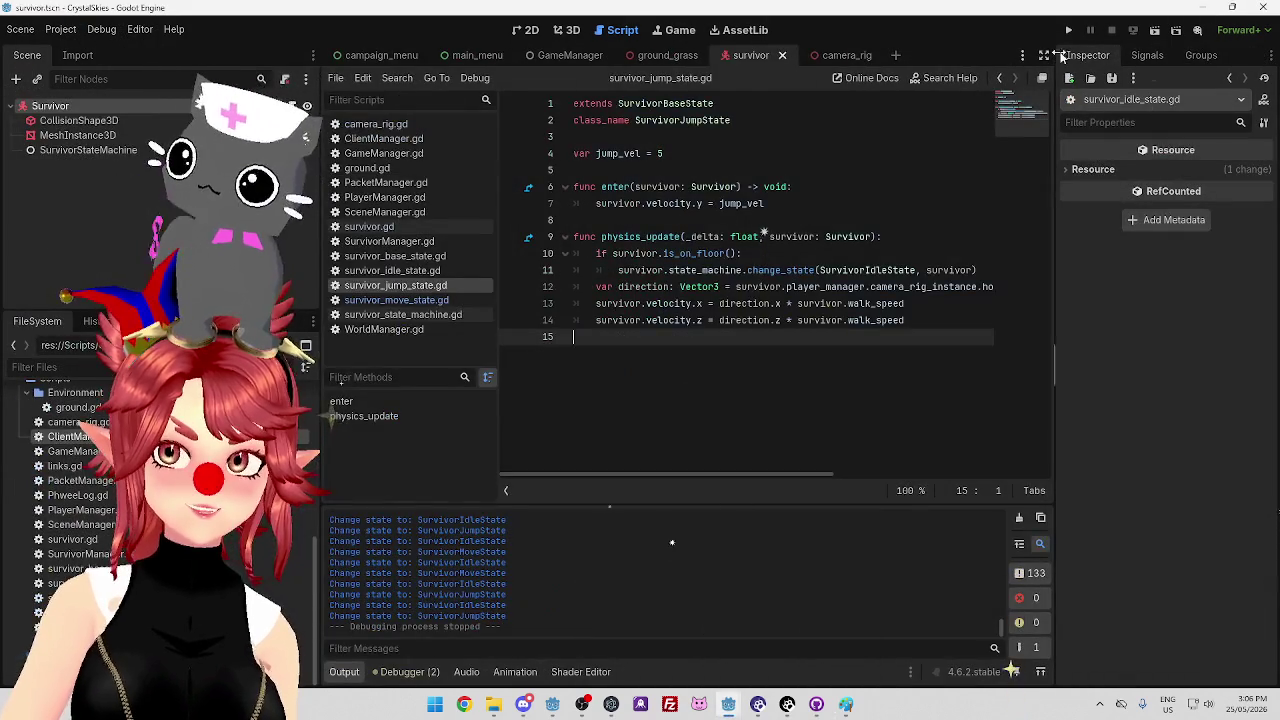
click(1068, 30)
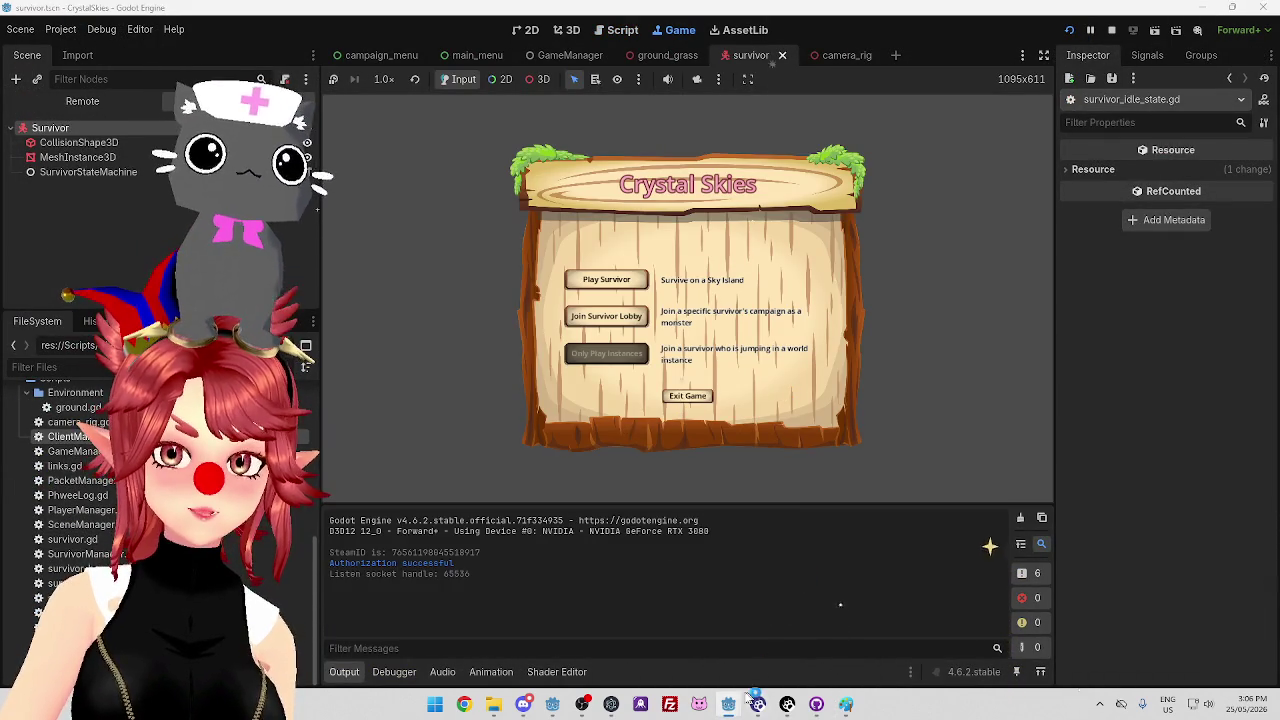
Launch the CrystalSkiesServer project's game, then return to the survivor editor
mouse_move(728, 704)
click(800, 660)
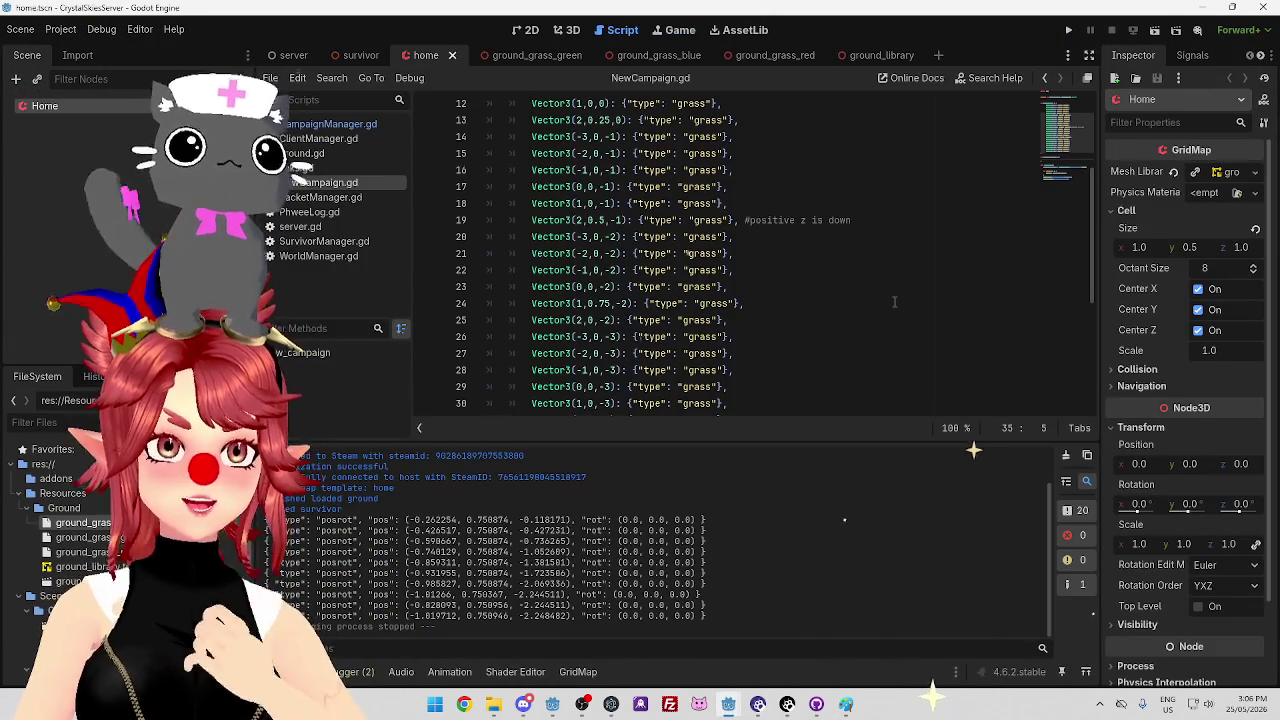
click(1068, 30)
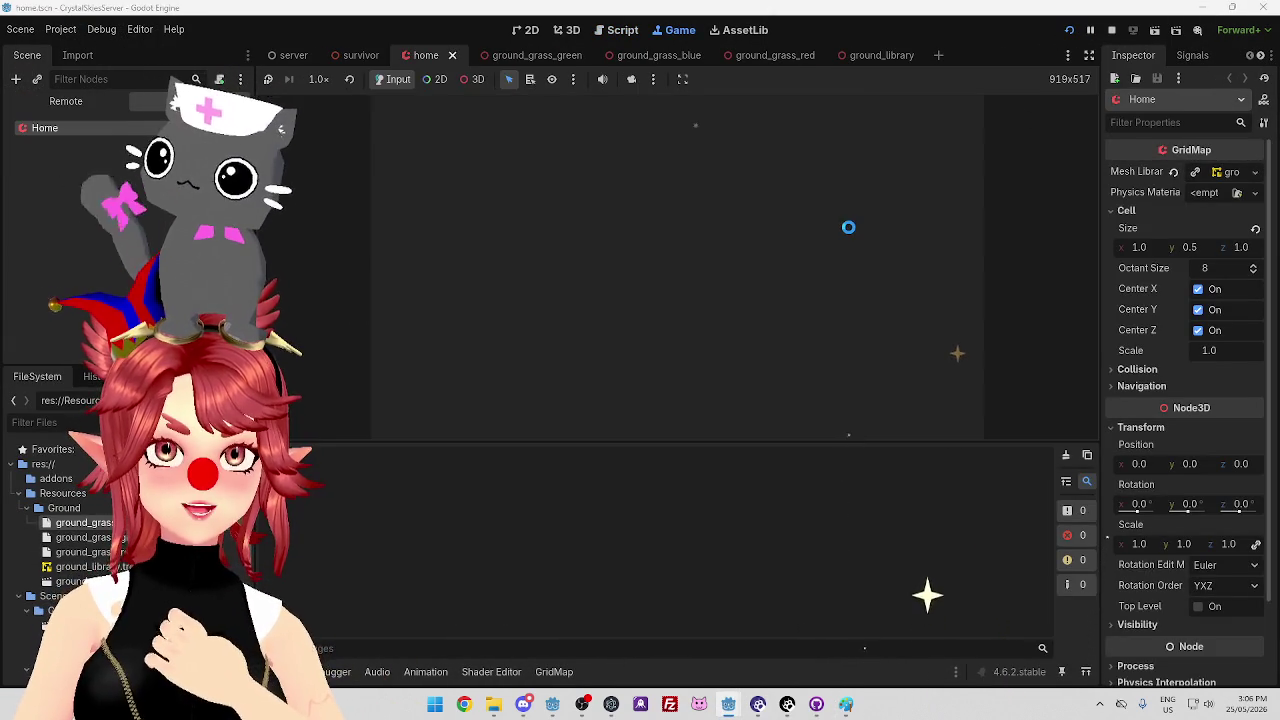
mouse_move(722, 712)
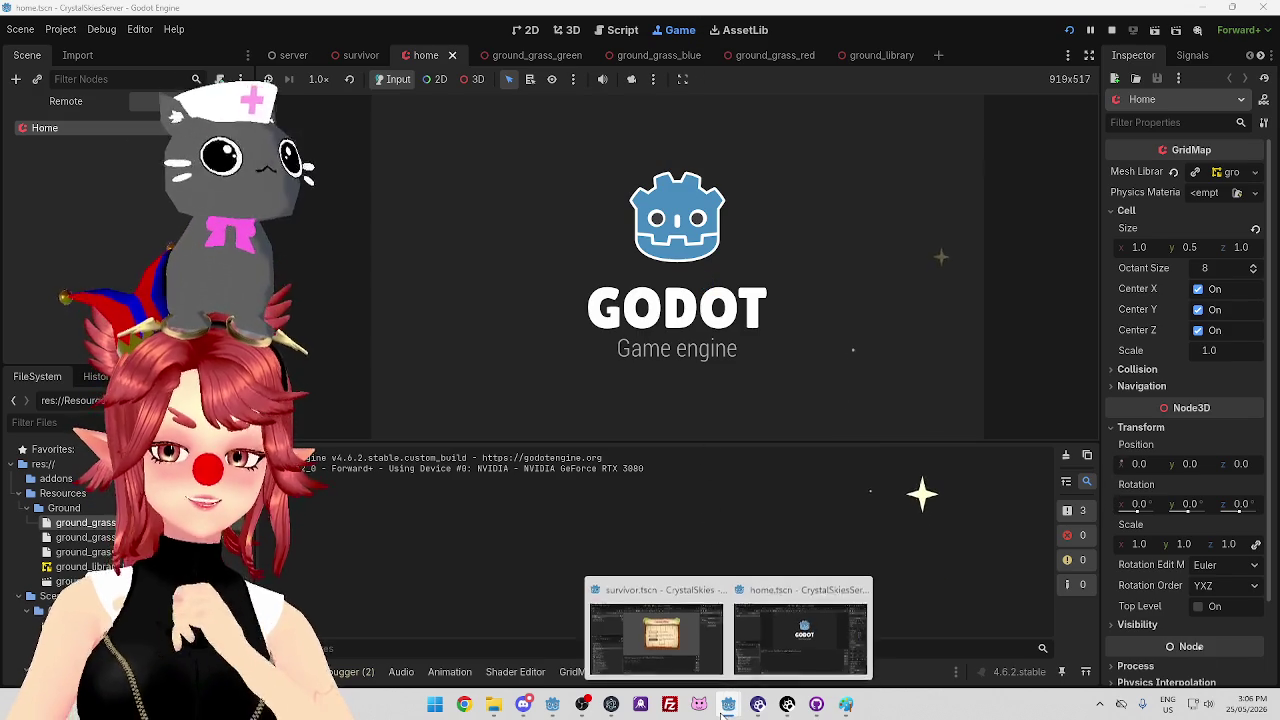
click(690, 642)
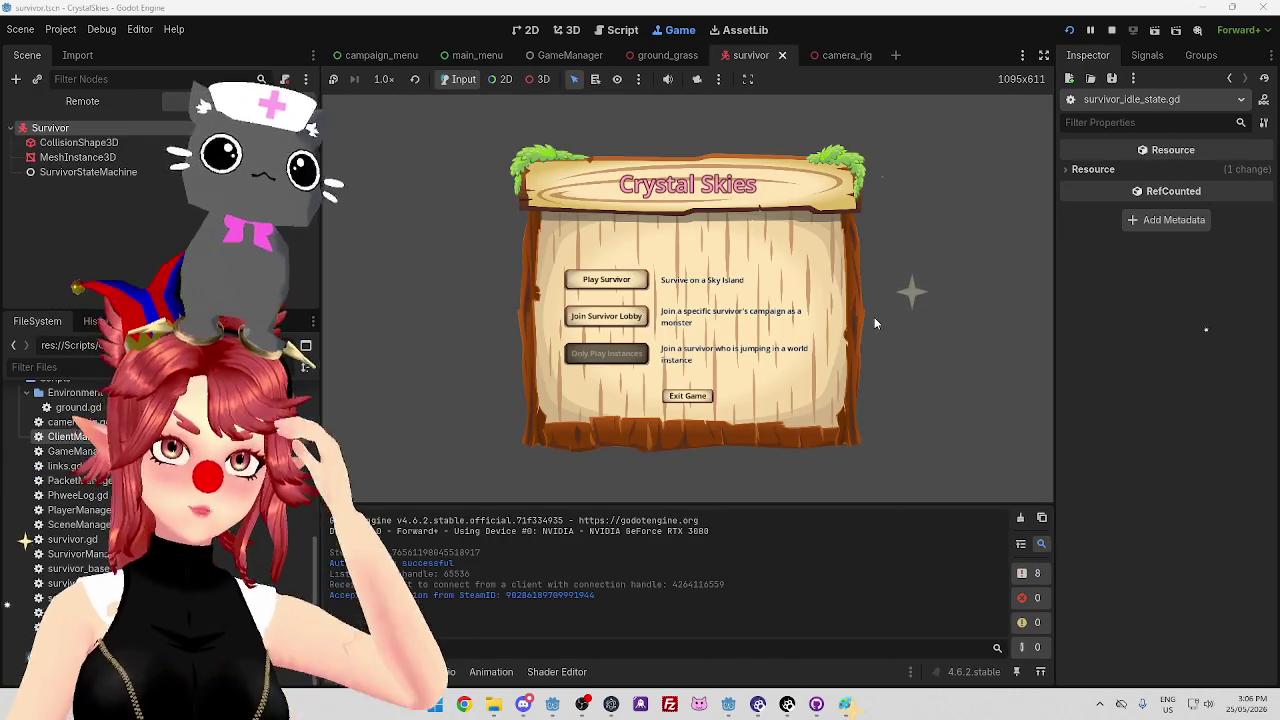
Run and jump the survivor capsule around the platform with W and Space to test air movement
key(space)
key(w)
key(space)
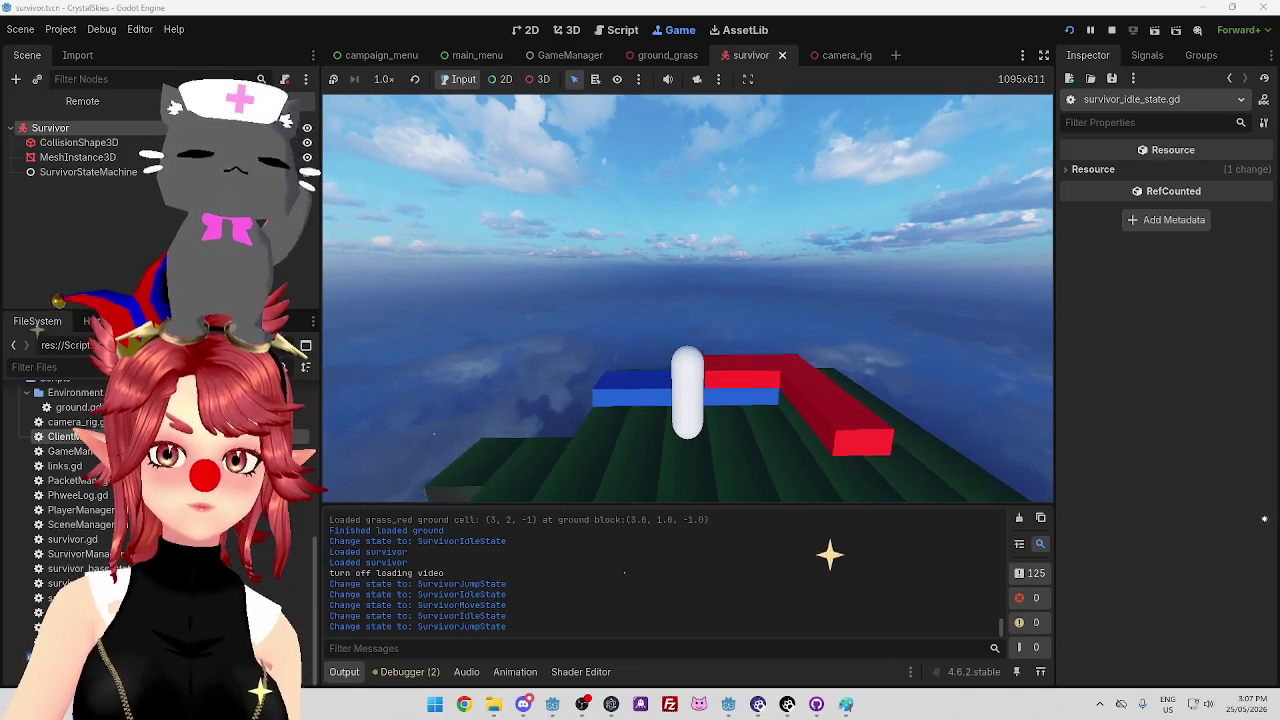
key(w)
key(space)
key(space)
key(w)
key(space)
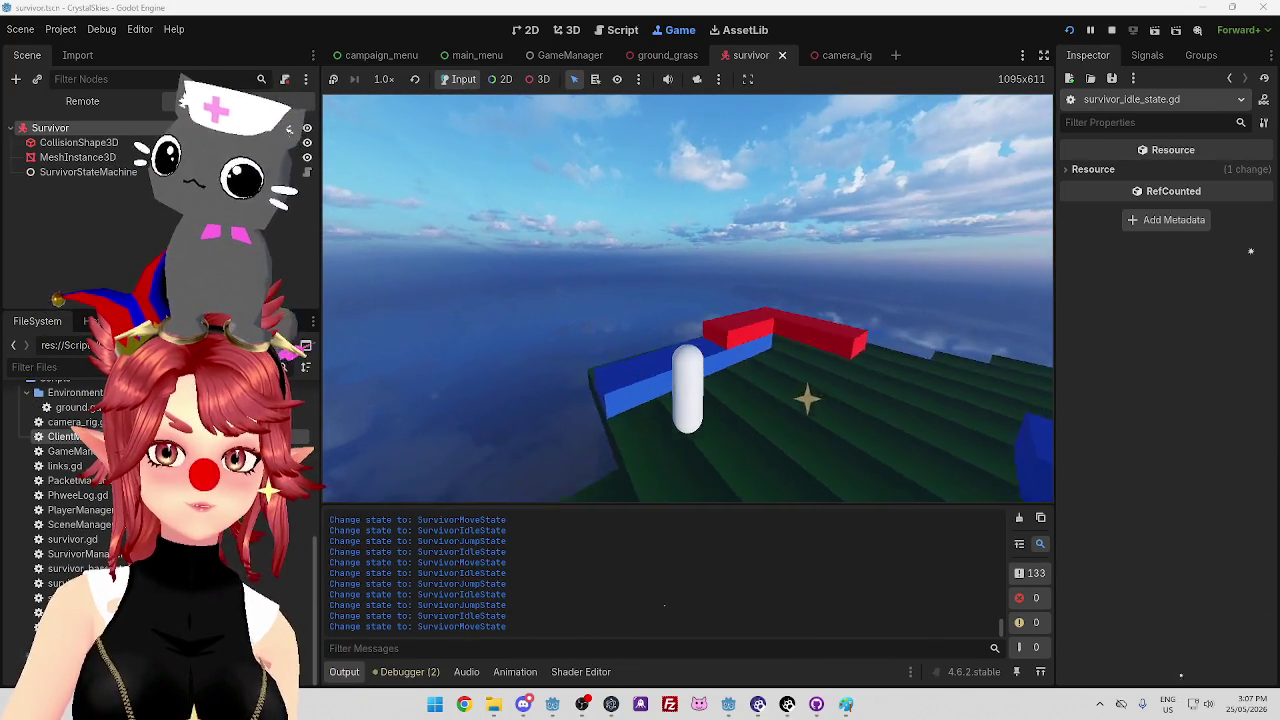
key(w)
key(space)
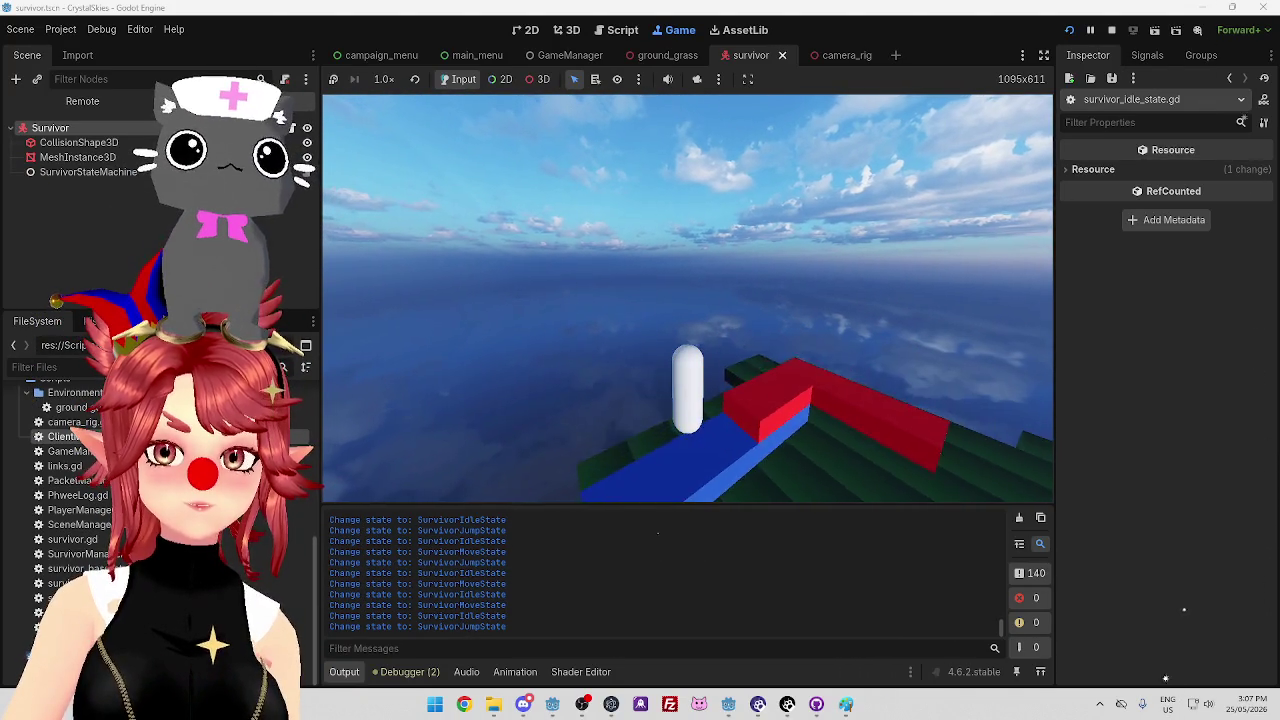
key(w)
key(w)
key(space)
key(w)
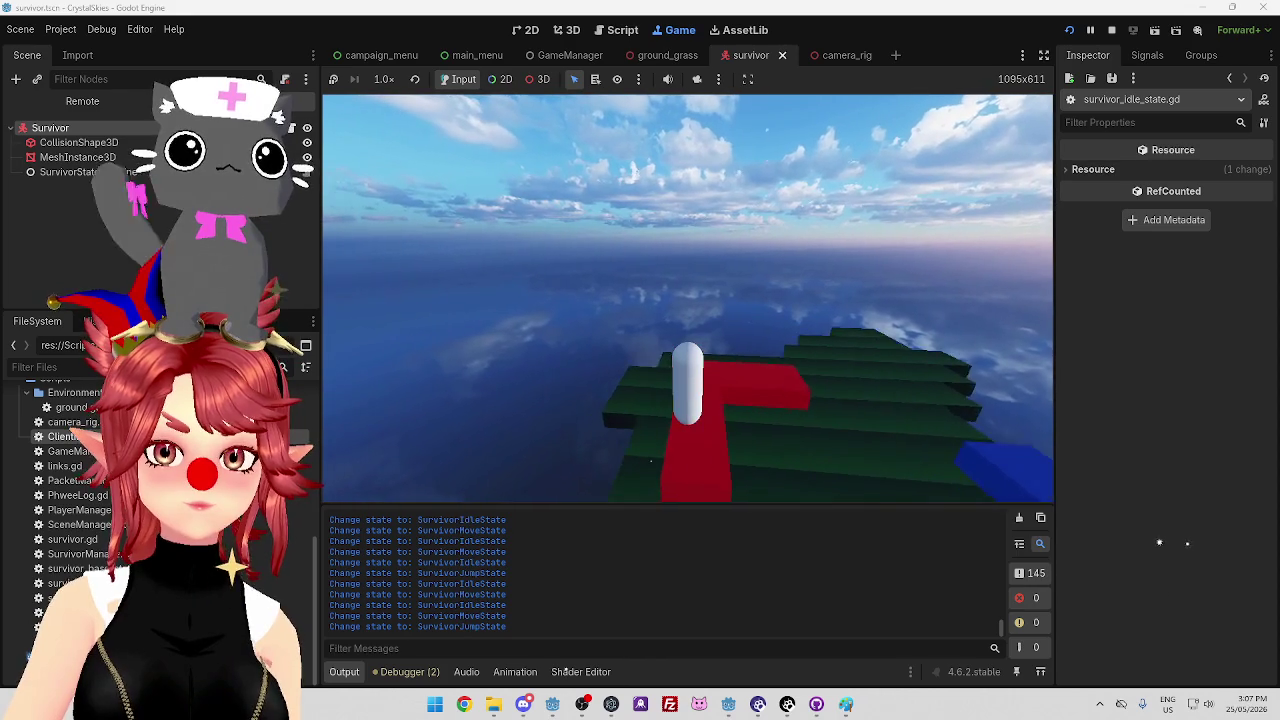
key(w)
key(space)
key(w)
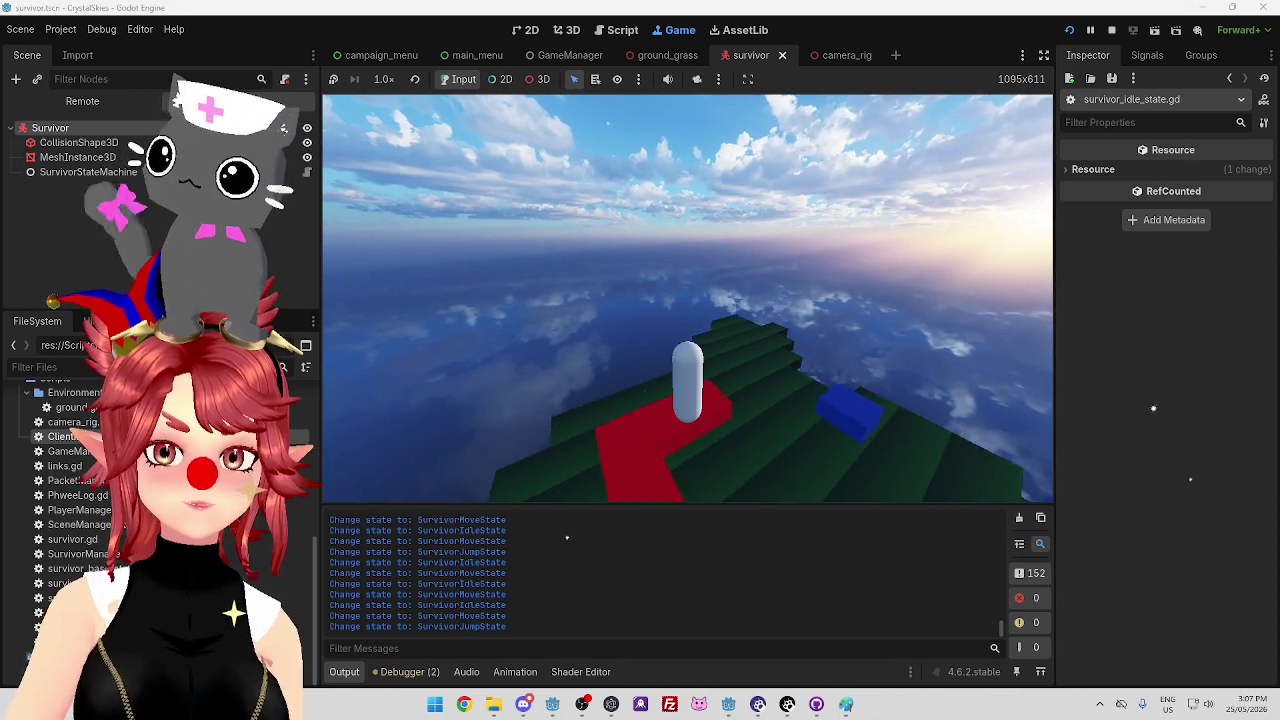
key(space)
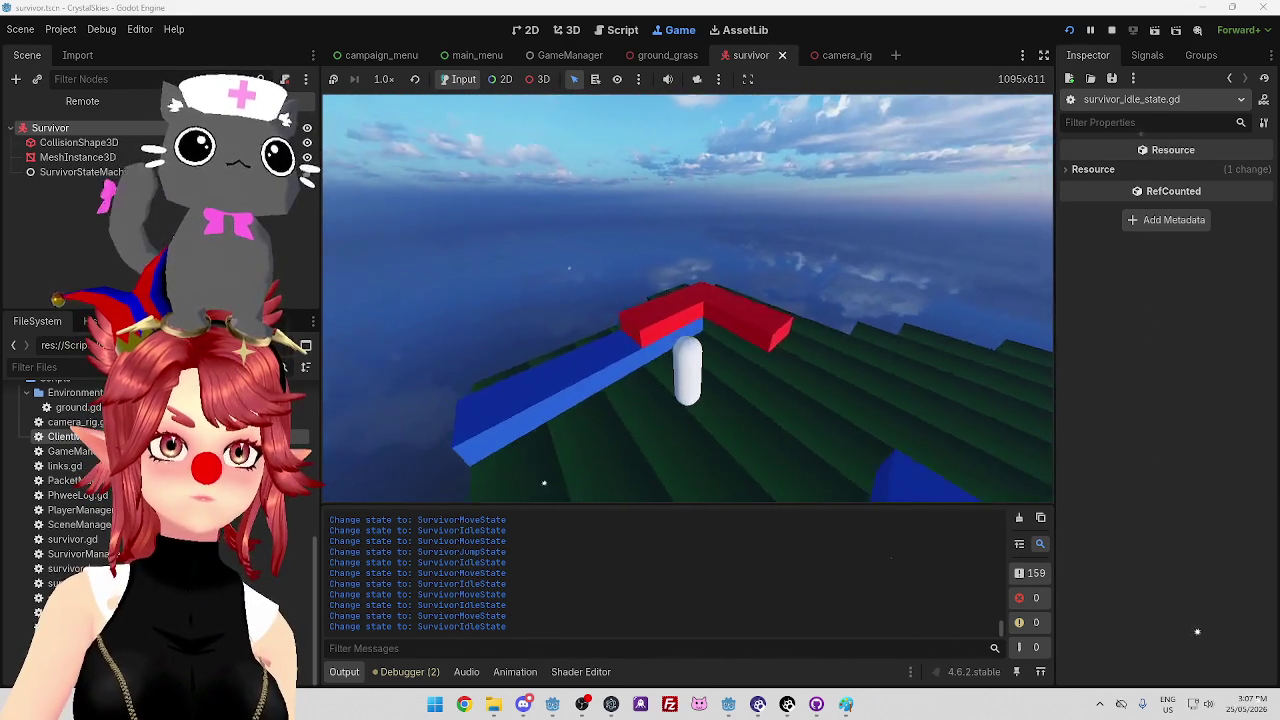
key(w)
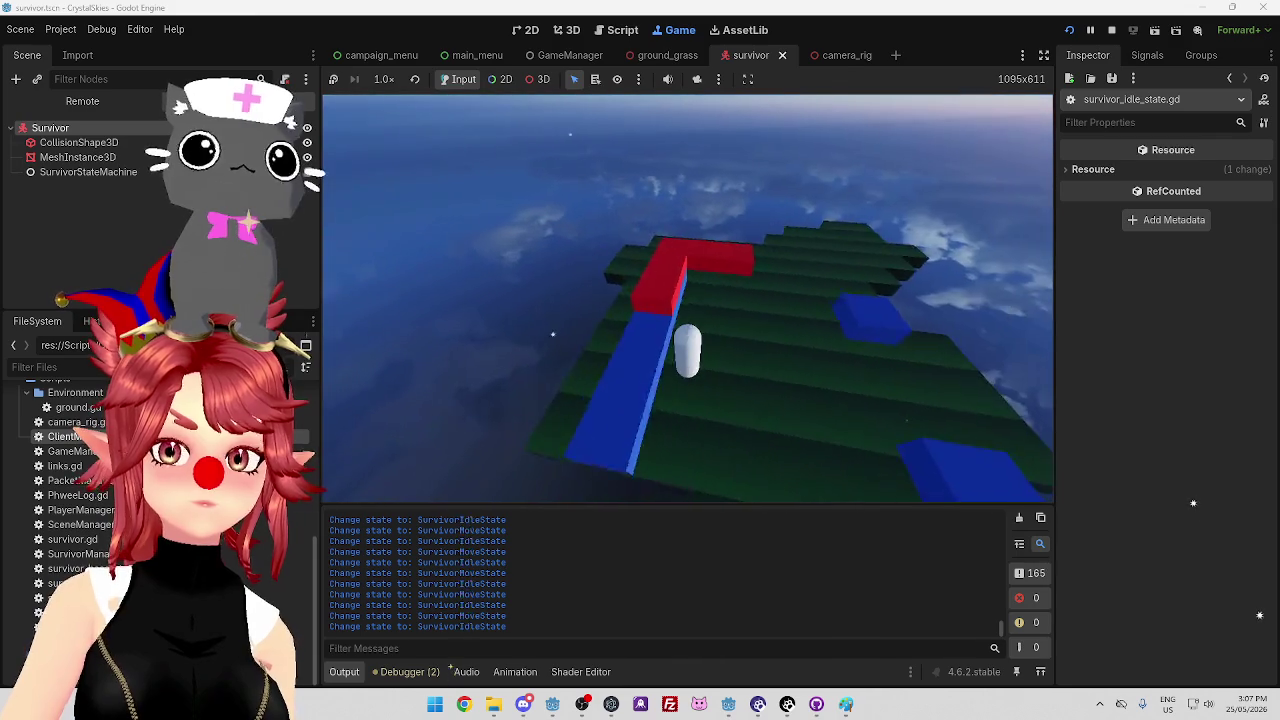
key(space)
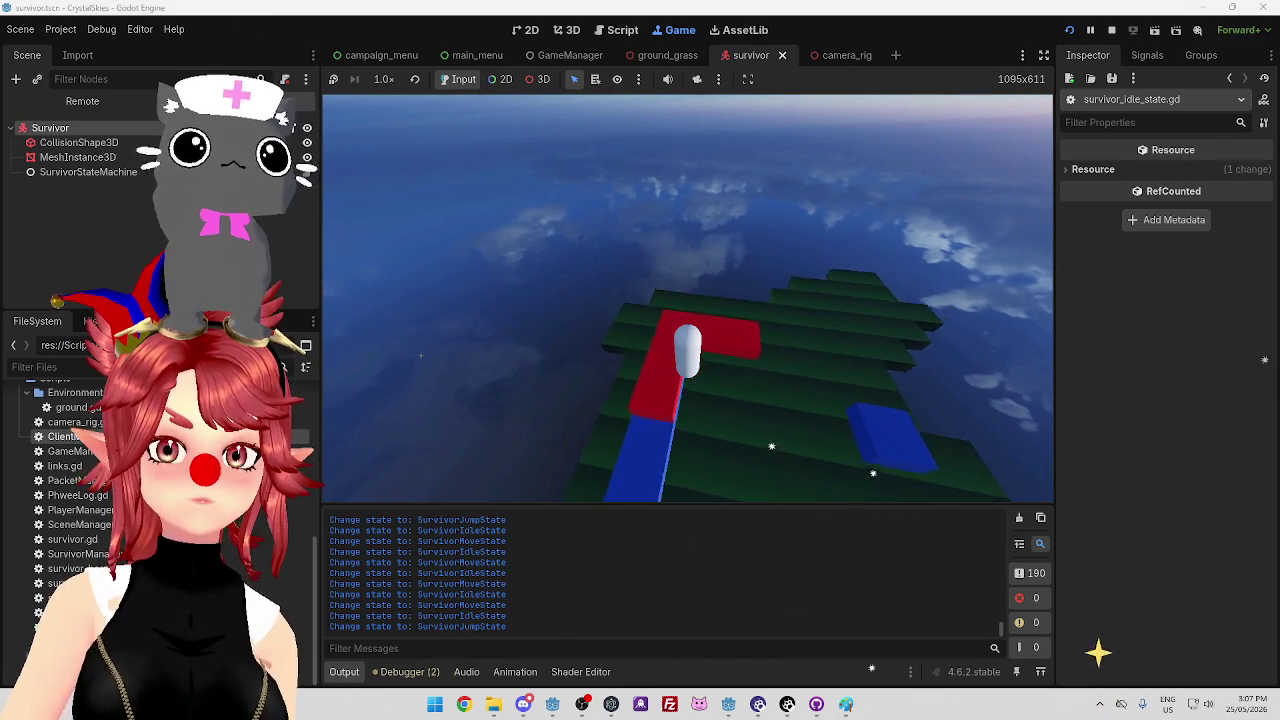
key(space)
key(w)
key(space)
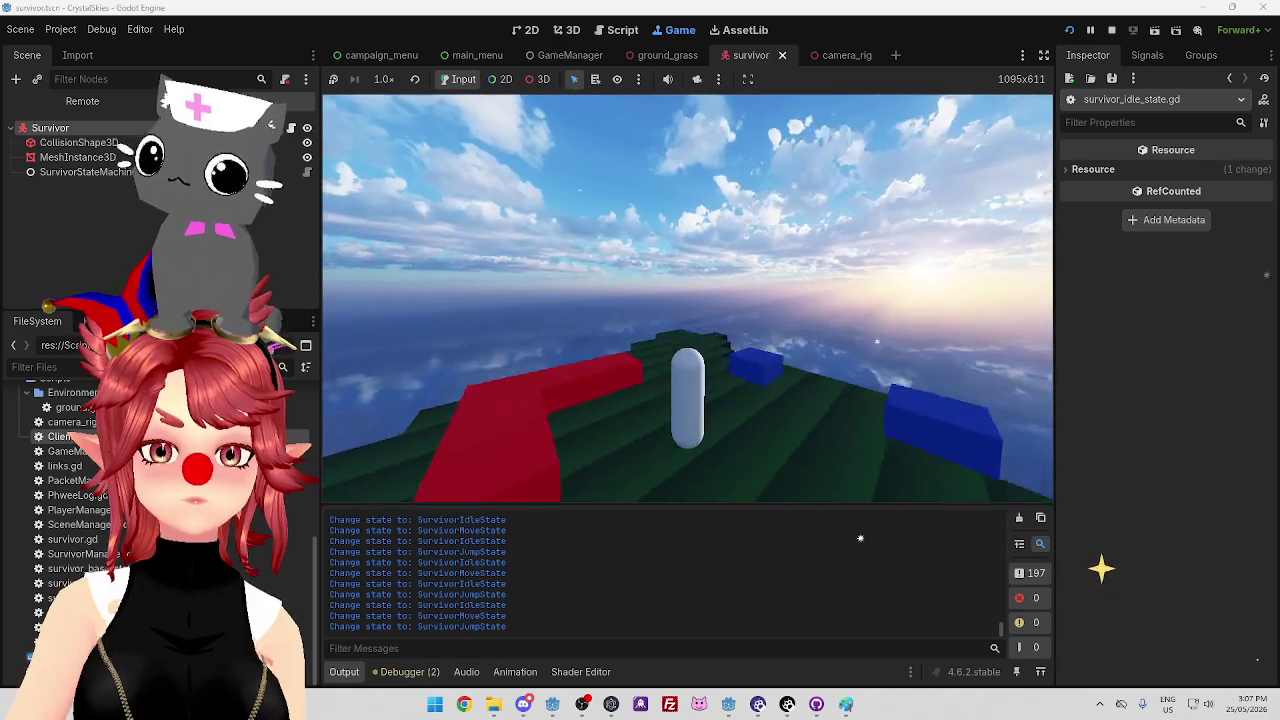
key(w)
key(space)
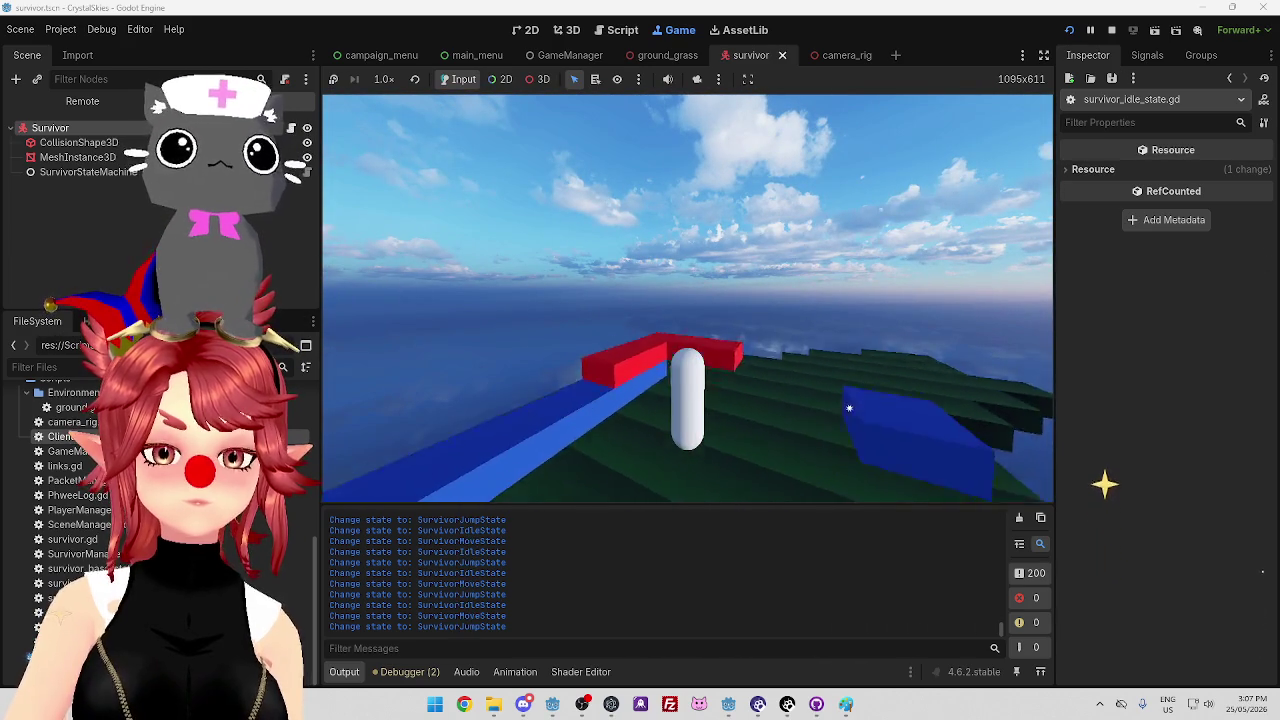
key(space)
key(space)
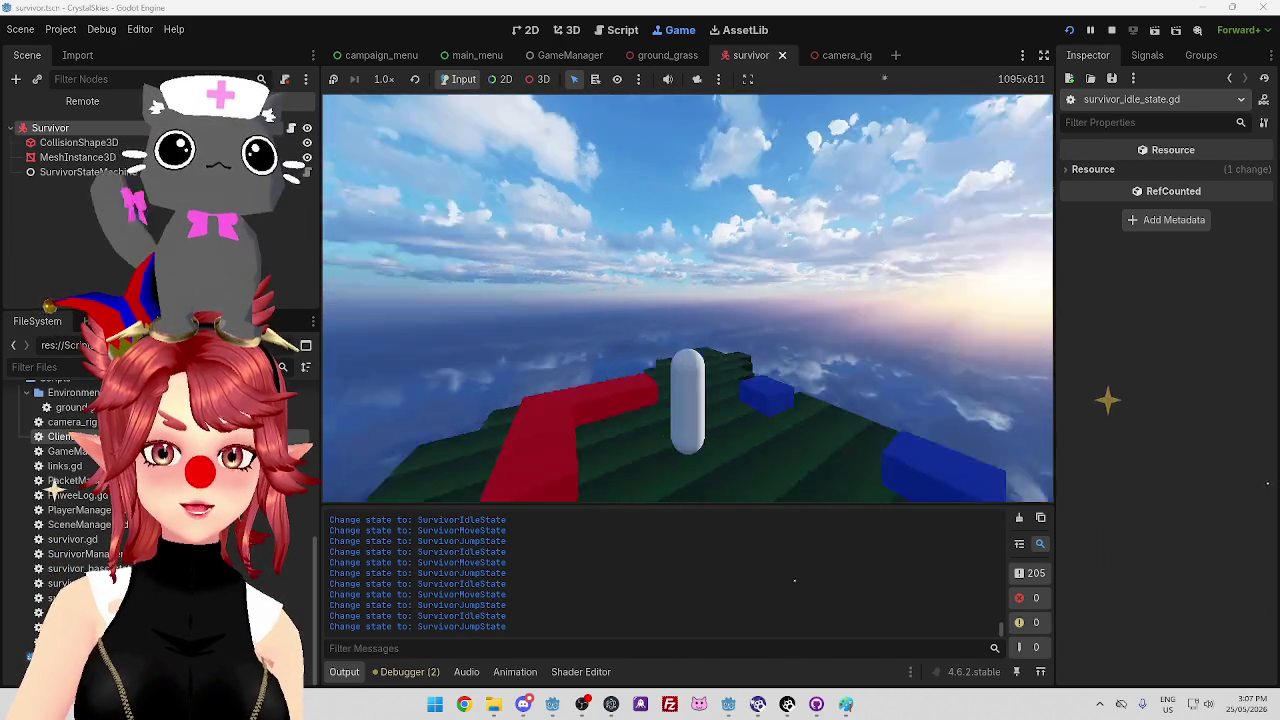
key(space)
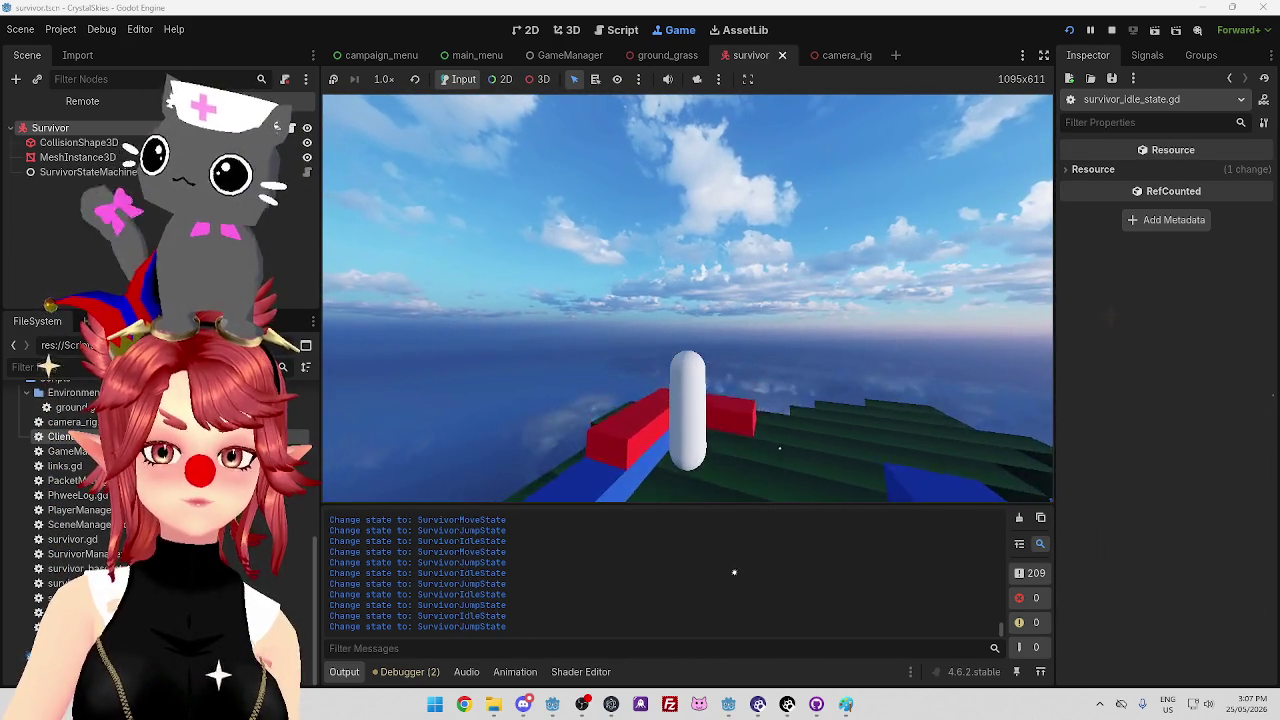
key(w)
key(space)
key(space)
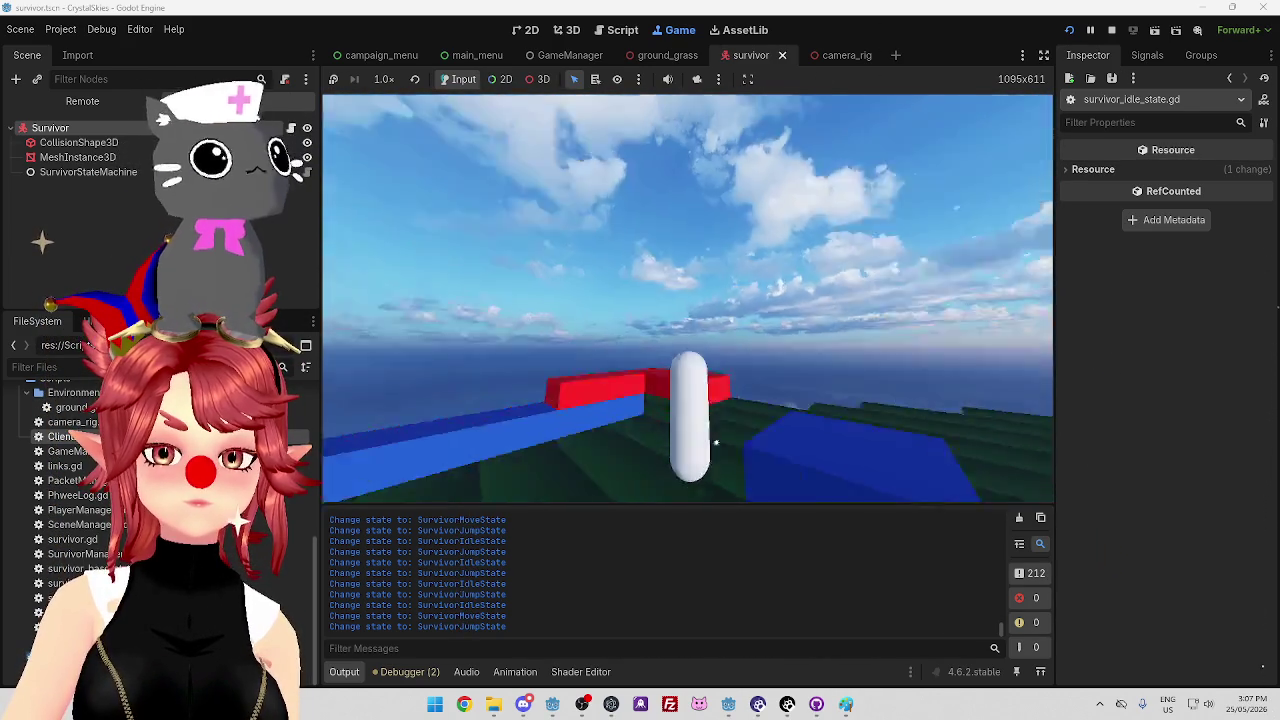
key(space)
key(space)
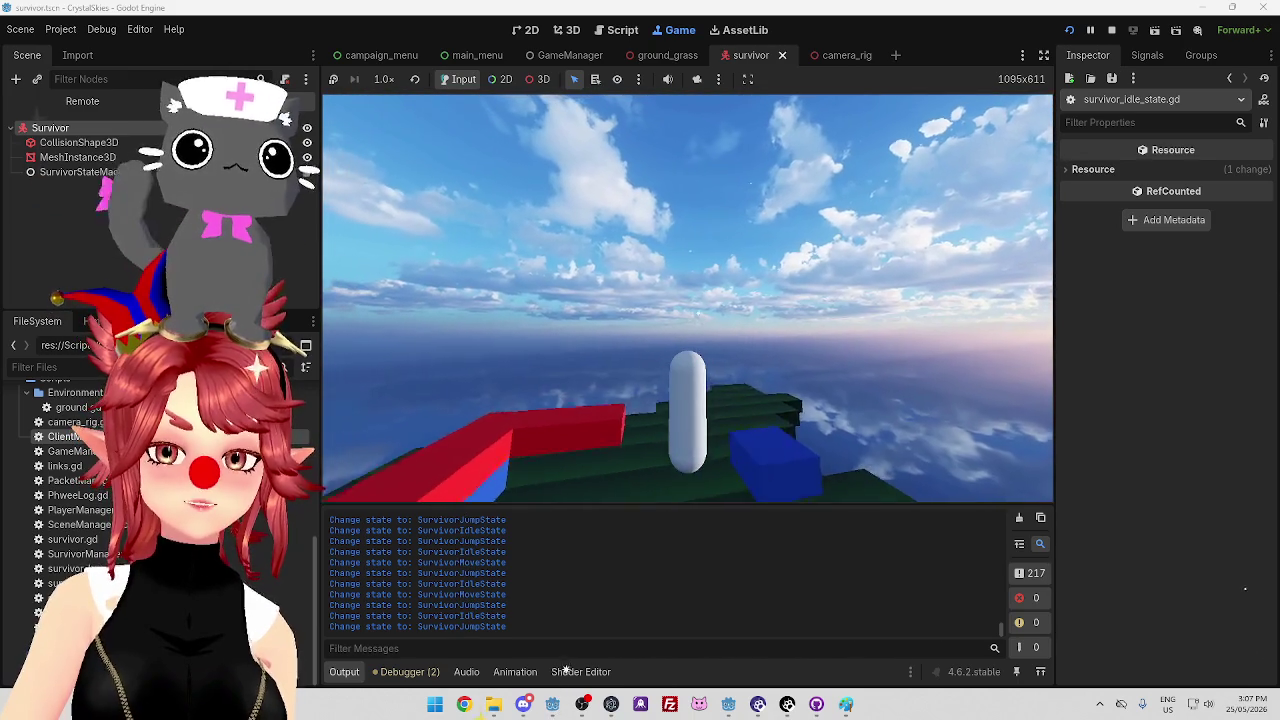
key(space)
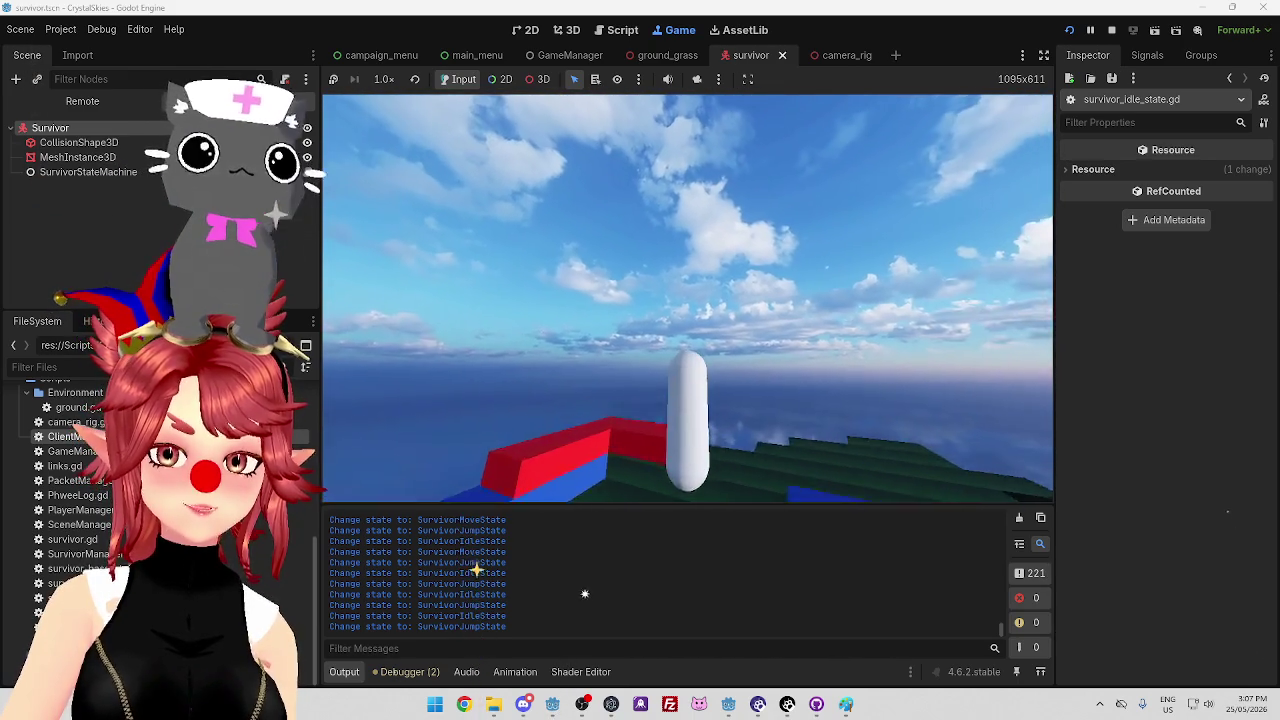
key(w)
key(space)
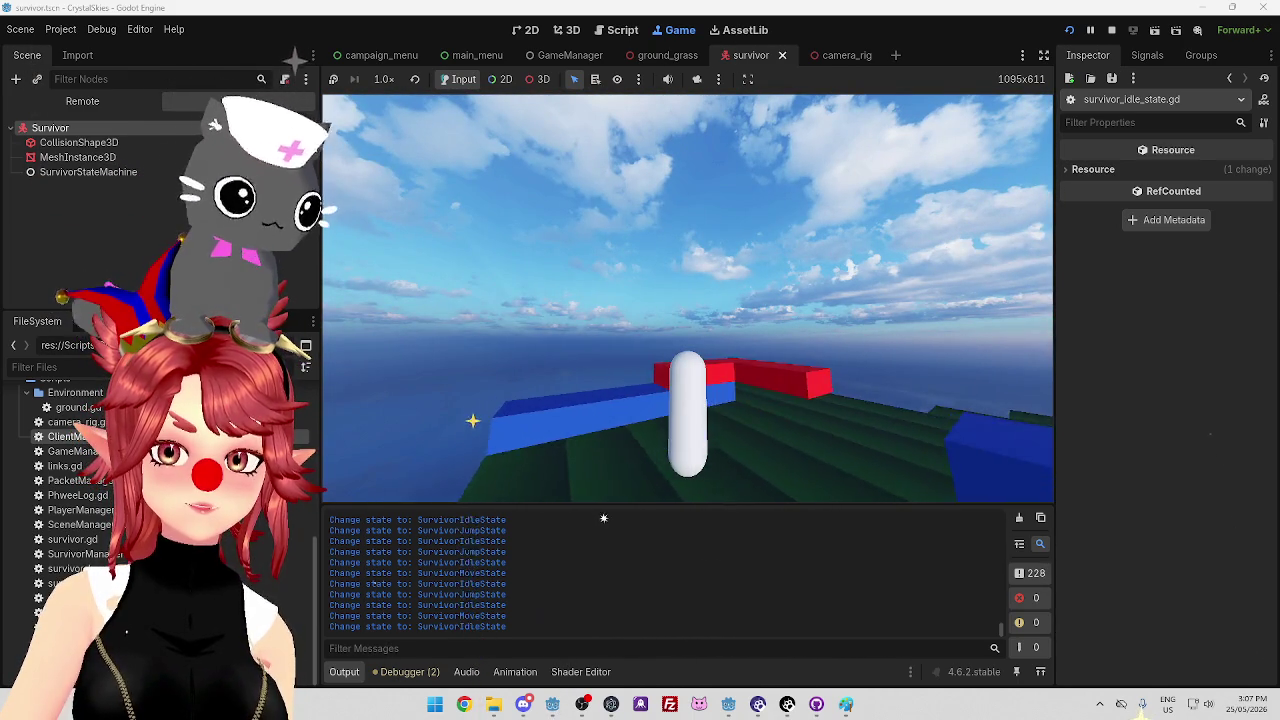
key(space)
key(w)
key(space)
key(w)
key(space)
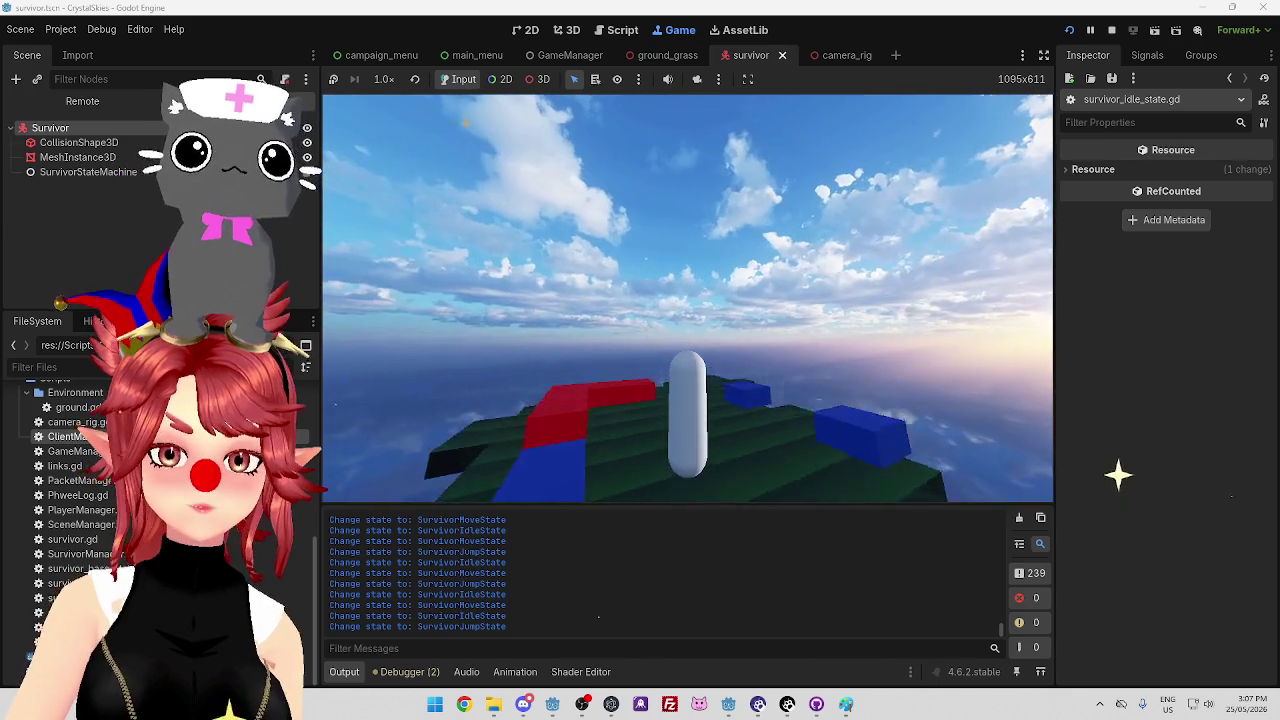
key(w)
key(space)
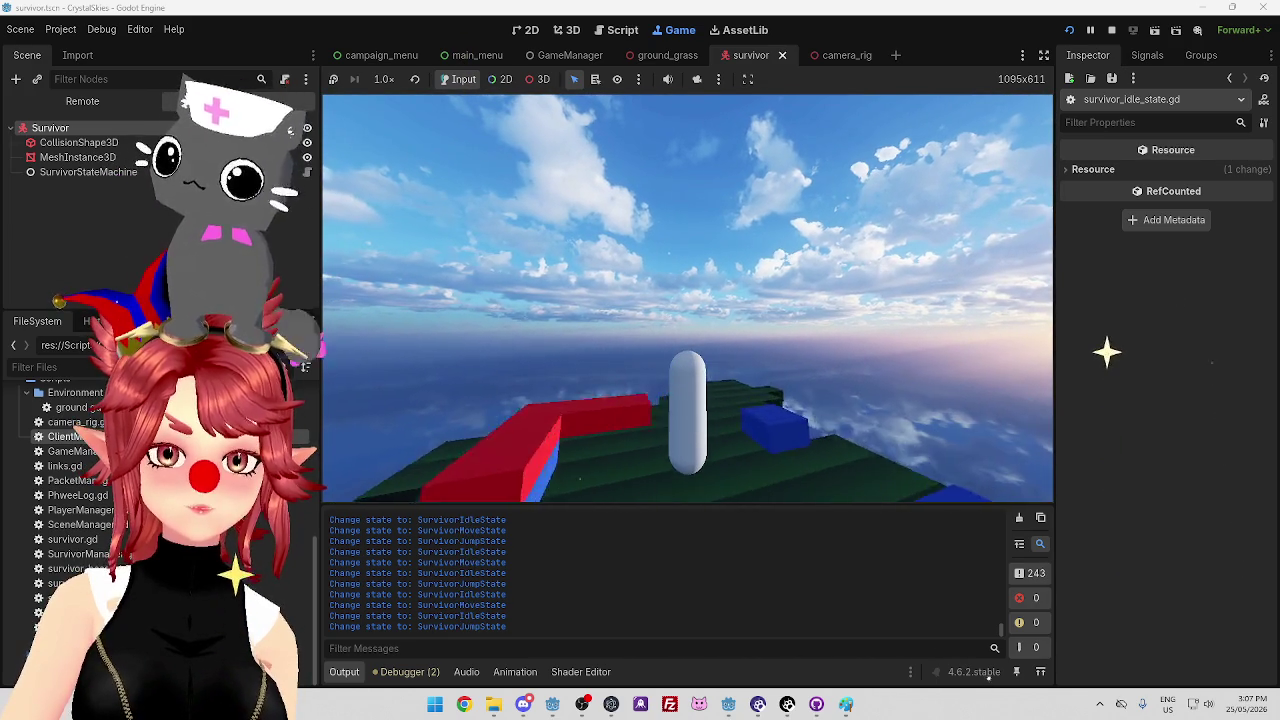
key(w)
key(space)
key(w)
key(space)
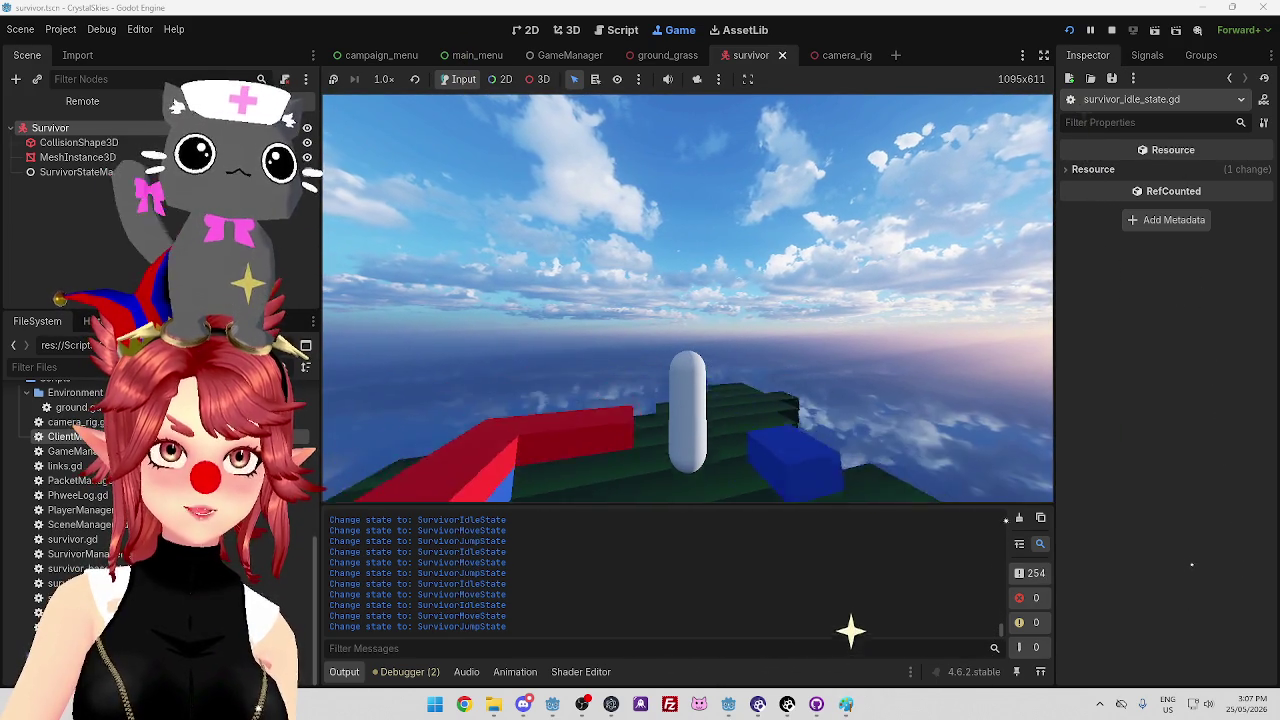
key(w)
key(space)
key(space)
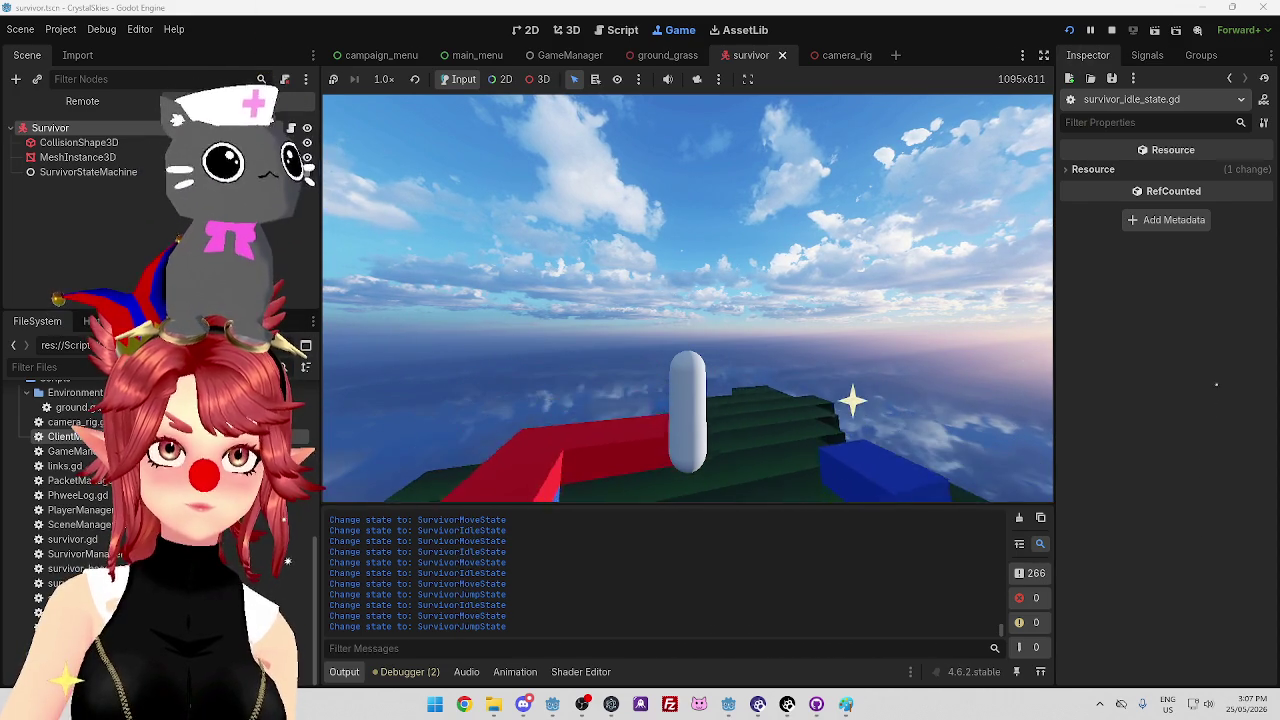
key(w)
key(space)
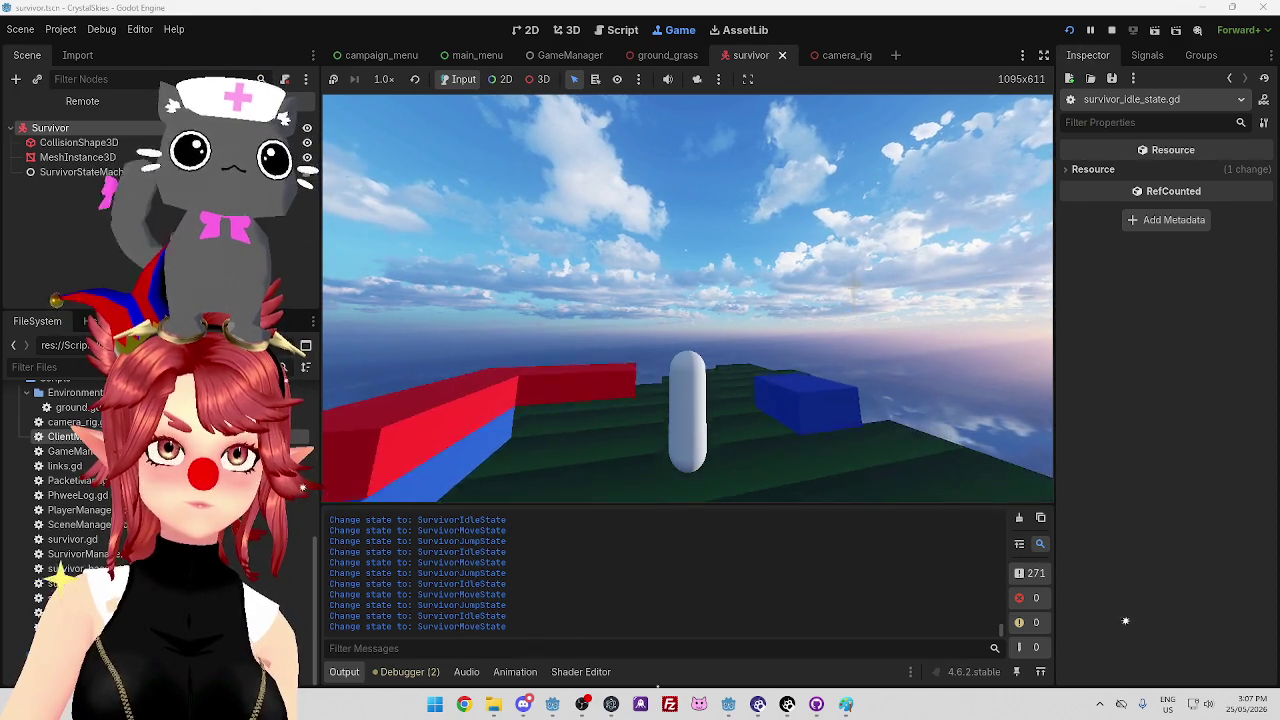
key(space)
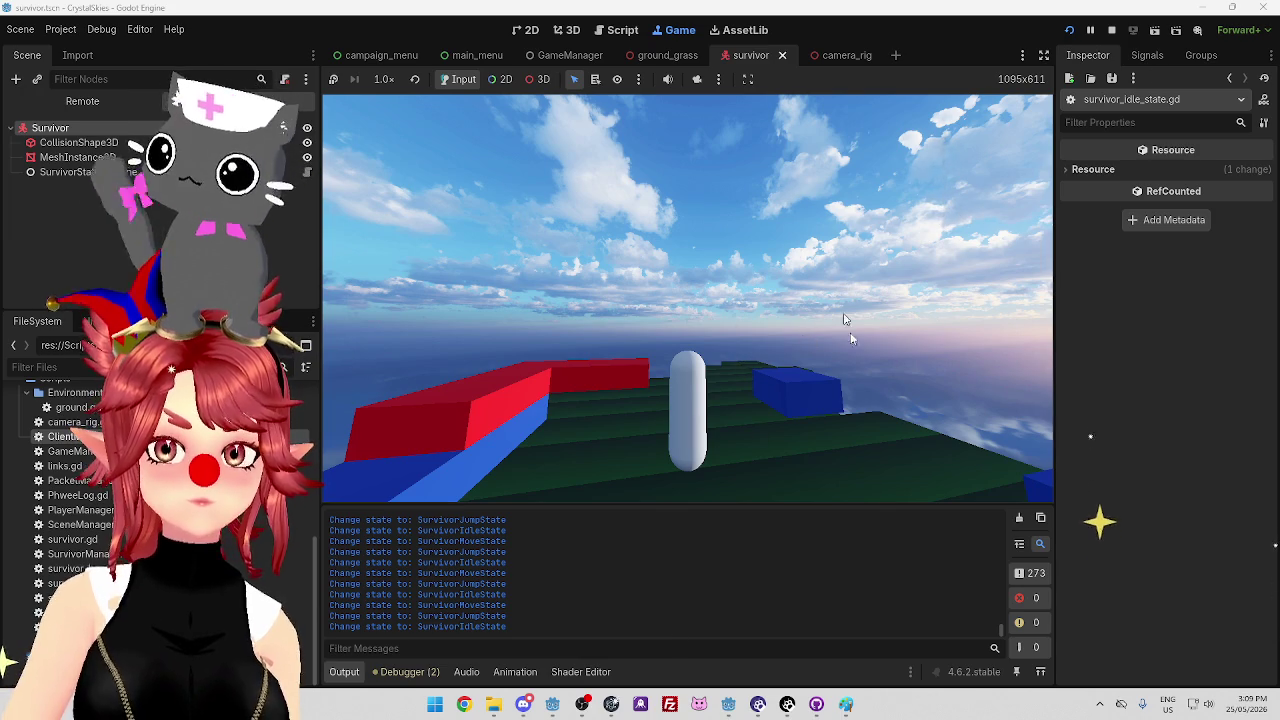
drag(818, 251, 613, 633)
Walk and jump the survivor across the platform and over the blue block to retest air movement
key(space)
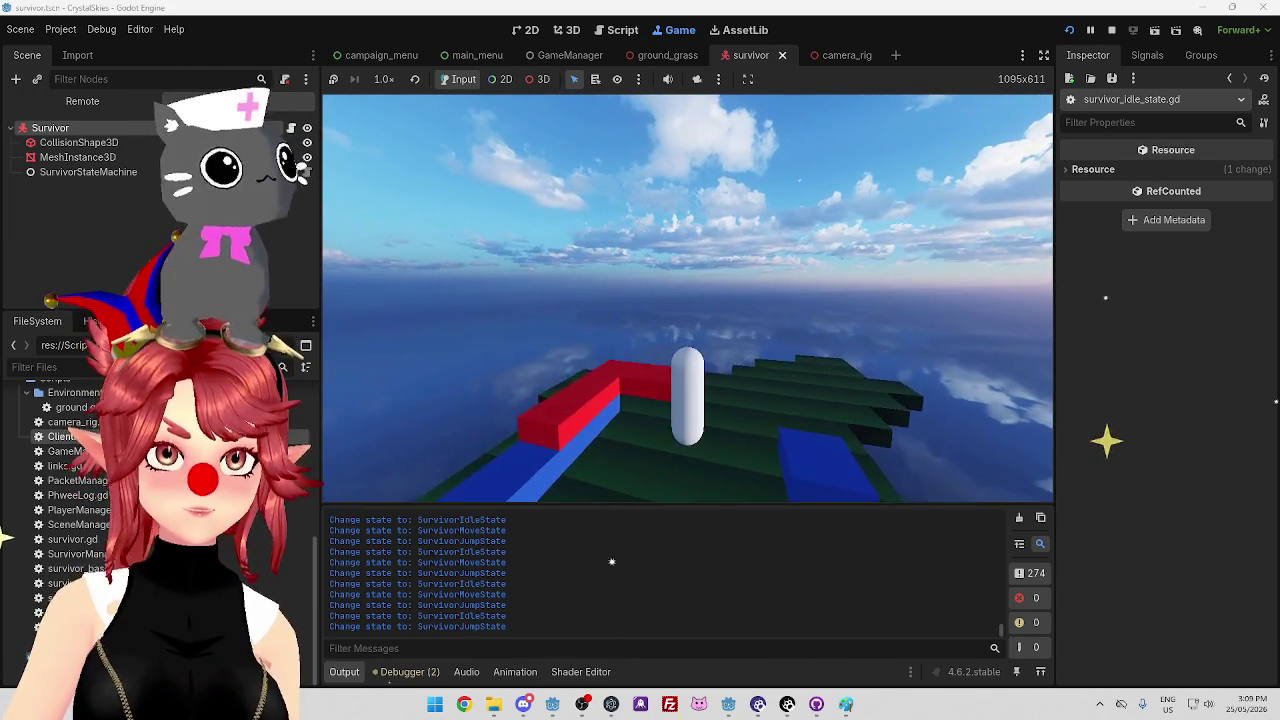
key(w)
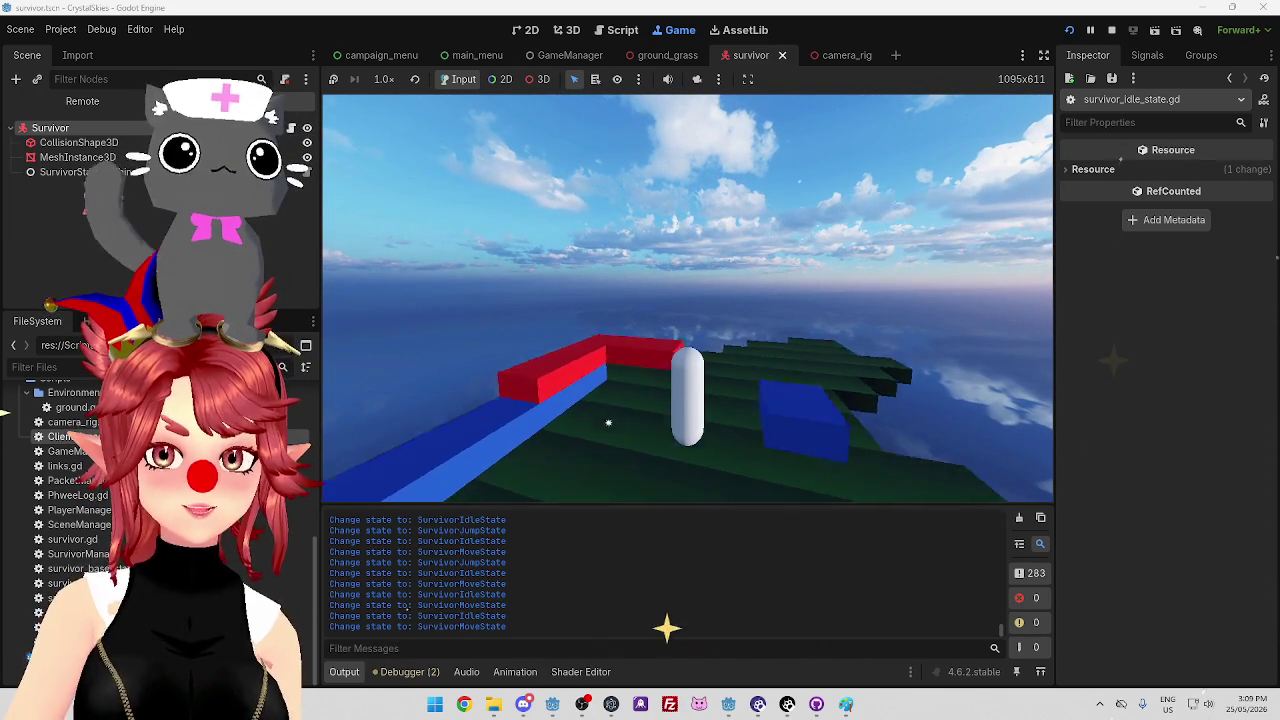
key(space)
key(w)
key(space)
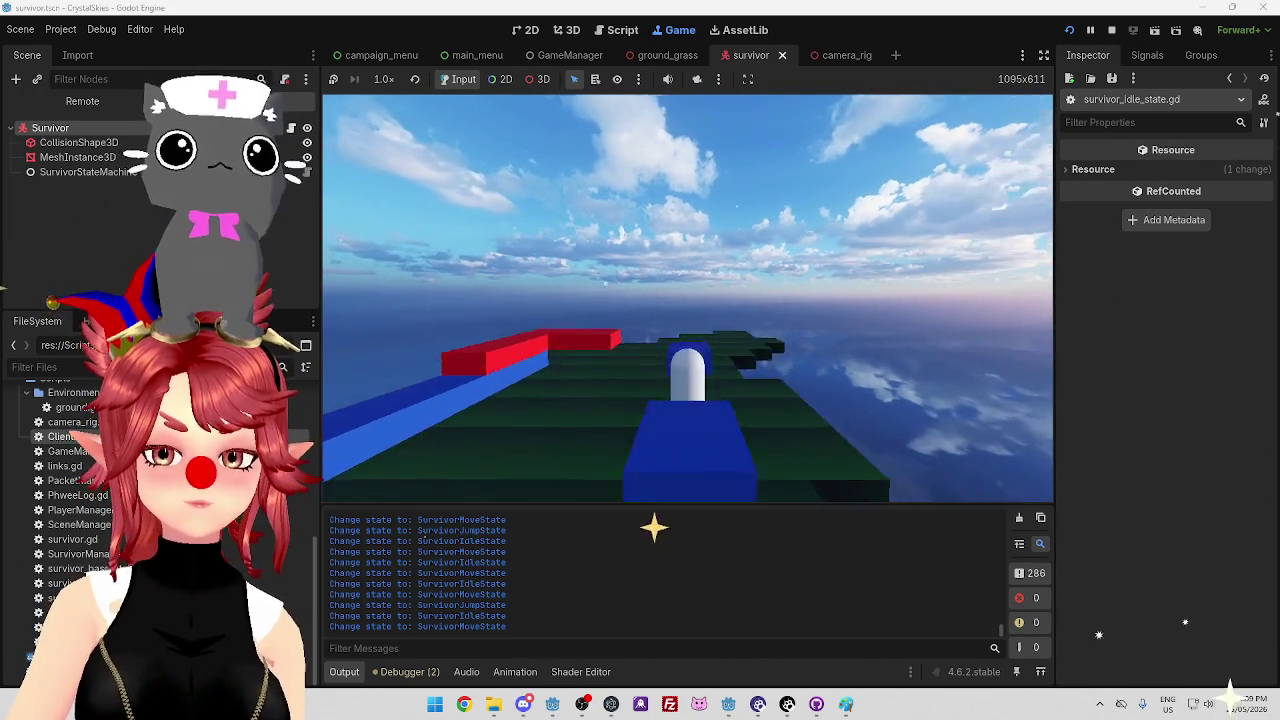
key(w)
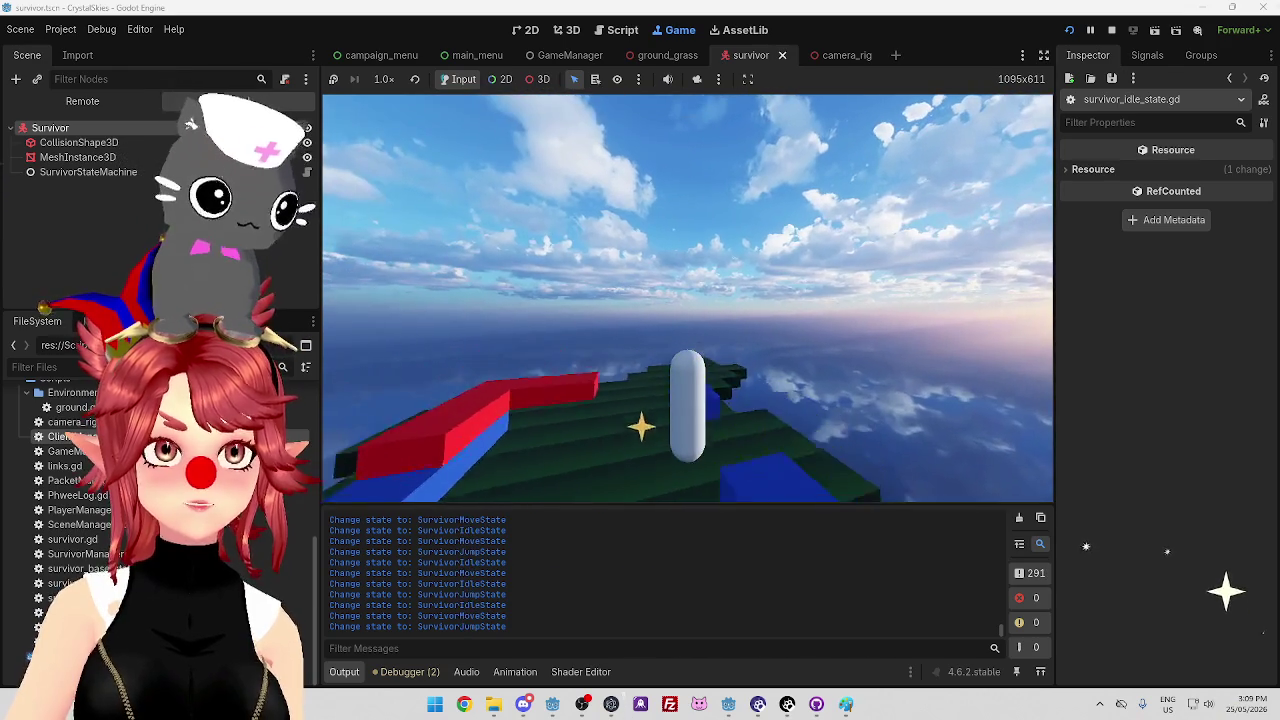
key(space)
key(w)
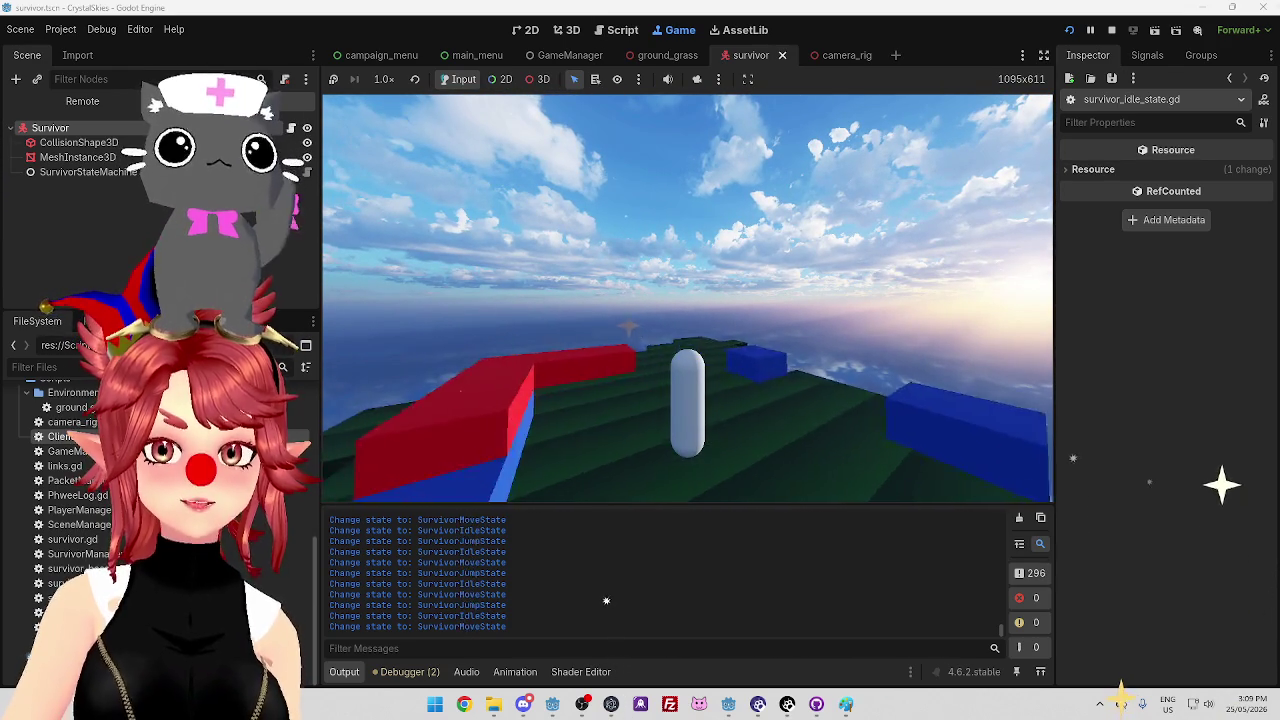
key(space)
key(w)
key(space)
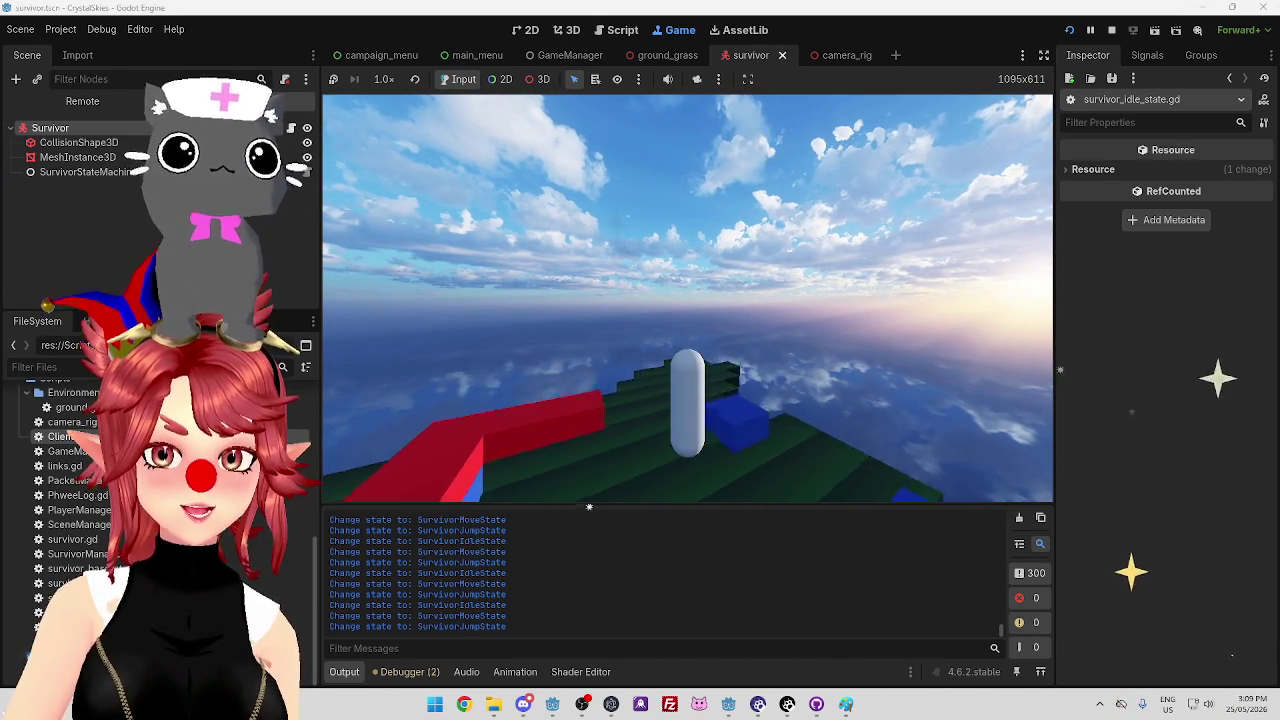
key(w)
key(space)
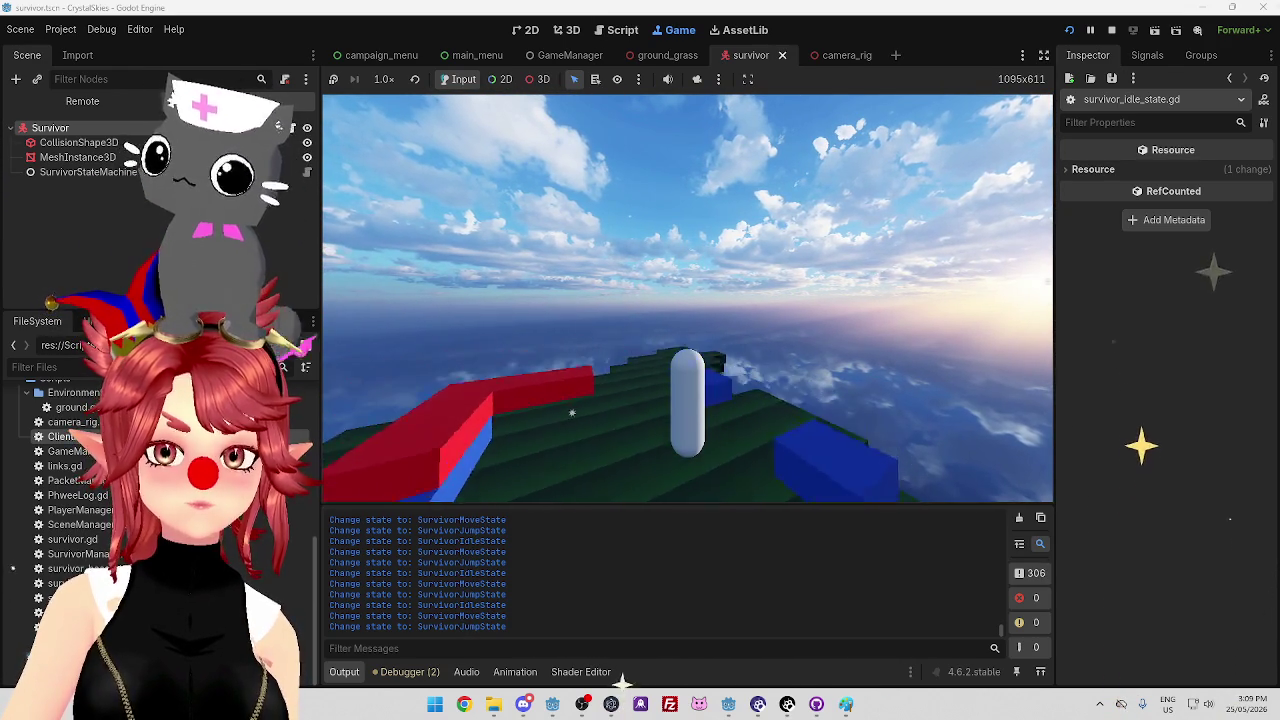
Keep jumping toward the red block, orbit the camera down at the capsule, then return to survivor_jump_state.gd
key(w)
key(space)
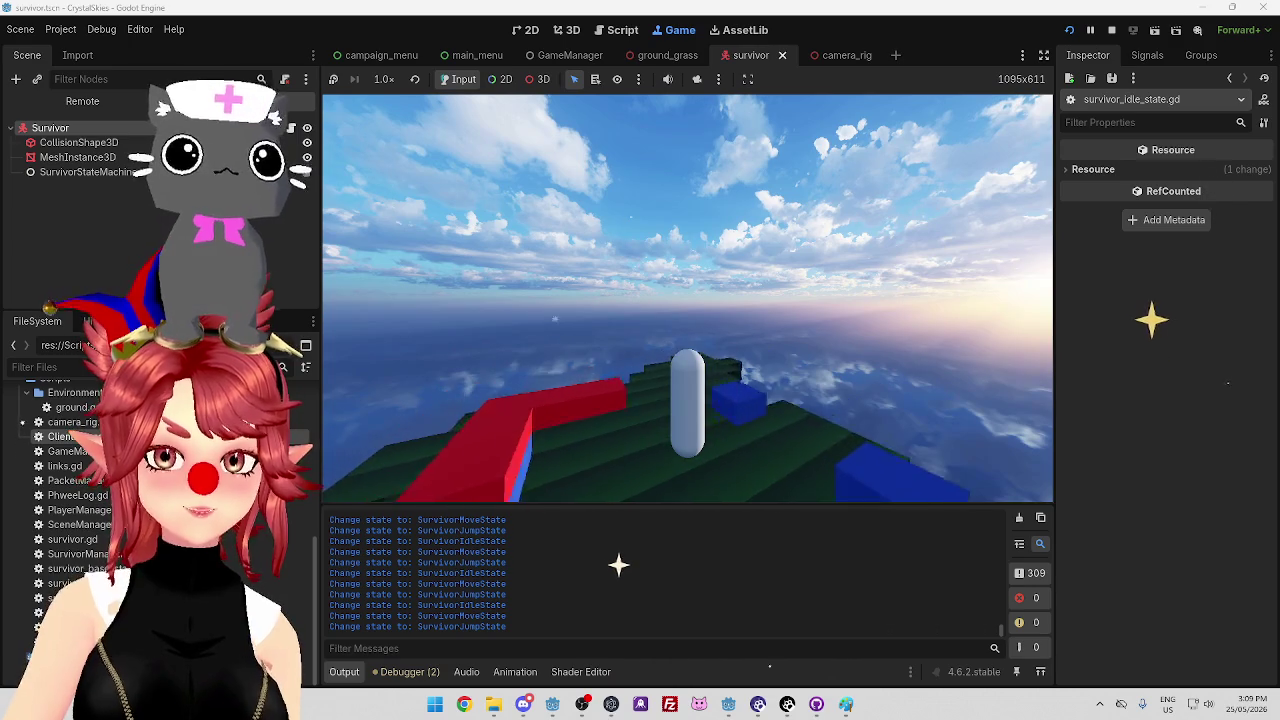
key(w)
key(space)
key(space)
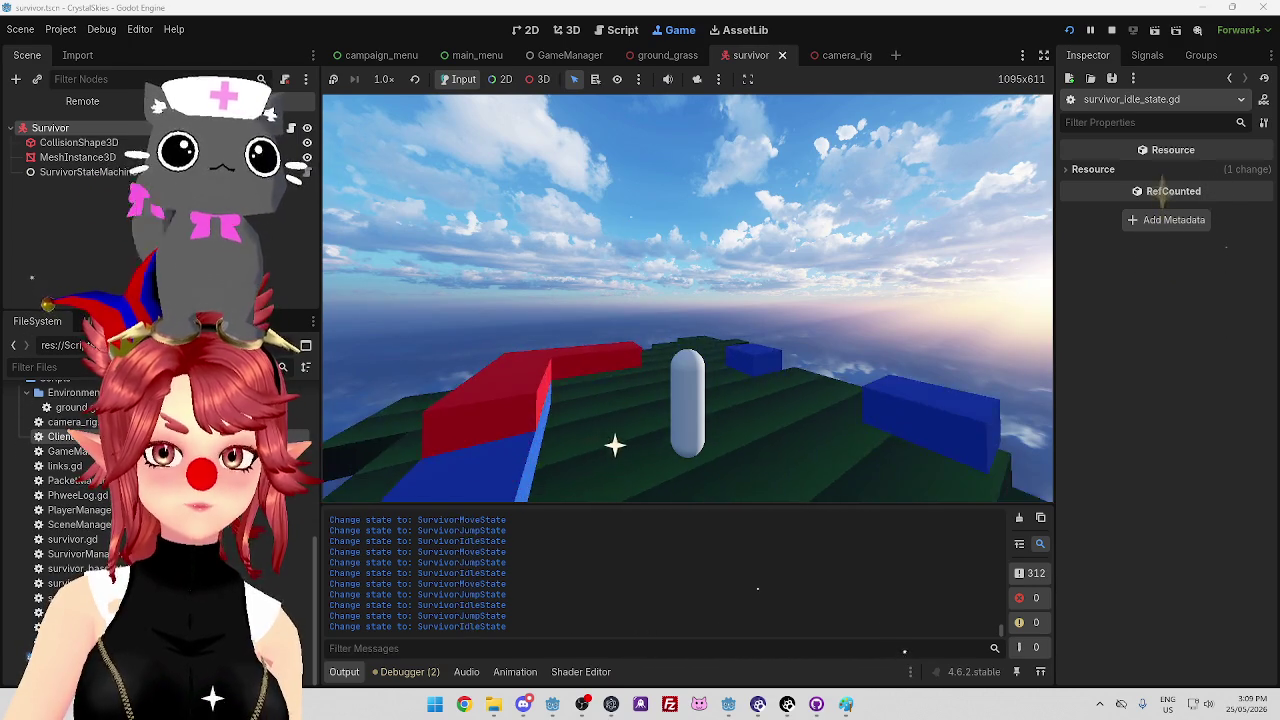
key(w)
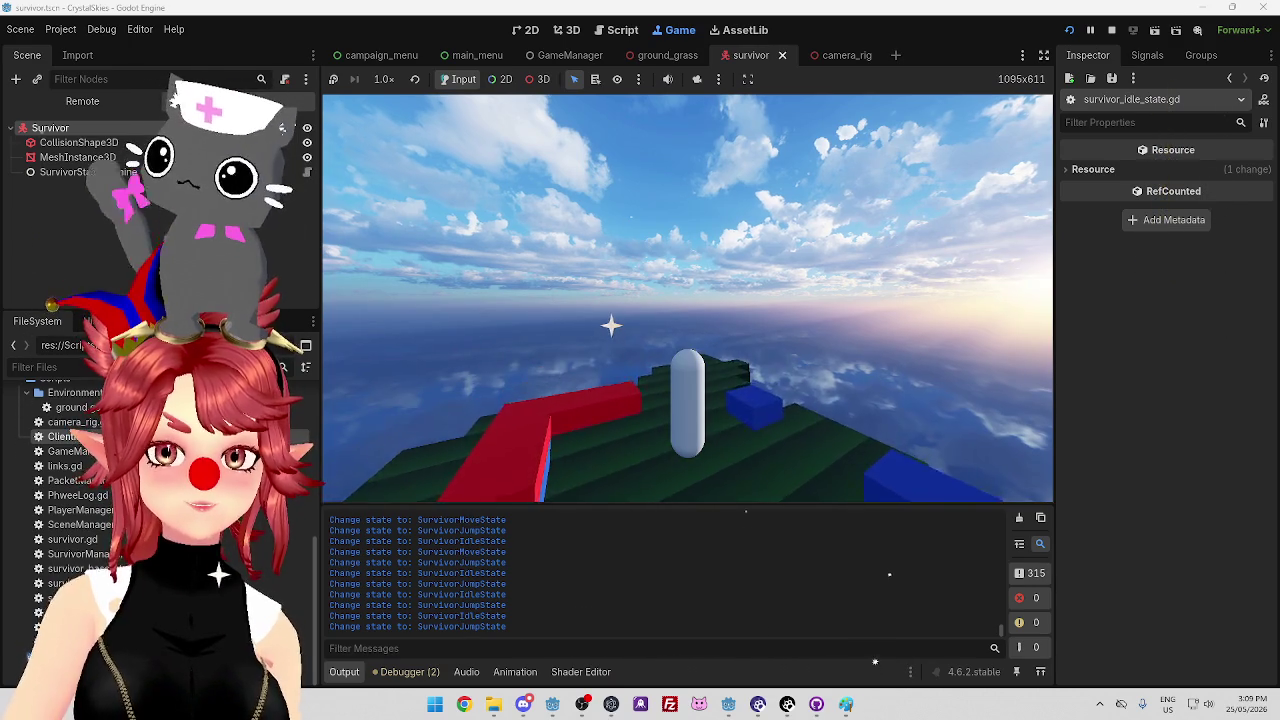
key(space)
key(w)
key(space)
key(space)
key(w)
key(space)
key(space)
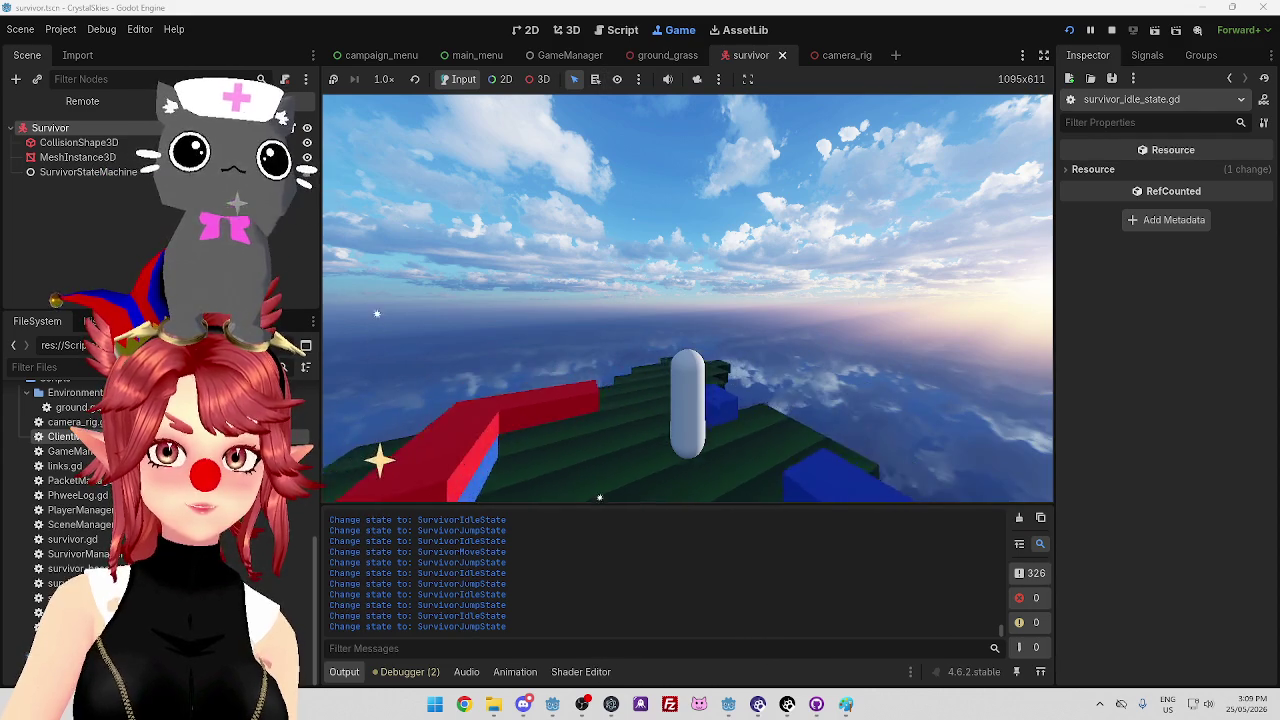
key(space)
key(w)
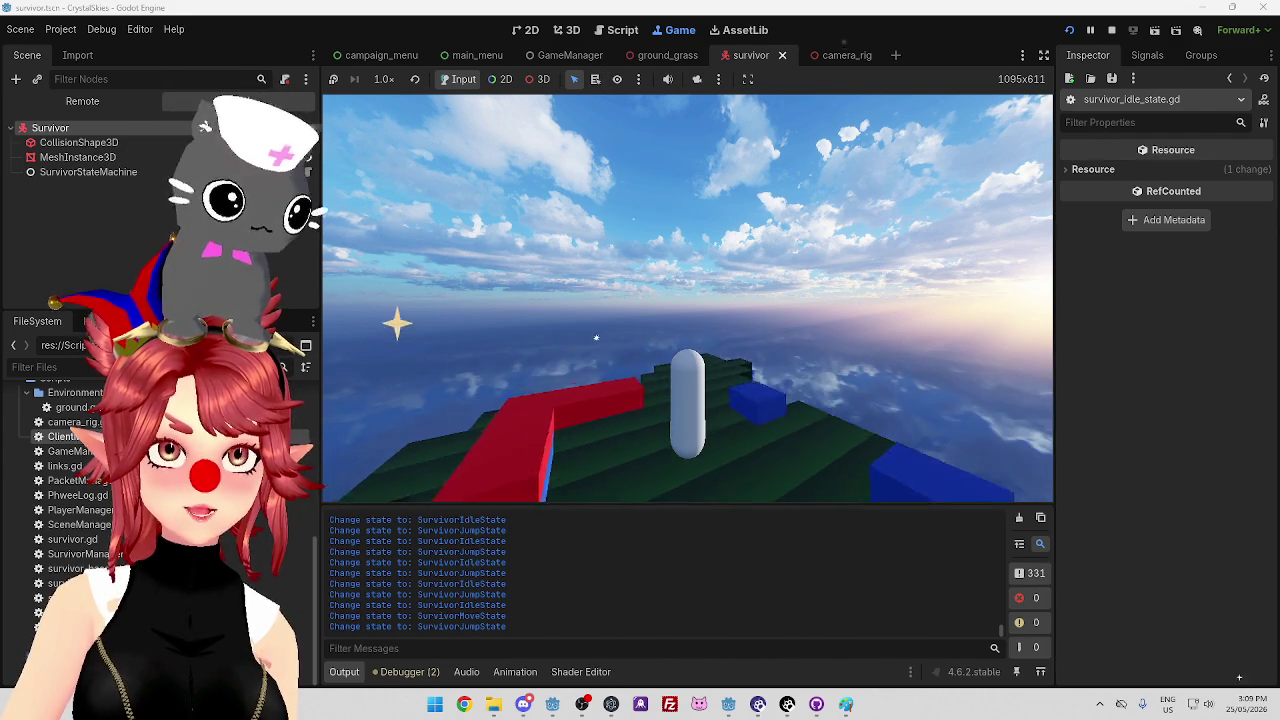
key(space)
key(space)
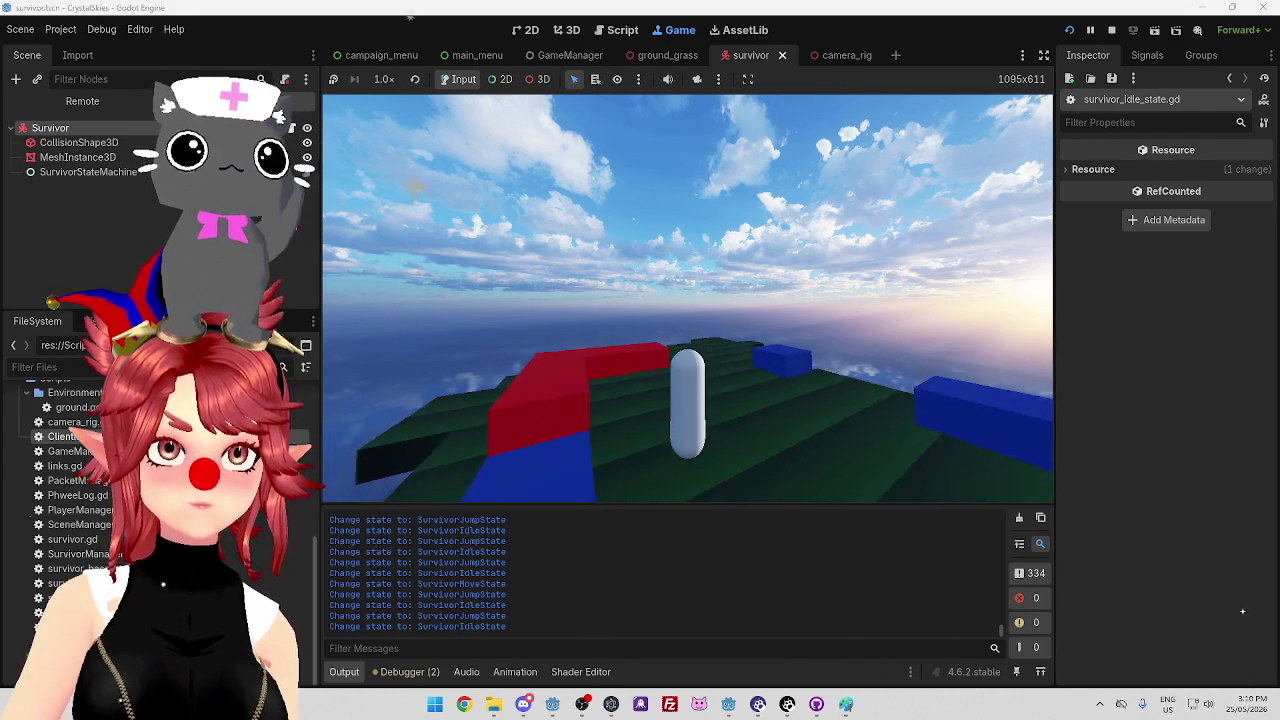
key(space)
key(space)
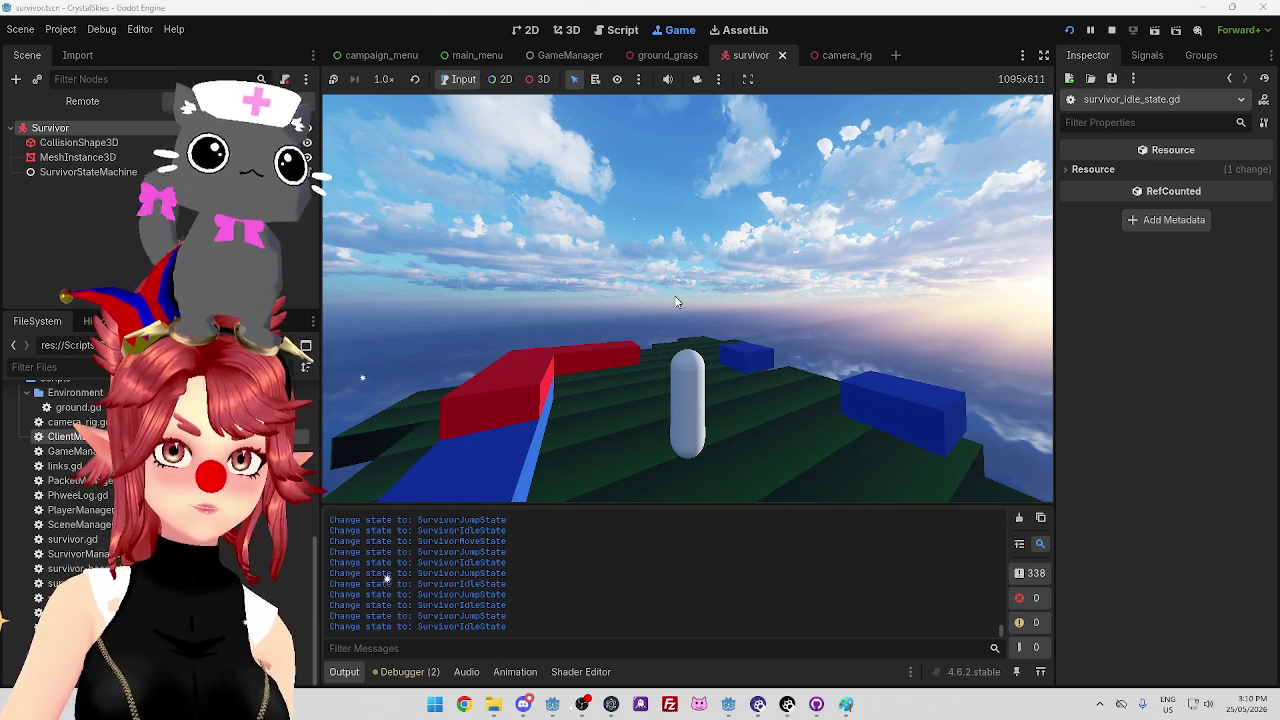
drag(504, 156, 684, 292)
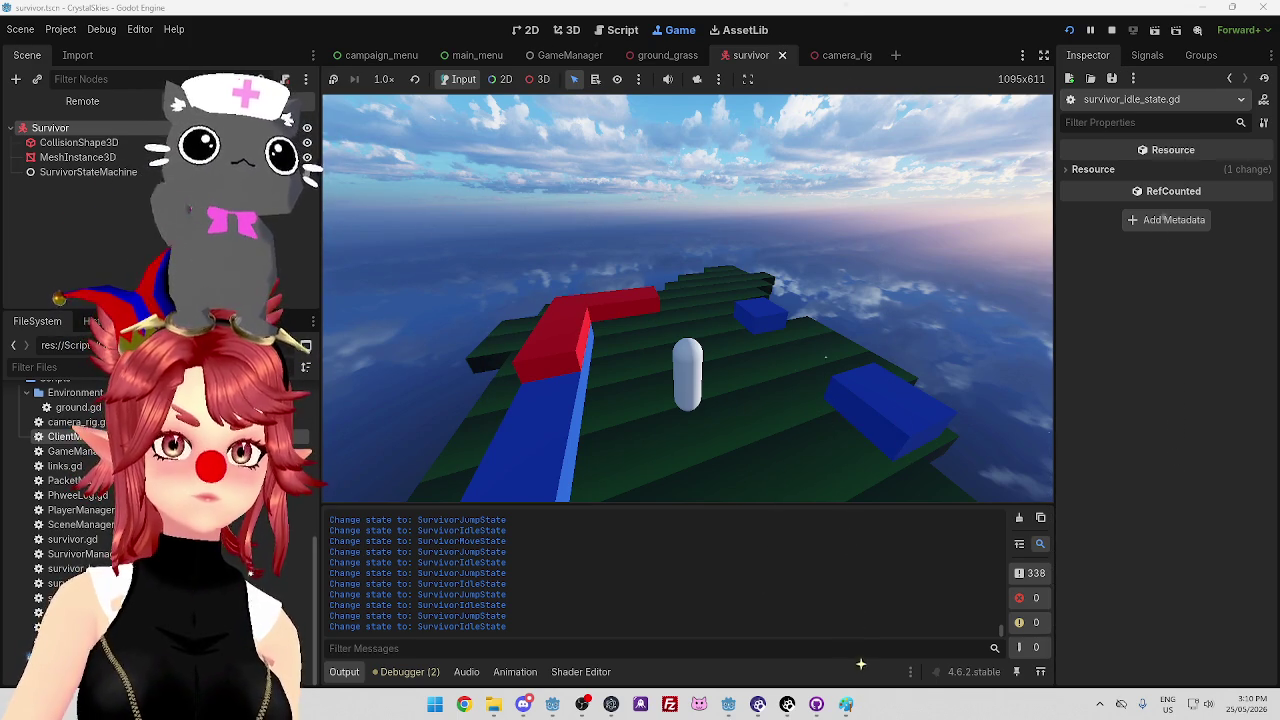
key(ctrl+F3)
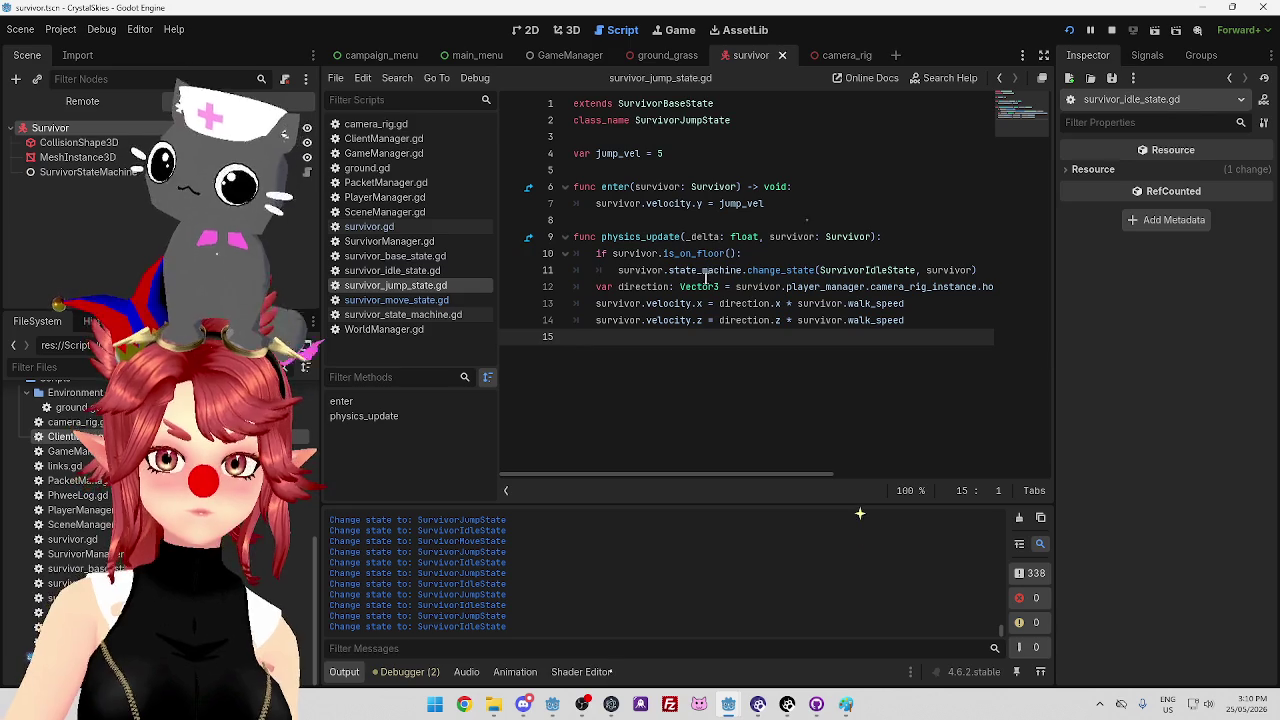
Look at survivor.gd, then open survivor_move_state.gd and scroll its code back to the left
click(388, 228)
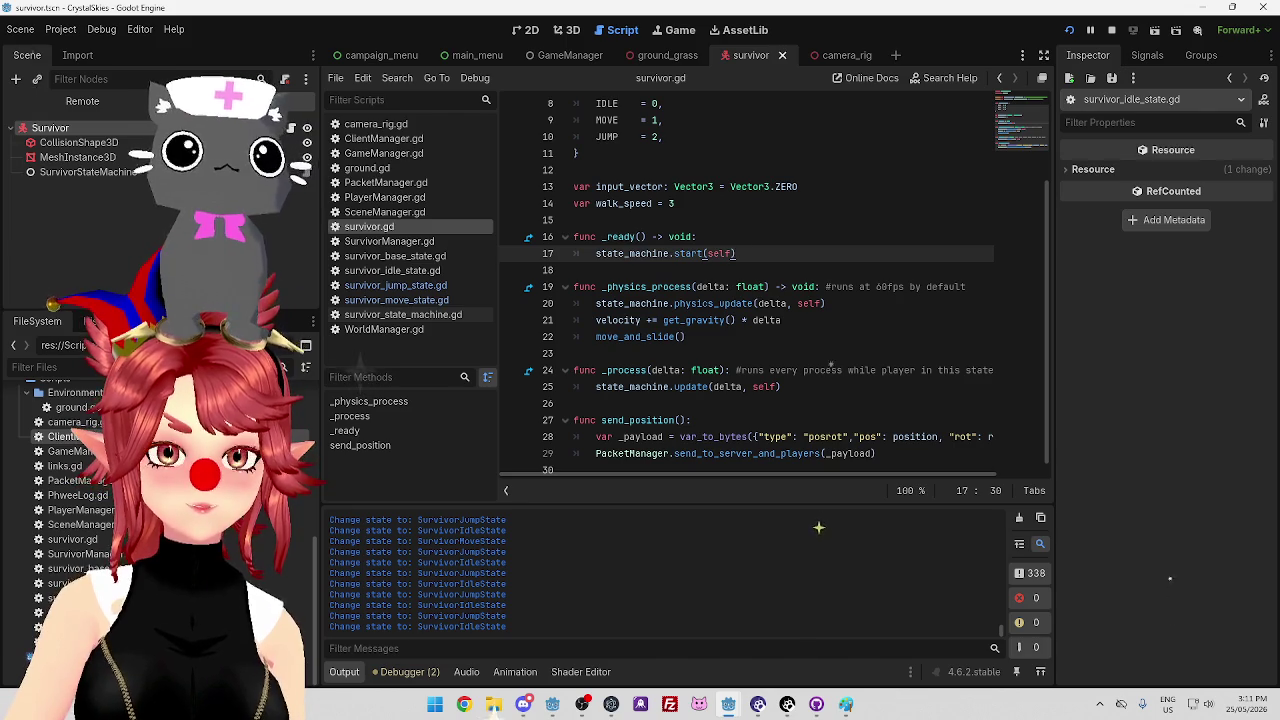
click(413, 297)
drag(751, 474, 503, 485)
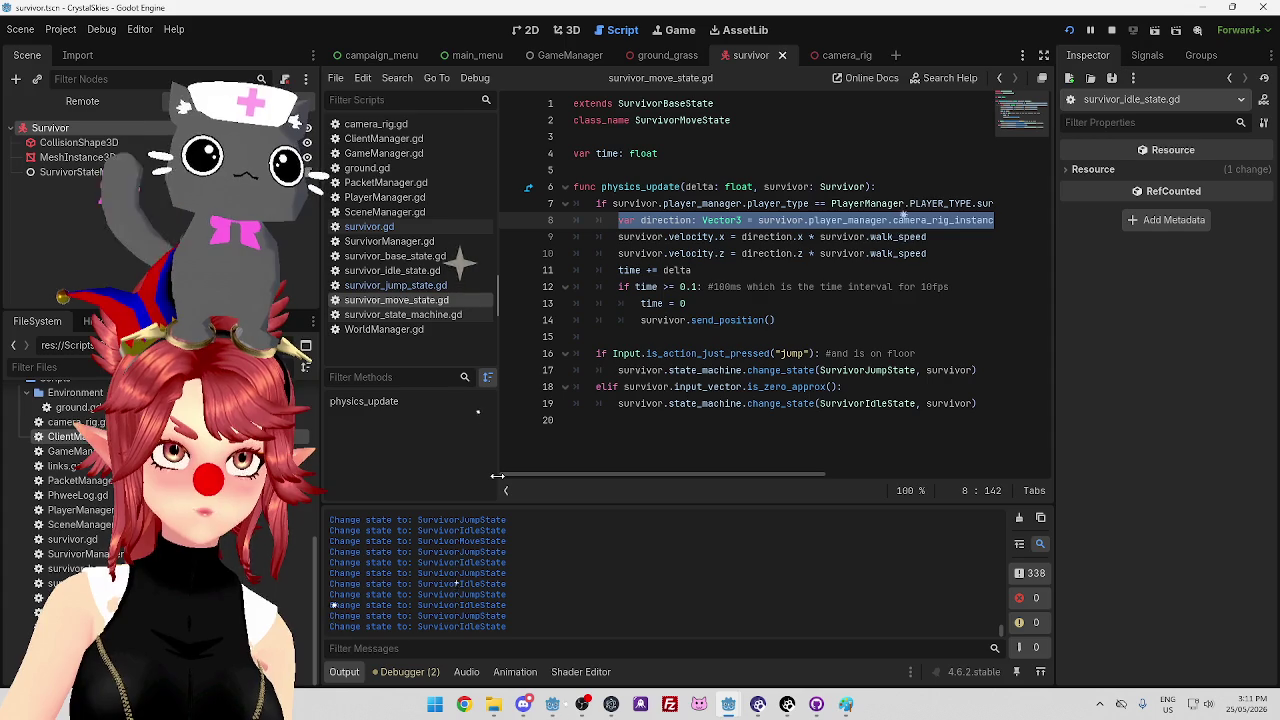
Return to the running game and walk and jump the survivor up the steps
mouse_move(726, 706)
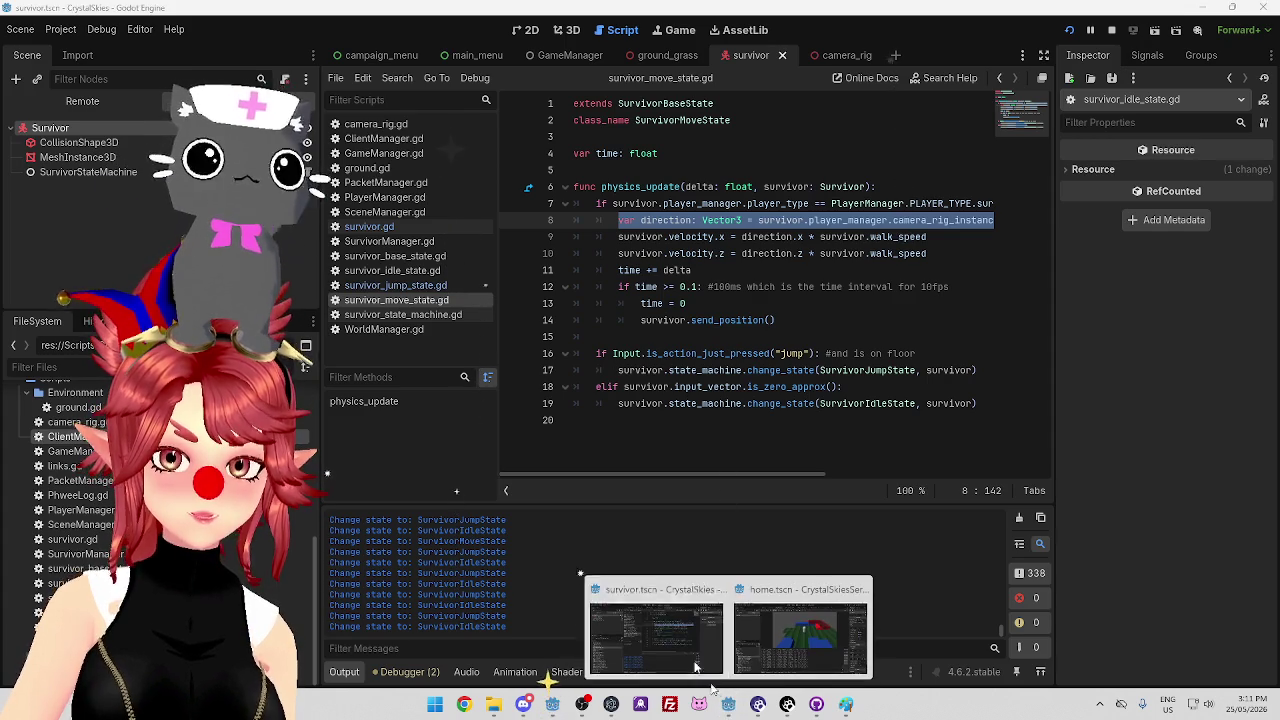
key(ctrl+F4)
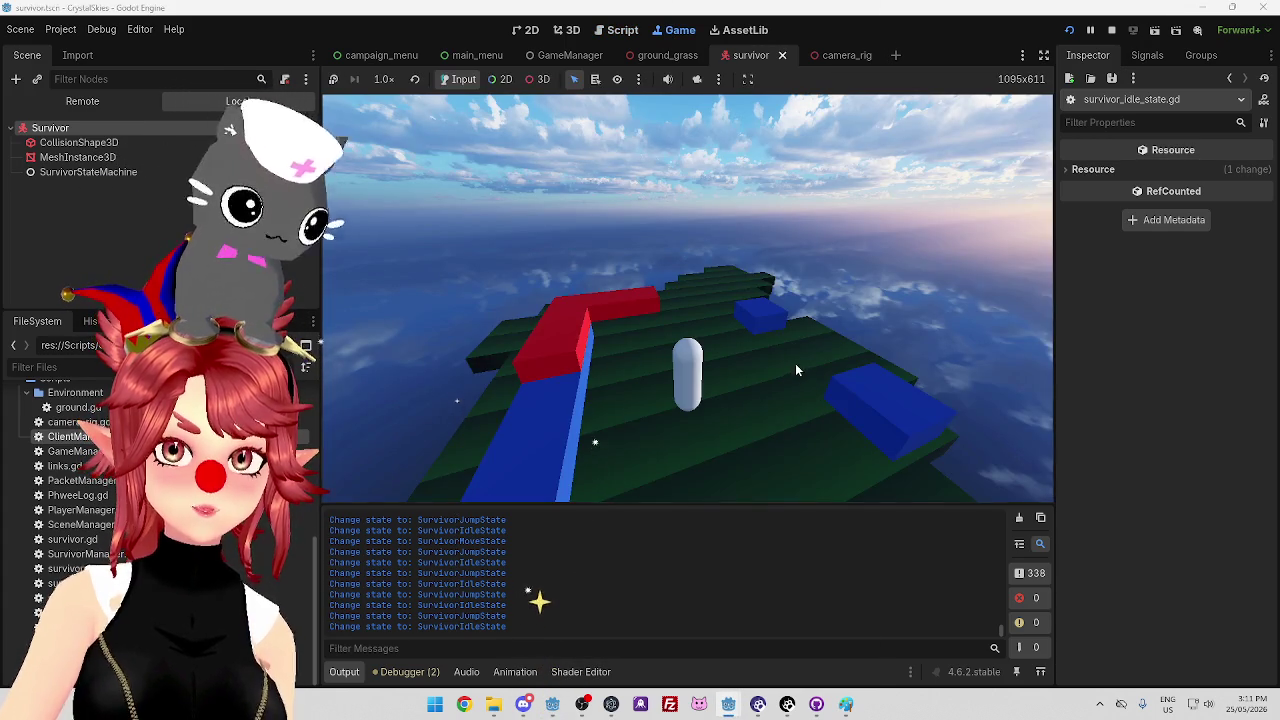
key(w)
key(space)
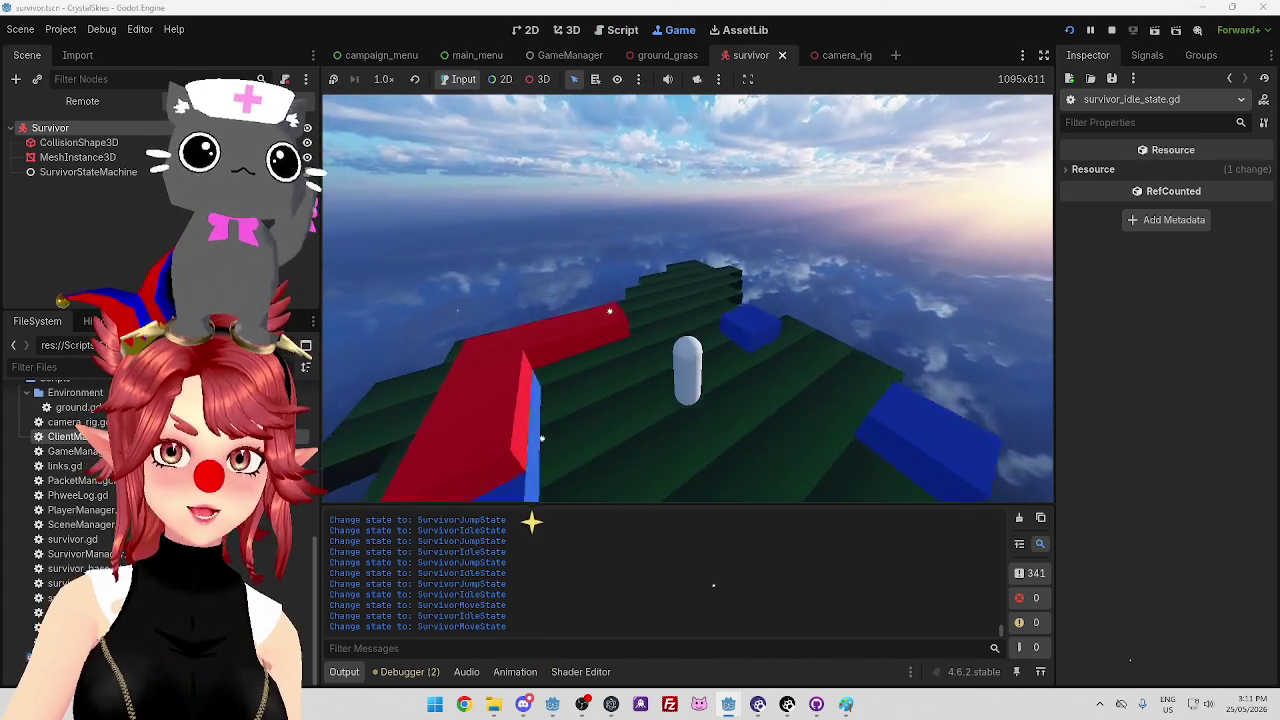
key(w)
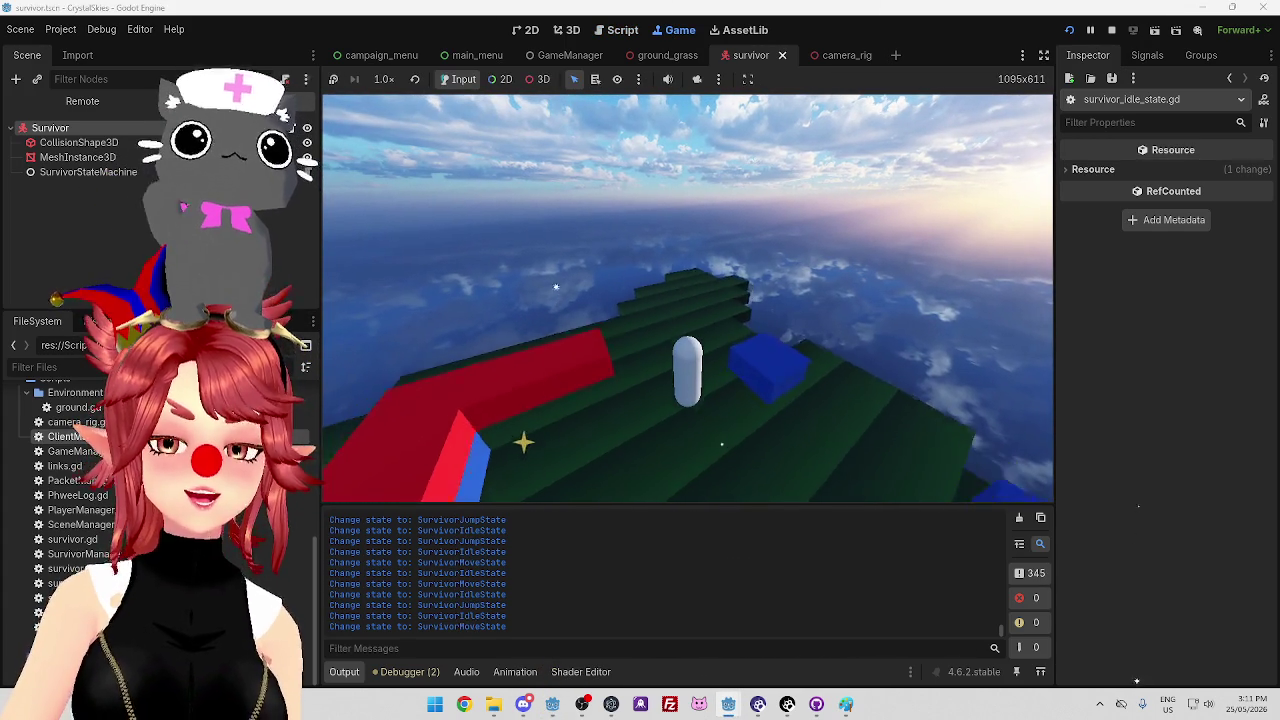
key(space)
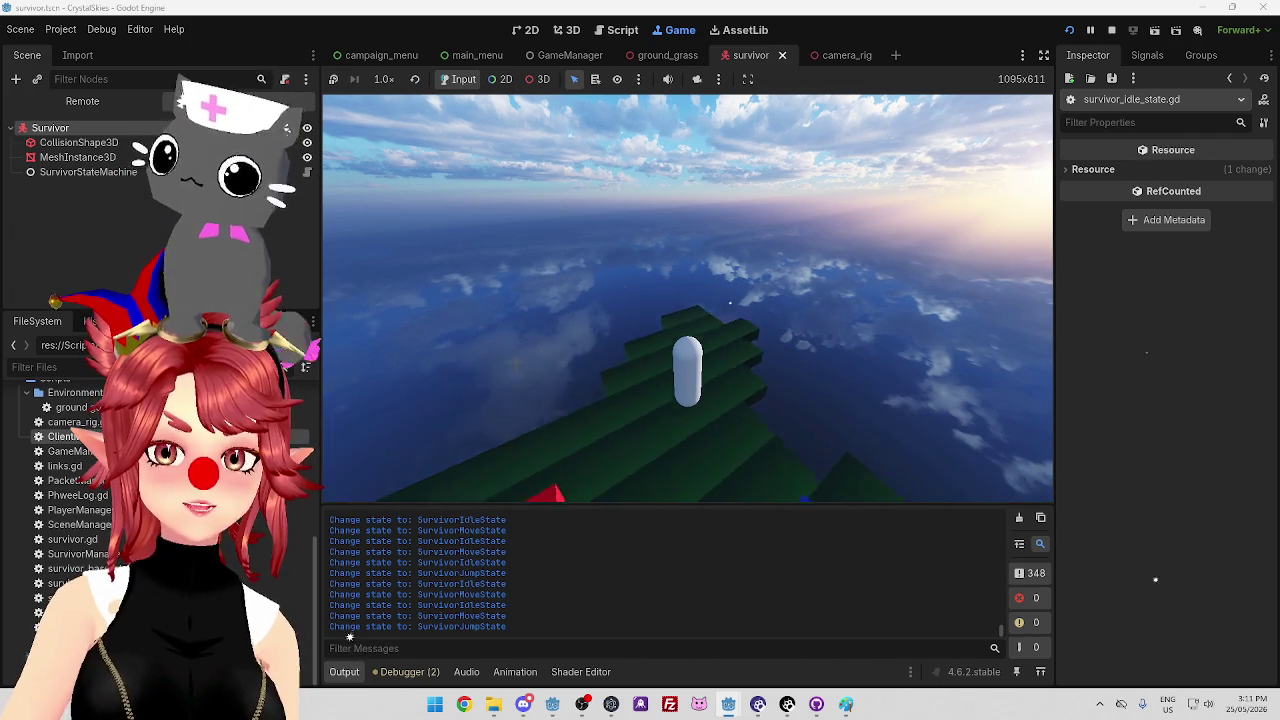
key(w)
key(space)
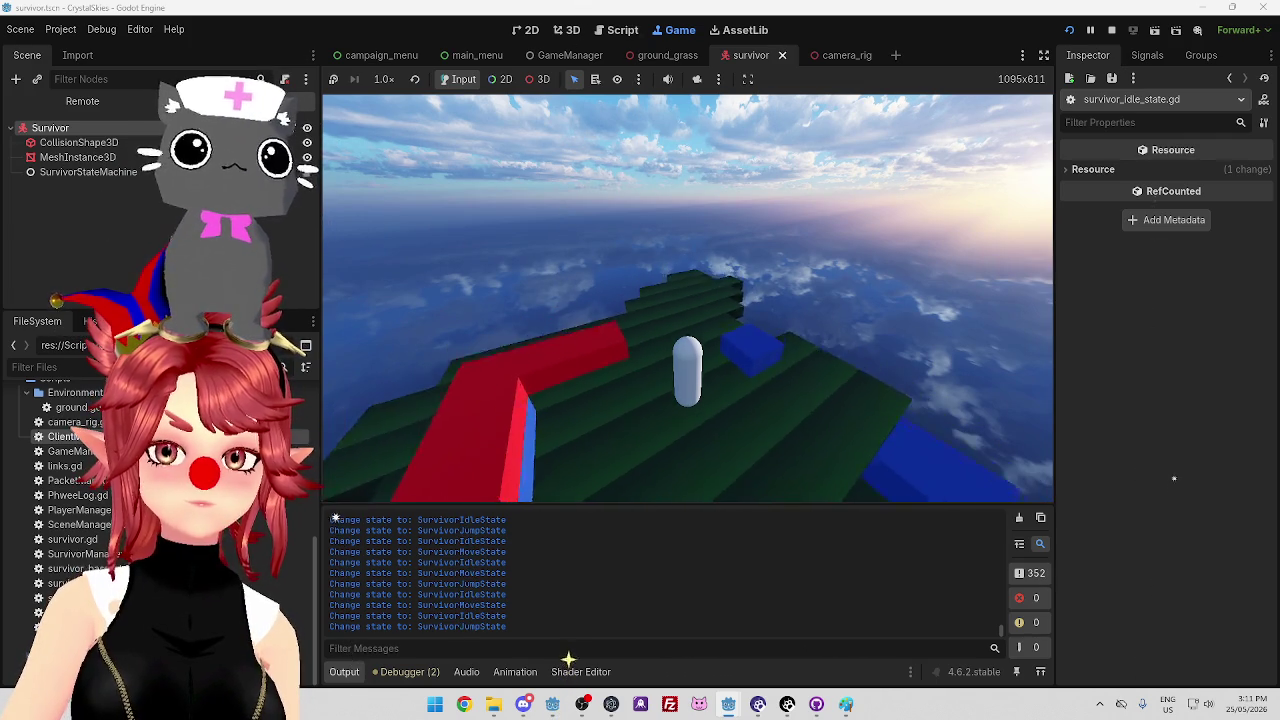
key(w)
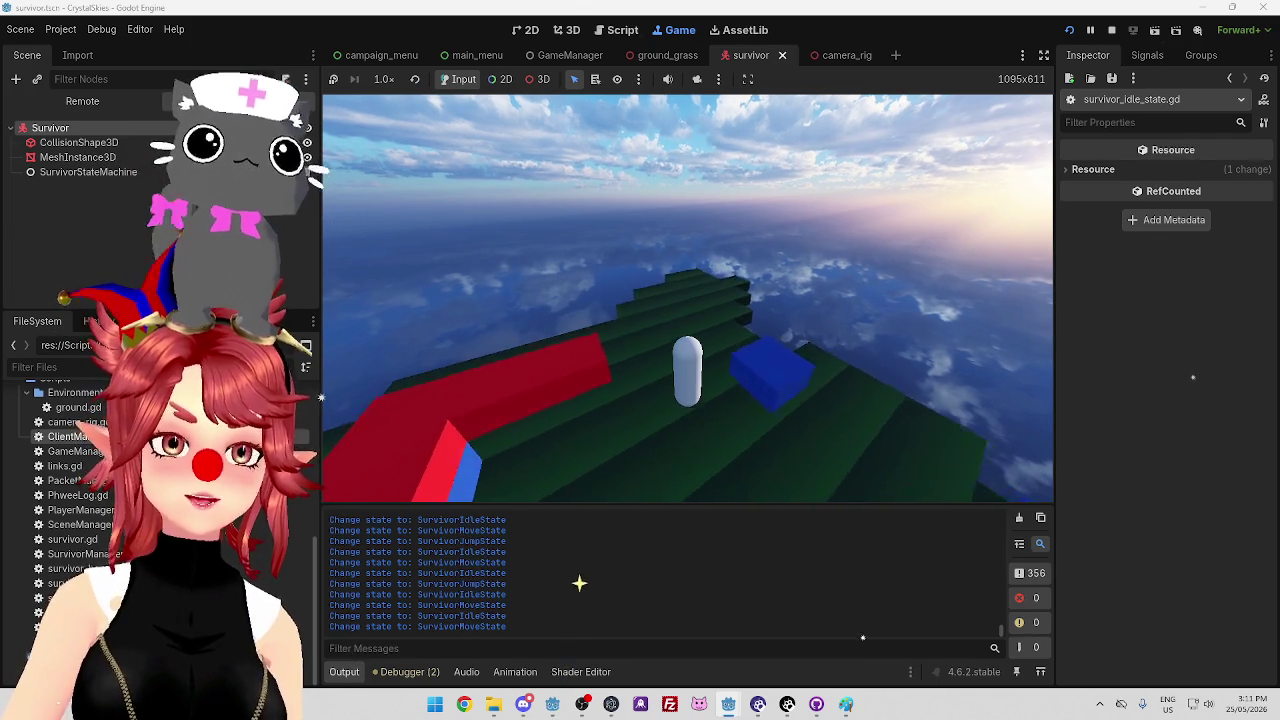
key(w)
key(w)
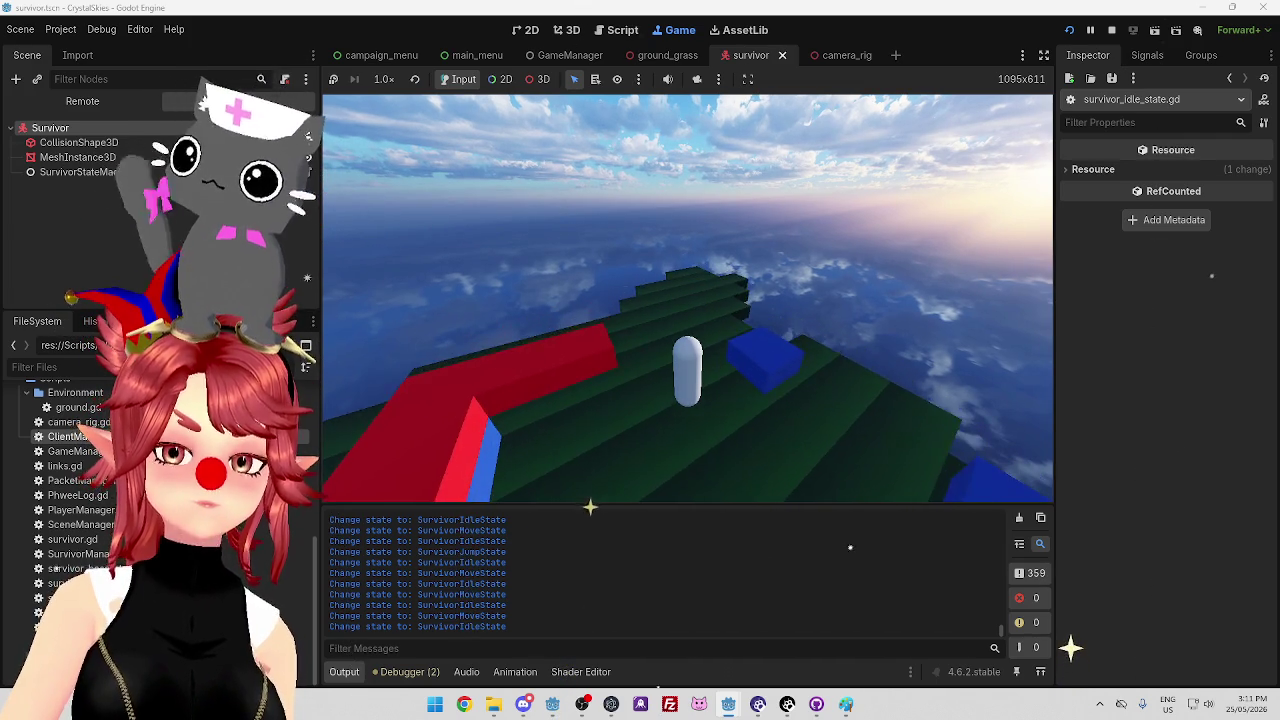
key(w)
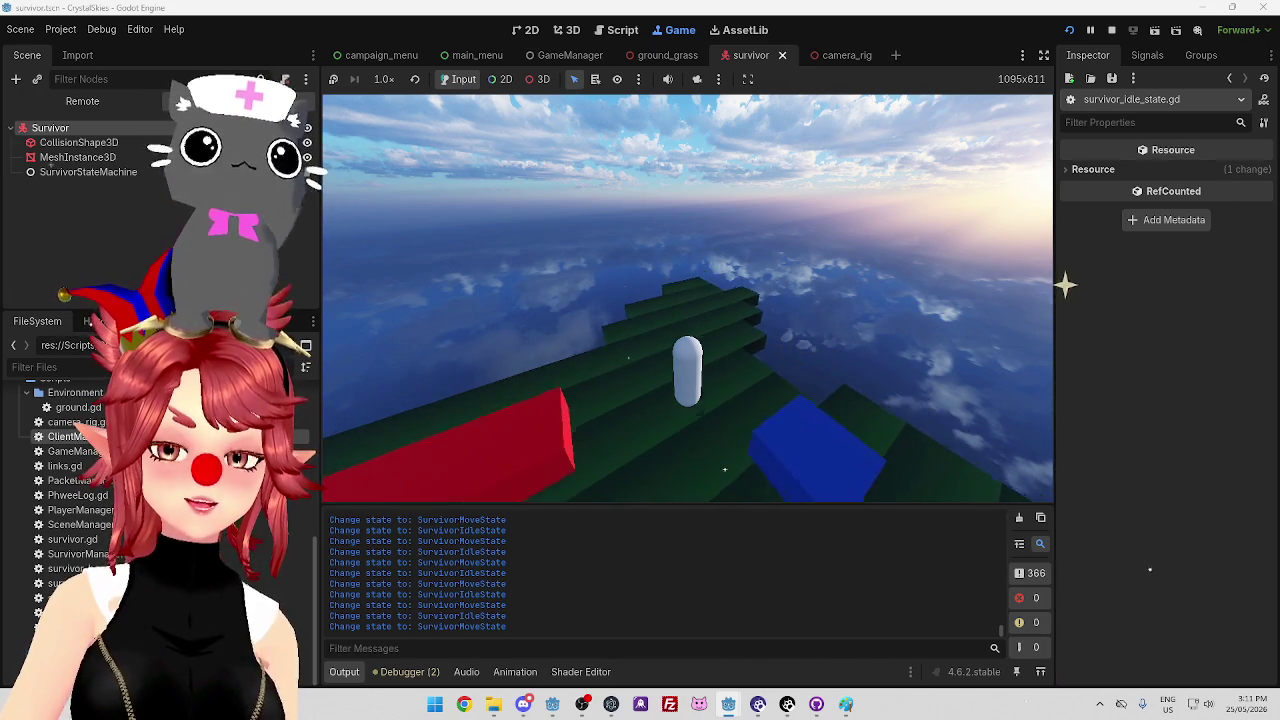
key(w)
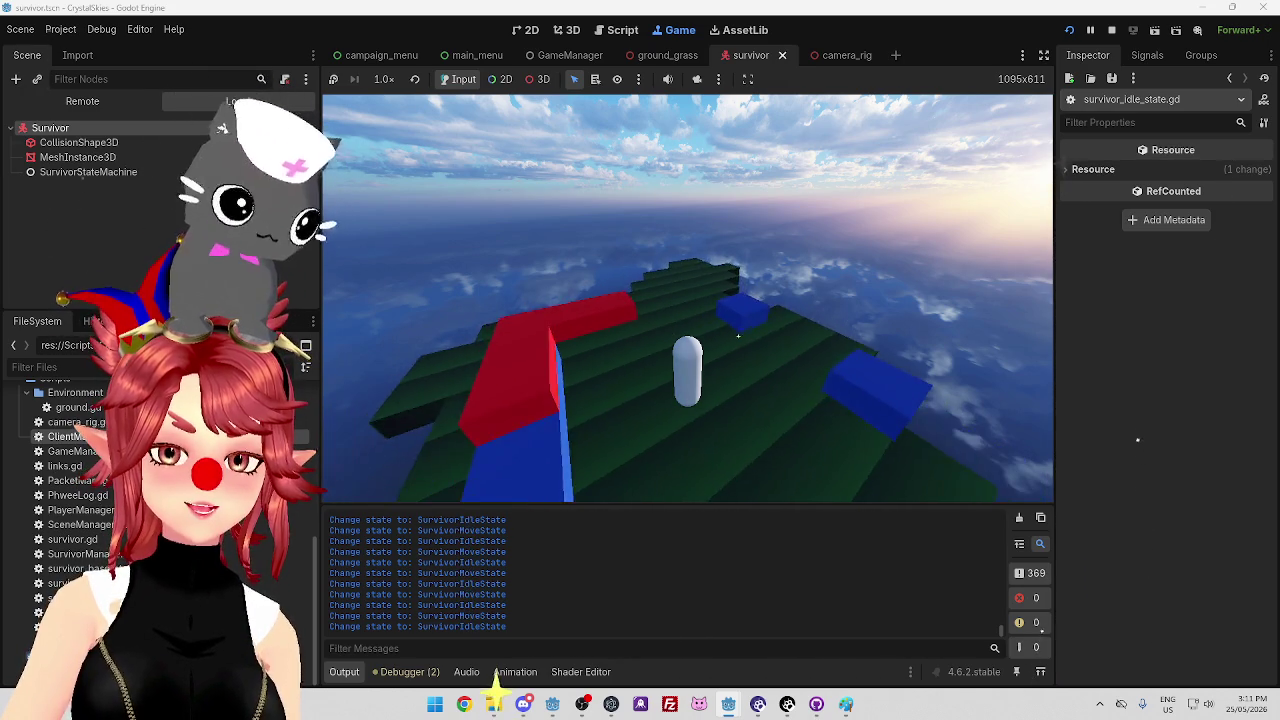
key(w)
key(space)
key(w)
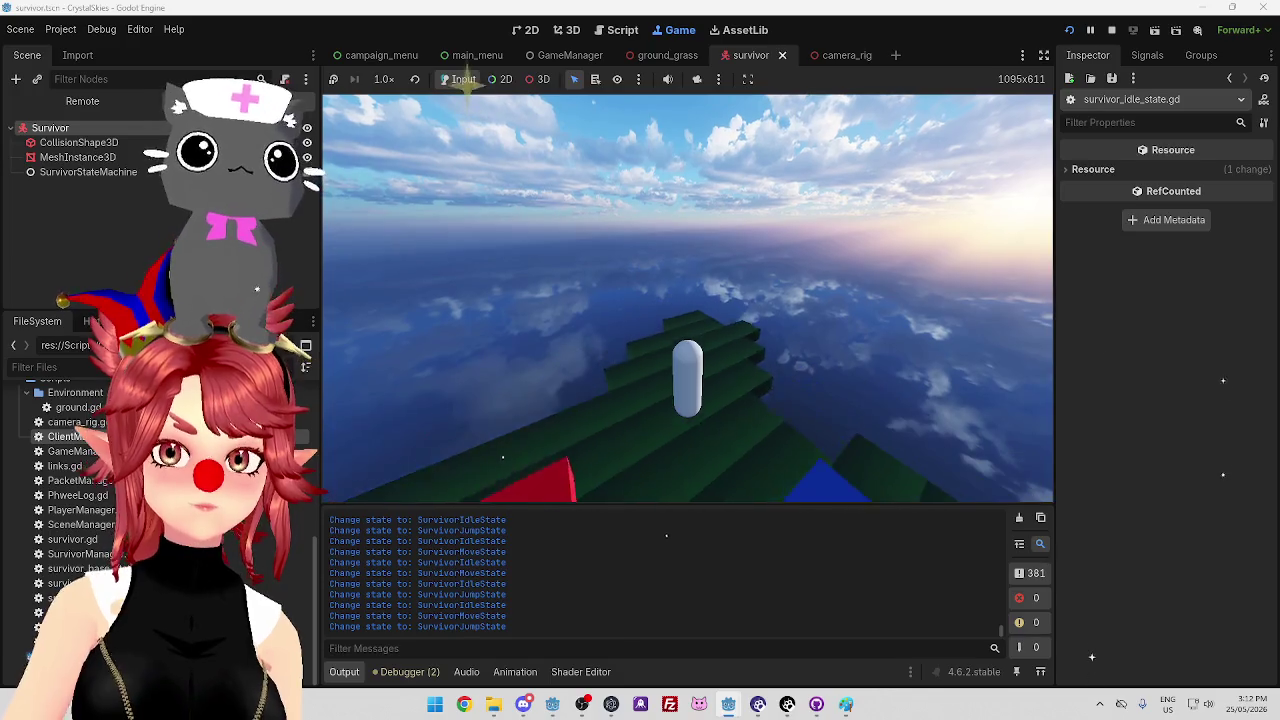
key(space)
key(space)
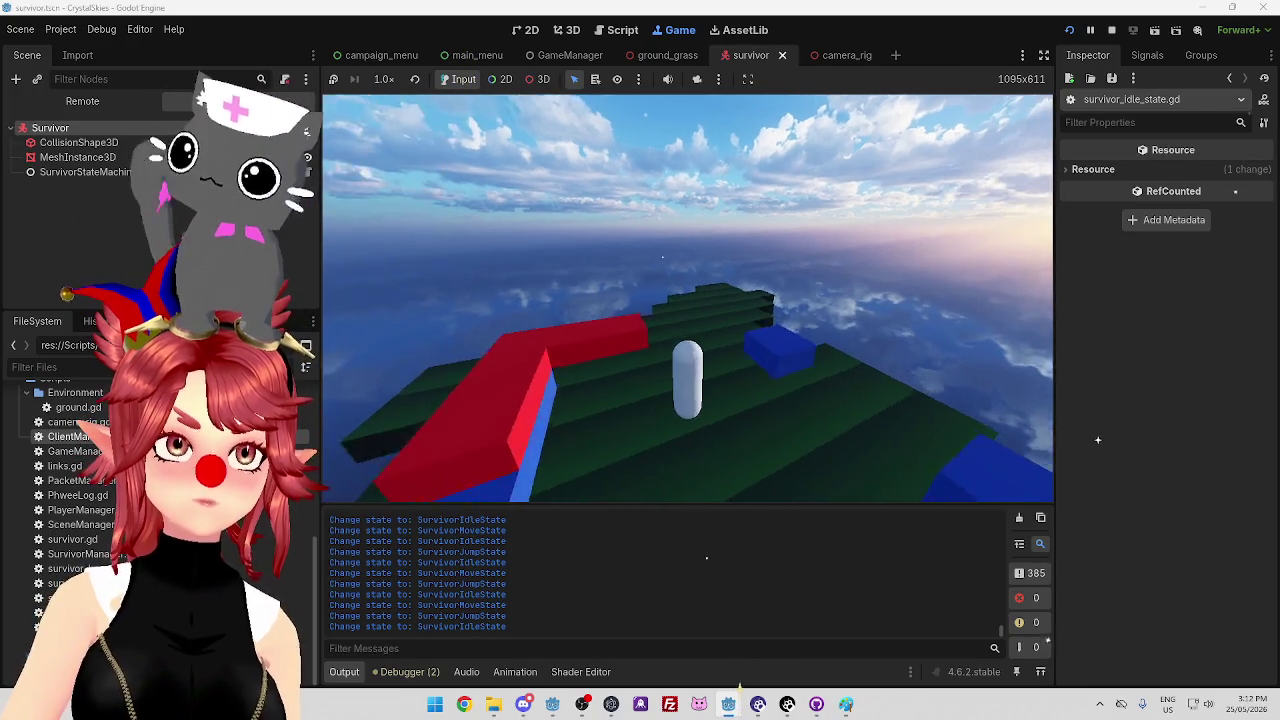
Keep moving and jumping the survivor onto the red platforms and across the other platforms
key(w)
key(w)
key(w)
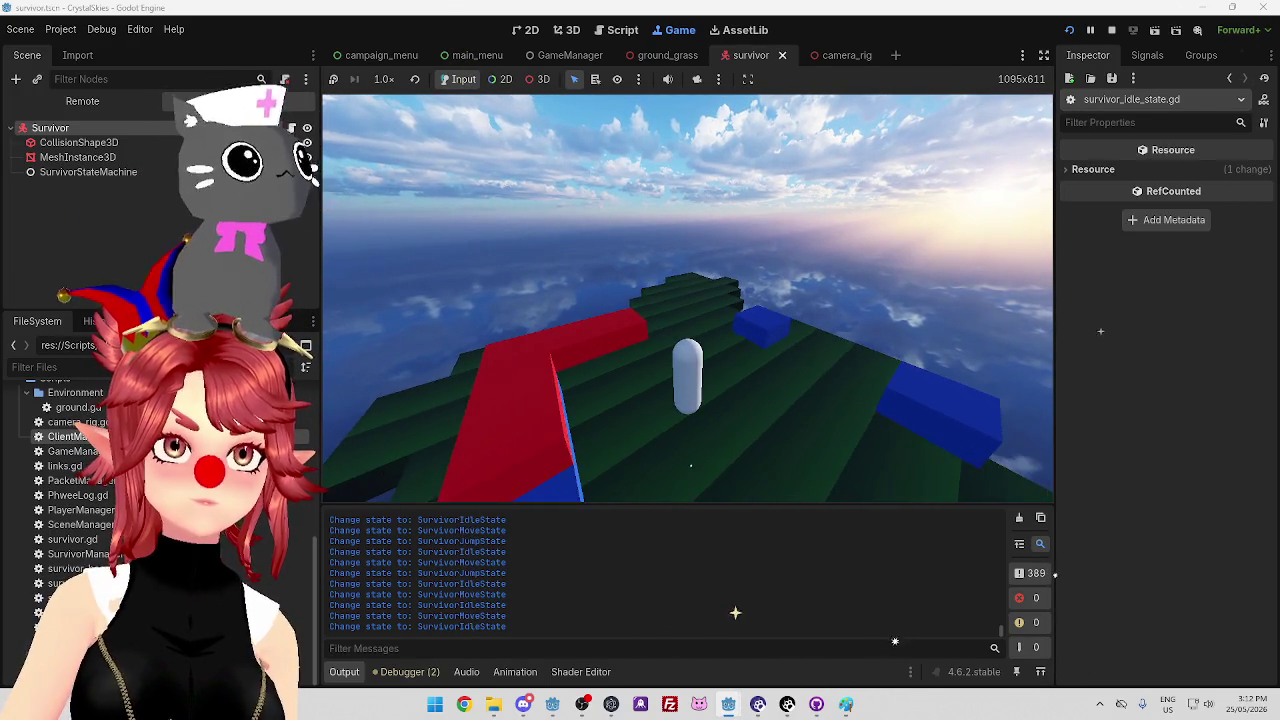
key(w)
key(w)
key(w)
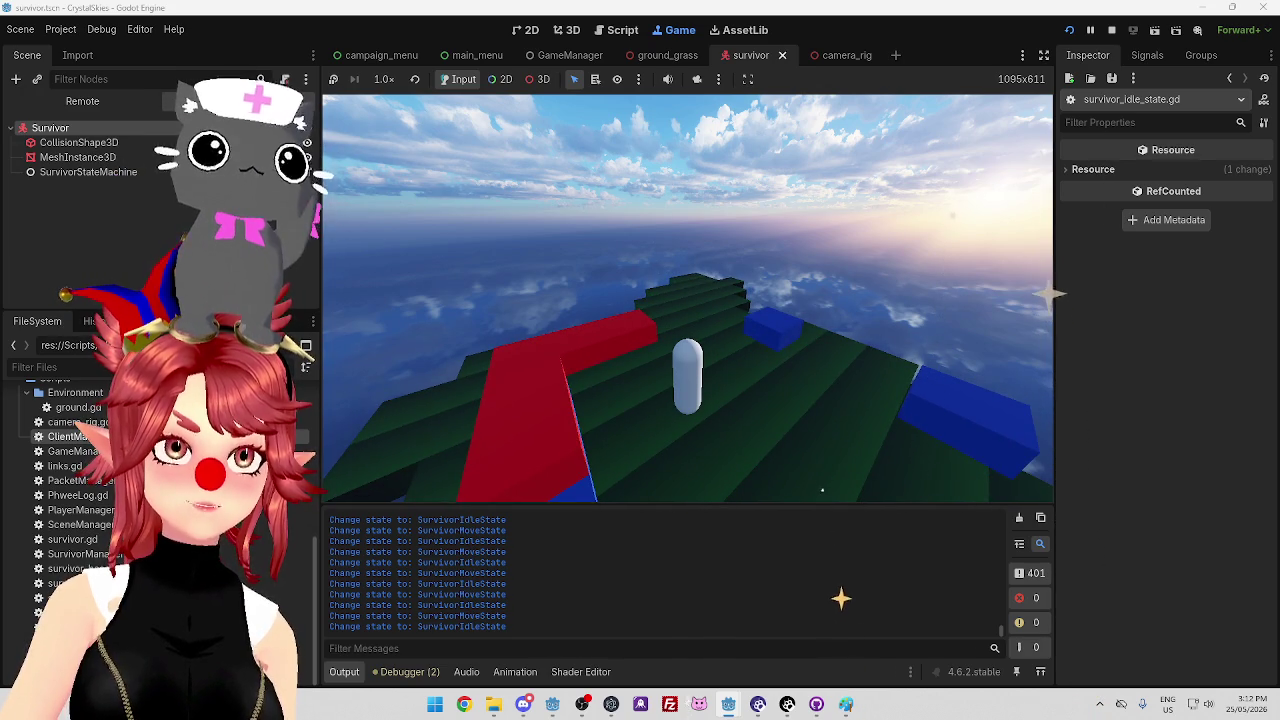
key(w)
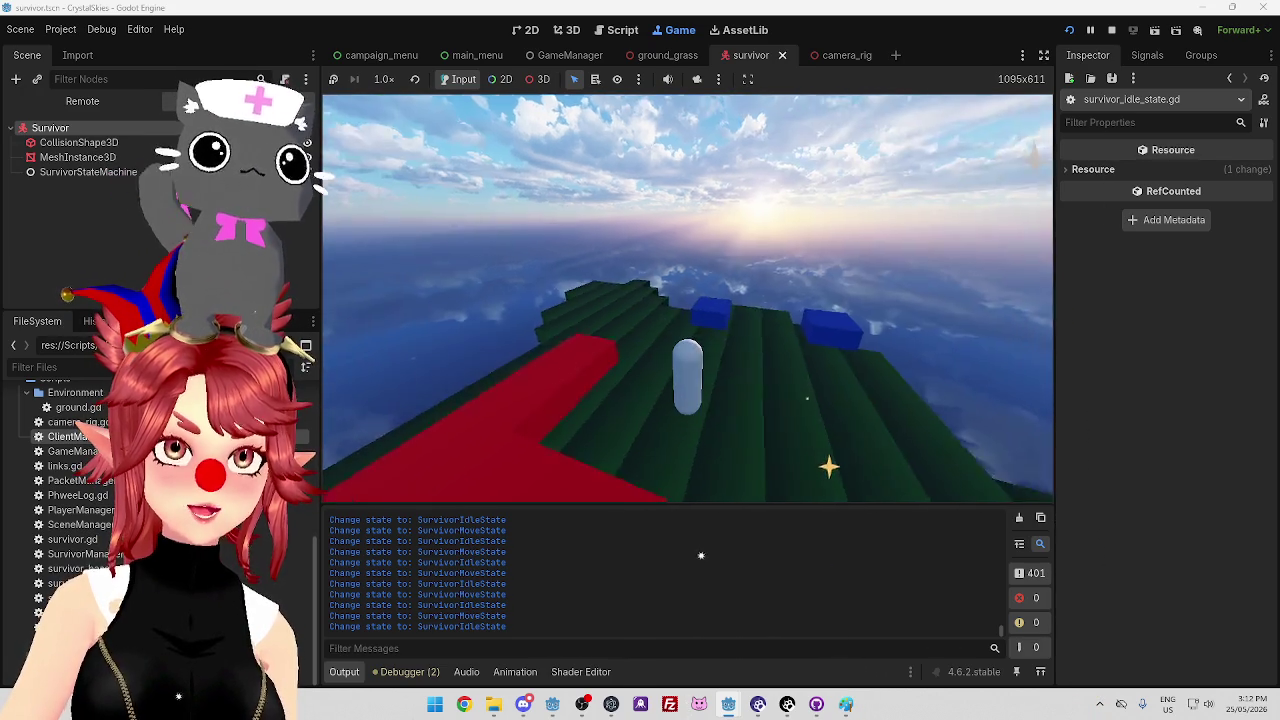
key(w)
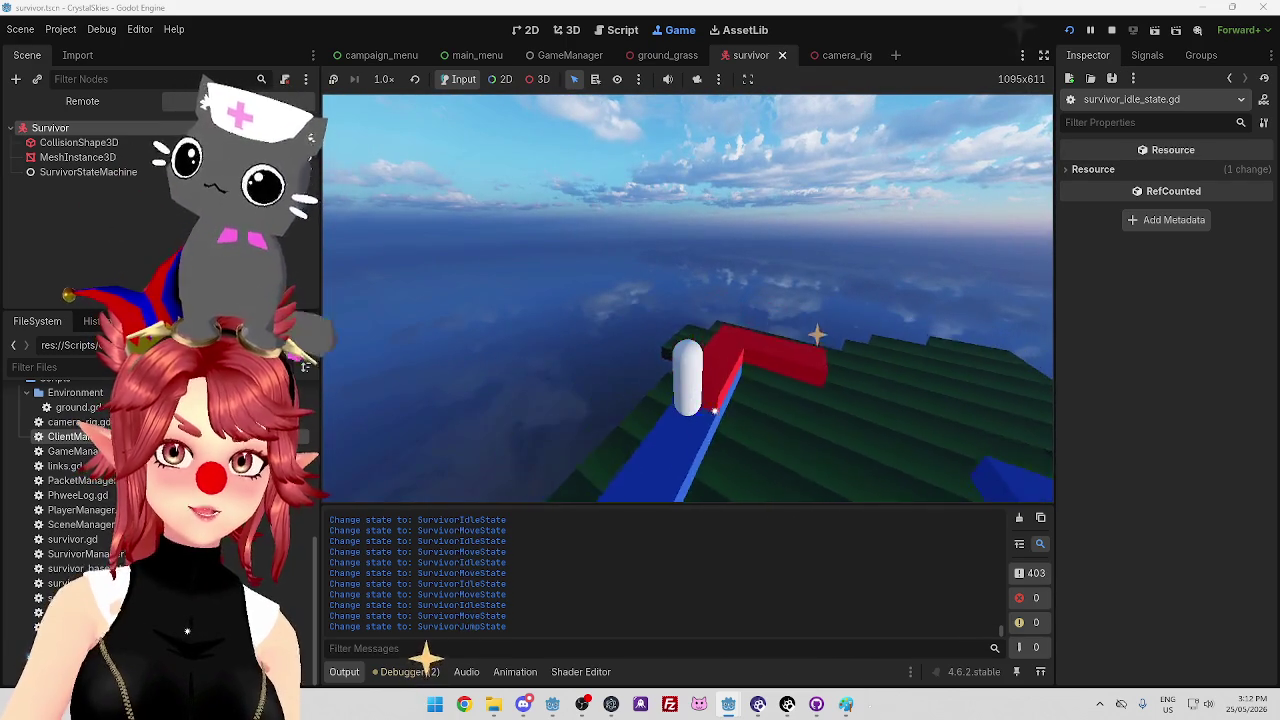
key(space)
key(w)
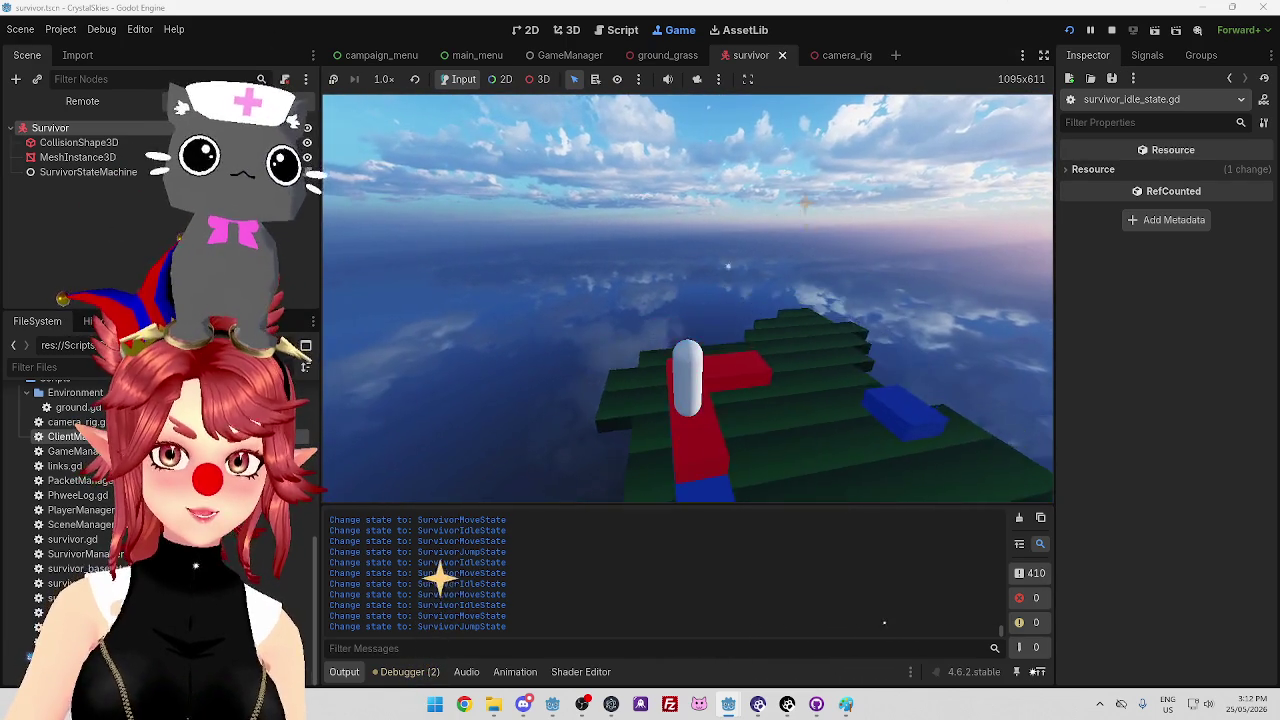
key(space)
key(w)
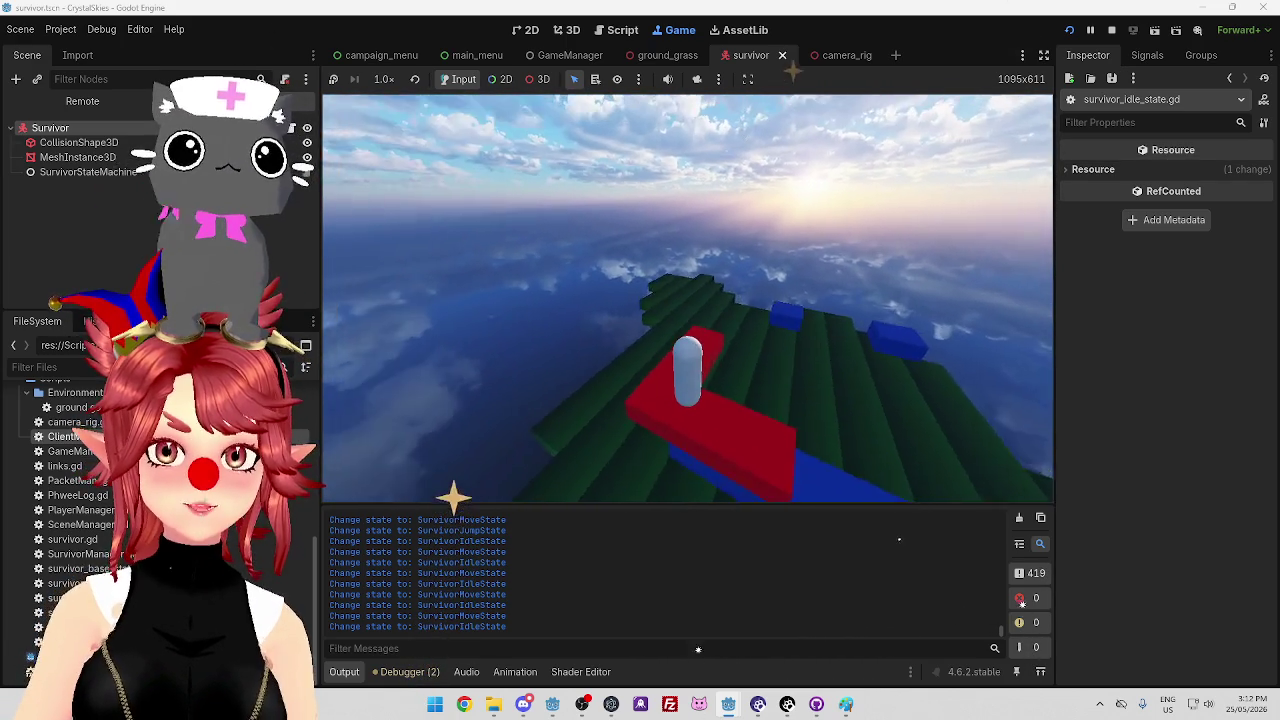
key(space)
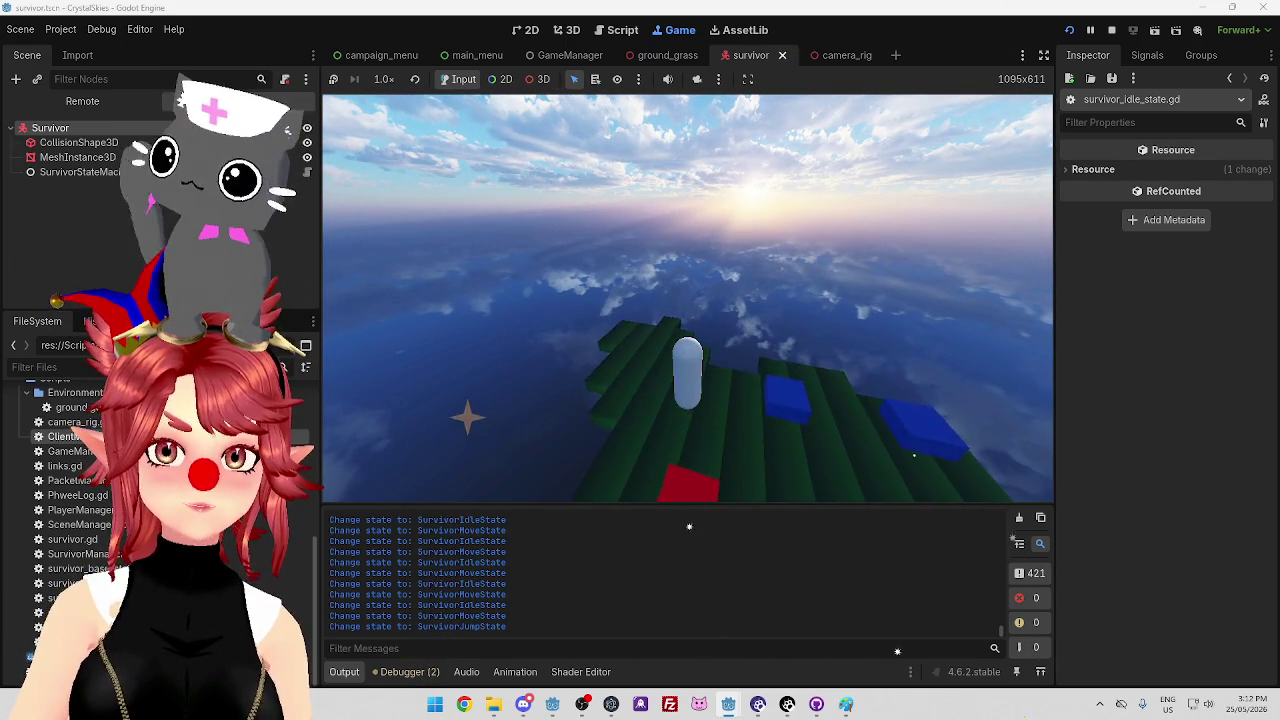
key(w)
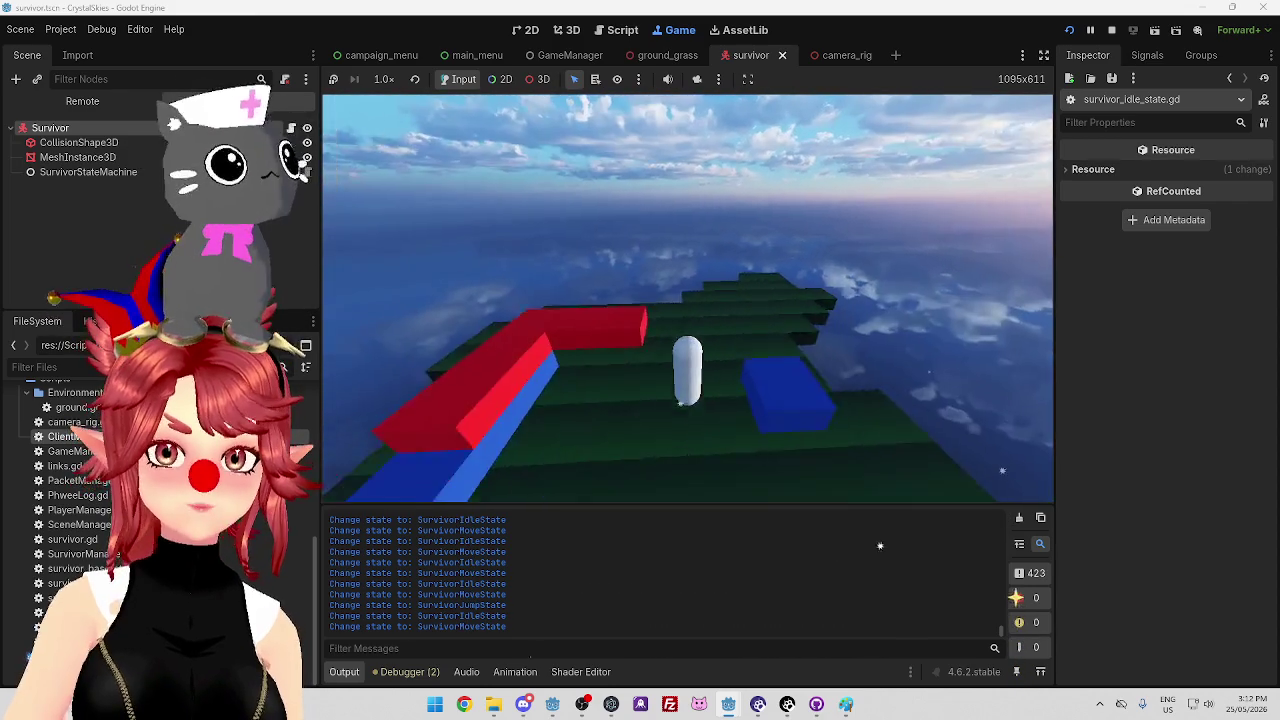
key(space)
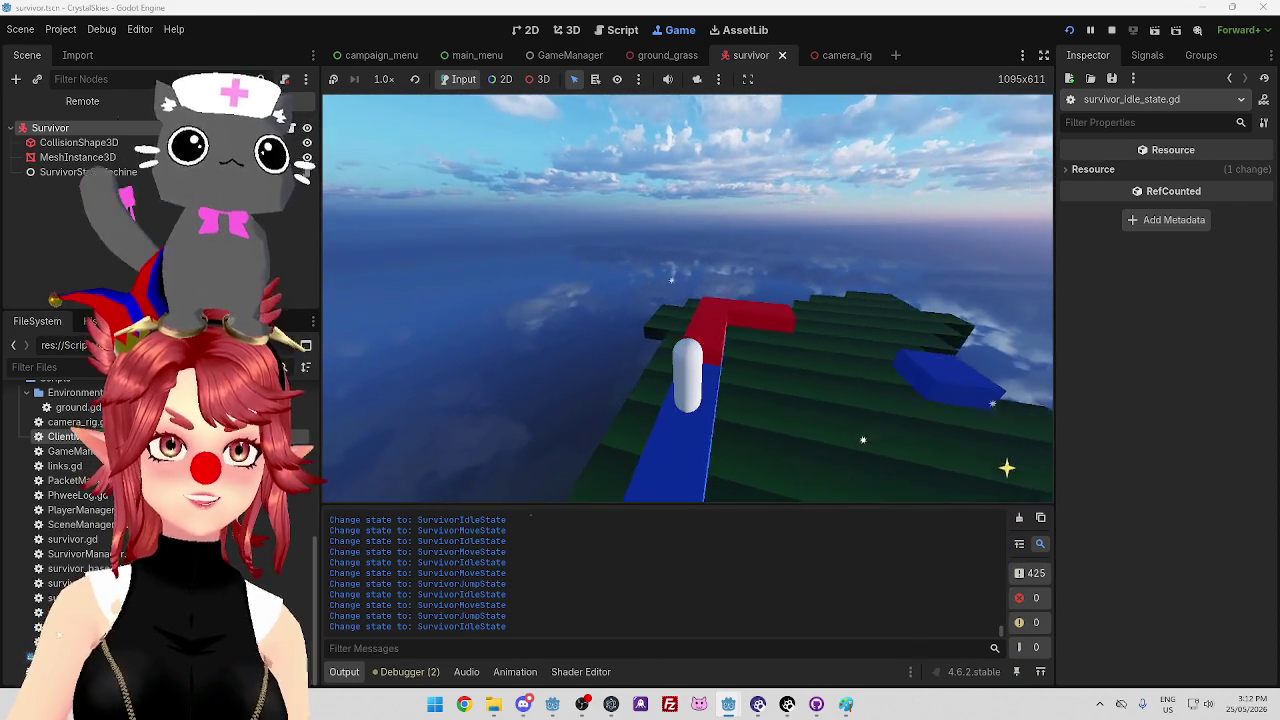
key(w)
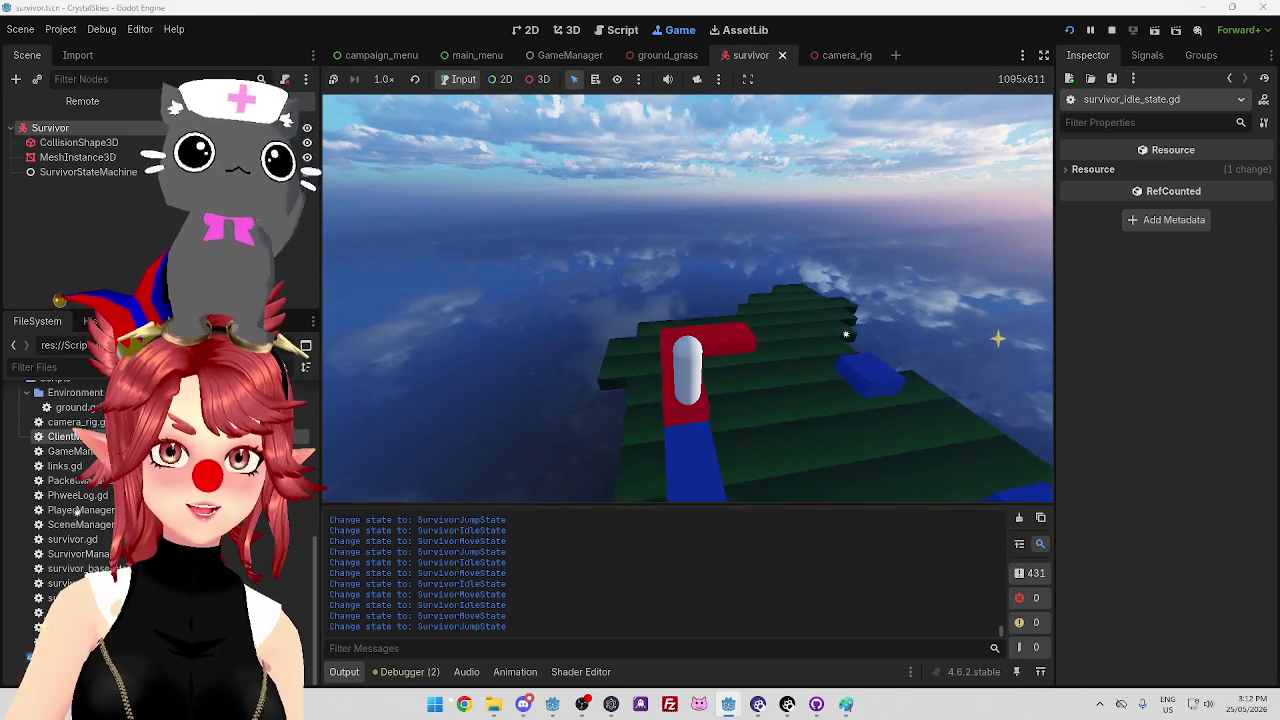
key(space)
key(w)
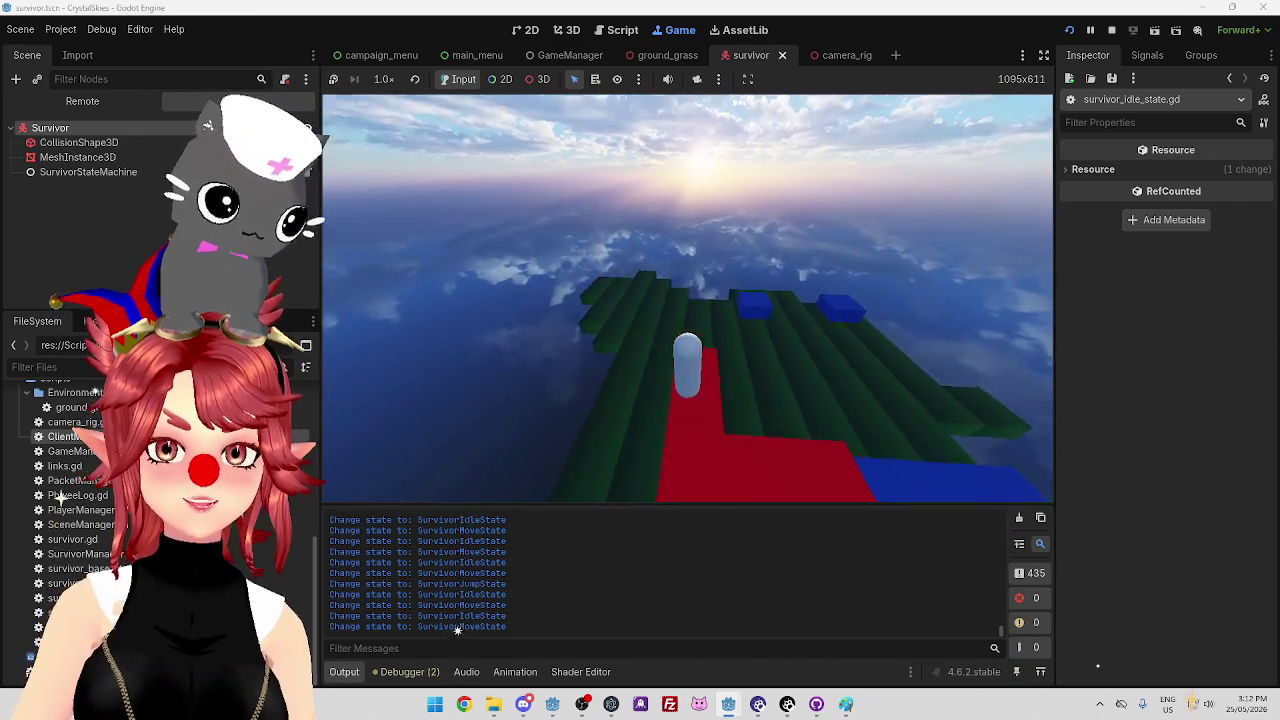
key(space)
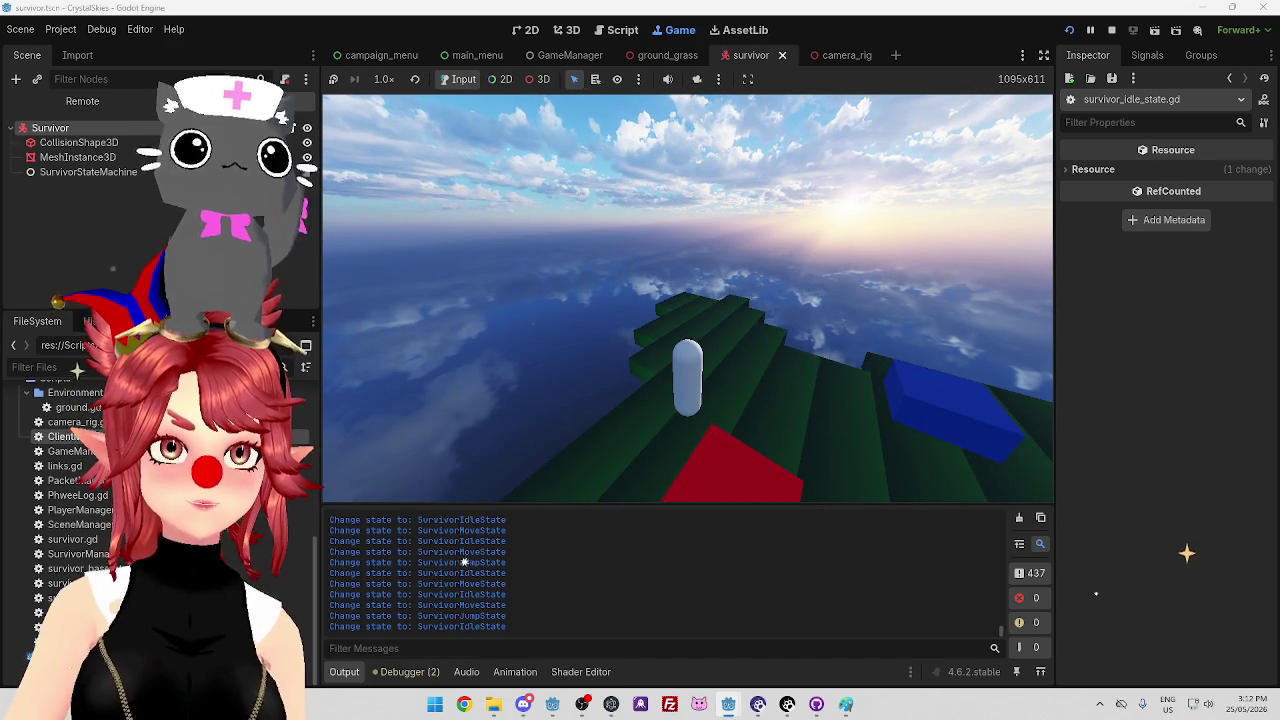
key(w)
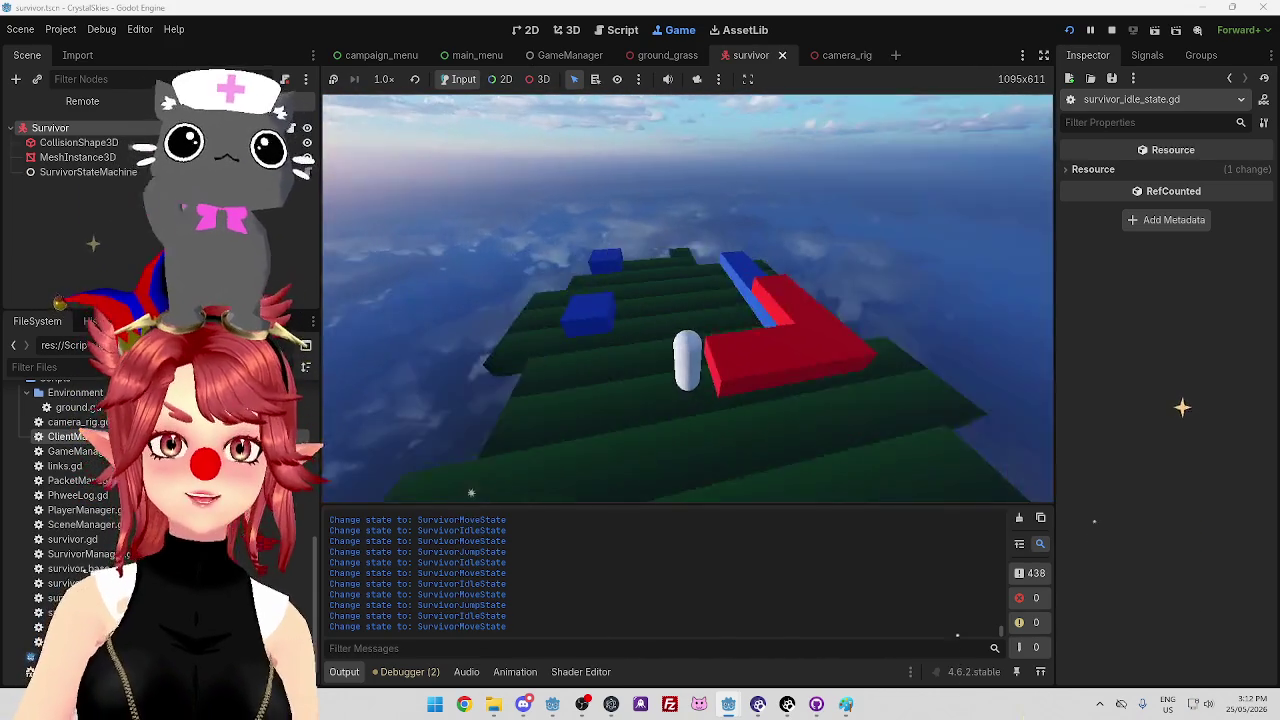
key(w)
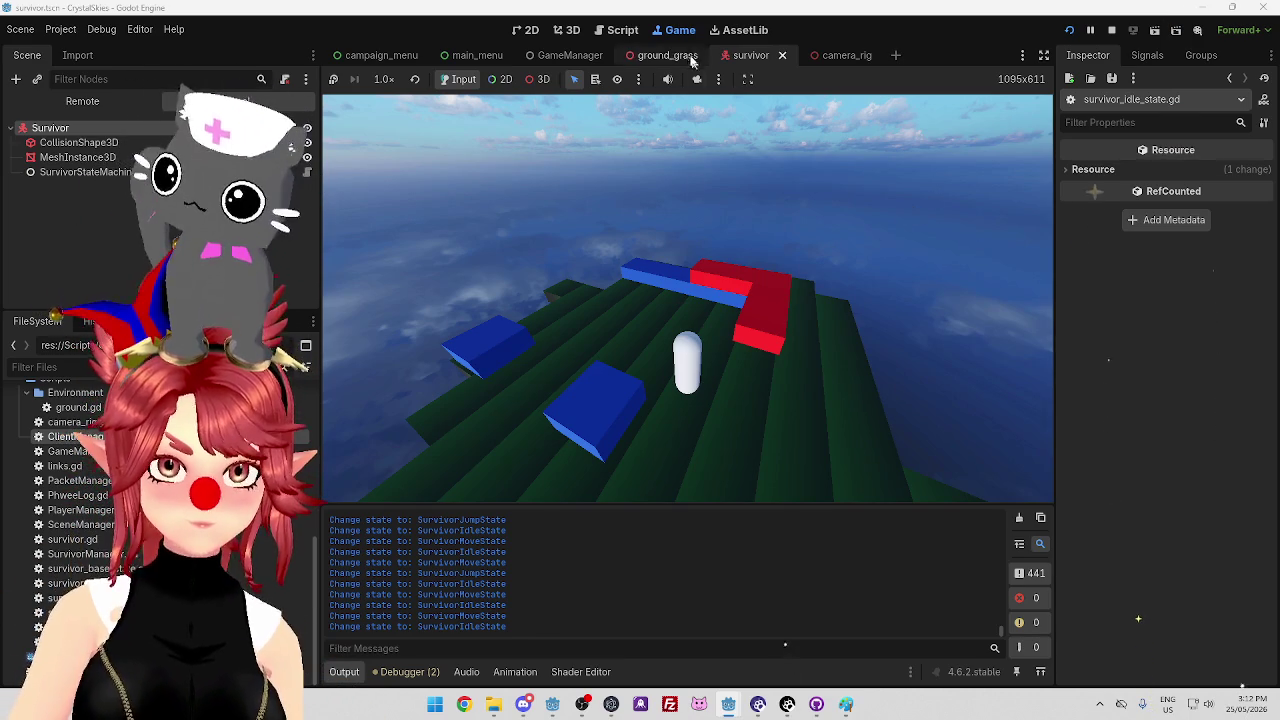
click(619, 30)
Open survivor_jump_state.gd and inspect its velocity lines 13–14 and the Vector3 documentation
click(697, 270)
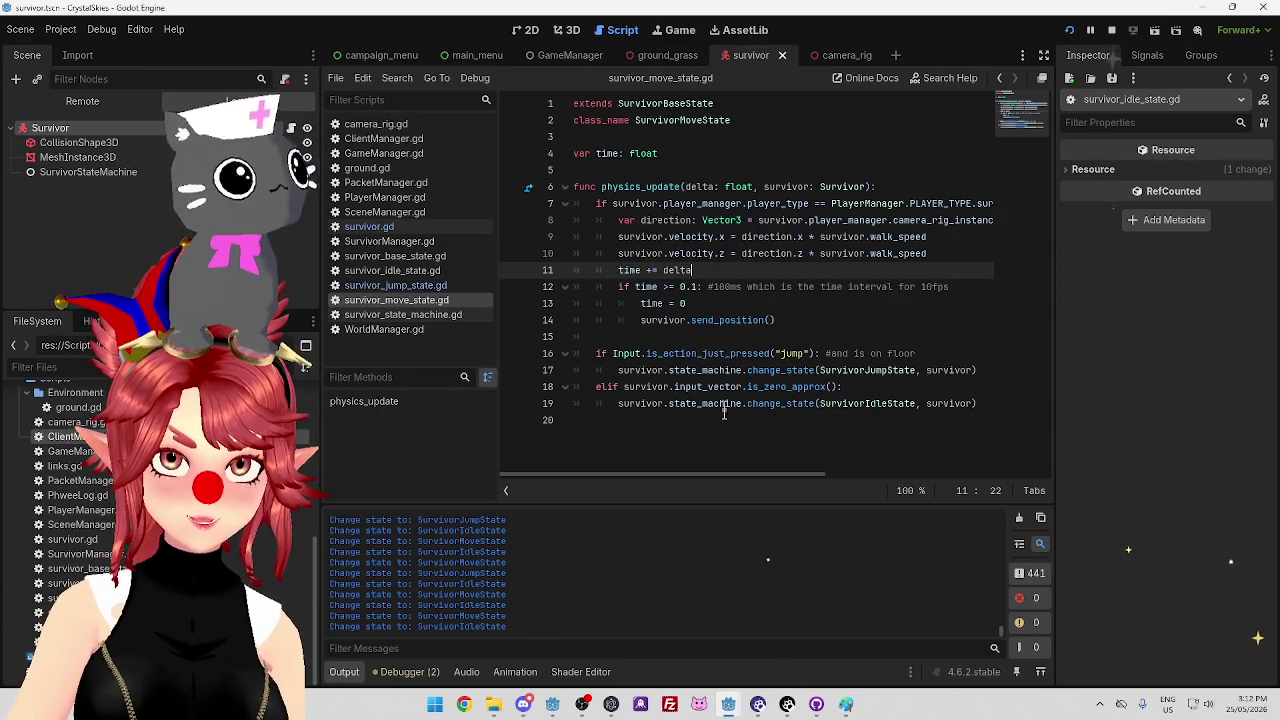
click(410, 287)
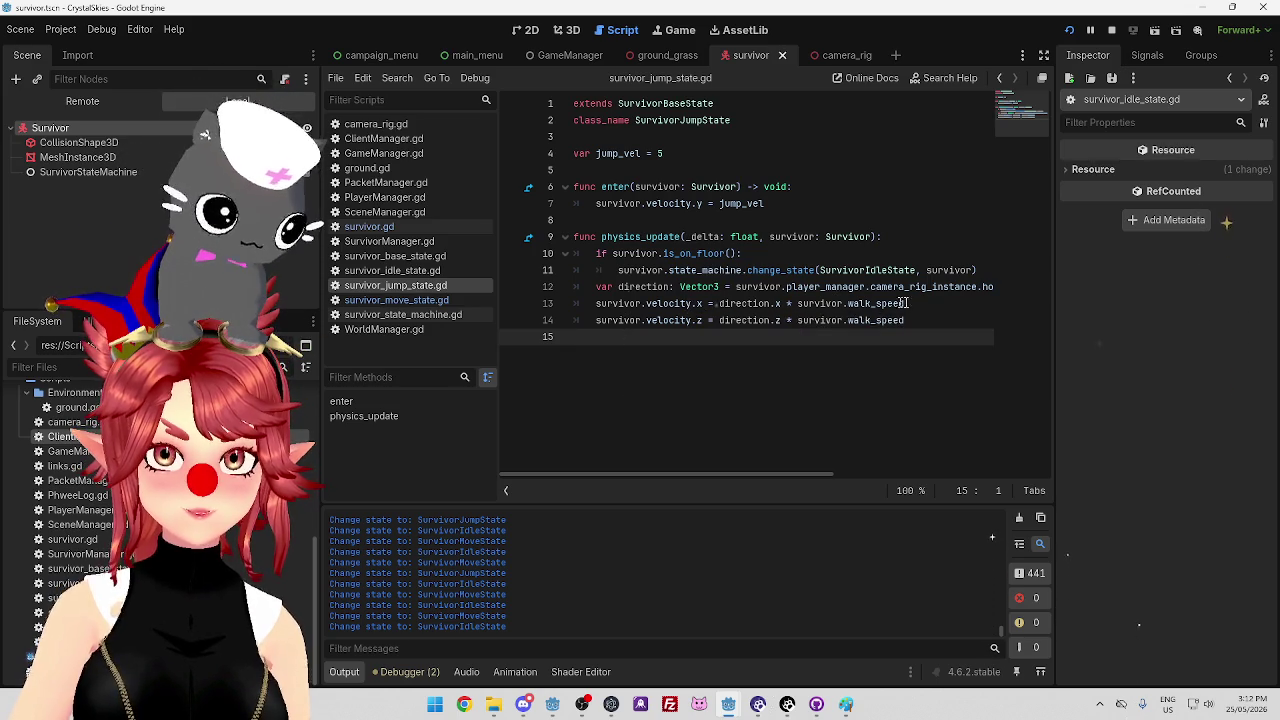
click(935, 305)
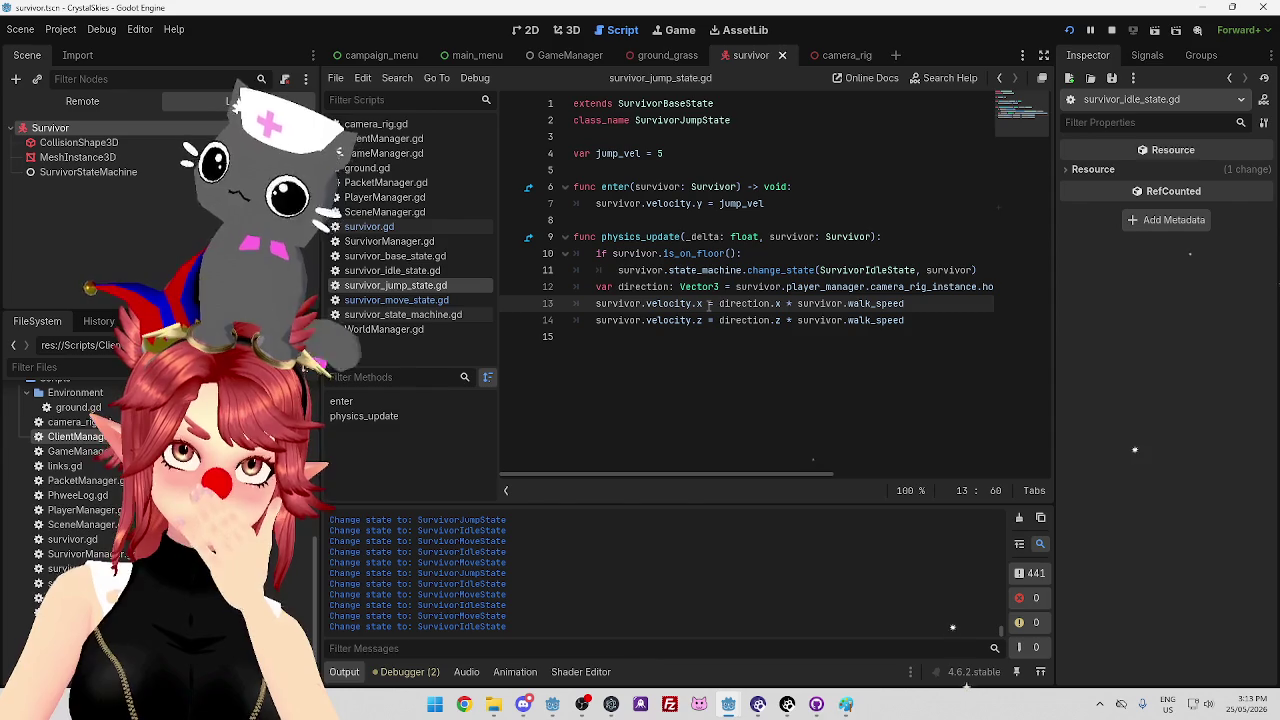
mouse_move(878, 318)
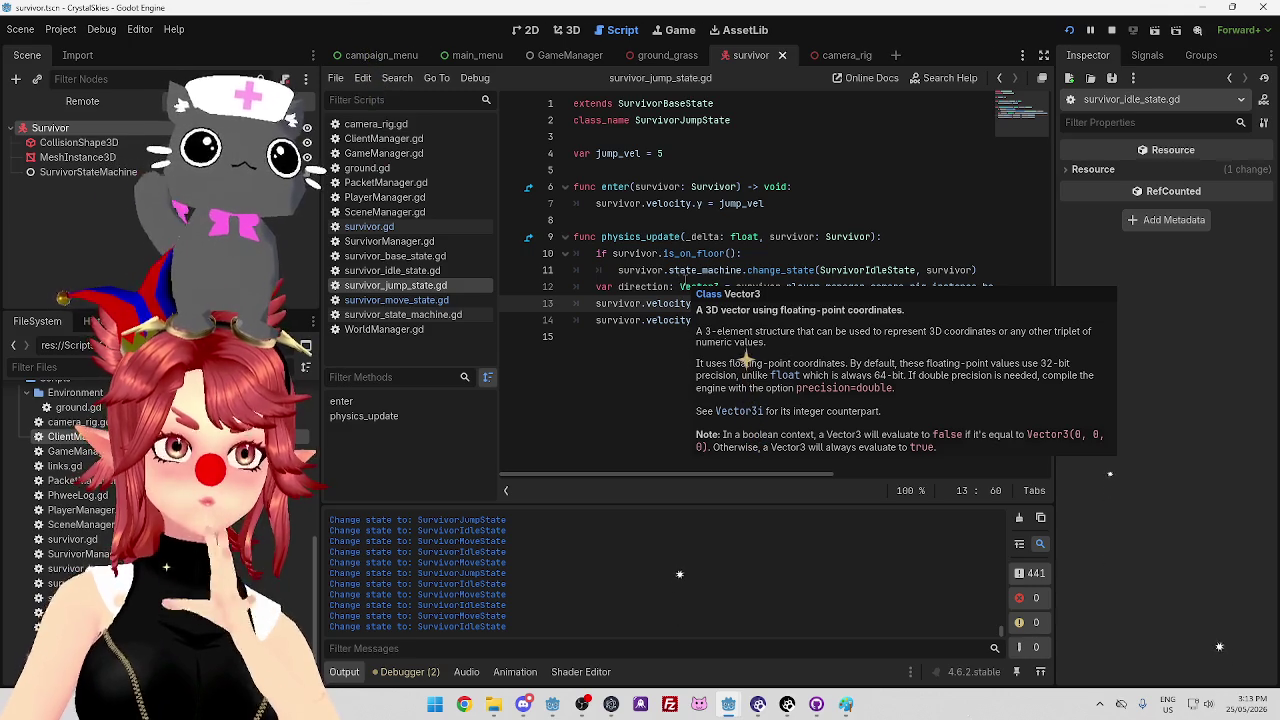
click(655, 304)
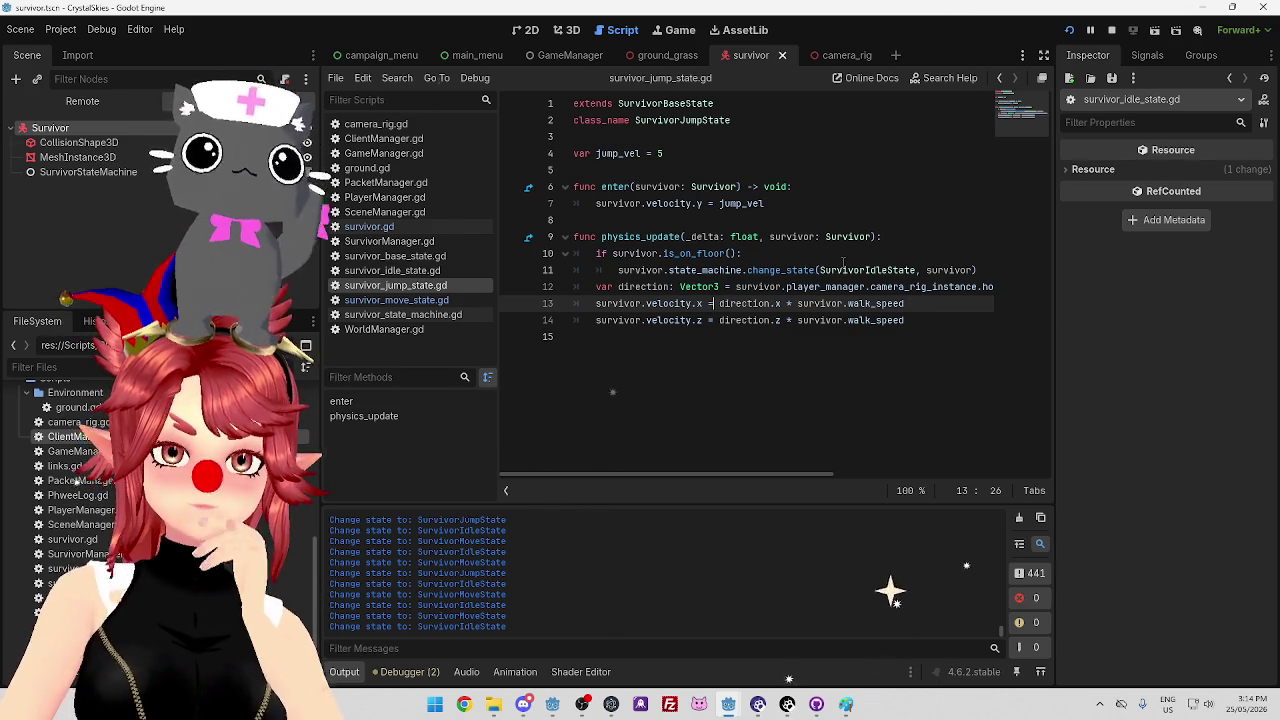
mouse_move(843, 263)
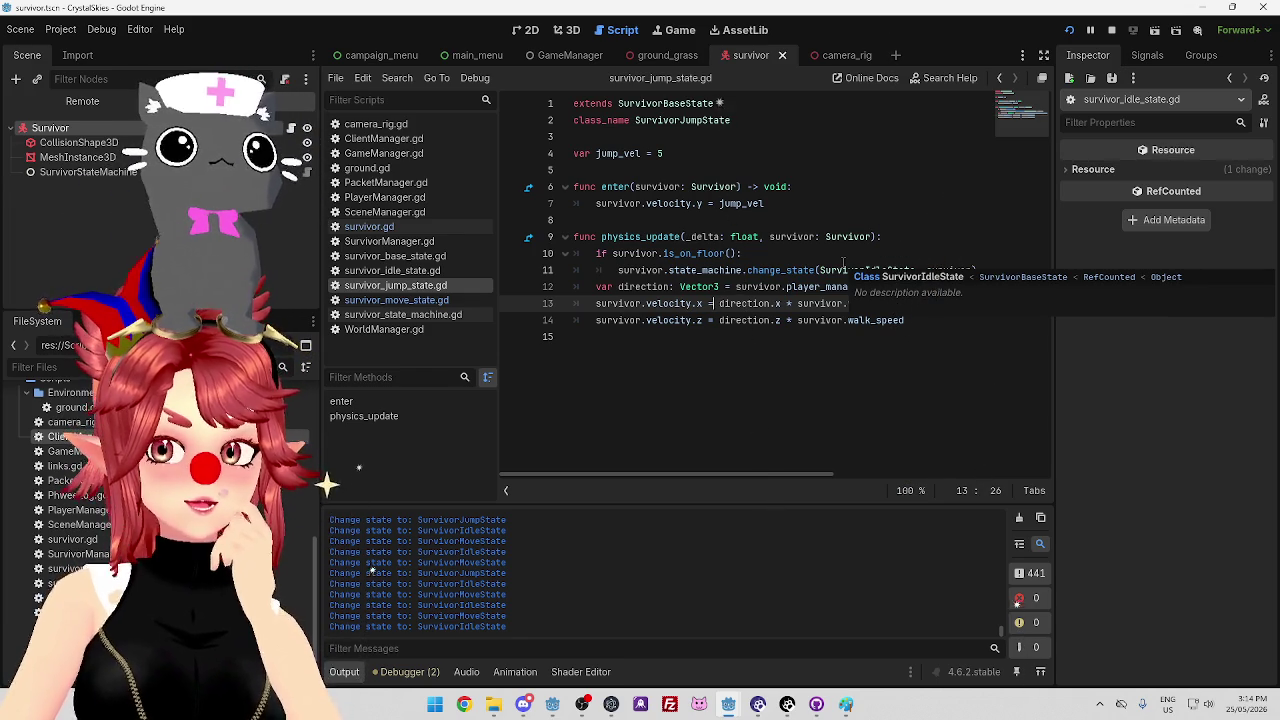
click(708, 203)
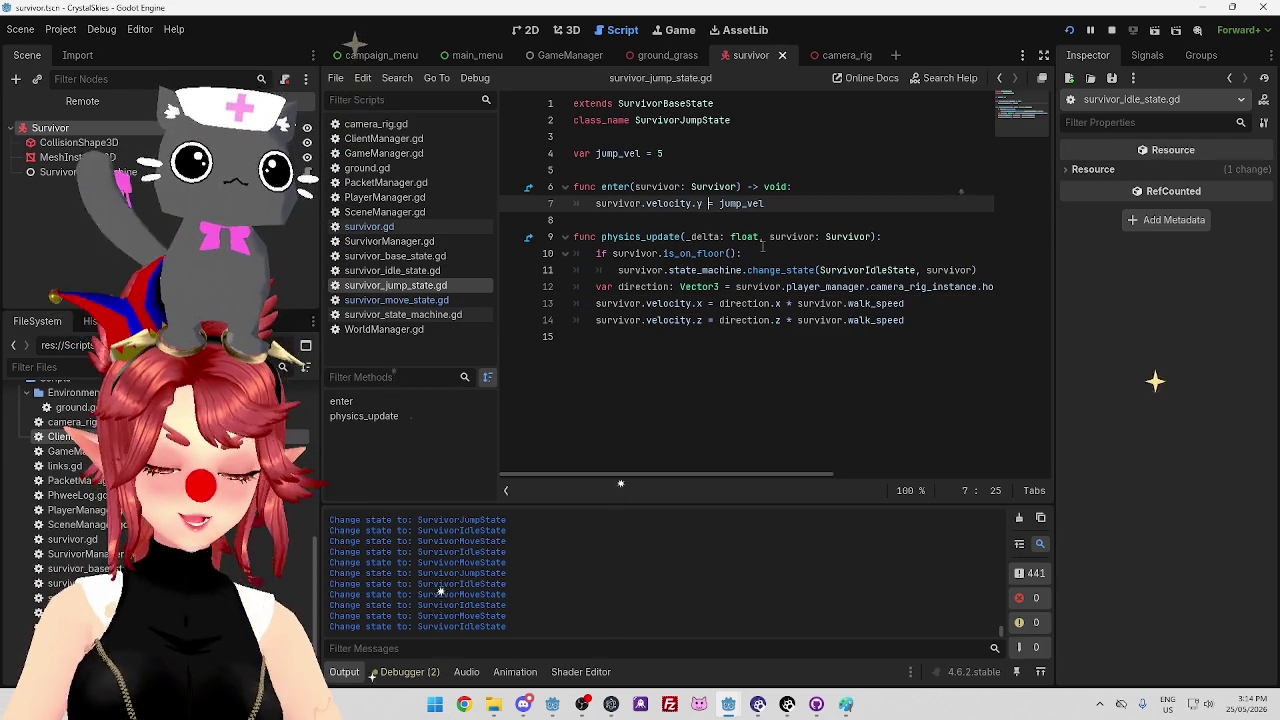
Change = to += for jump_vel on line 7 and the horizontal velocity lines 13–14
text(+)
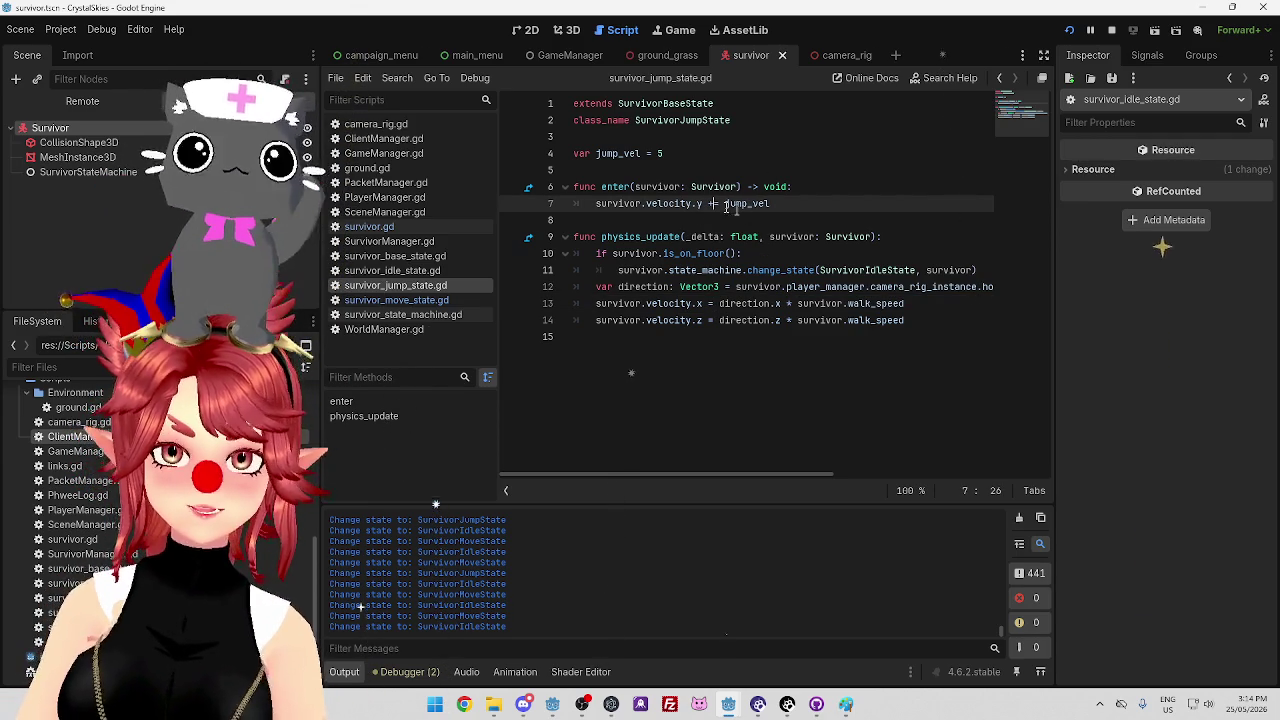
click(708, 303)
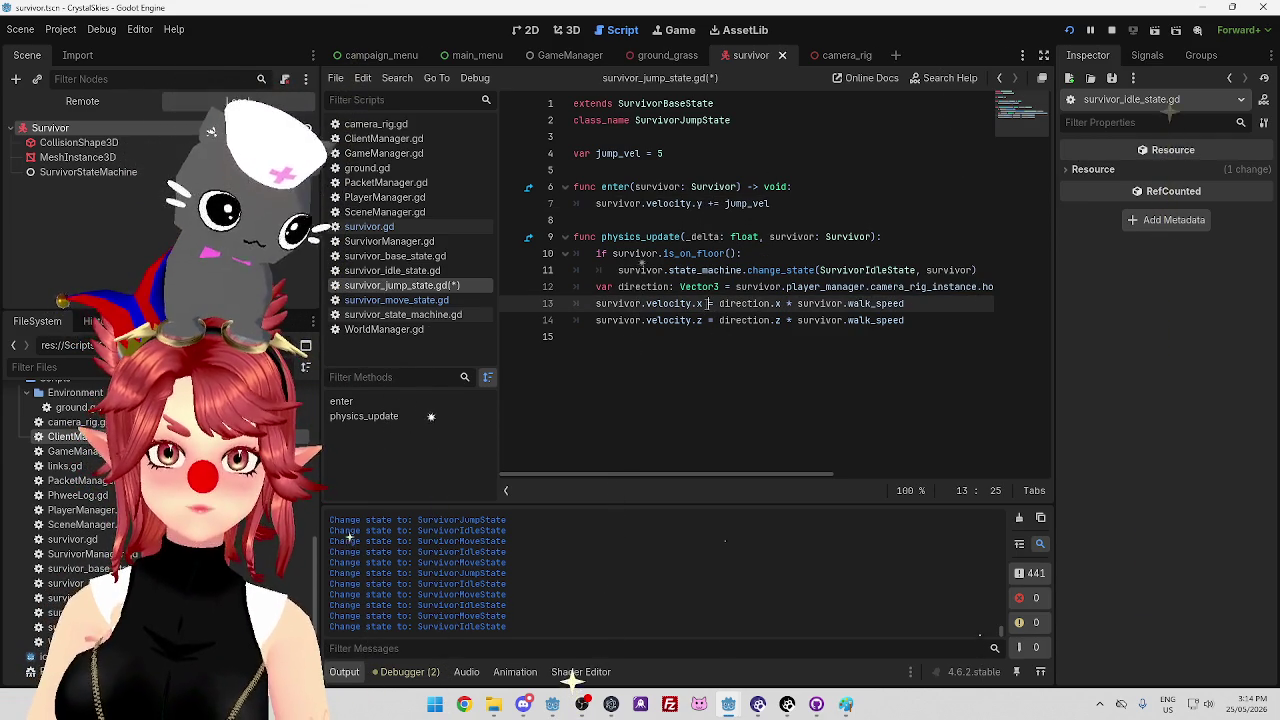
text(+)
click(708, 320)
text(+)
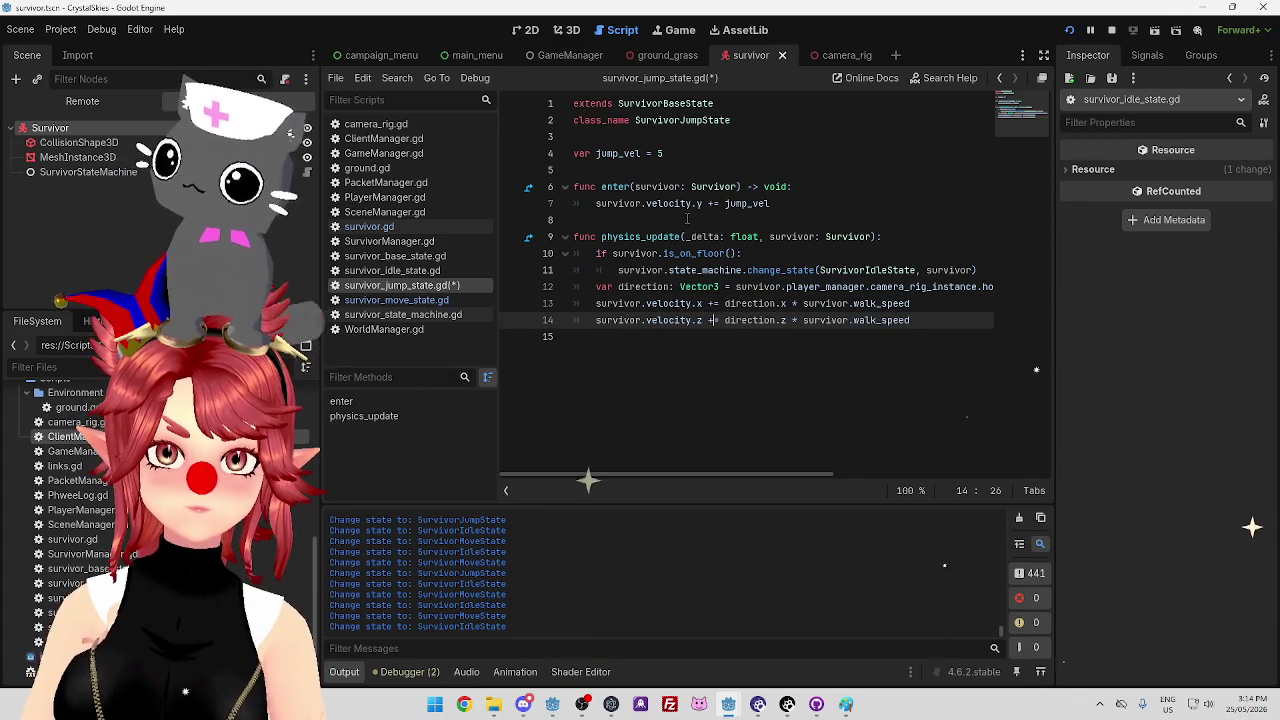
Test the += jump in the Game tab, stop the run, and bring up the CrystalSkiesServer window
click(669, 33)
click(617, 30)
click(734, 219)
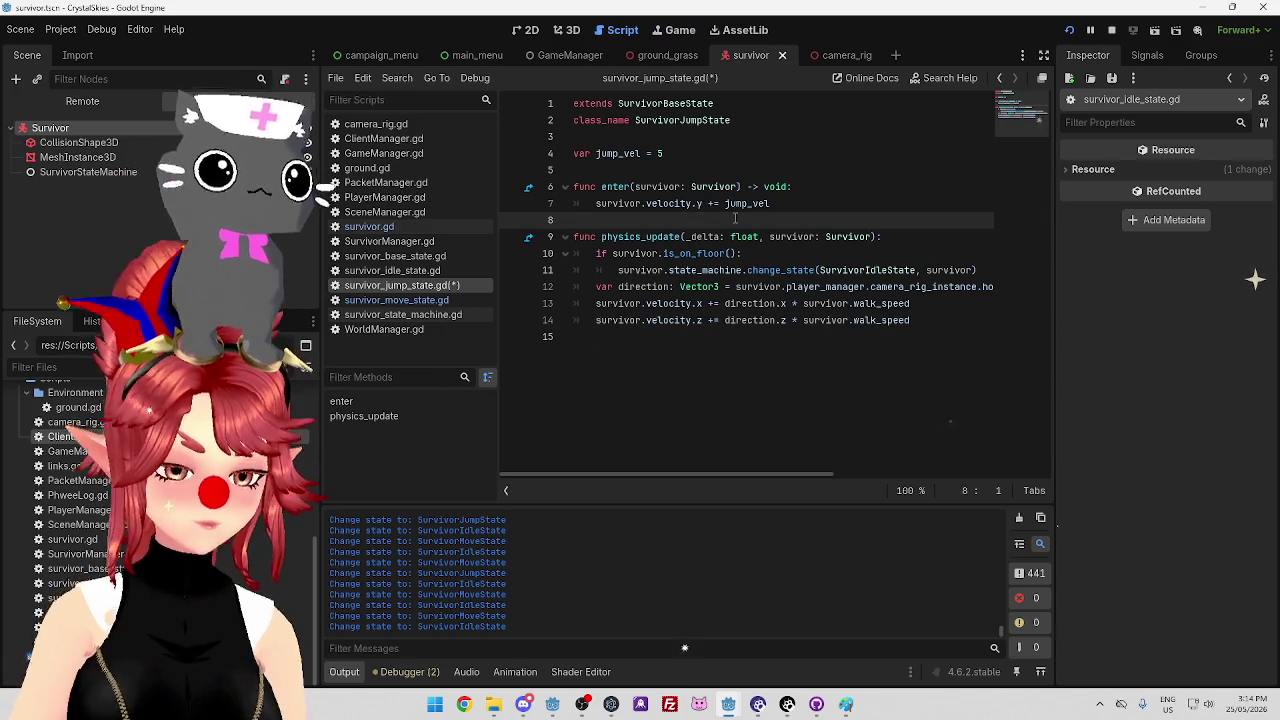
click(674, 31)
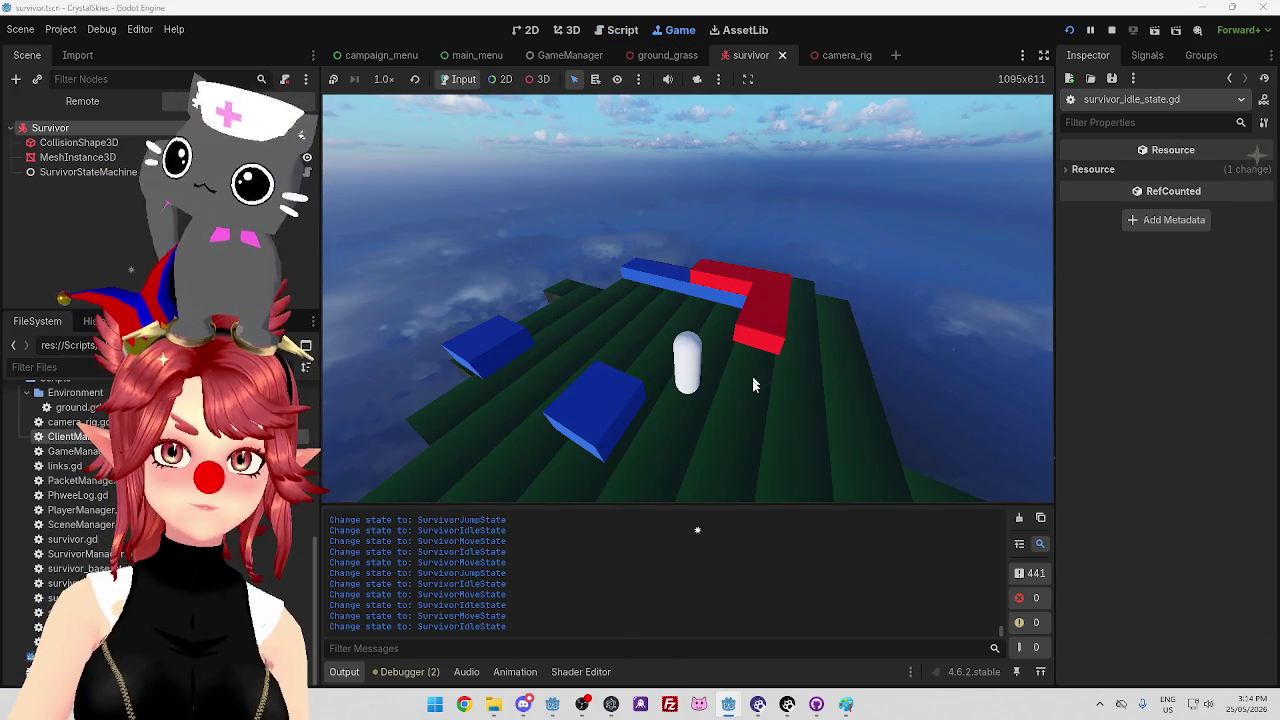
key(space)
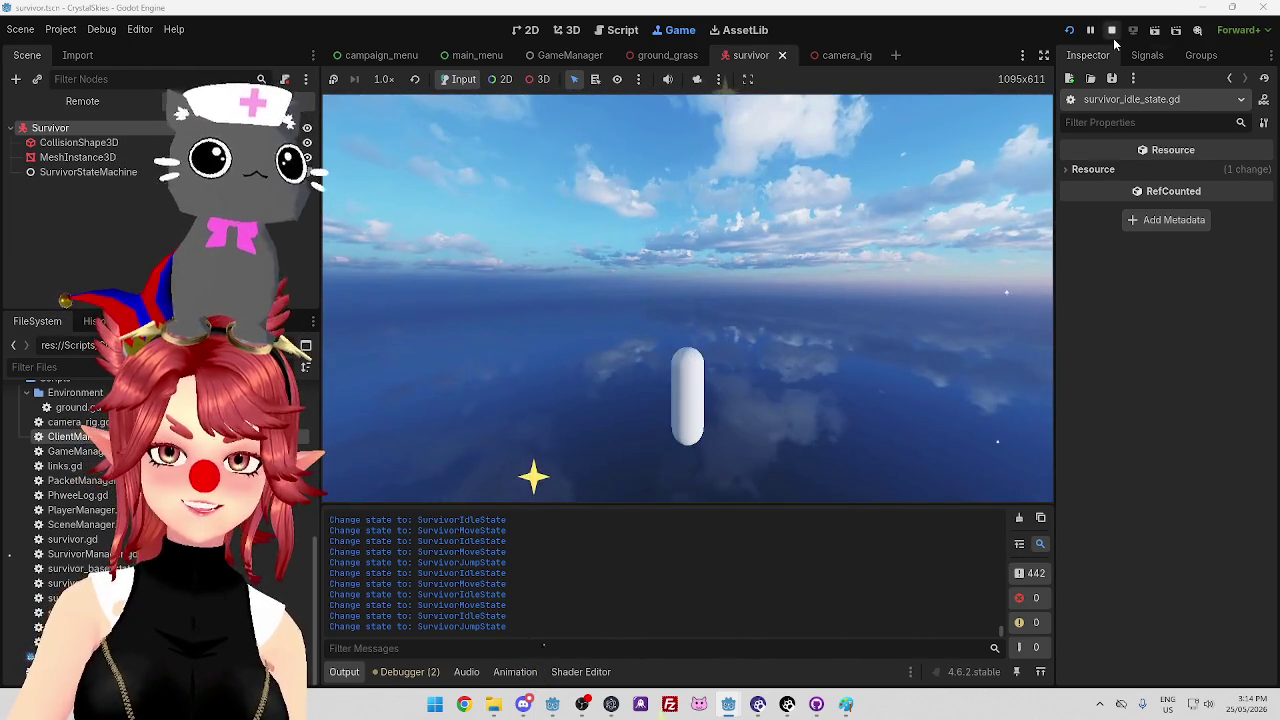
click(1111, 30)
mouse_move(728, 704)
click(785, 655)
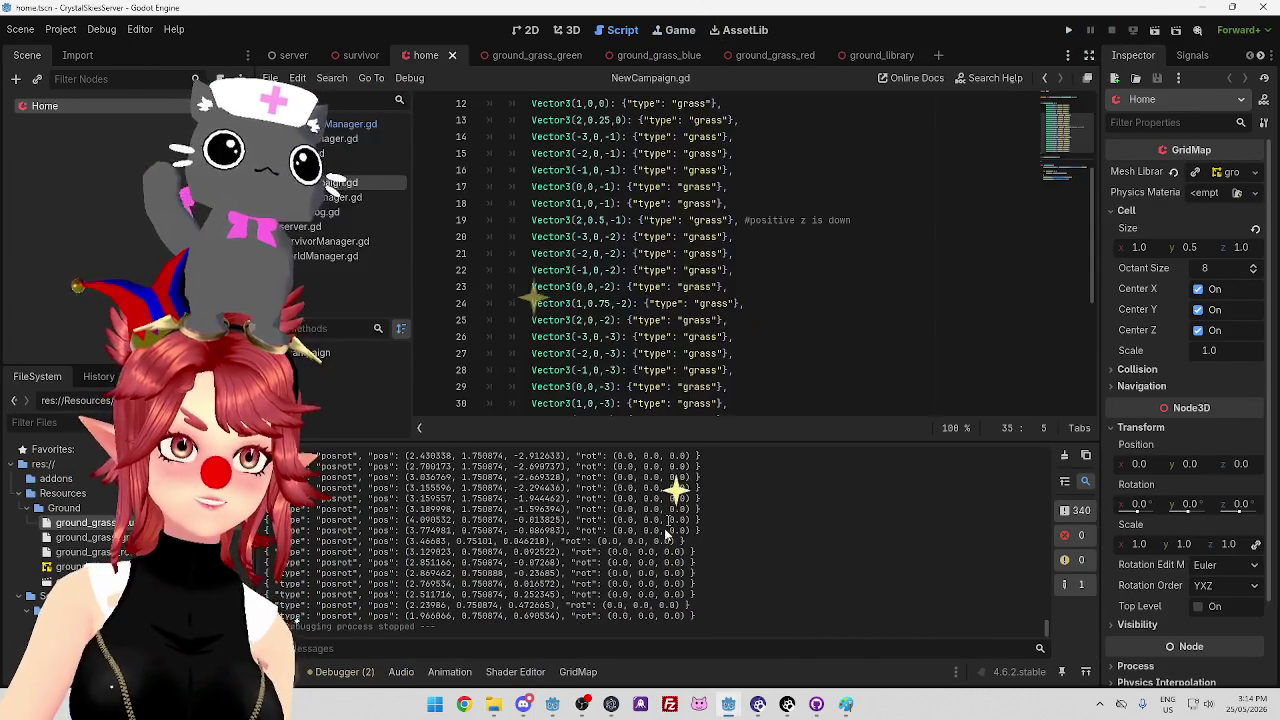
Bring the survivor client project window back and put the caret at the end of line 7
mouse_move(728, 704)
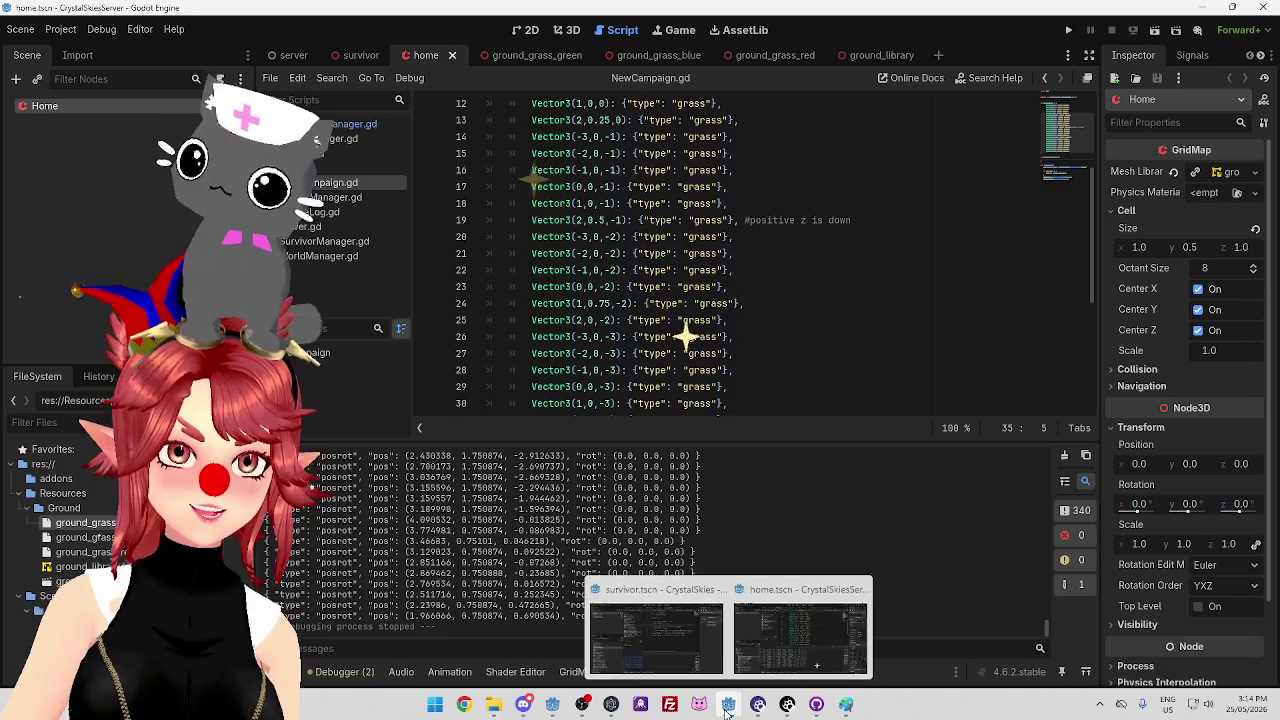
click(660, 657)
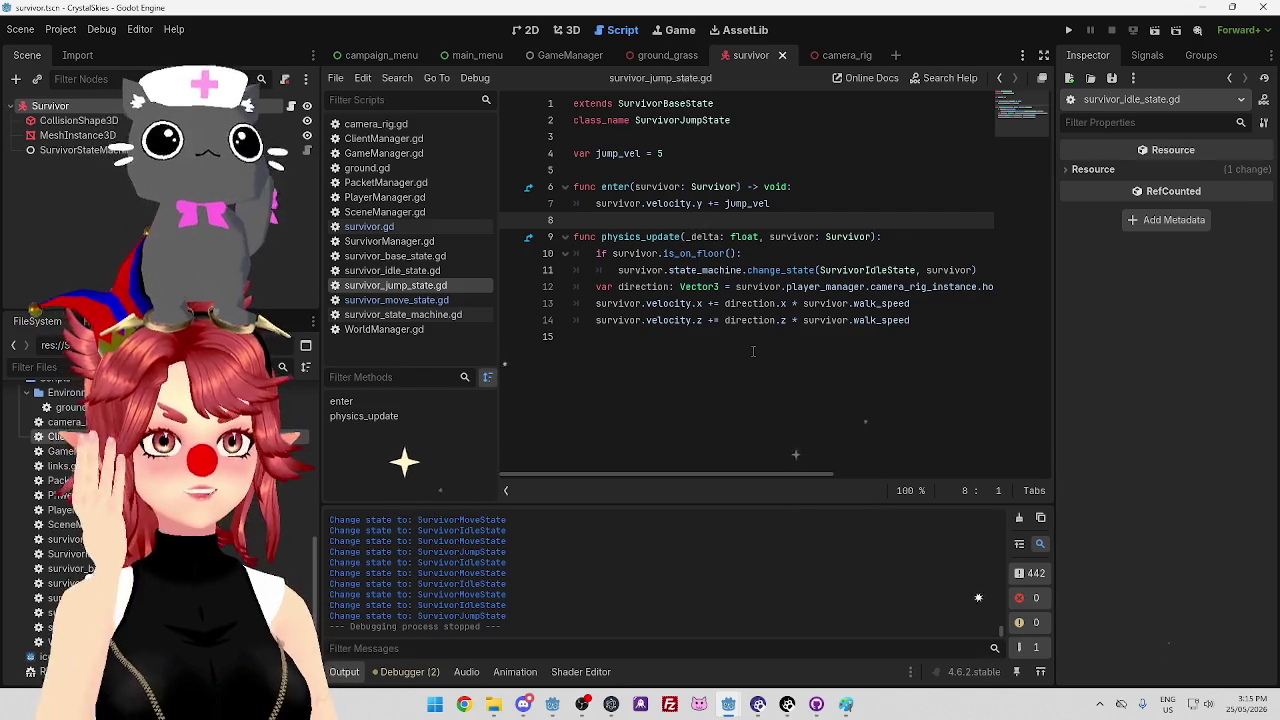
click(786, 203)
Add a line after the jump_vel line, try typing survivor.apply, then erase it to leave it empty
key(Return)
text(survivo)
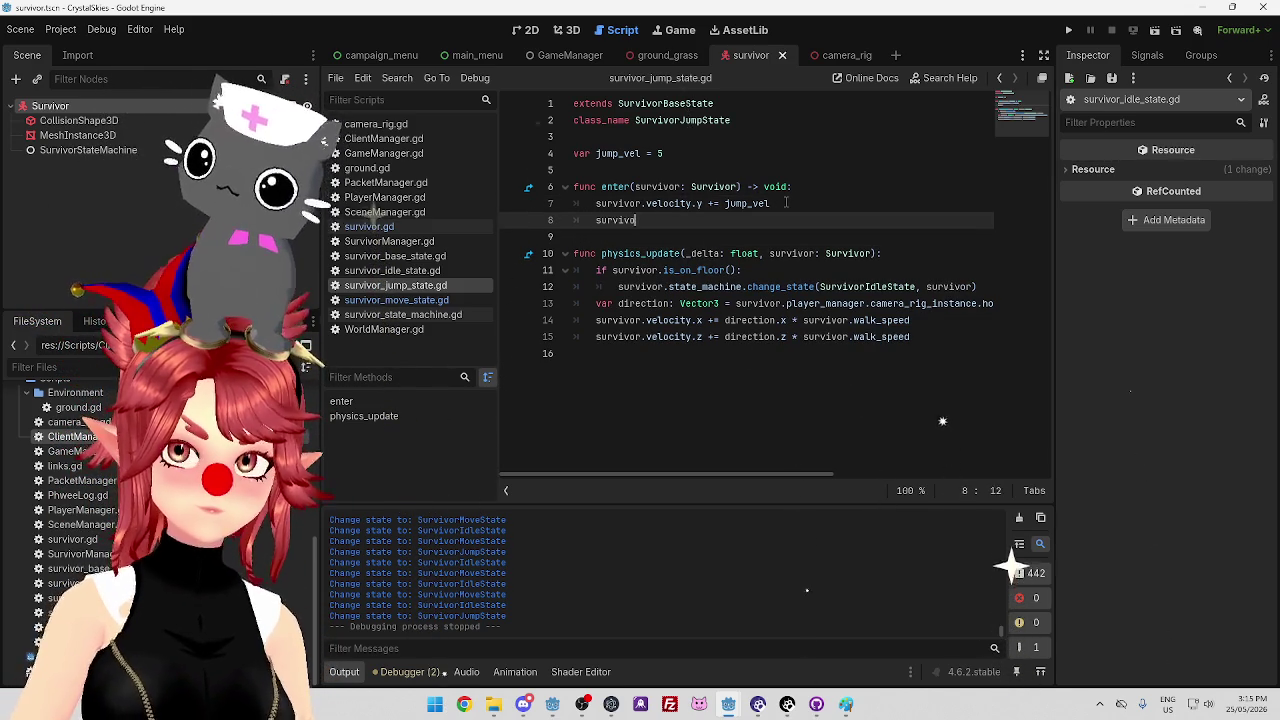
text(r.appl)
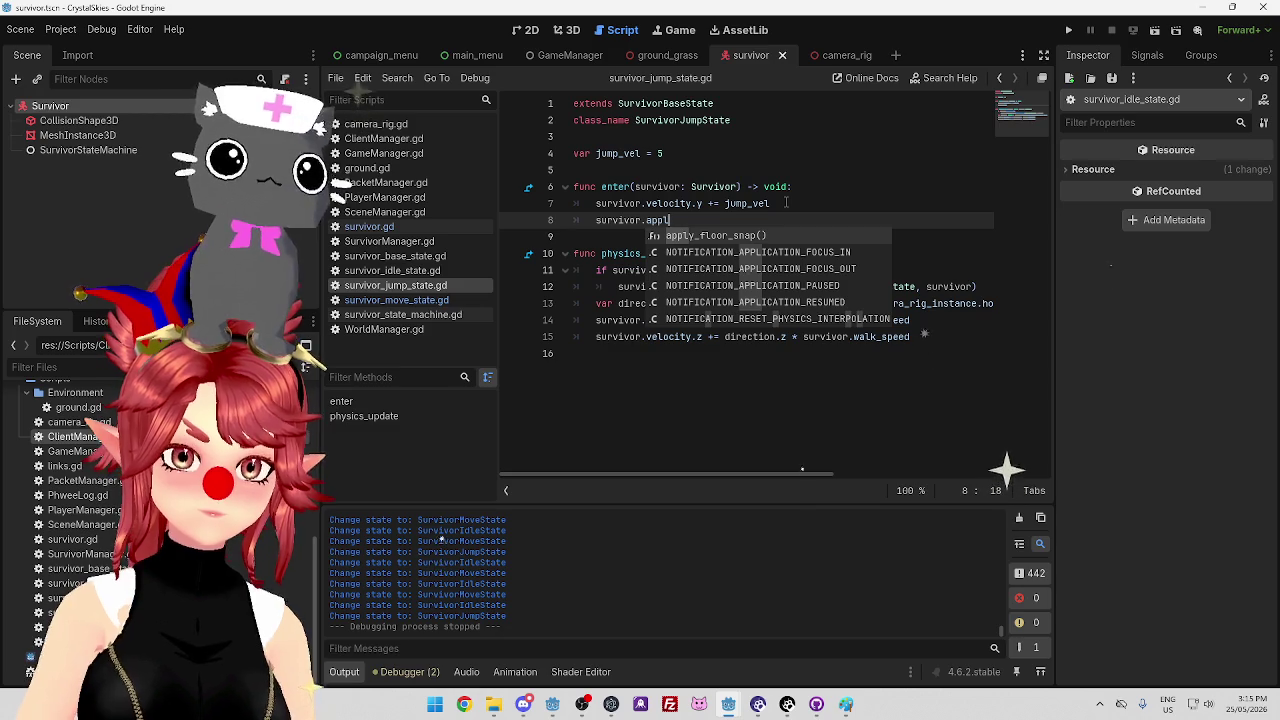
text(y)
key(BackSpace)
key(BackSpace)
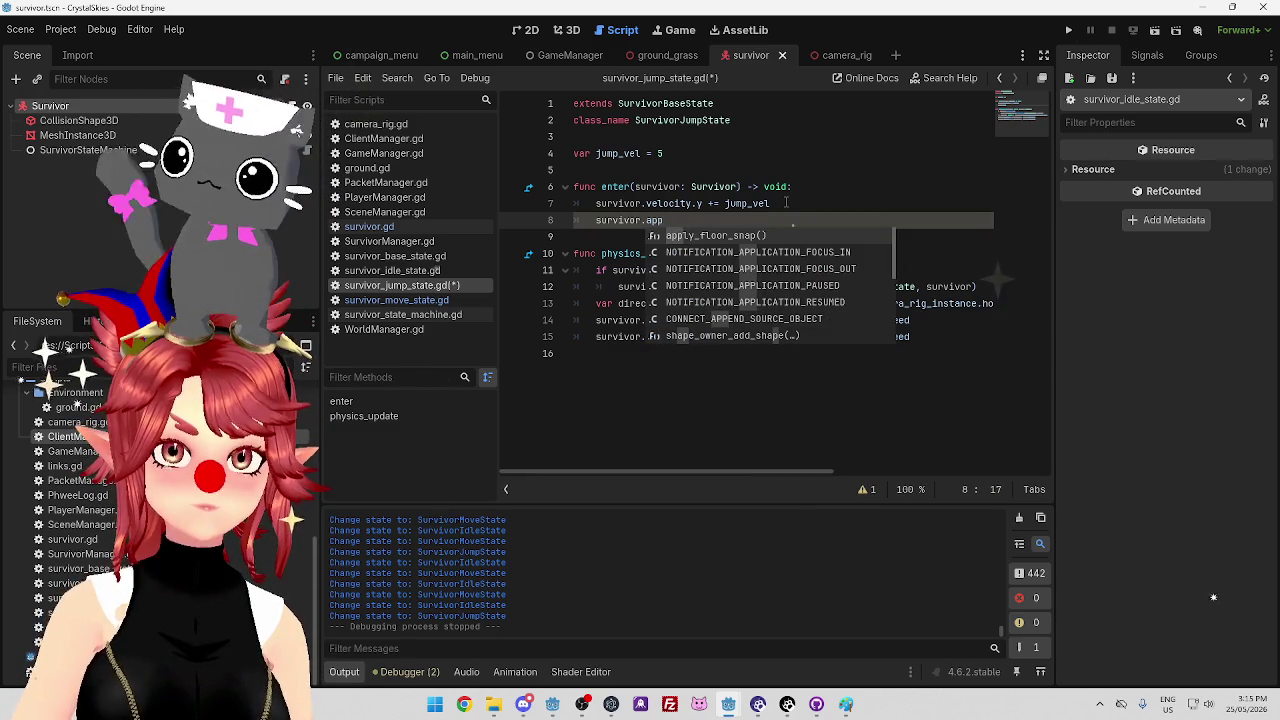
text(ly)
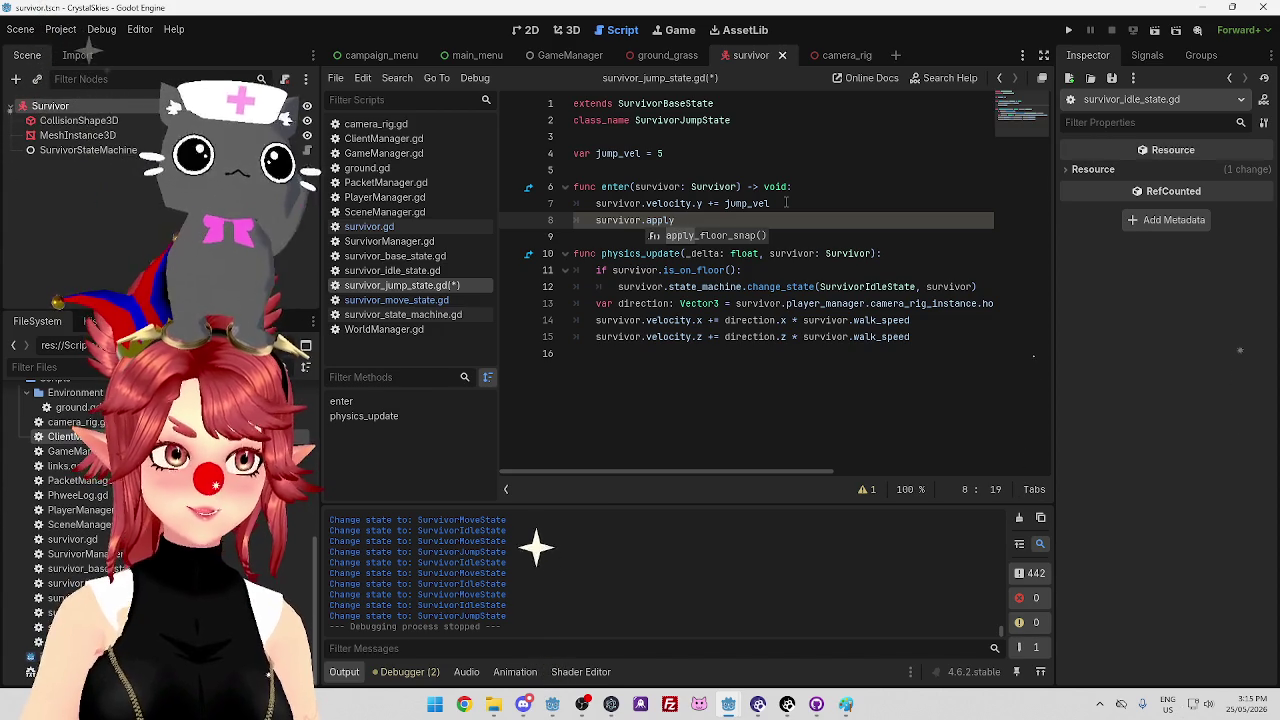
key(BackSpace)
key(BackSpace)
key(BackSpace)
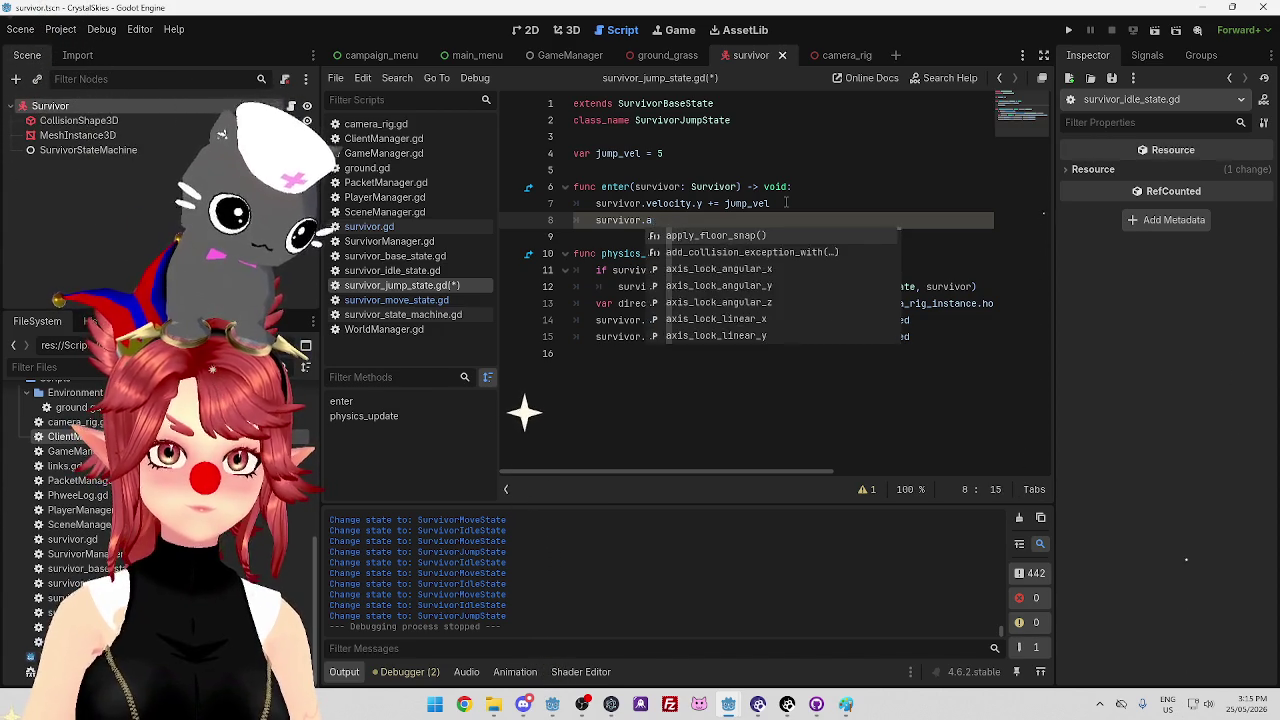
key(BackSpace)
key(BackSpace)
key(BackSpace)
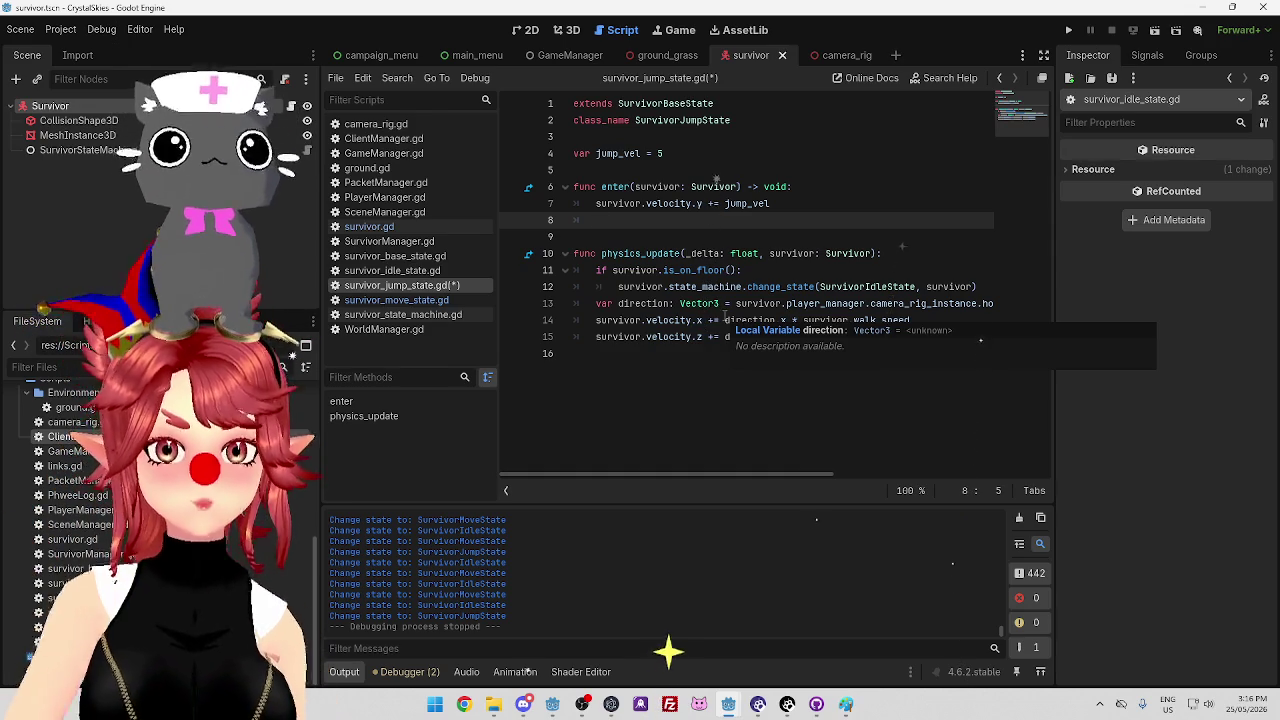
click(710, 320)
Change += back to = on velocity lines 14 and 15
key(Delete)
click(709, 337)
key(Delete)
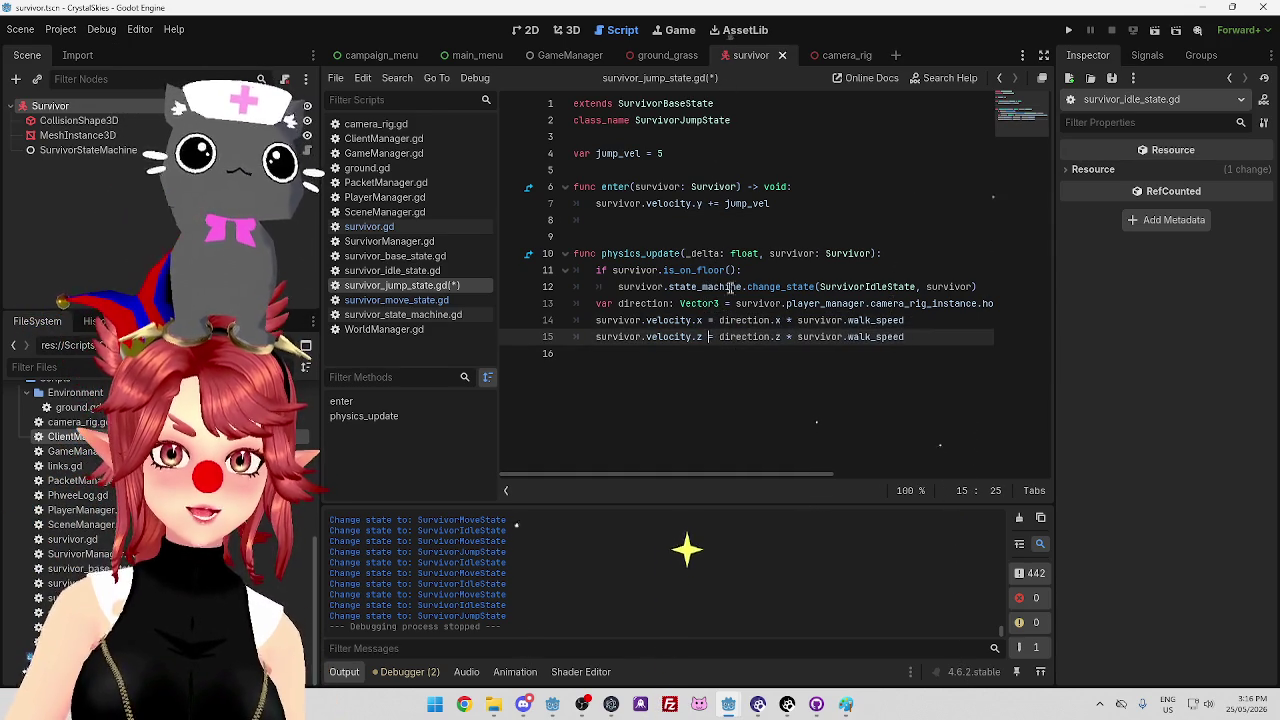
Wrap line 14 as move_toward(survivor.velocity.x, direction times walk_speed, delta)
click(720, 320)
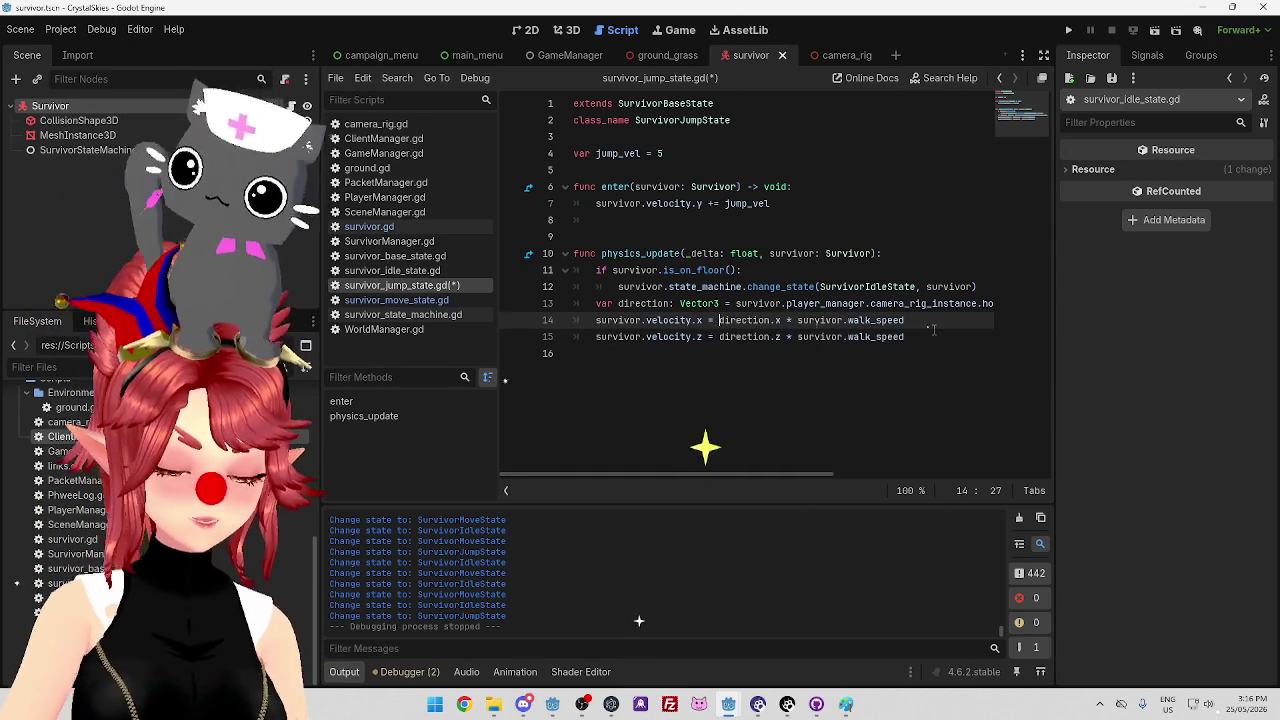
text(move_t)
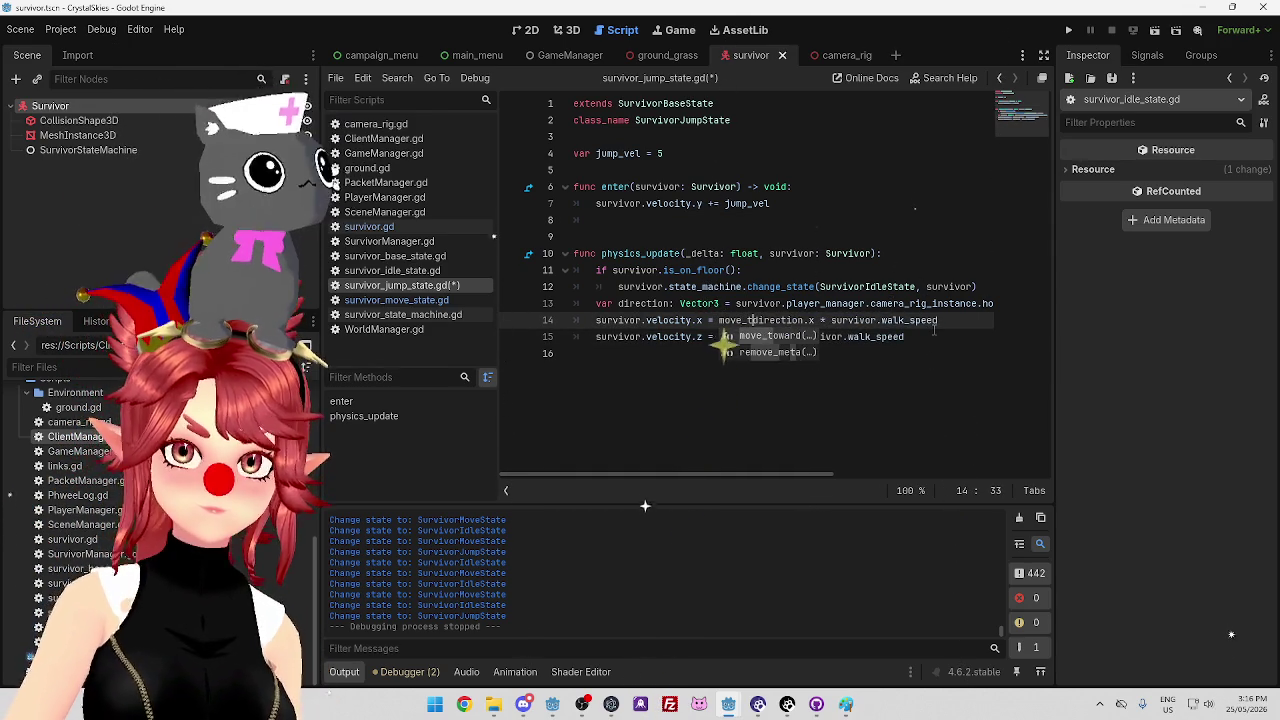
key(Return)
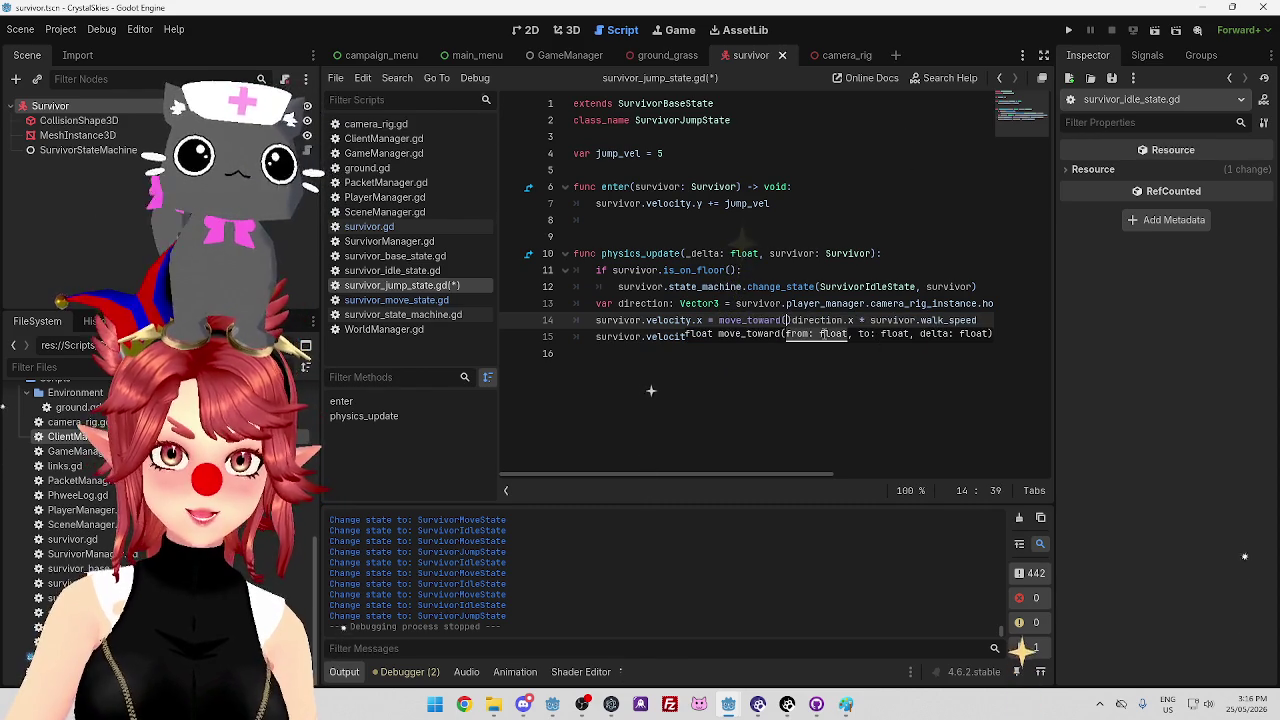
drag(597, 320, 704, 320)
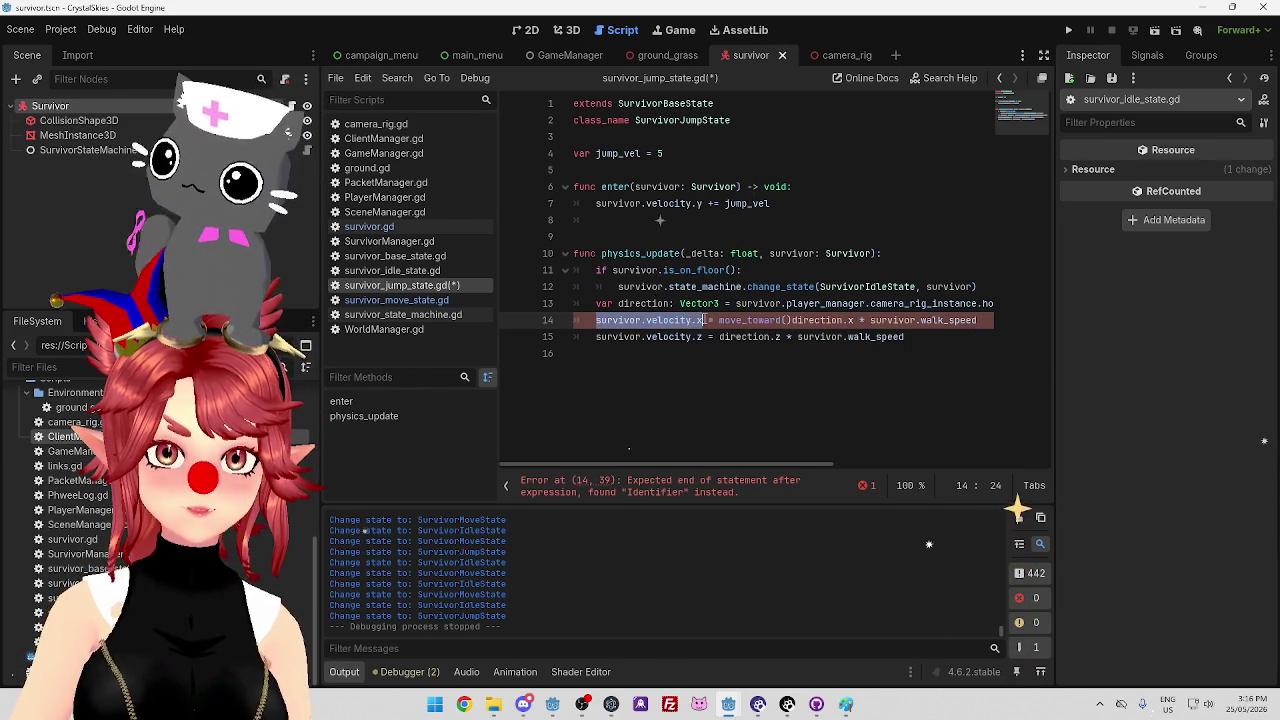
key(ctrl+c)
click(785, 320)
key(ctrl+v)
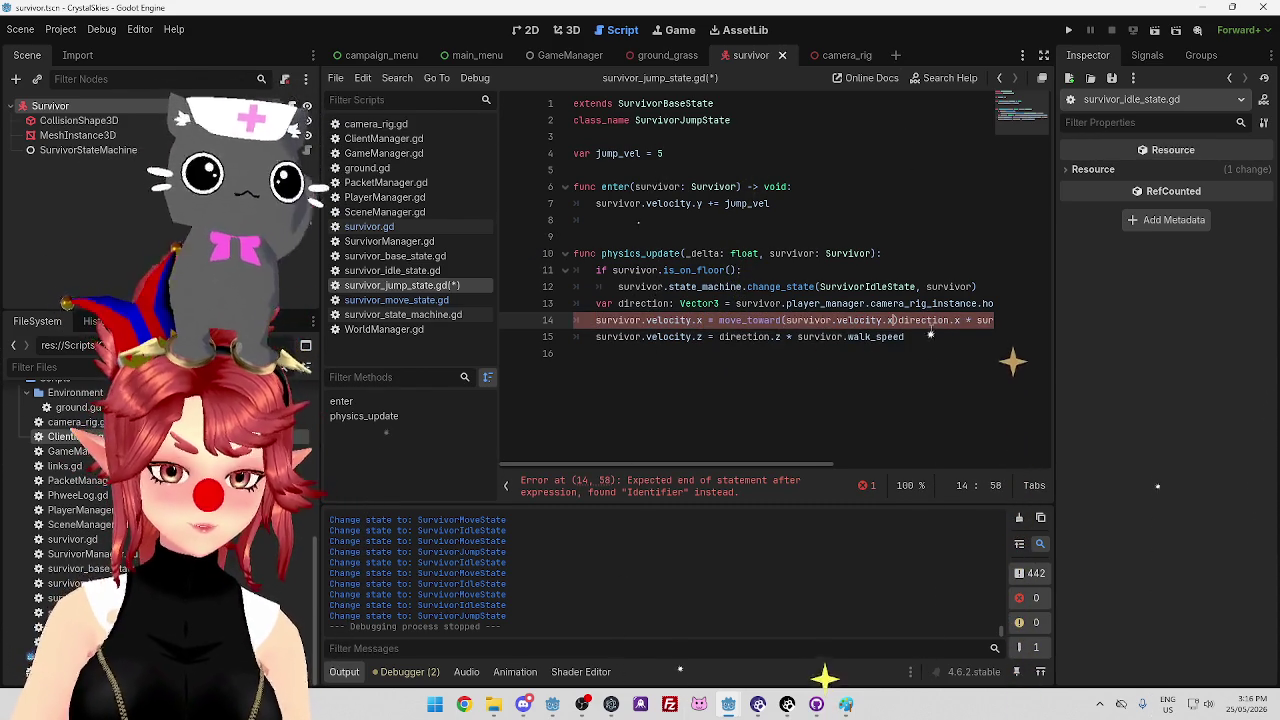
scroll(875, 390, right, 3)
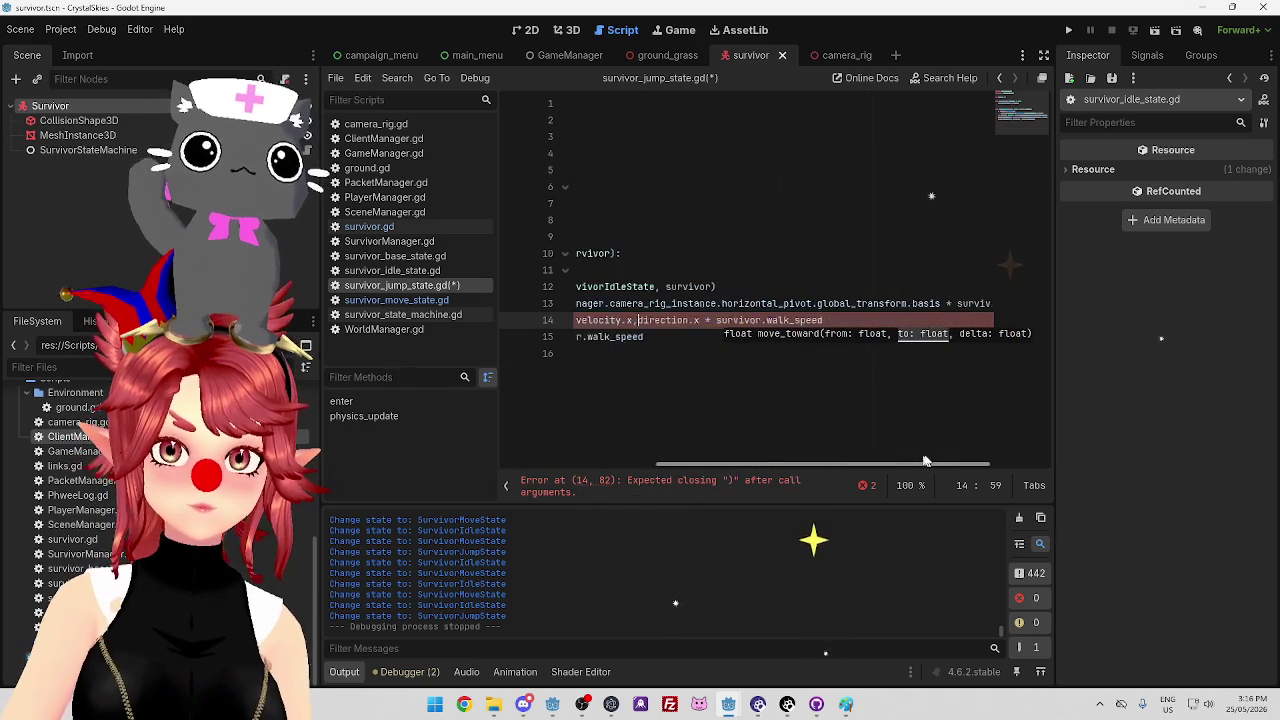
click(880, 320)
text())
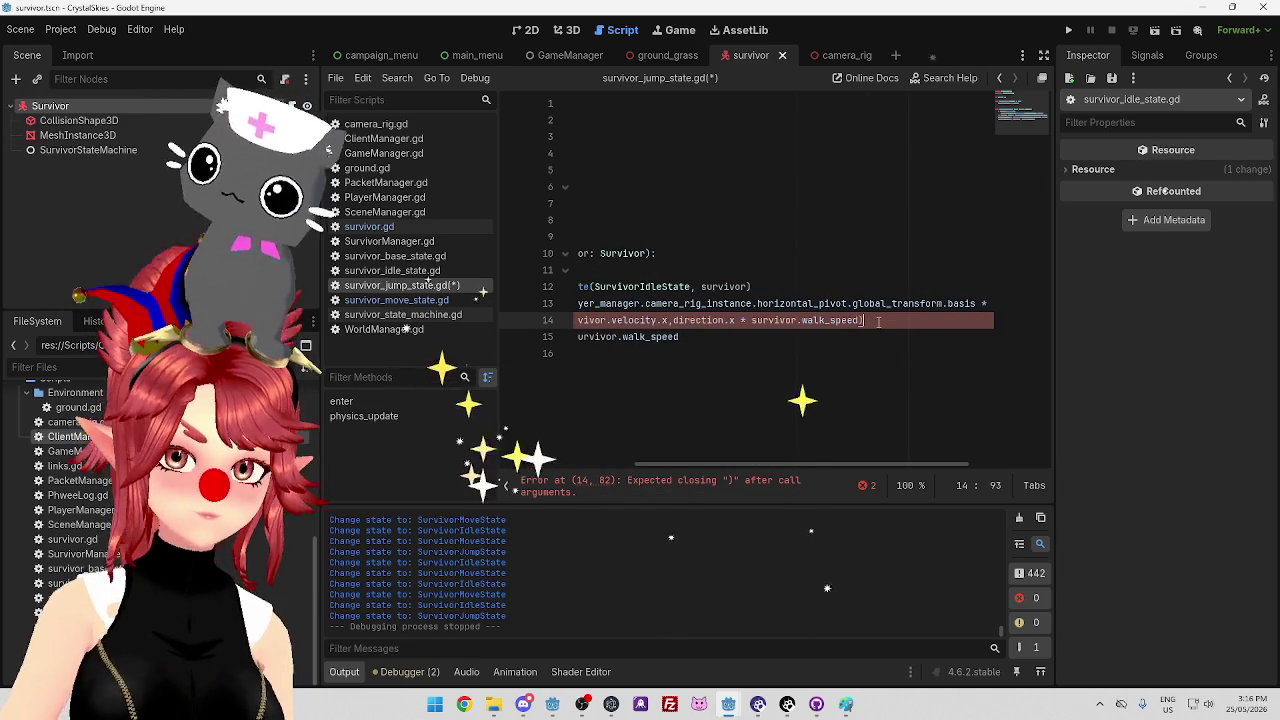
click(862, 320)
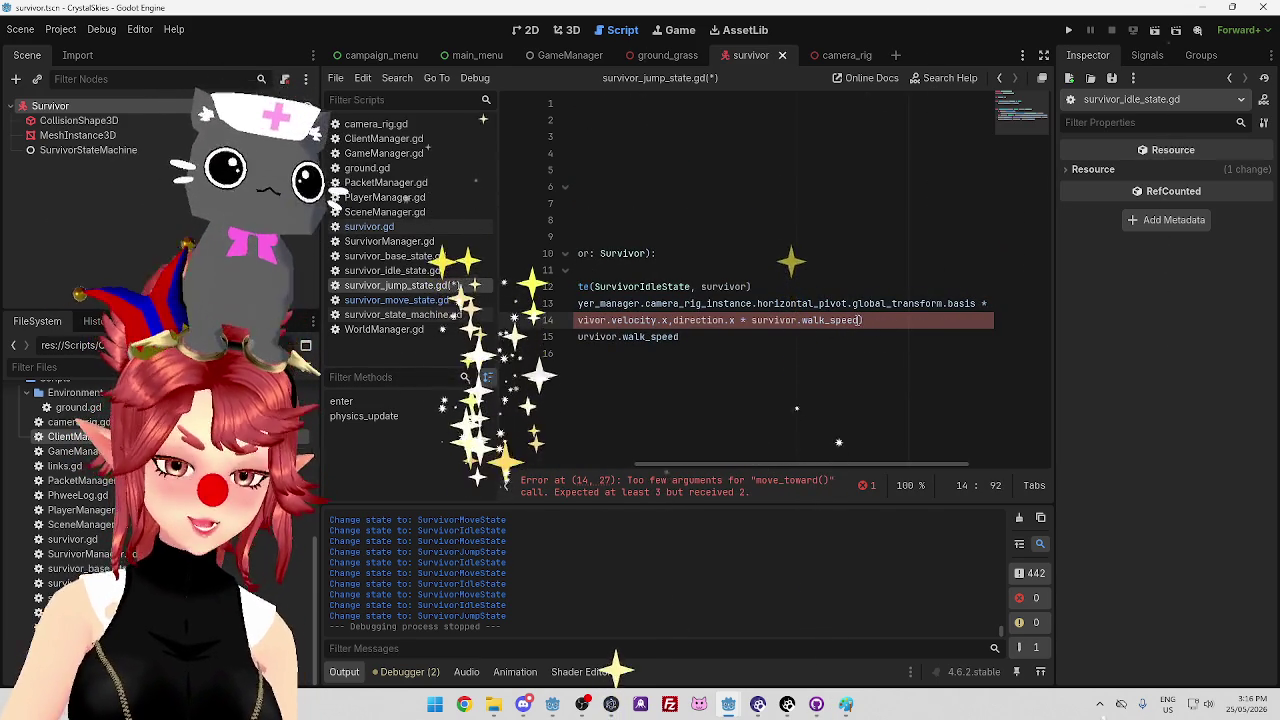
text(,d)
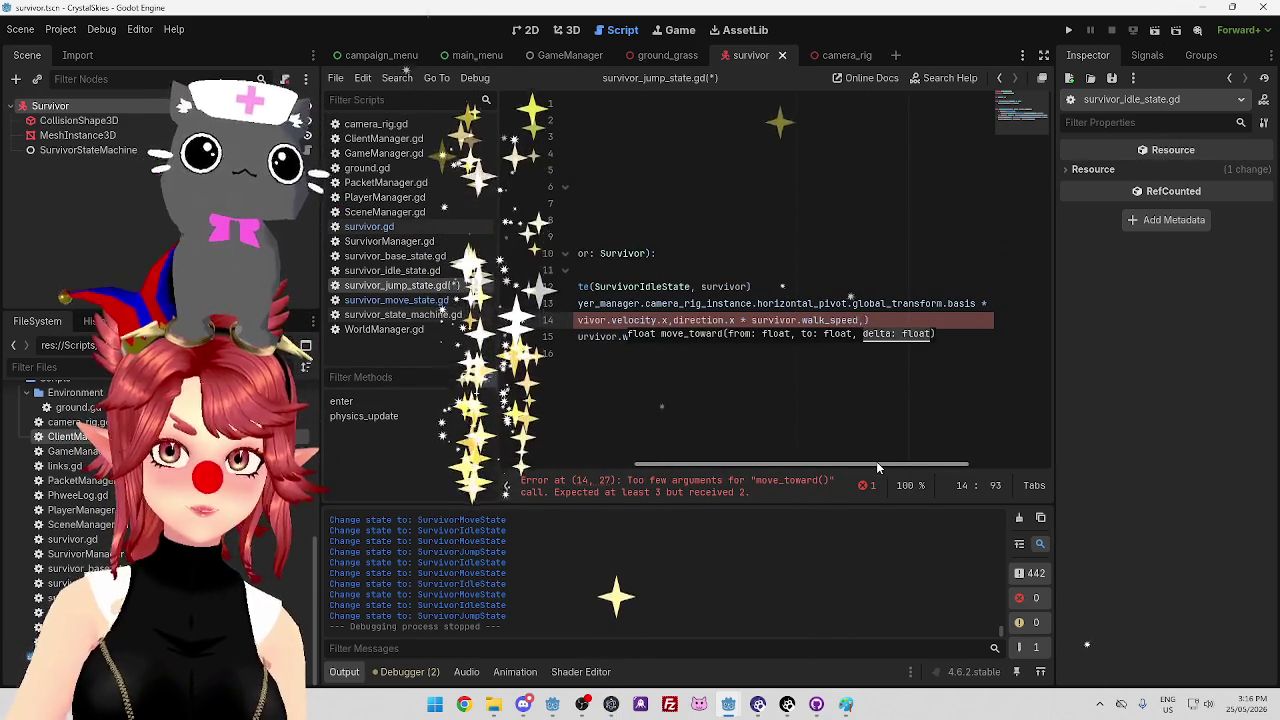
text(elta)
click(830, 440)
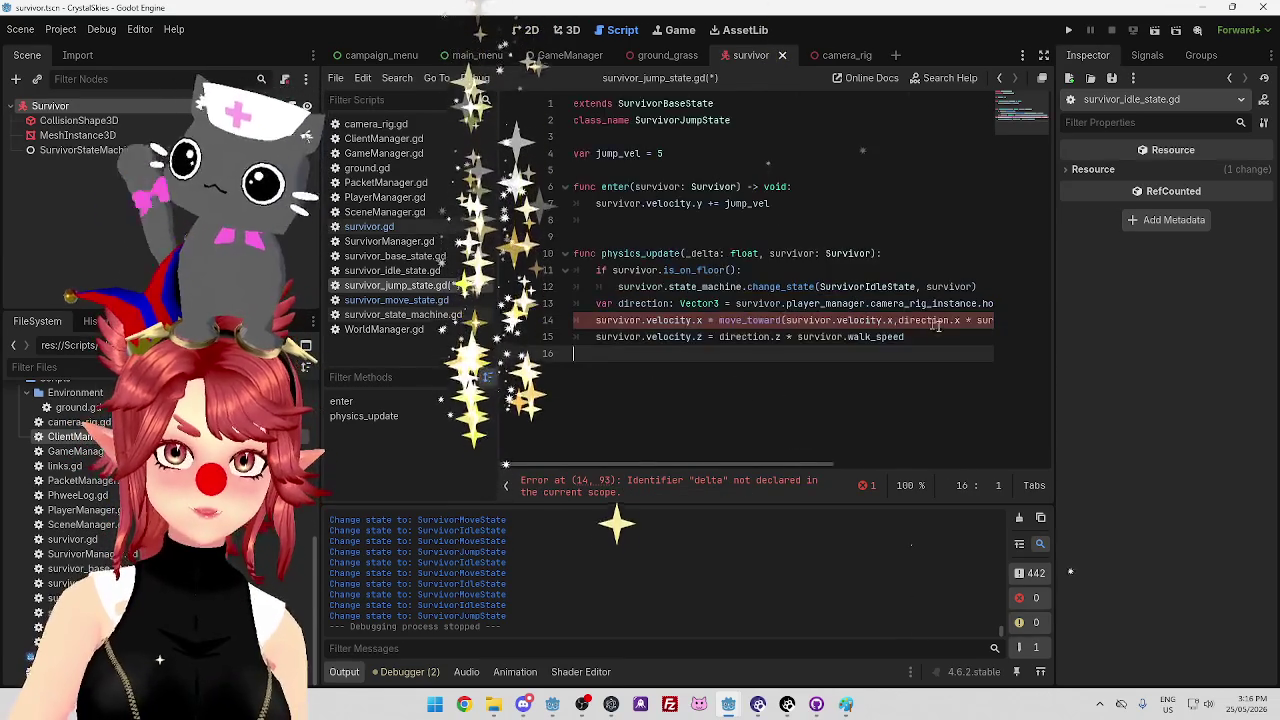
drag(785, 464, 895, 416)
click(829, 434)
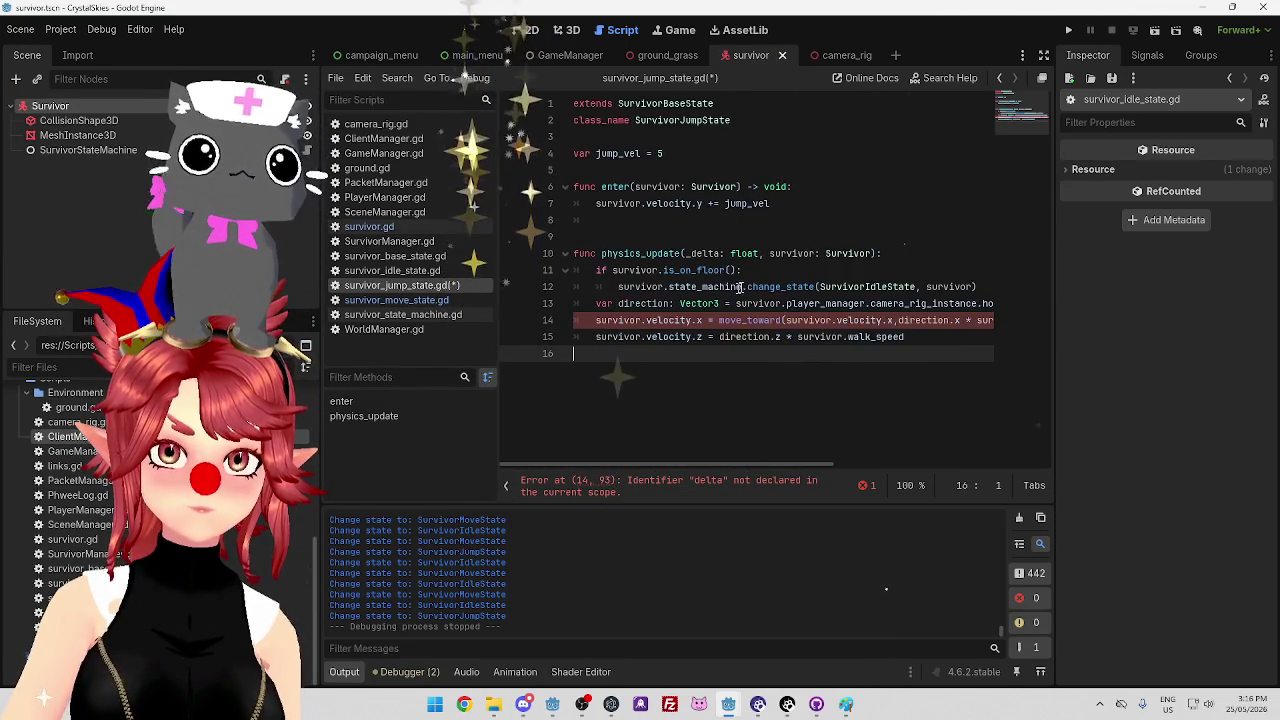
Rename physics_update's _delta parameter to delta
click(690, 253)
key(Delete)
click(700, 354)
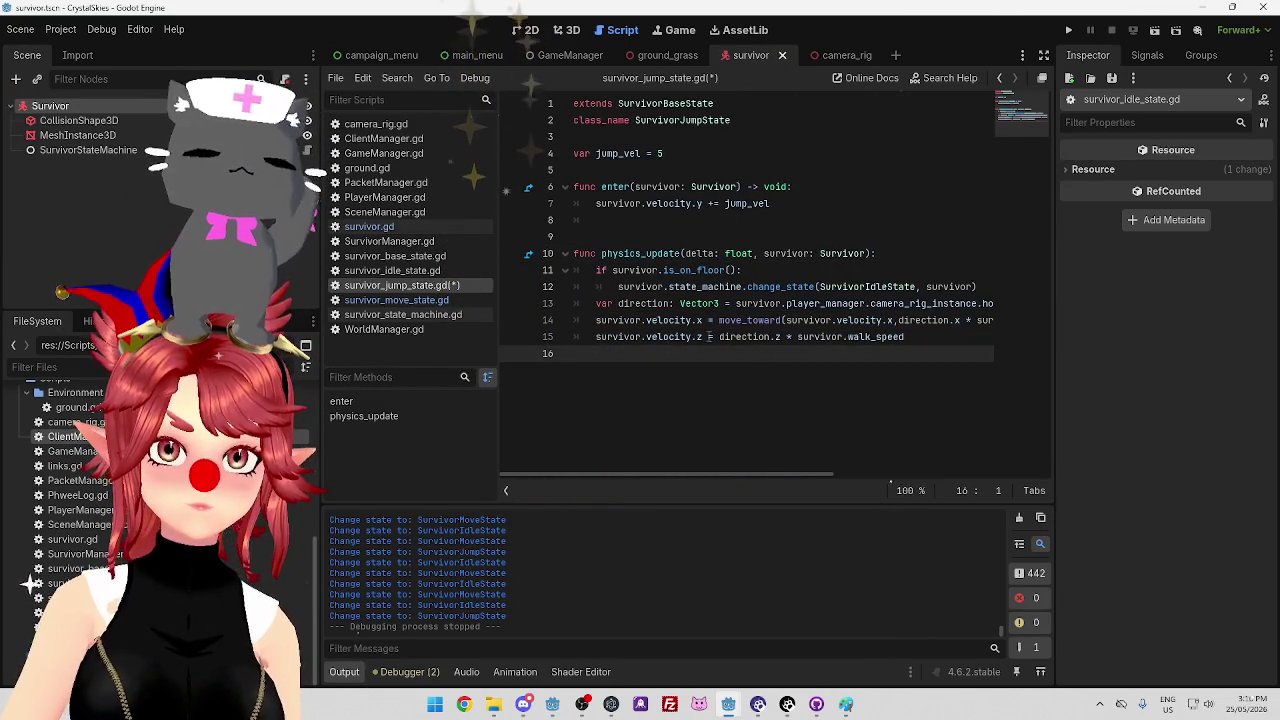
Give line 15 the same move_toward wrapper using survivor.velocity.z and delta
drag(719, 320, 897, 320)
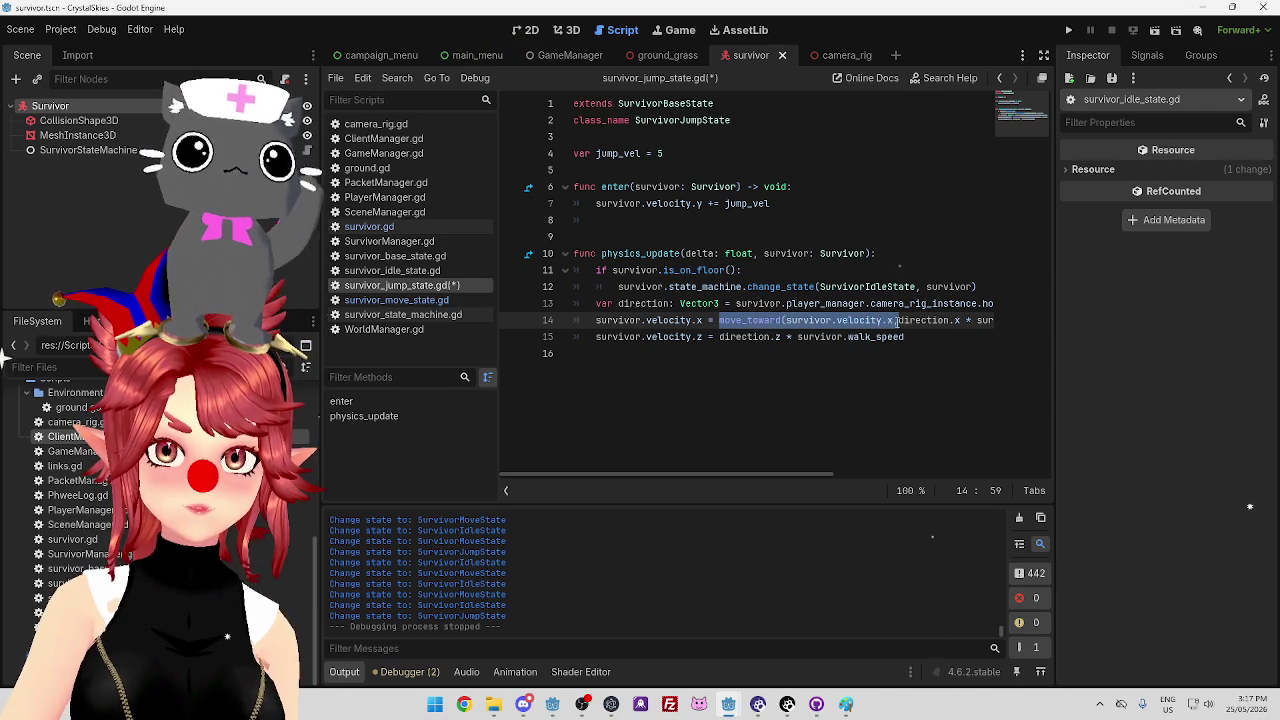
click(719, 336)
key(ctrl+v)
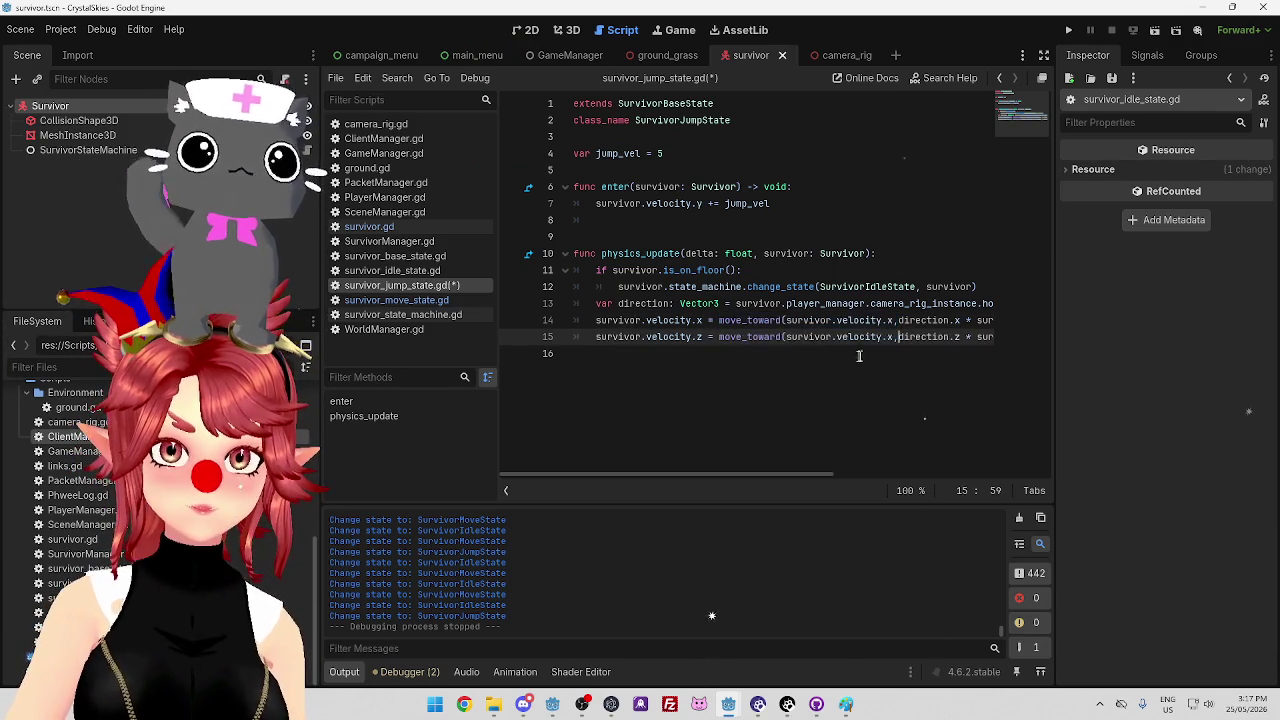
key(shift+Left)
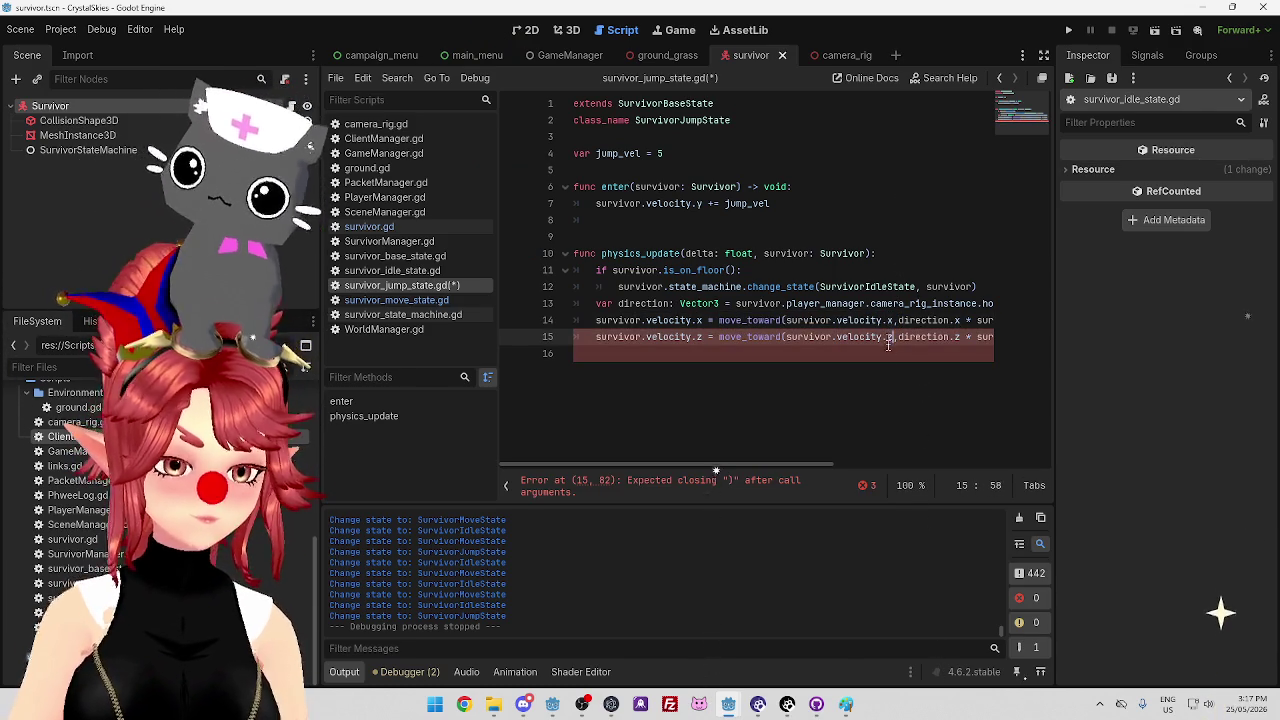
key(End)
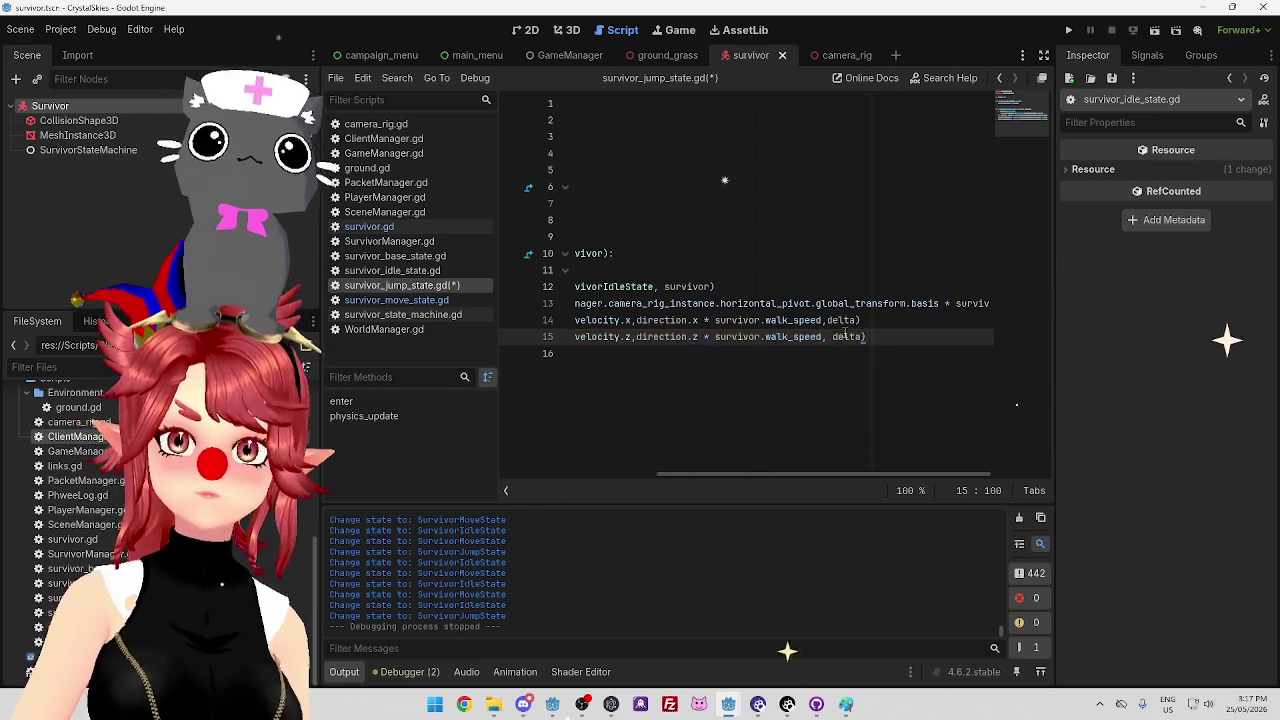
click(844, 272)
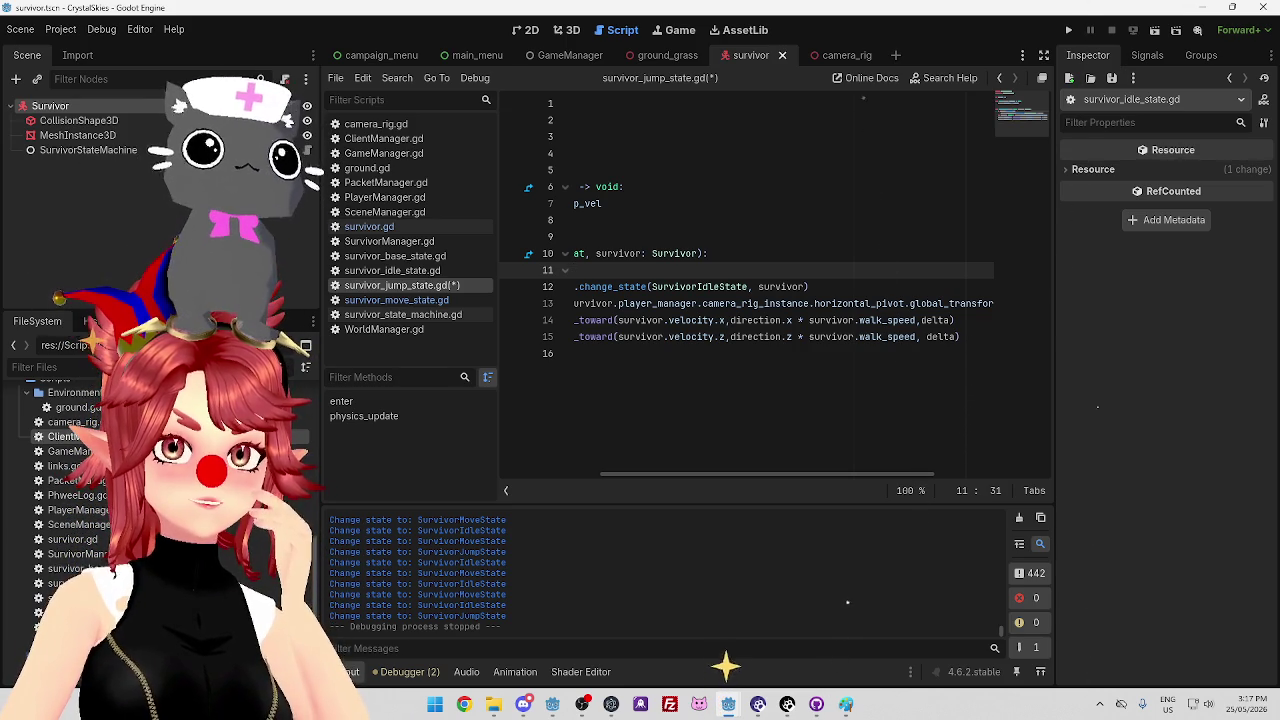
click(926, 320)
drag(880, 474, 767, 474)
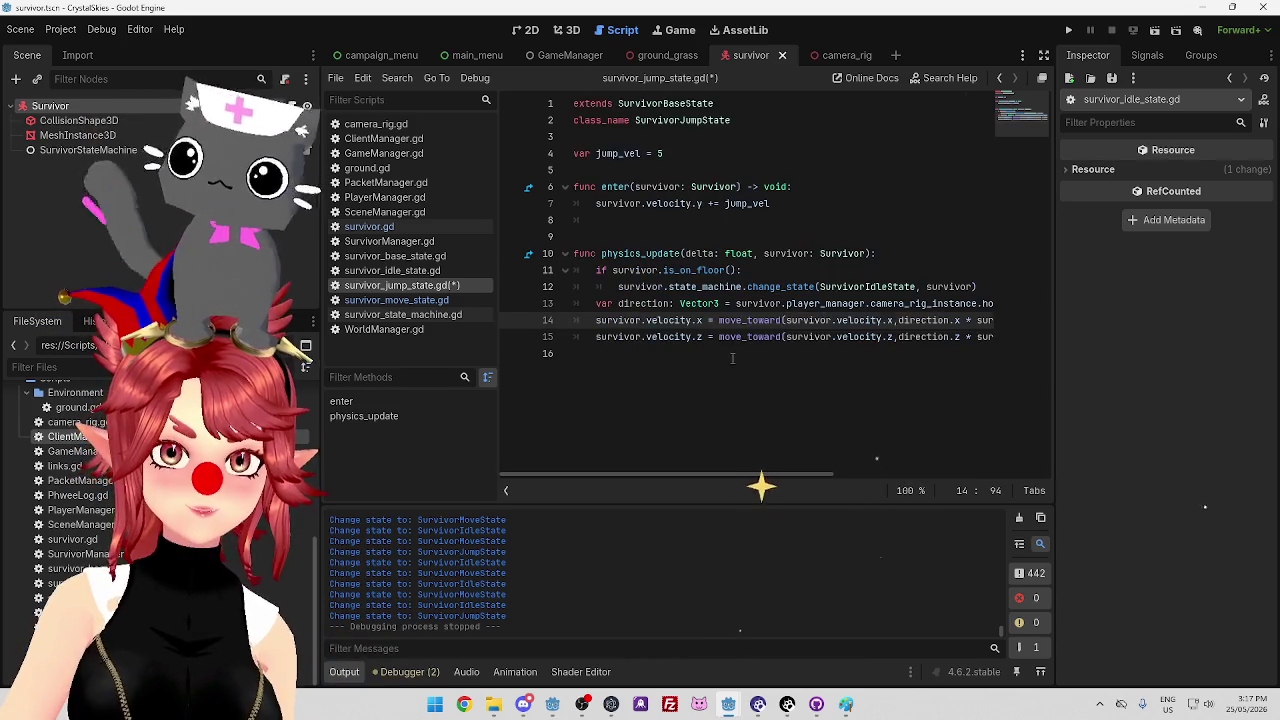
click(800, 380)
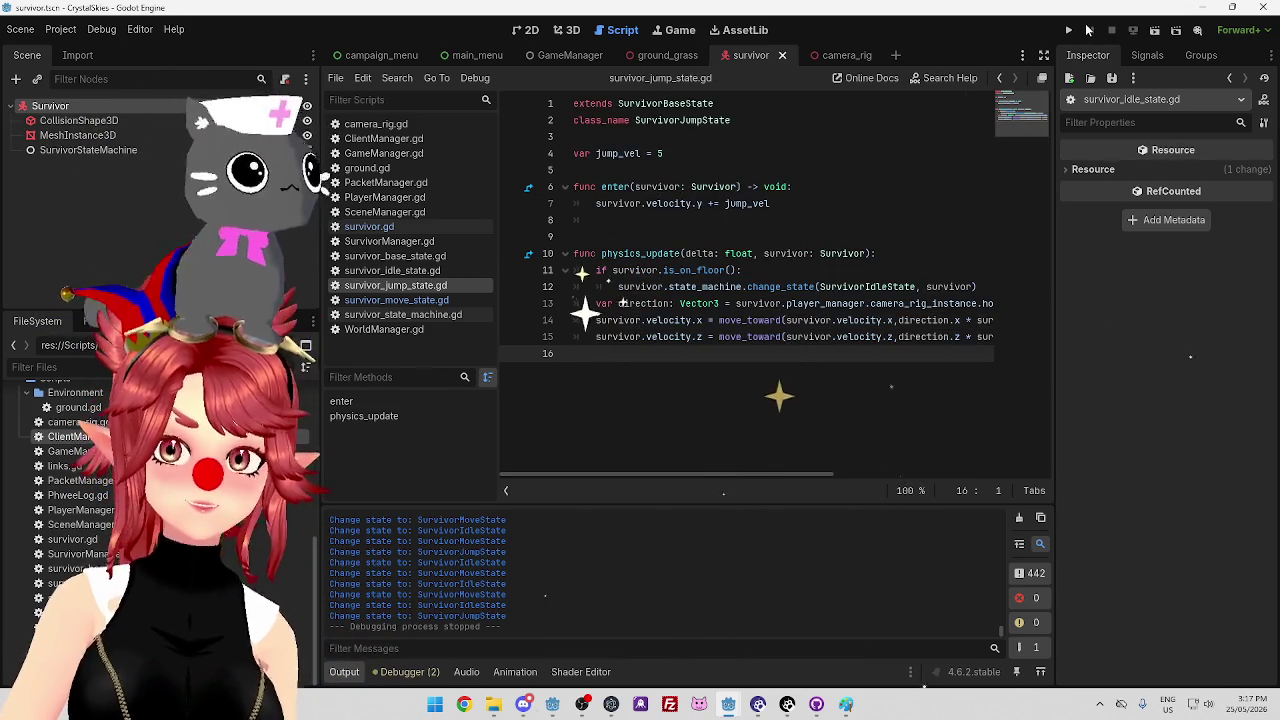
Run the project and test the survivor's jumps while moving with W and Space across the island platforms
key(F5)
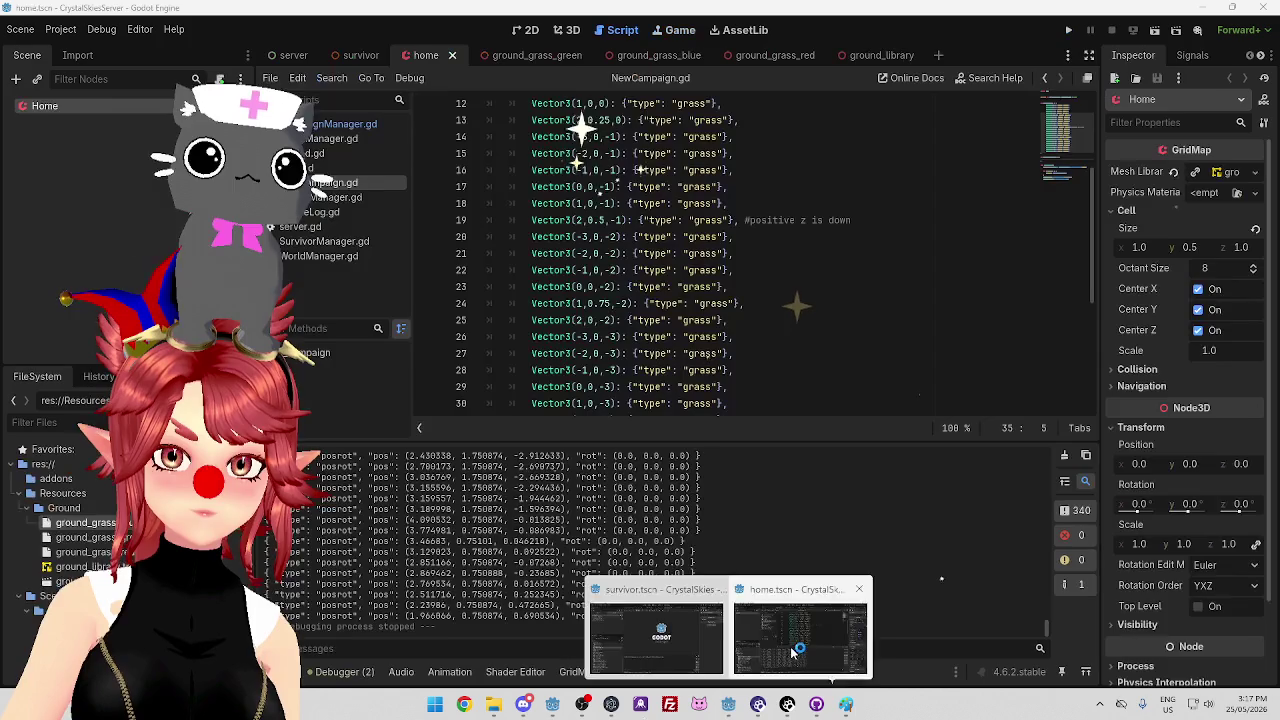
click(1066, 33)
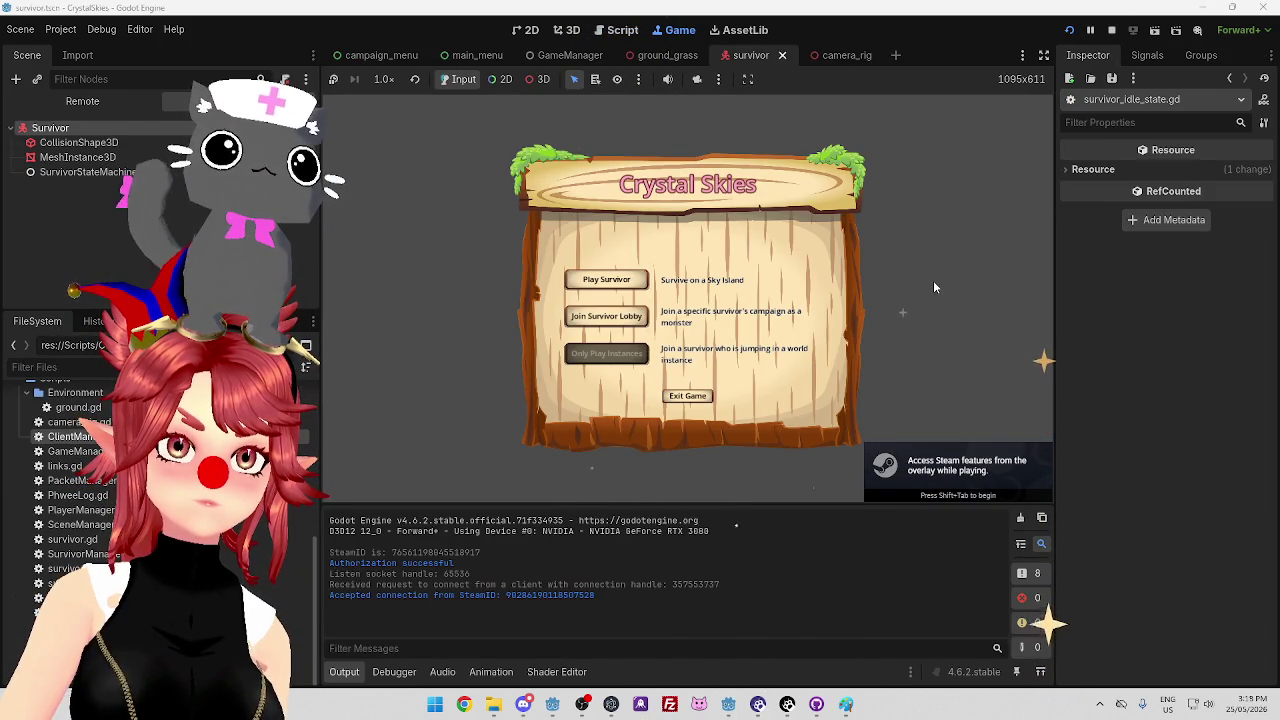
key(w)
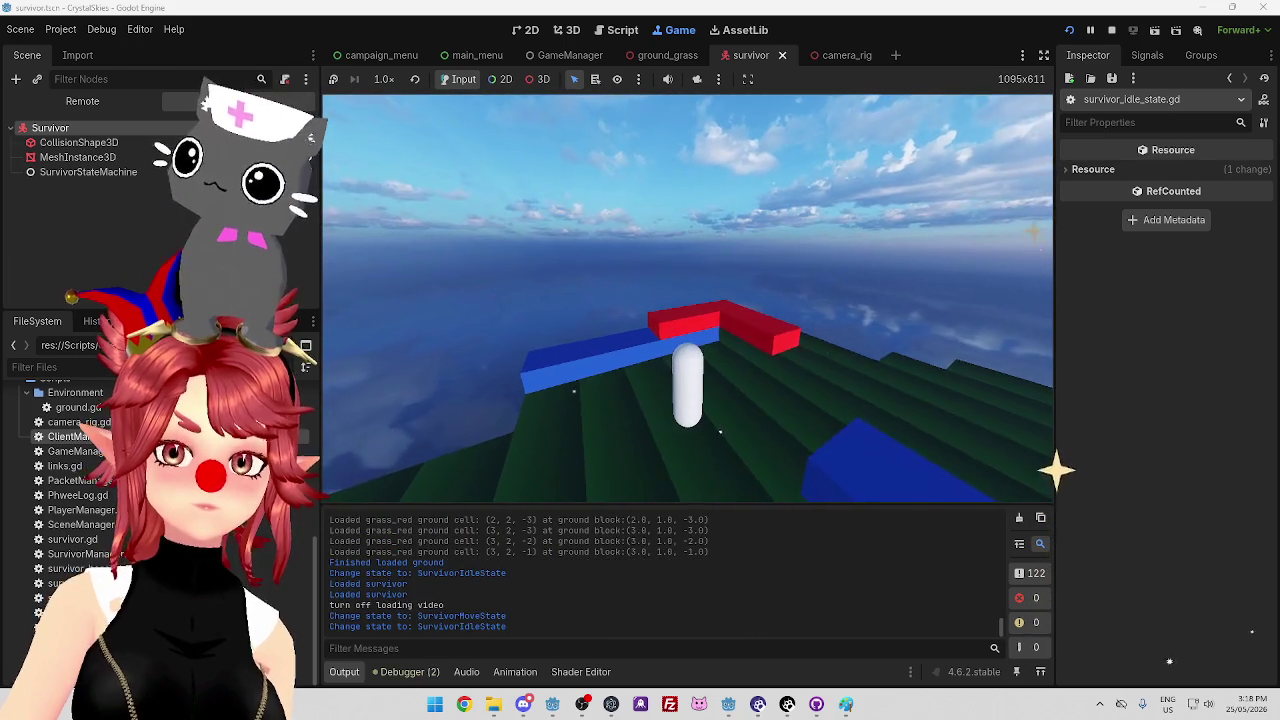
key(space)
key(w)
key(space)
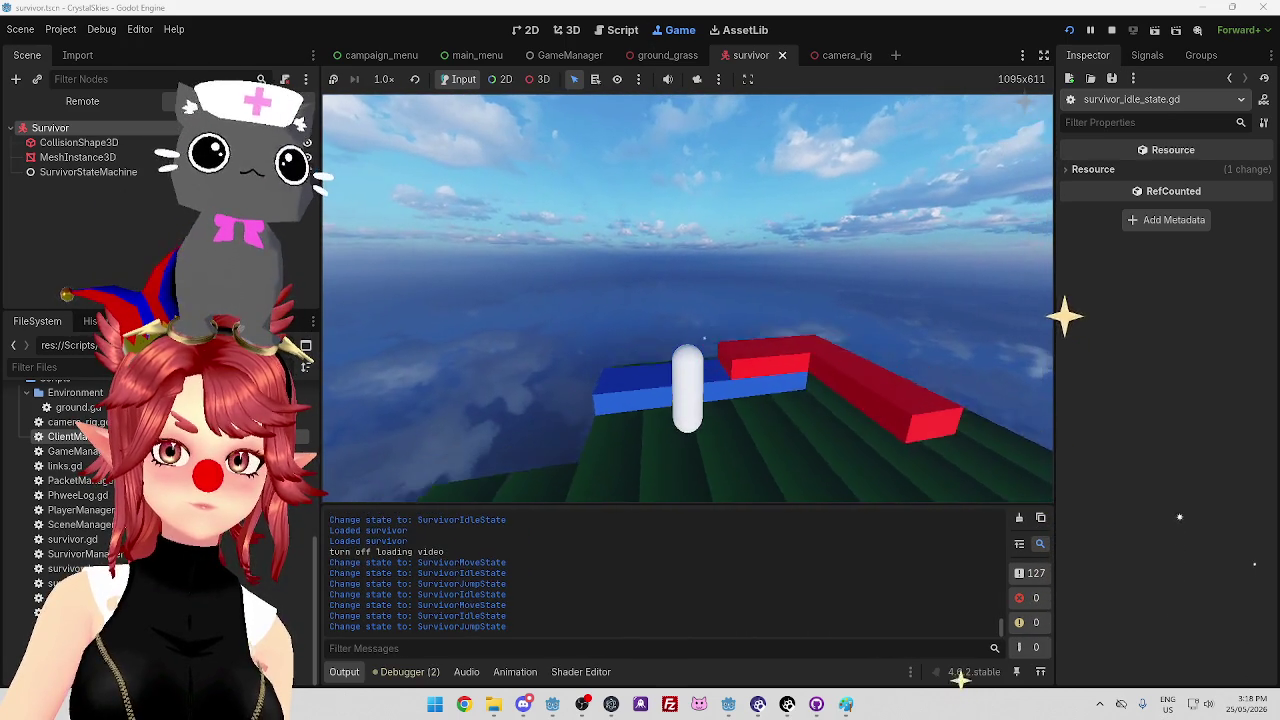
key(space)
key(w)
key(w)
key(w)
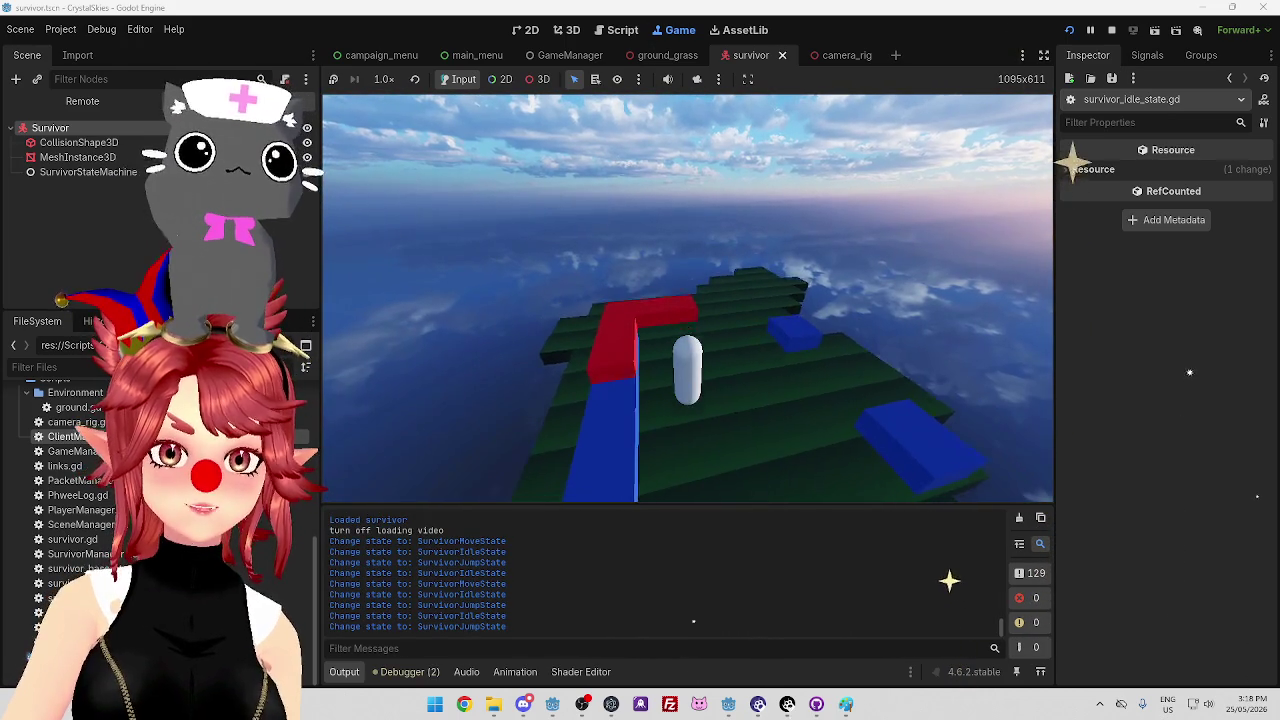
key(space)
key(w)
key(w)
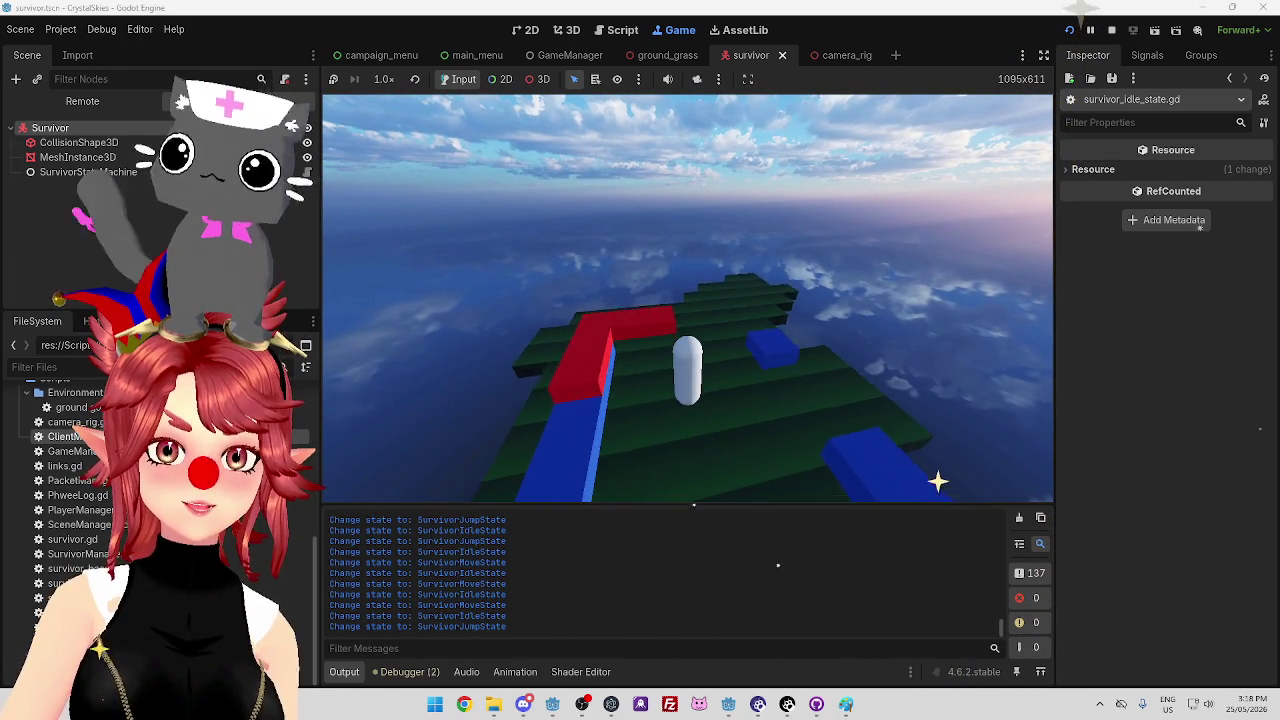
key(space)
key(w)
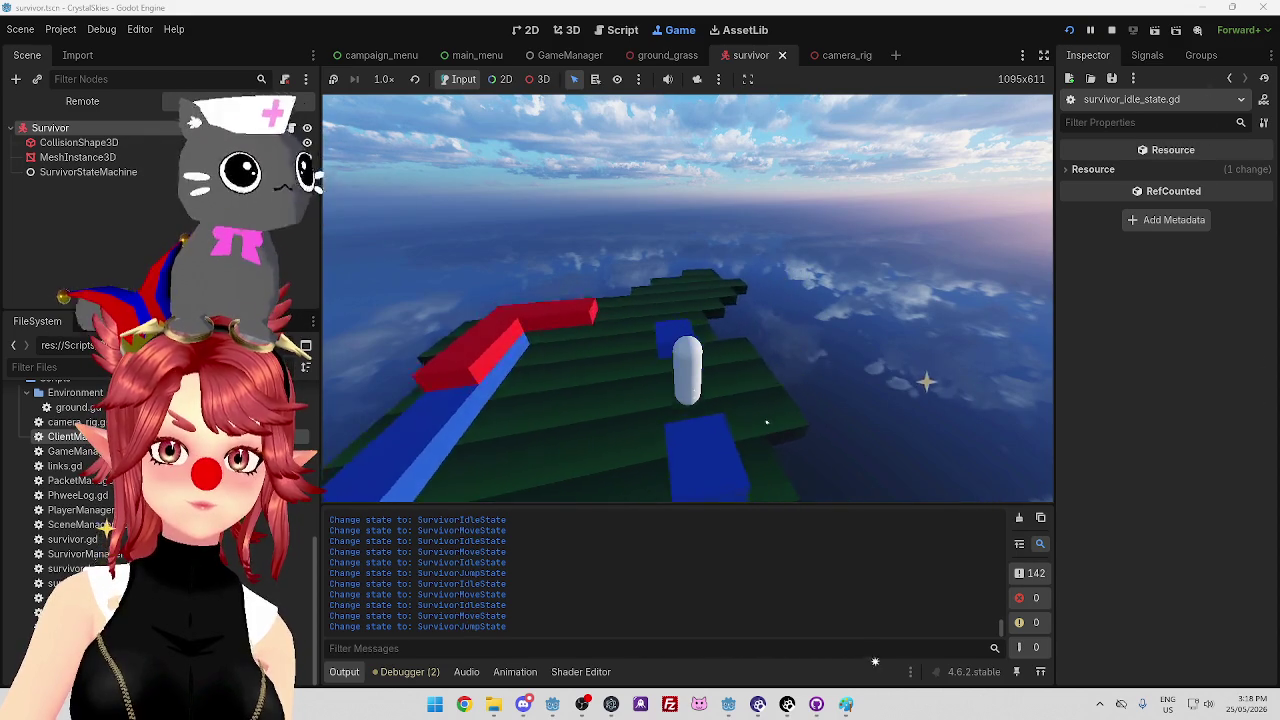
key(space)
key(w)
key(w)
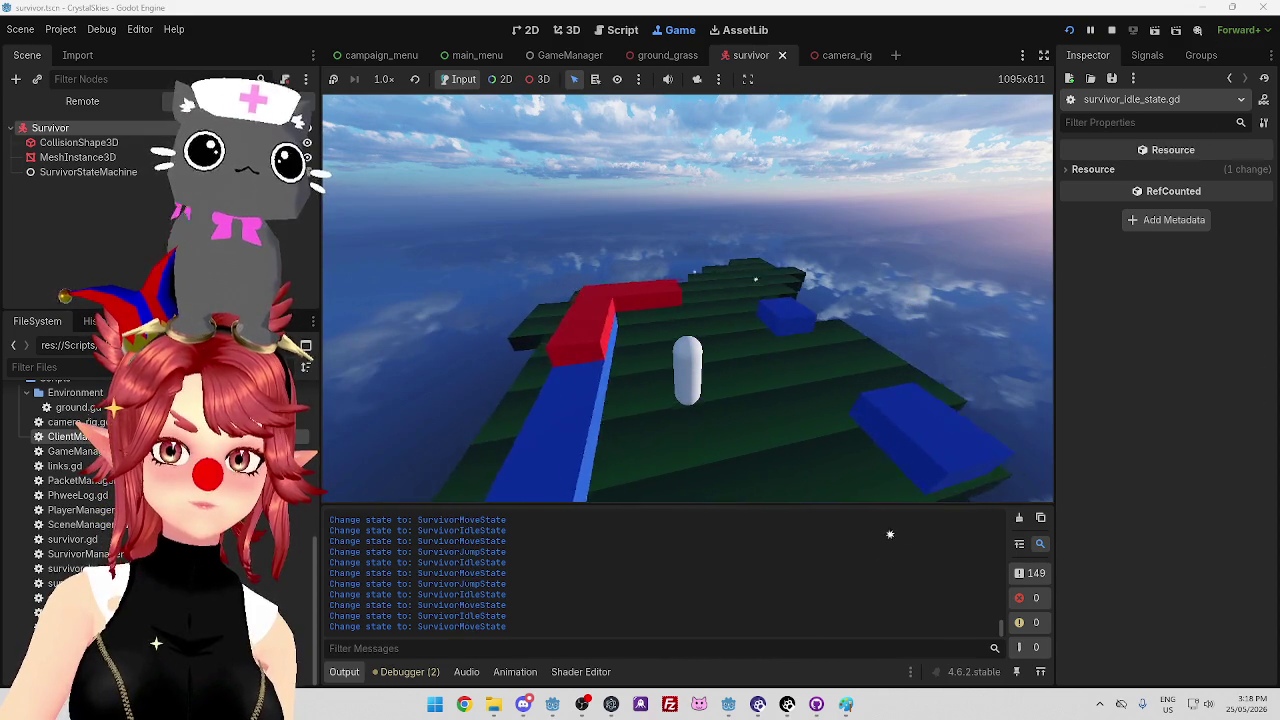
key(space)
key(w)
key(space)
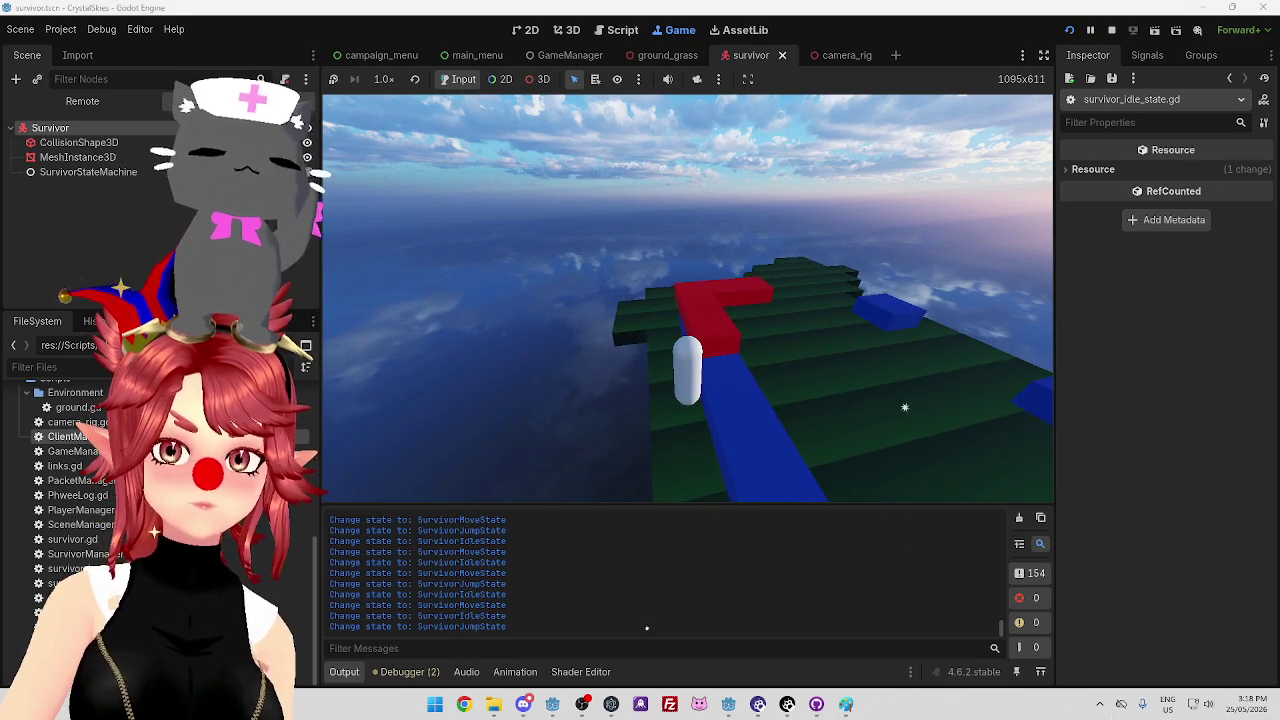
key(w)
key(w)
key(space)
key(w)
key(w)
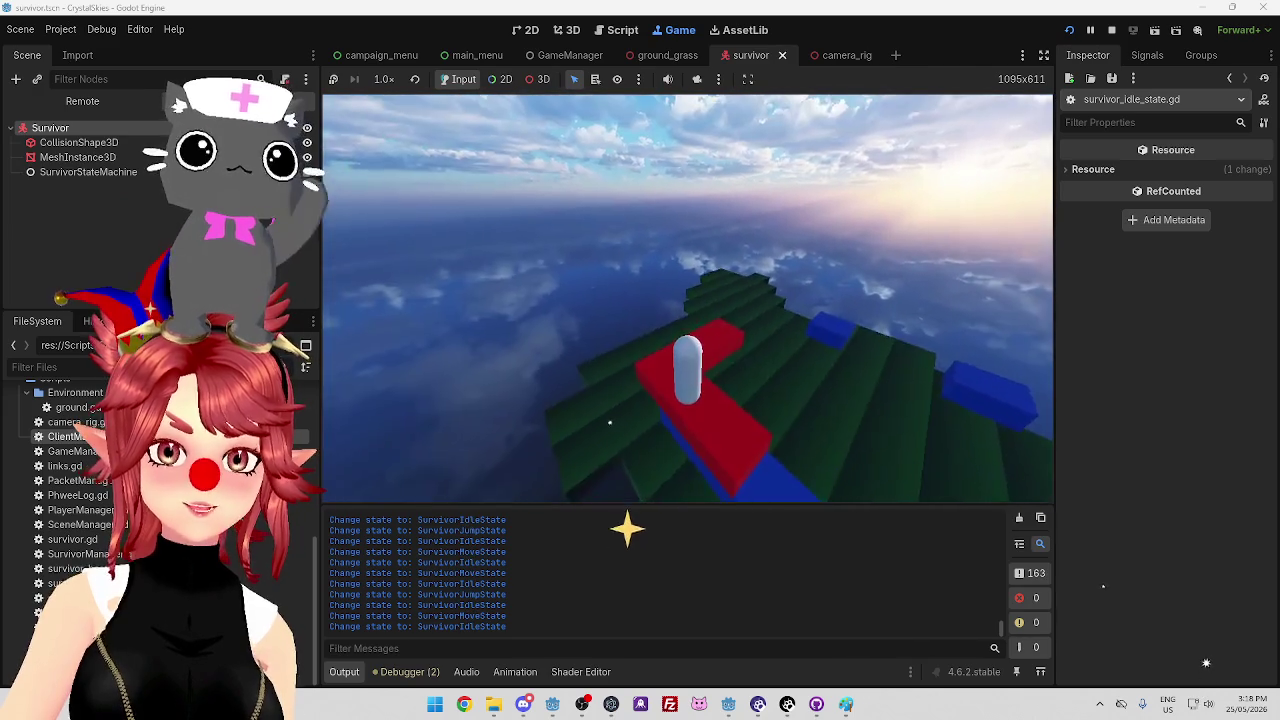
key(space)
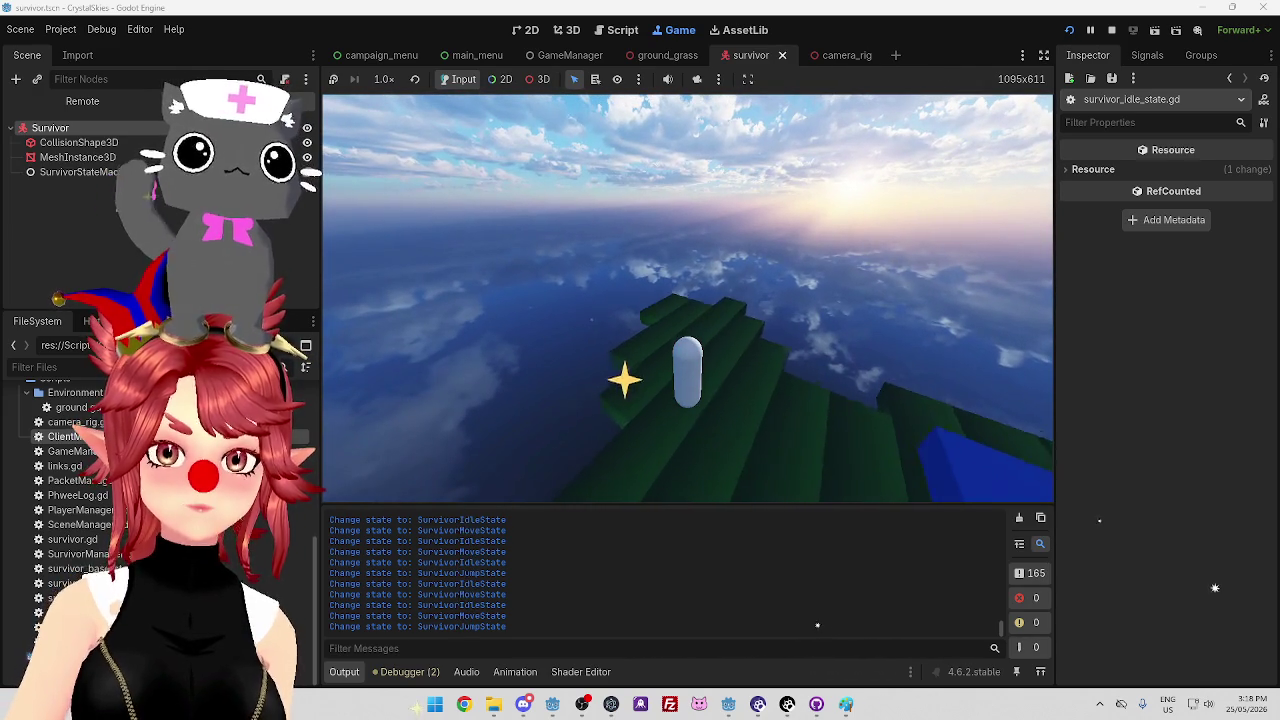
key(w)
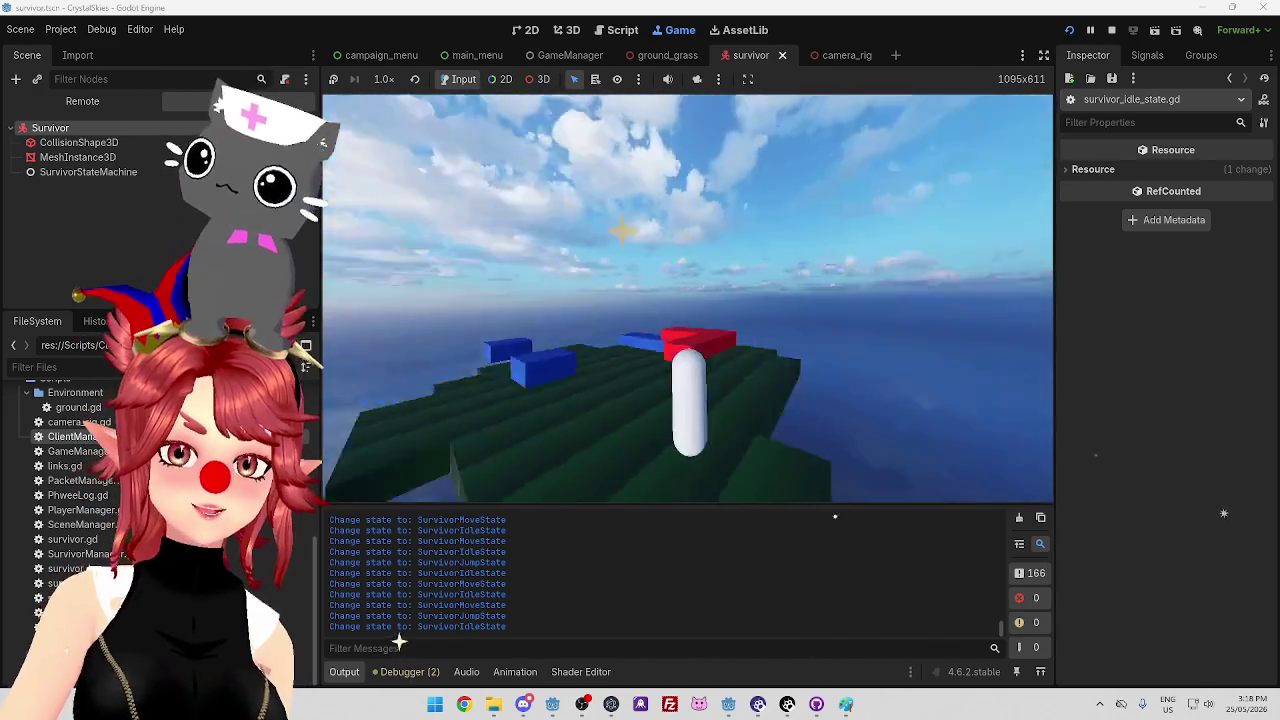
key(space)
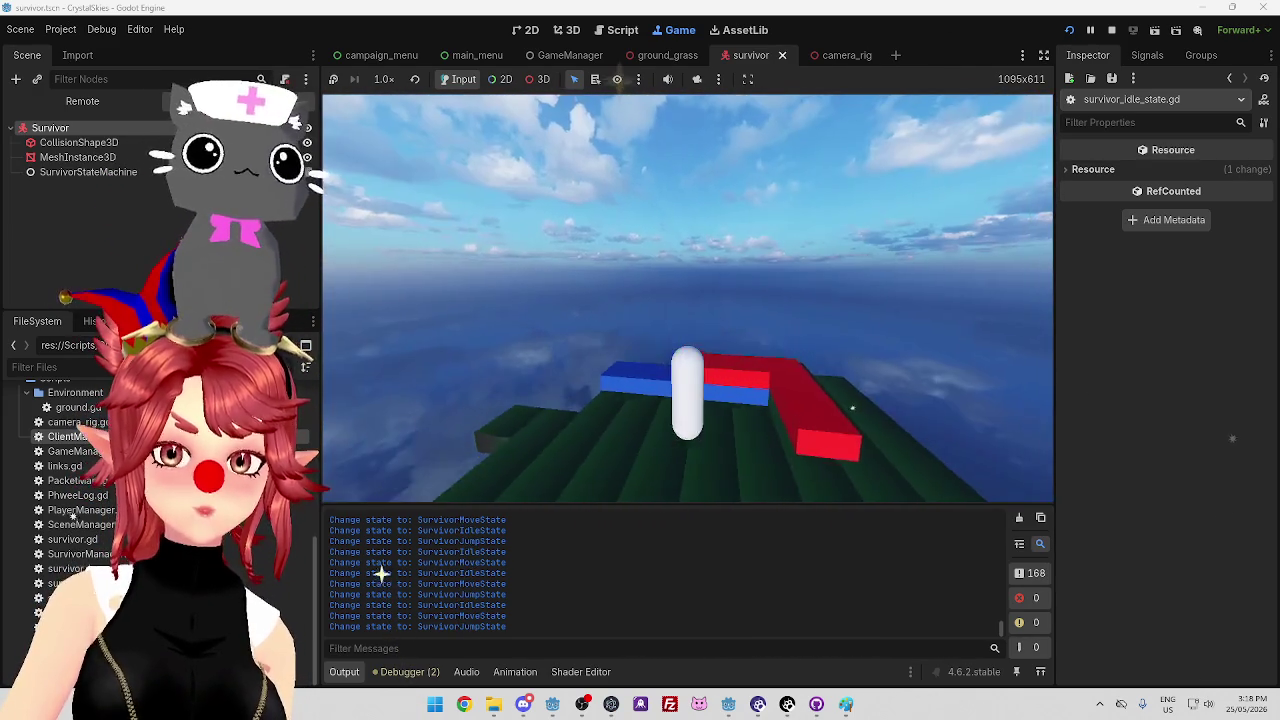
key(w)
key(w)
key(space)
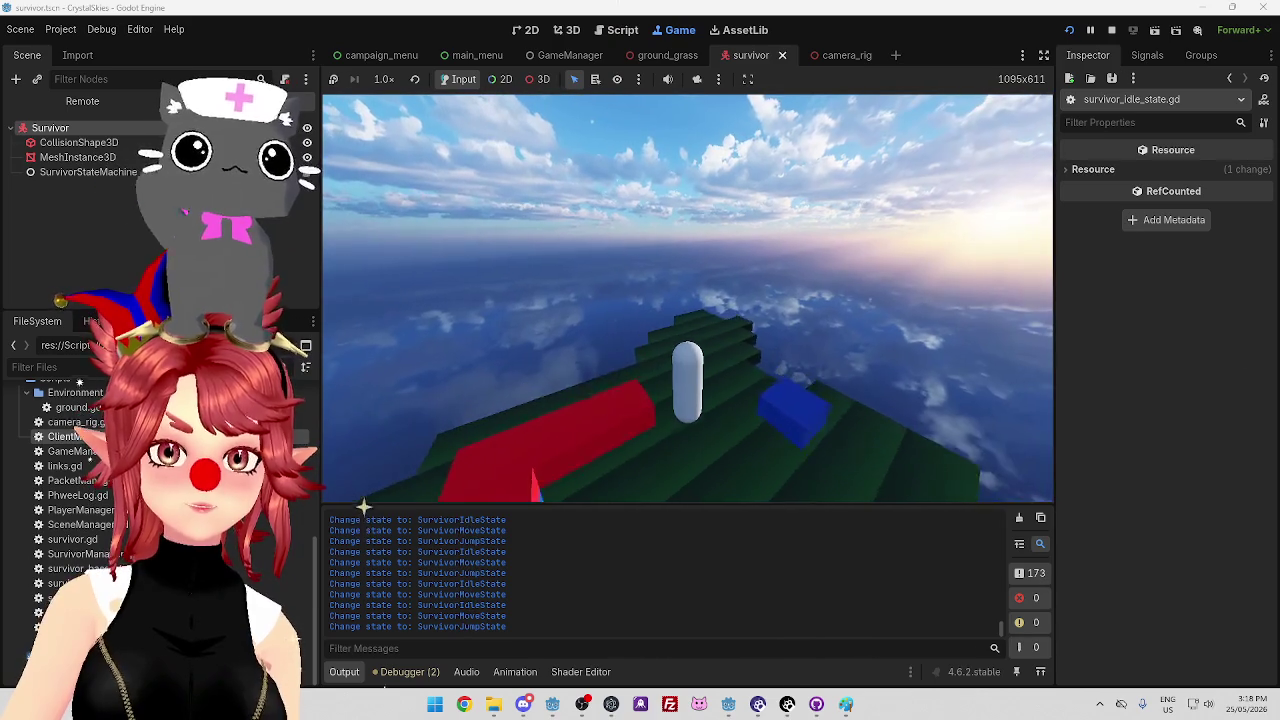
key(w)
key(w)
key(space)
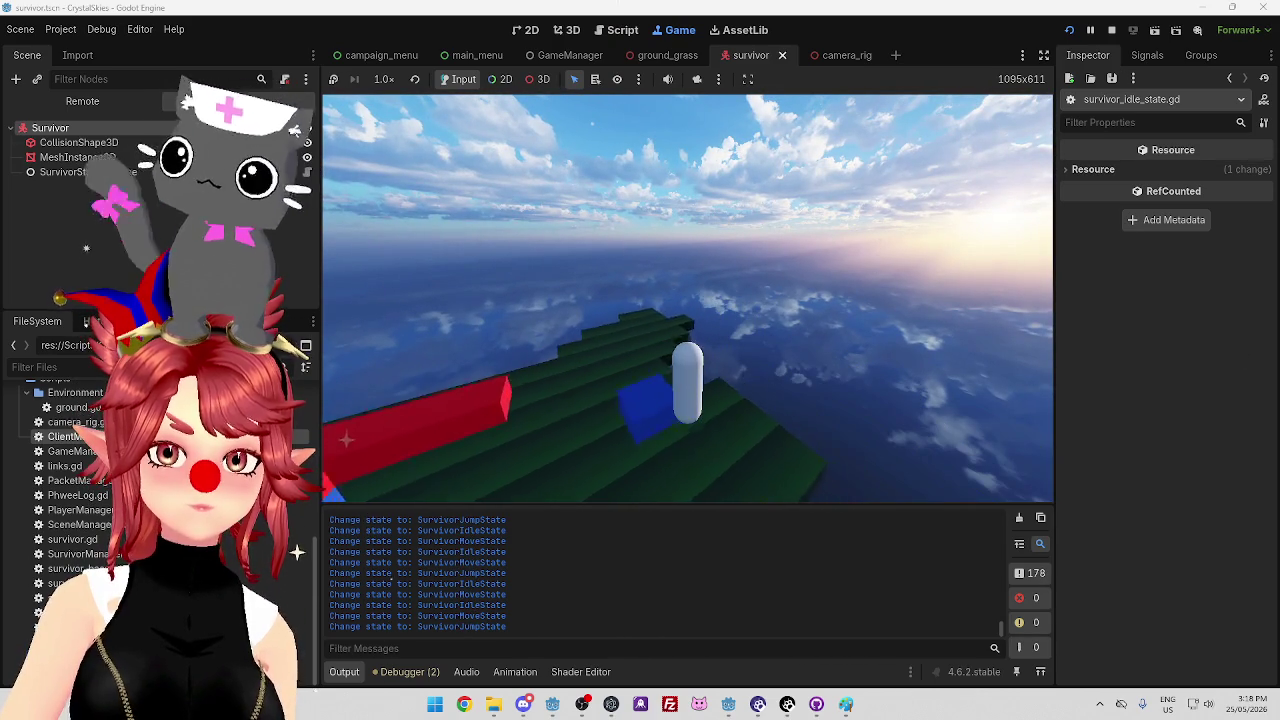
key(w)
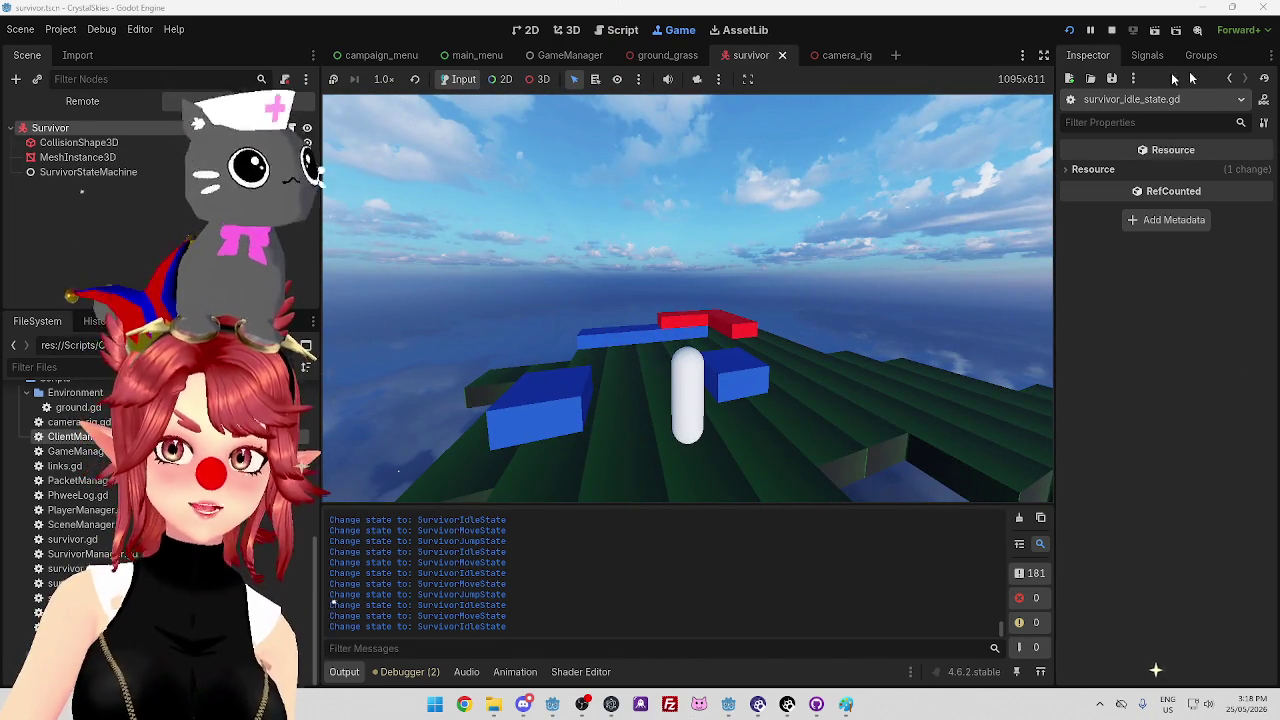
click(597, 30)
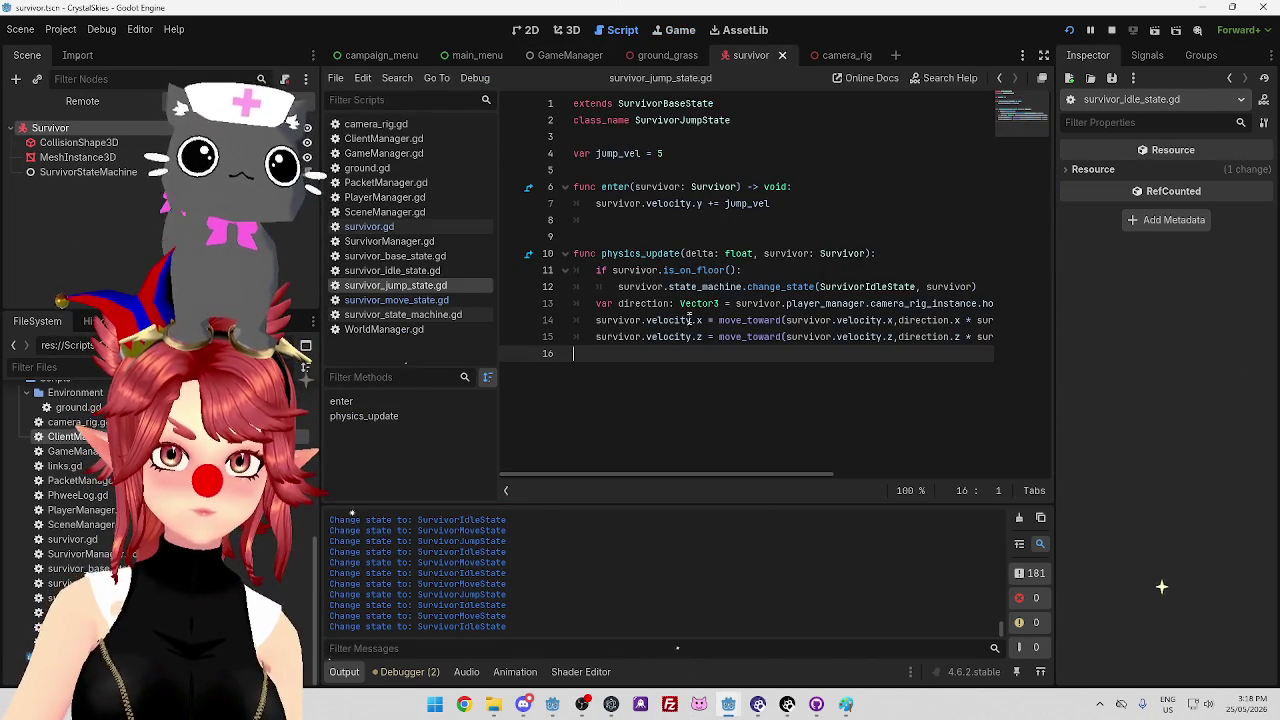
Scroll sideways through survivor_jump_state.gd to read the move_toward lines, then switch to survivor.gd
mouse_move(797, 473)
mouse_down()
mouse_move(900, 478)
mouse_move(821, 477)
mouse_up()
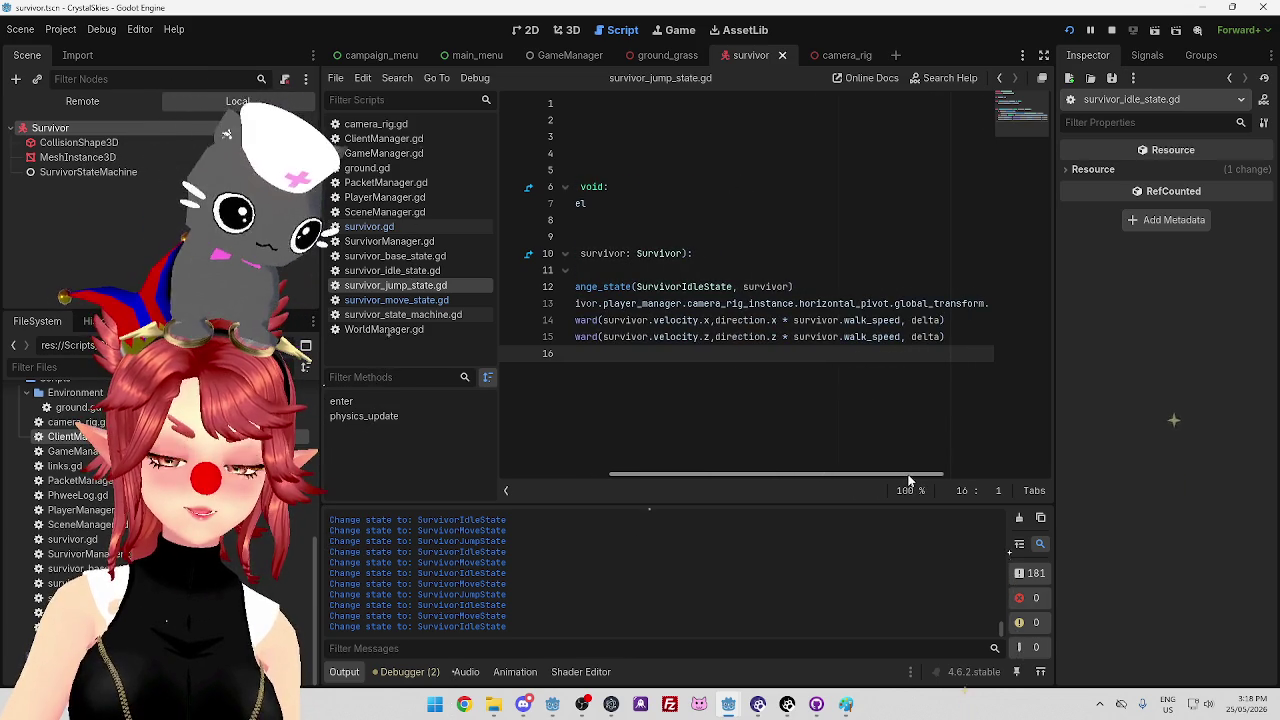
drag(833, 476, 637, 434)
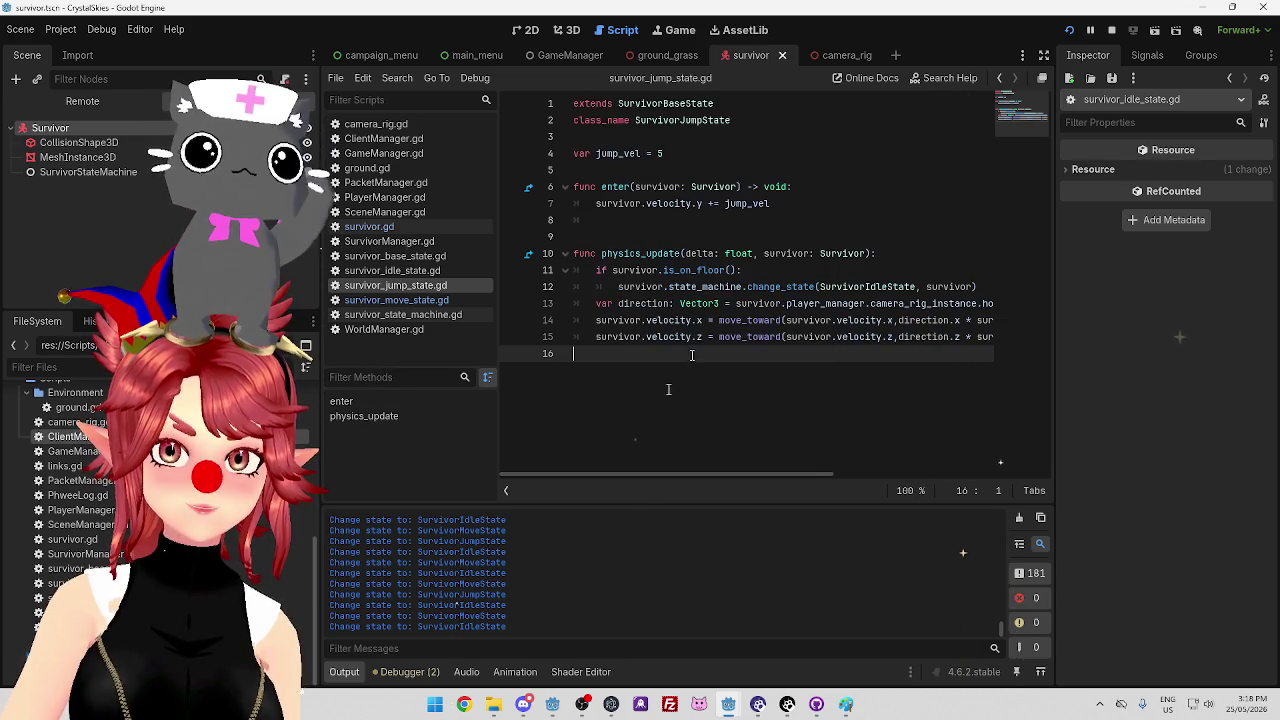
mouse_move(726, 475)
mouse_down()
mouse_move(843, 477)
mouse_move(795, 465)
mouse_move(853, 408)
mouse_up()
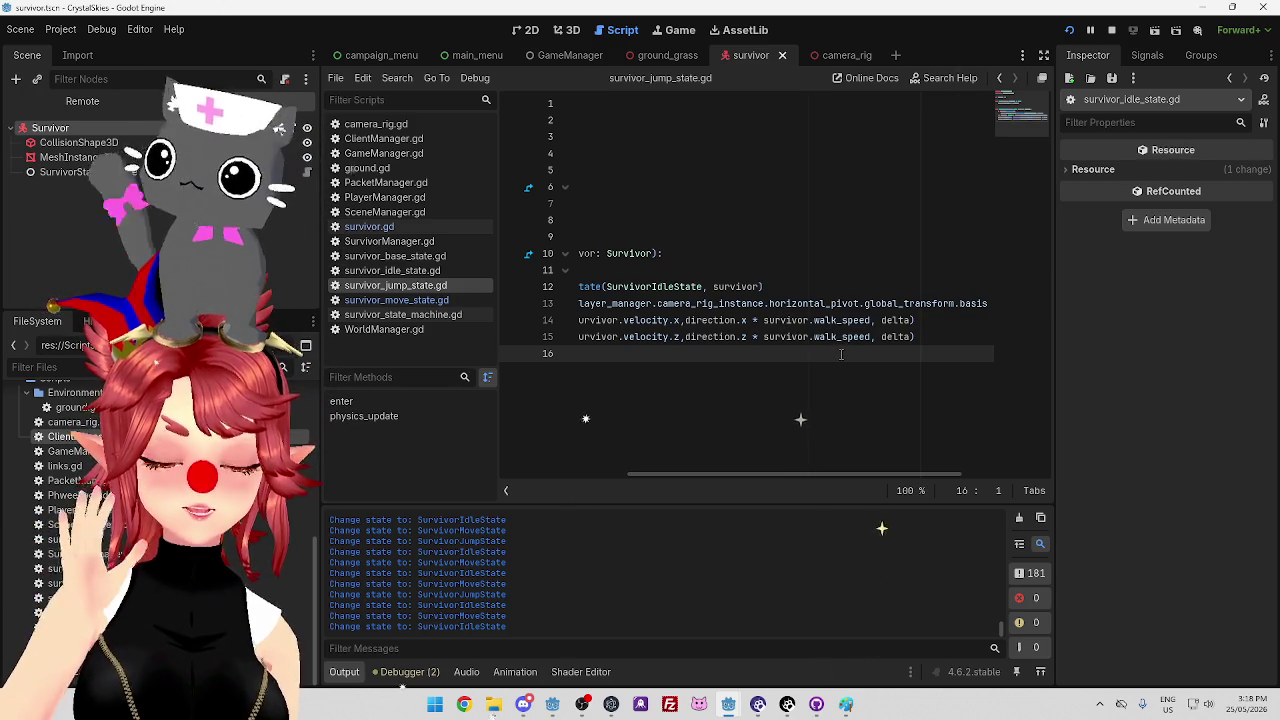
mouse_move(863, 470)
mouse_down()
mouse_move(883, 475)
mouse_move(676, 458)
mouse_move(889, 473)
mouse_move(732, 445)
mouse_move(825, 447)
mouse_move(732, 445)
mouse_up()
click(388, 229)
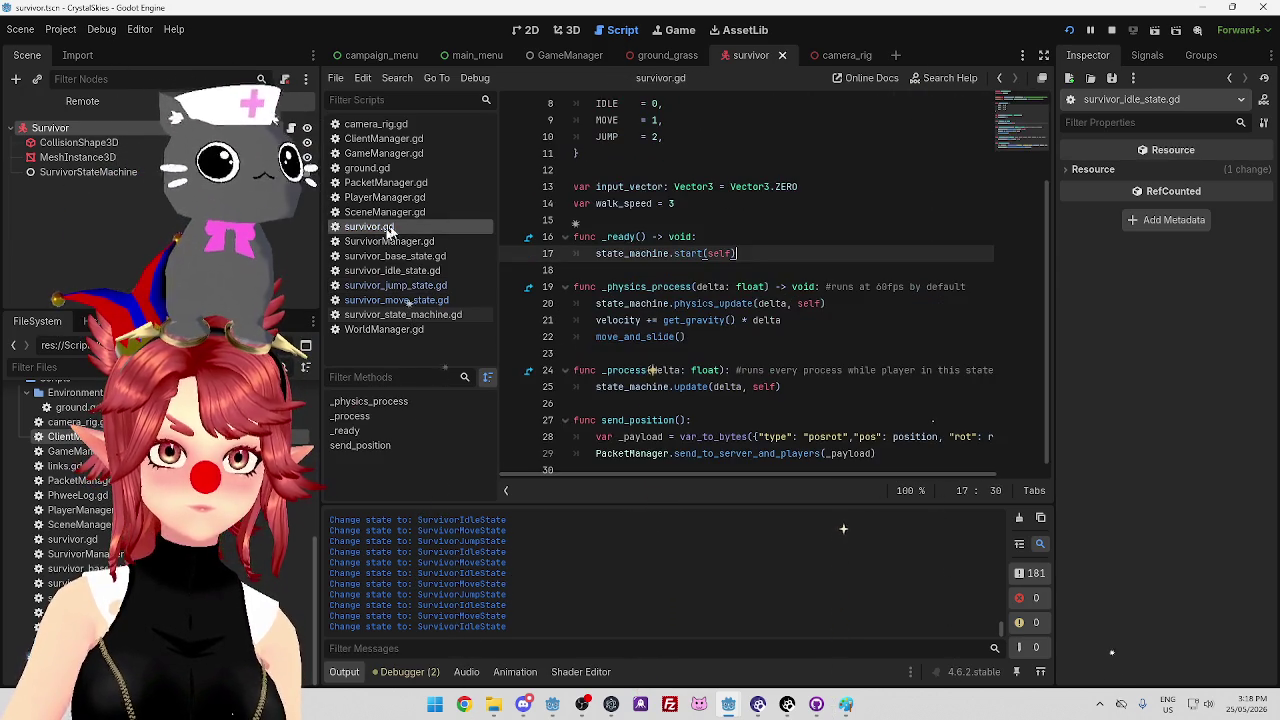
Add a new variable line 'var jump_adj = 10' below walk_speed in survivor.gd
click(680, 200)
key(Return)
text(var jump)
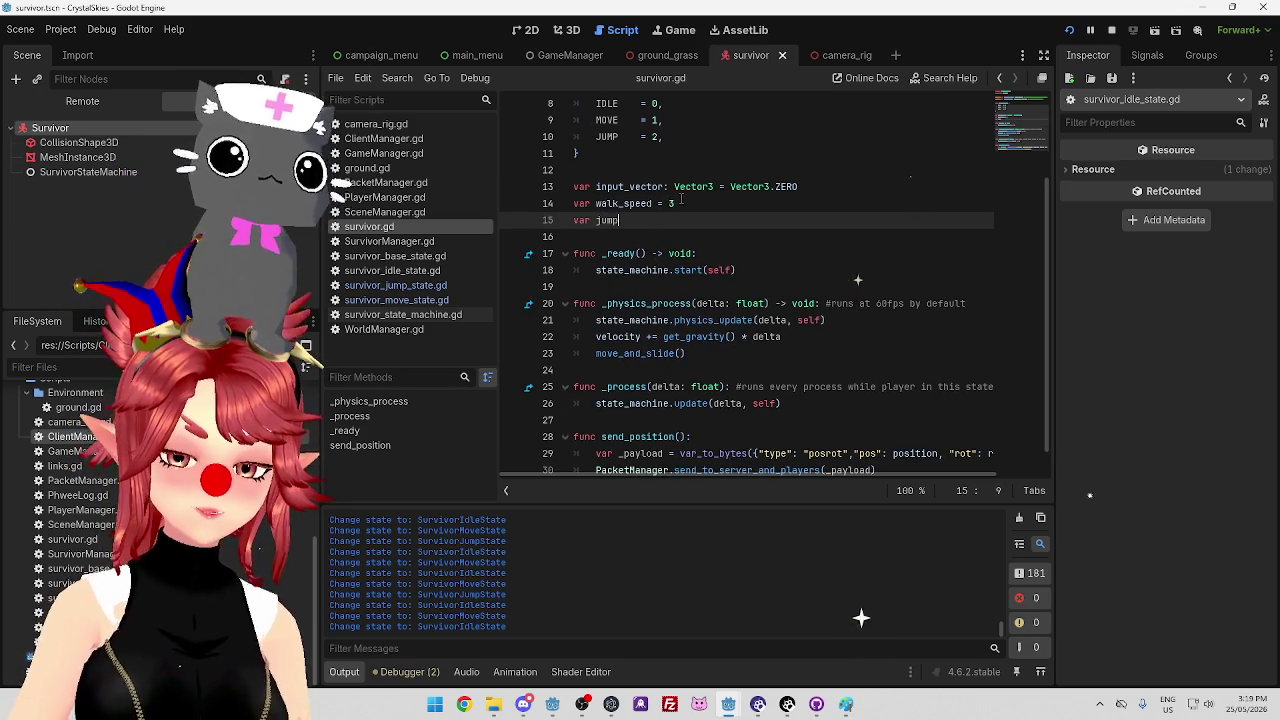
text(_adj)
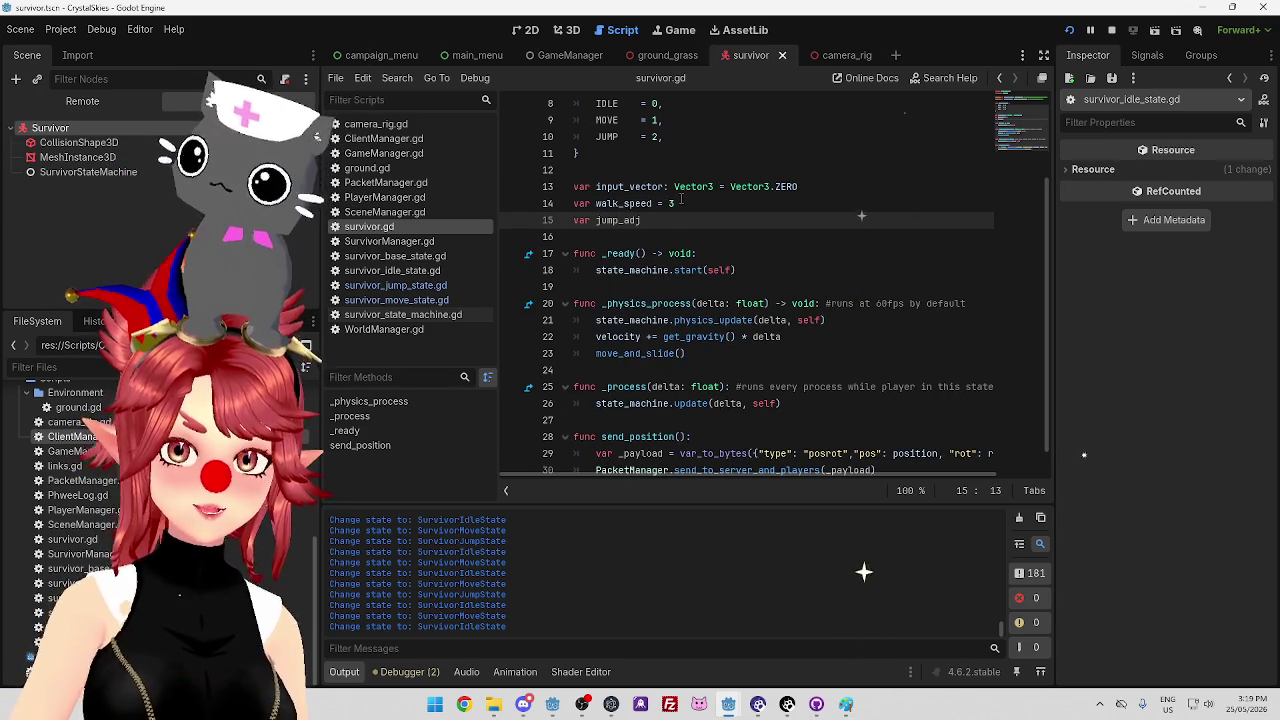
text( = 10)
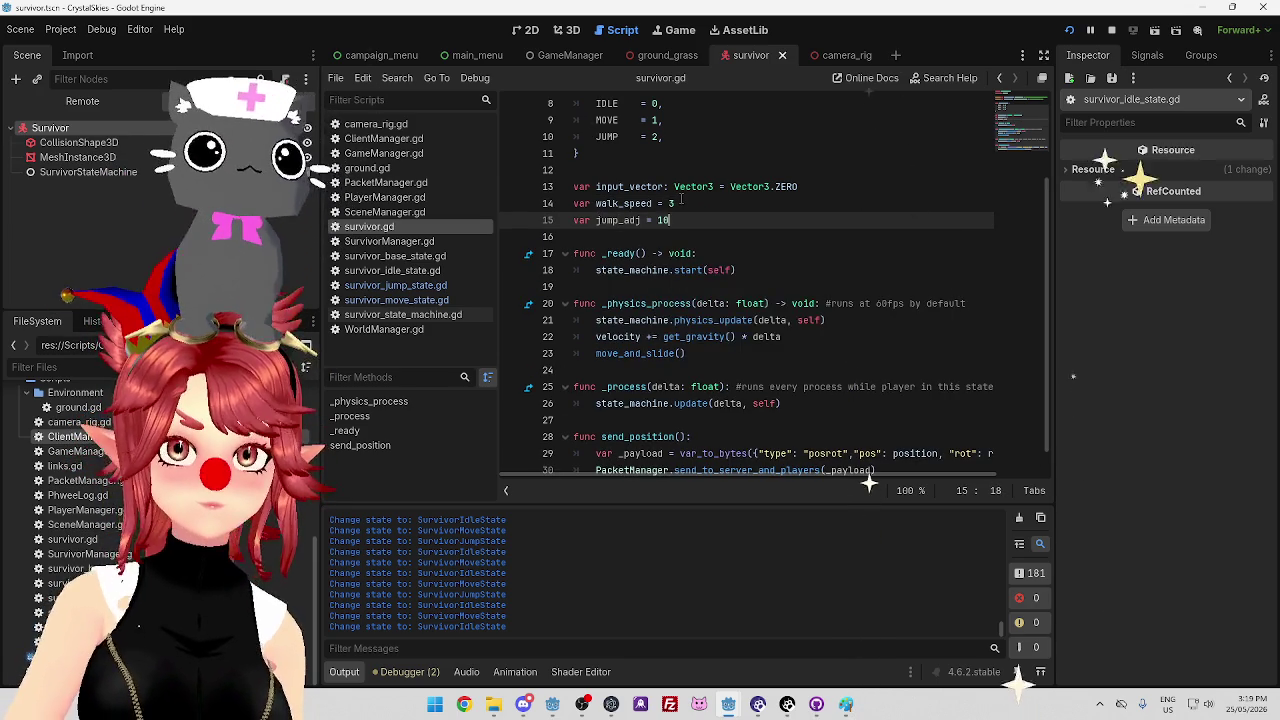
Replace walk_speed with jump_adj on lines 14 and 15 of survivor_jump_state.gd and save
click(418, 286)
drag(788, 479, 924, 479)
drag(798, 320, 856, 320)
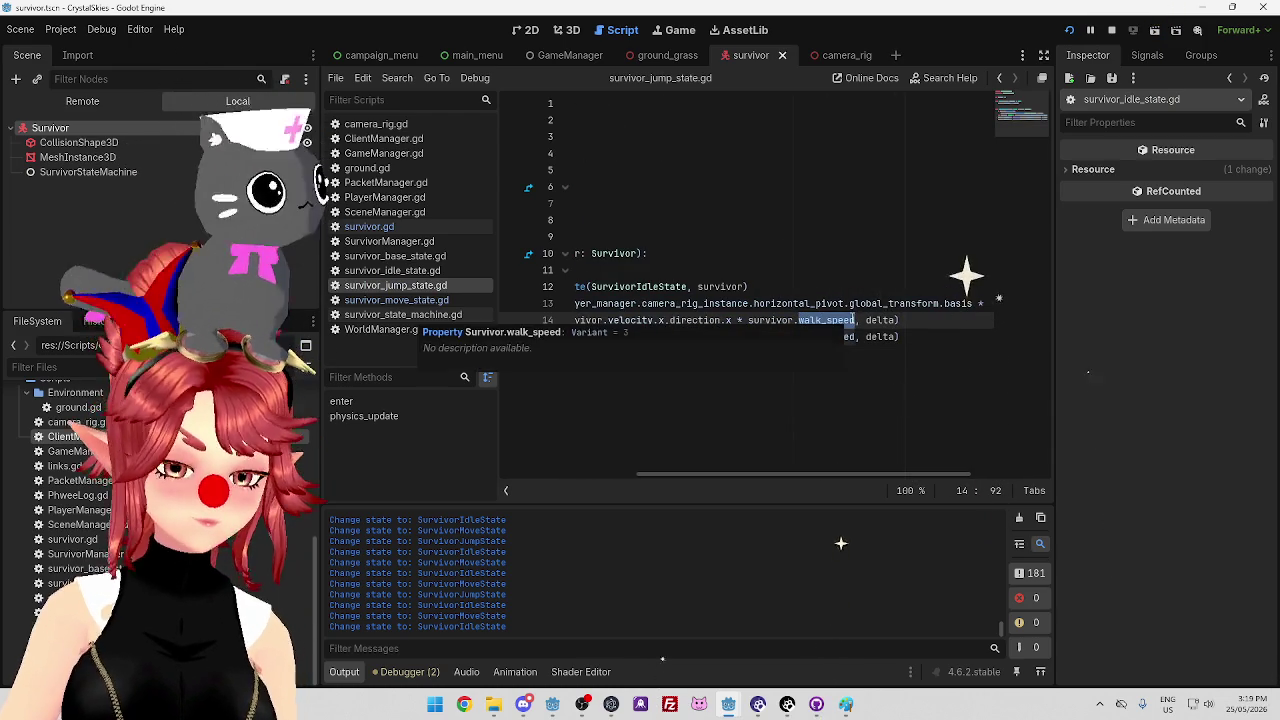
text(jump)
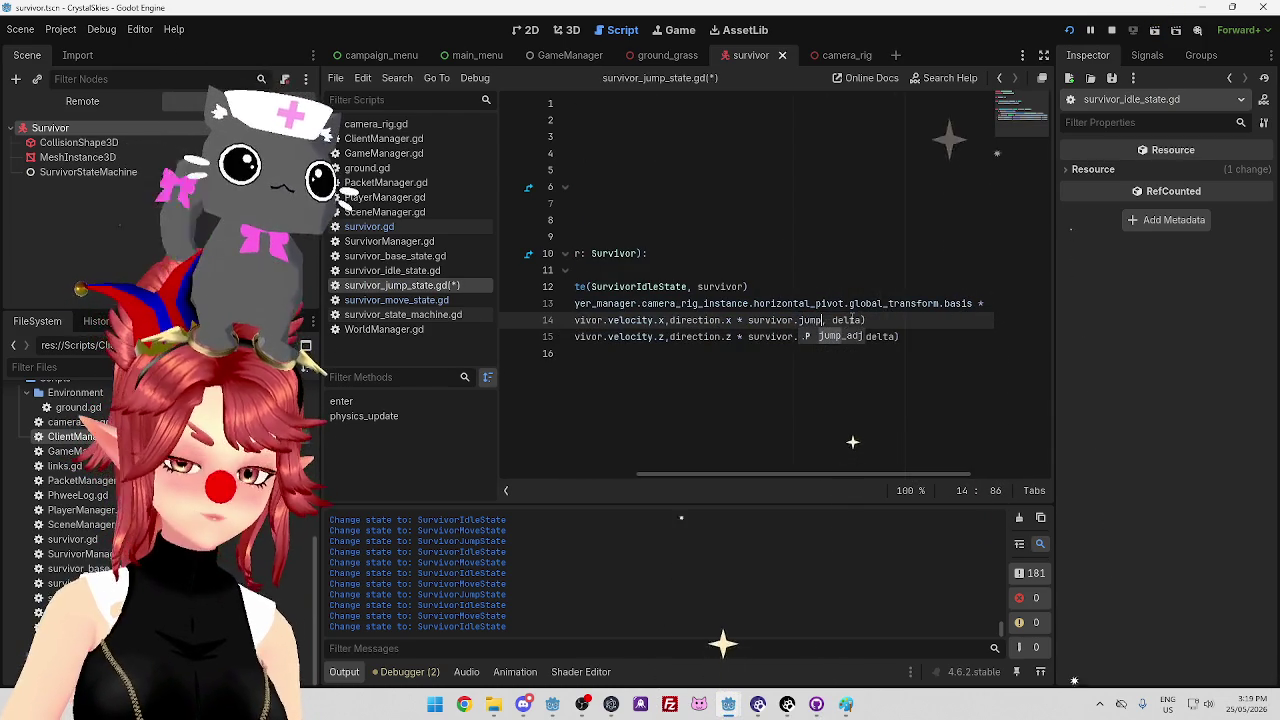
key(Return)
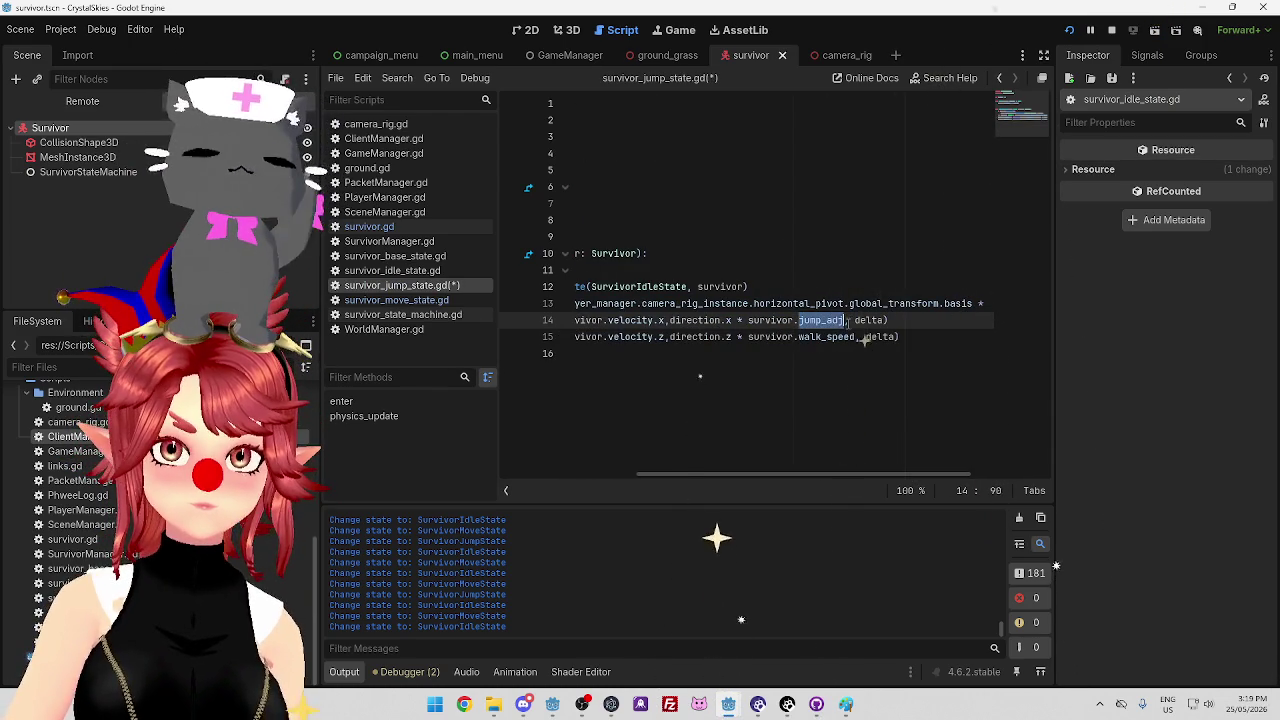
drag(800, 336, 855, 336)
key(ctrl+v)
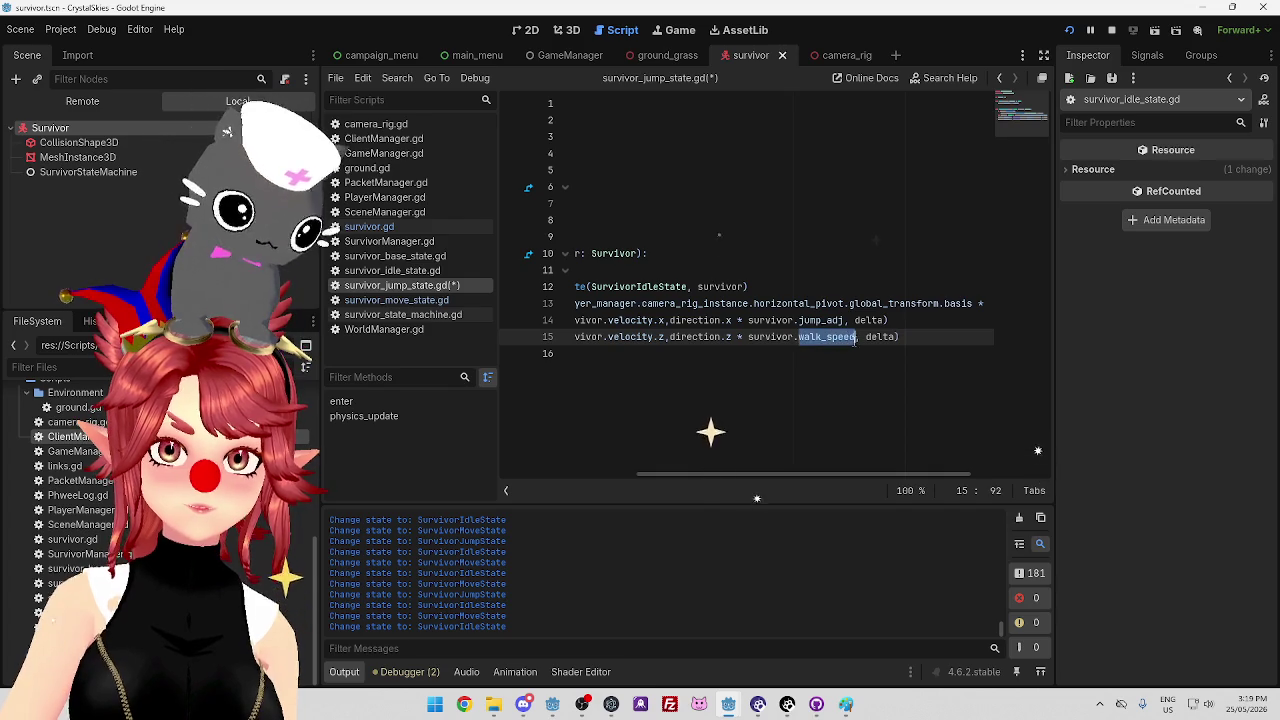
click(824, 266)
key(ctrl+s)
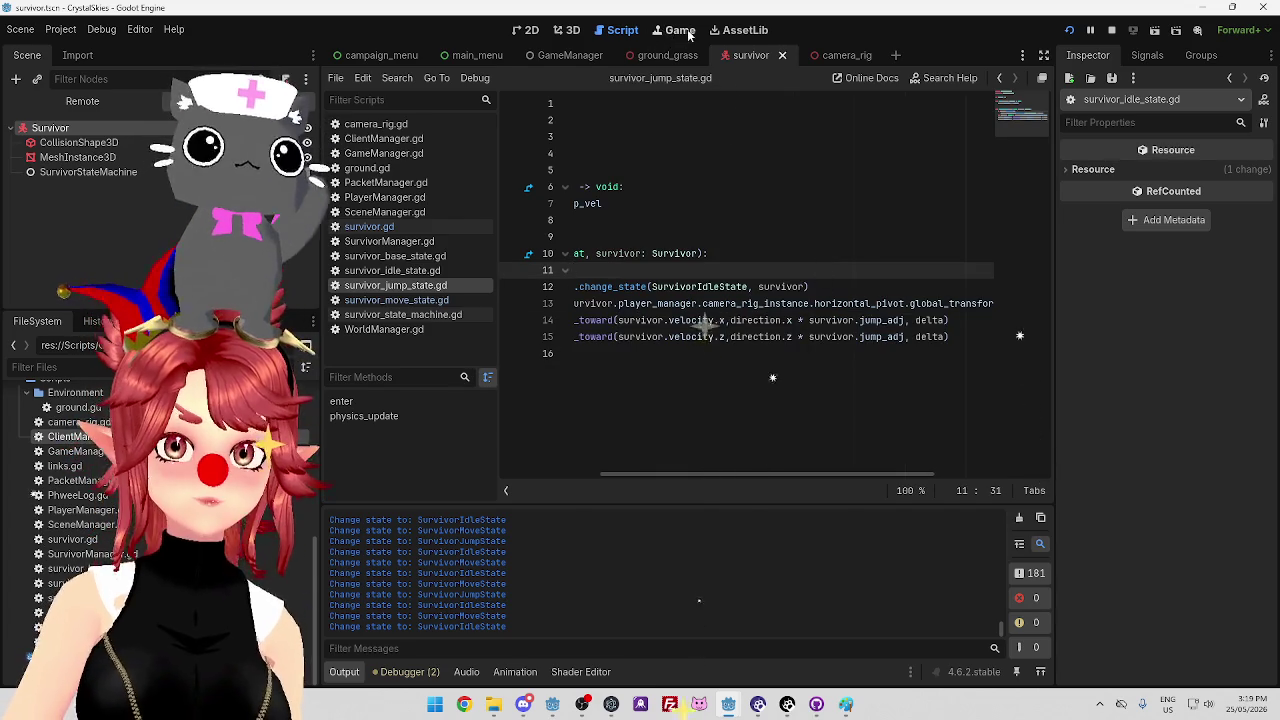
Try a jump in the running game, then delete a stray letter on line 14
click(688, 35)
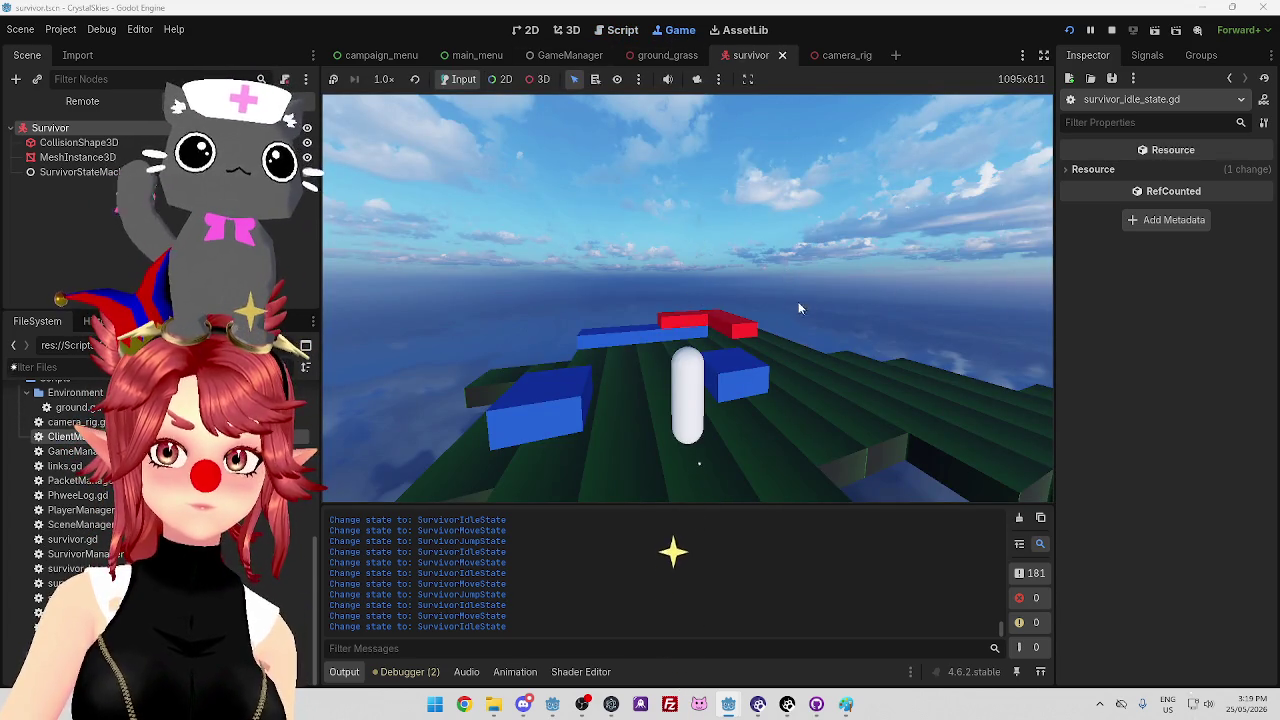
key(space)
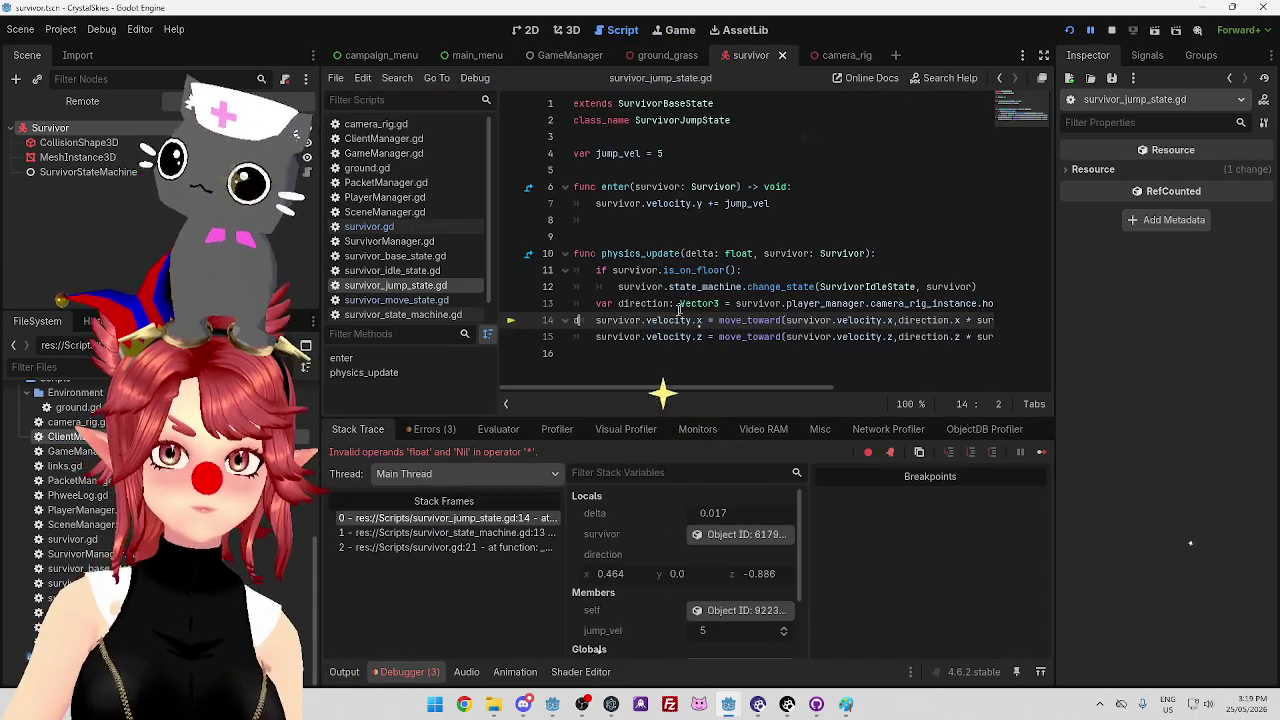
key(BackSpace)
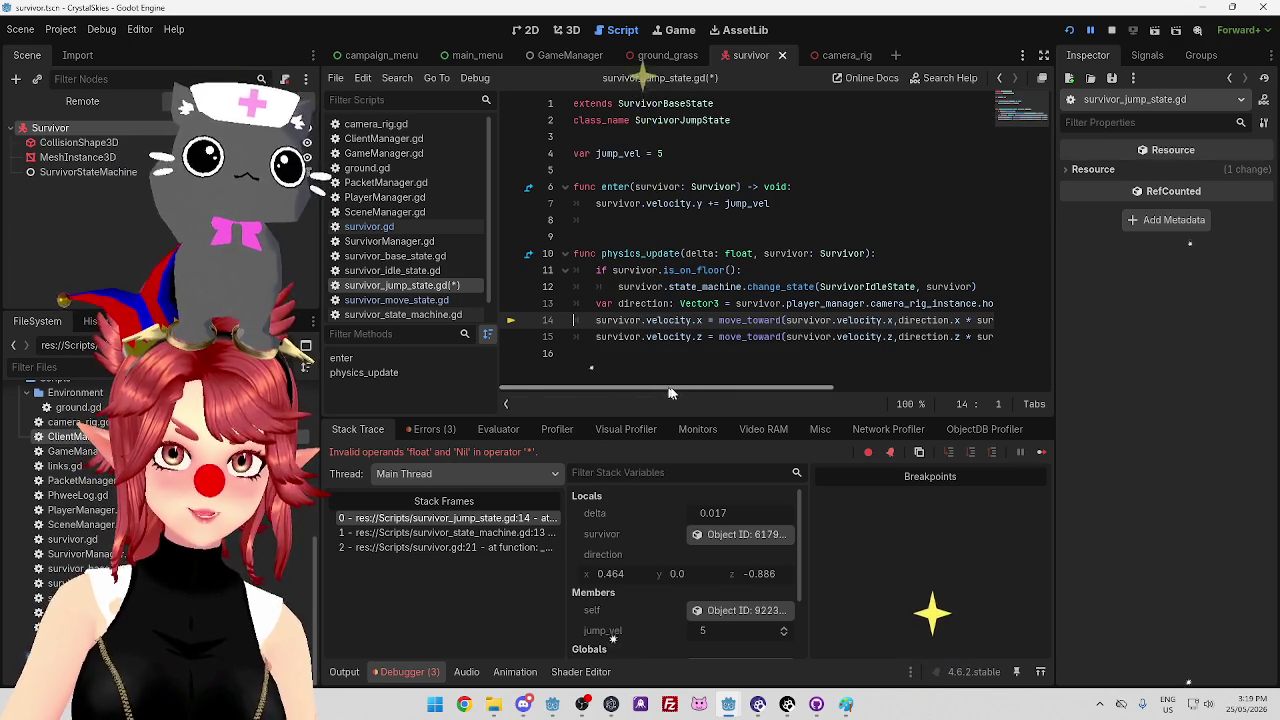
Confirm jump_adj in survivor.gd, then save survivor_jump_state.gd using survivor.jump_adj on both move_toward lines
drag(687, 388, 777, 394)
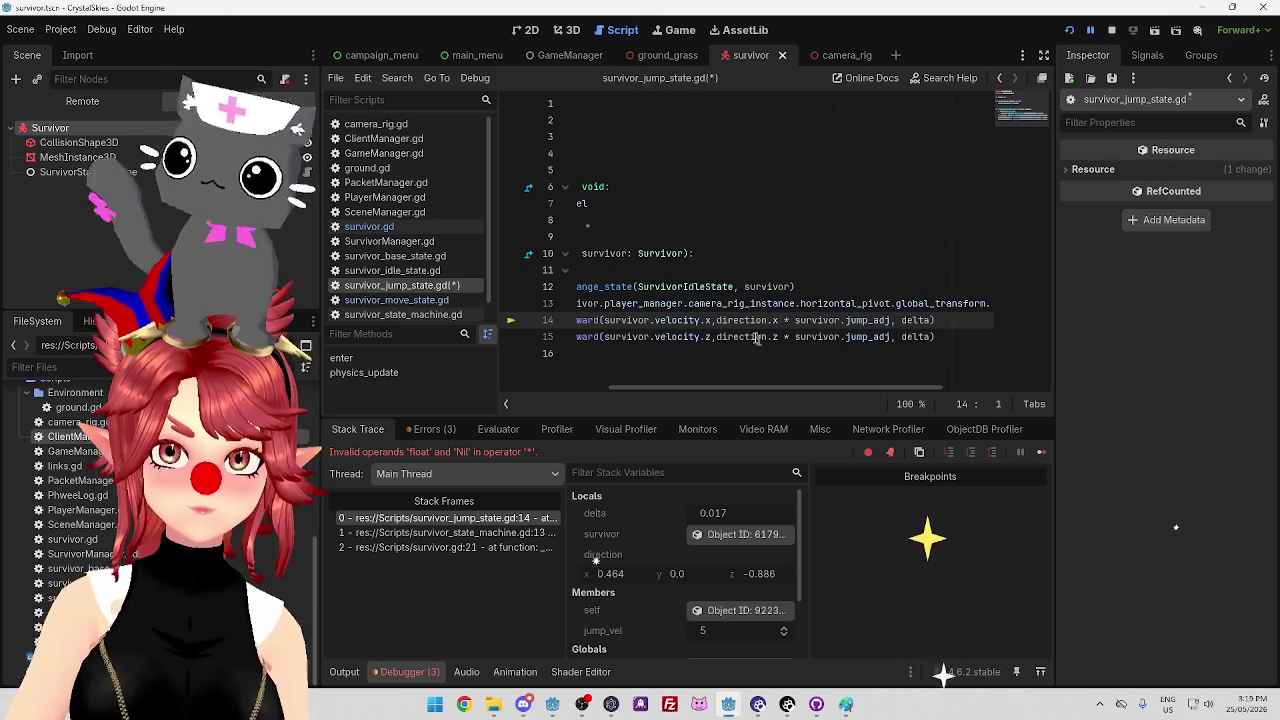
mouse_move(785, 320)
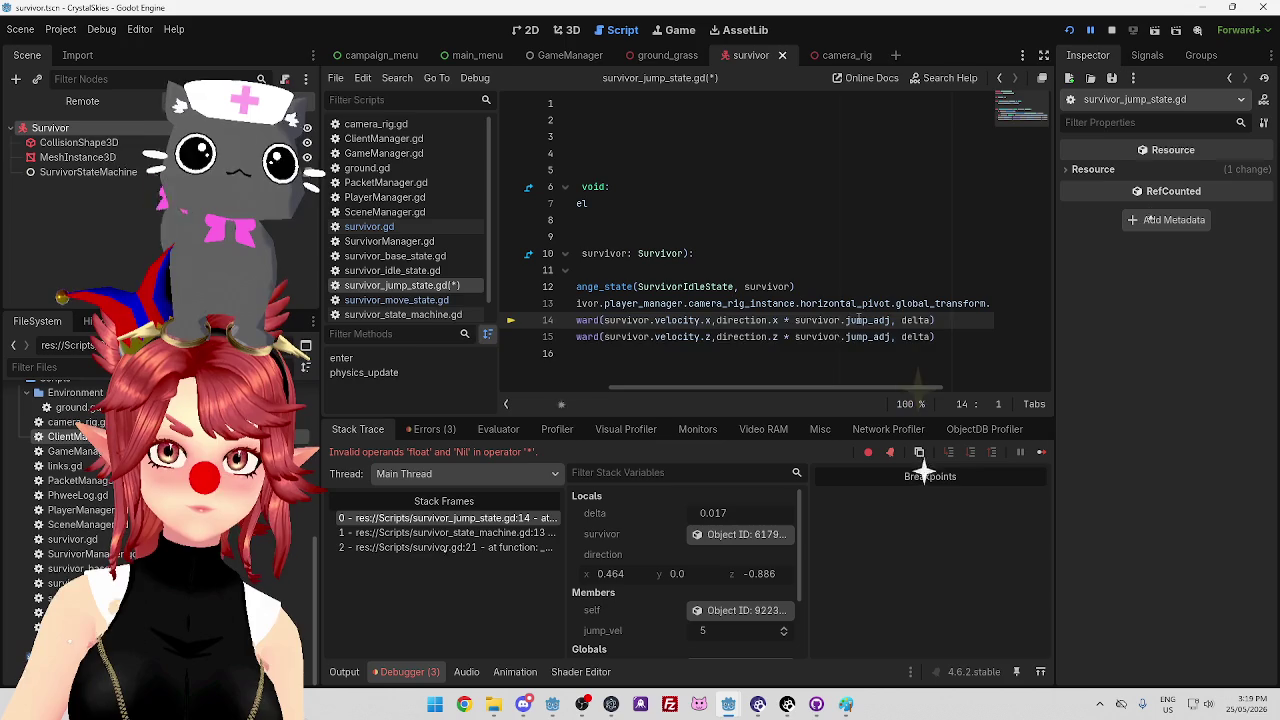
mouse_move(858, 320)
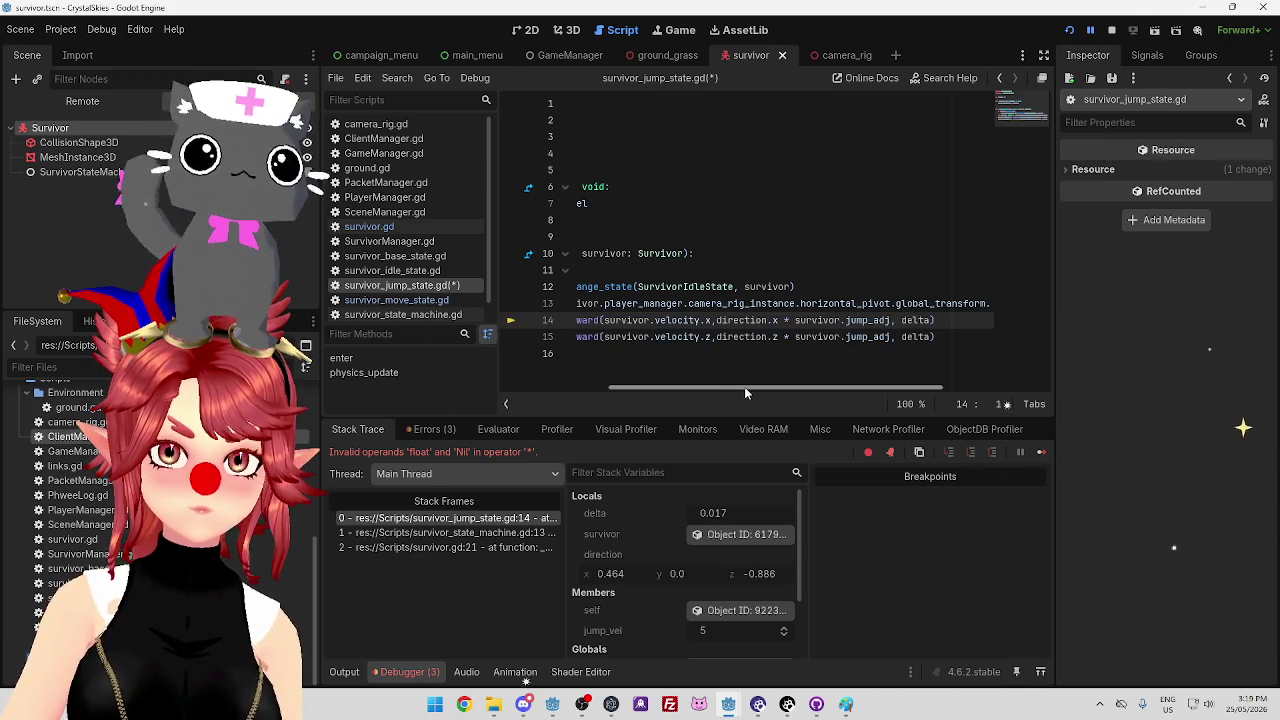
scroll(744, 388, left, 5)
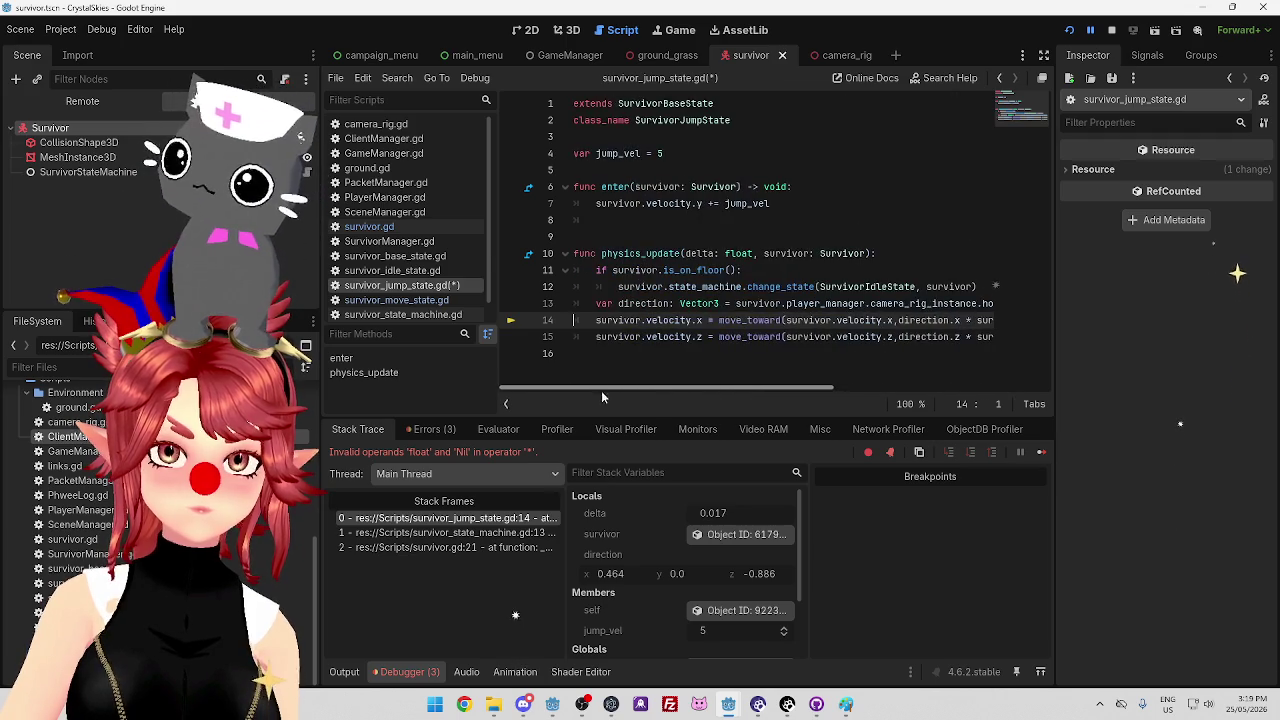
click(405, 226)
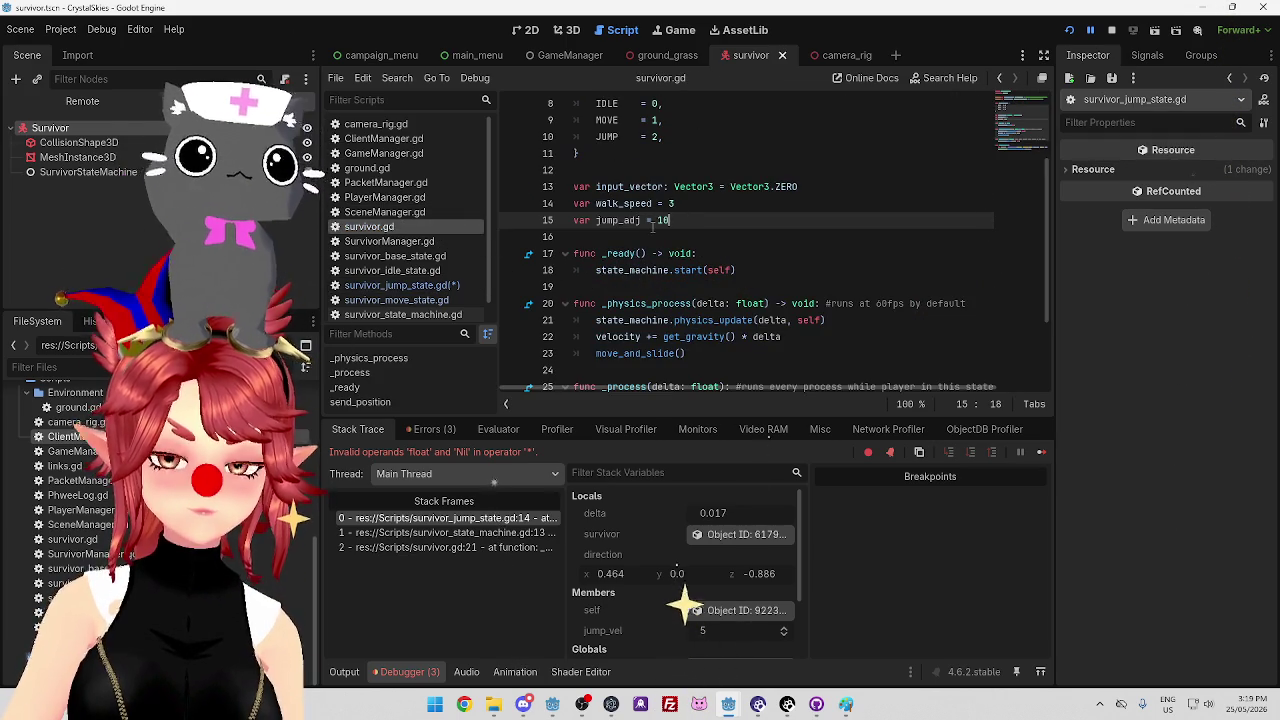
click(401, 285)
click(878, 270)
key(ctrl+s)
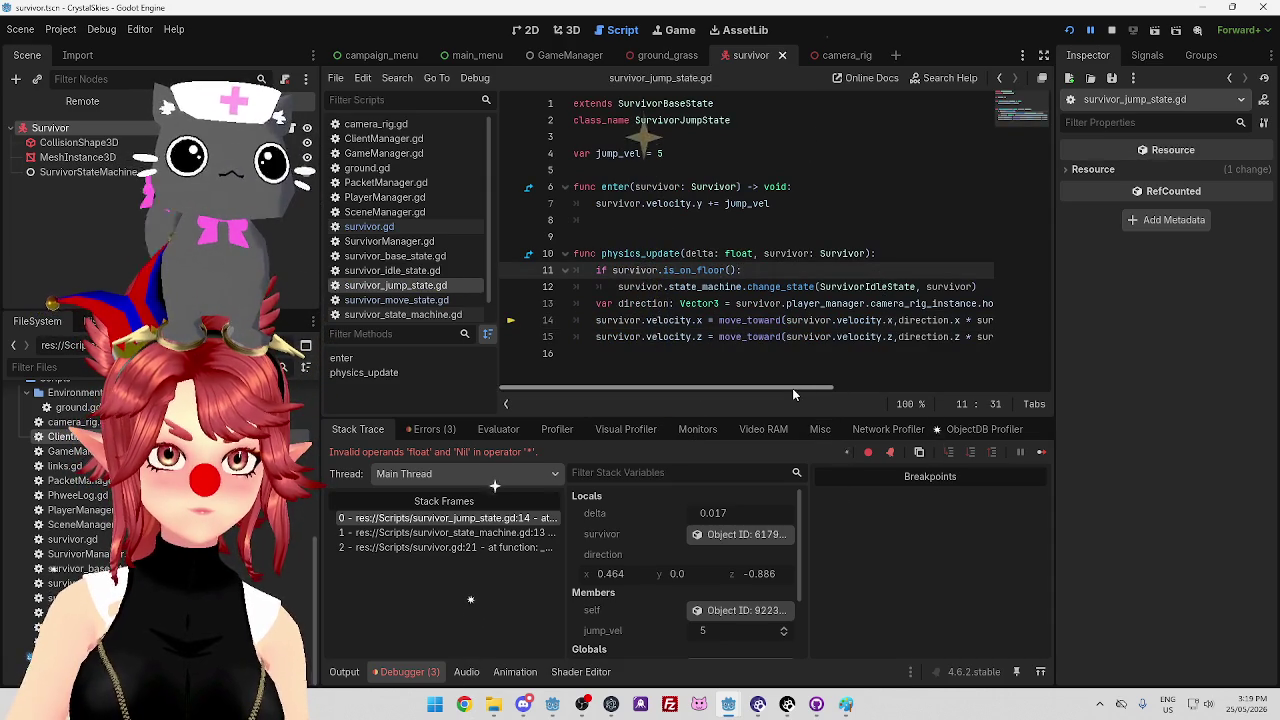
drag(792, 388, 904, 391)
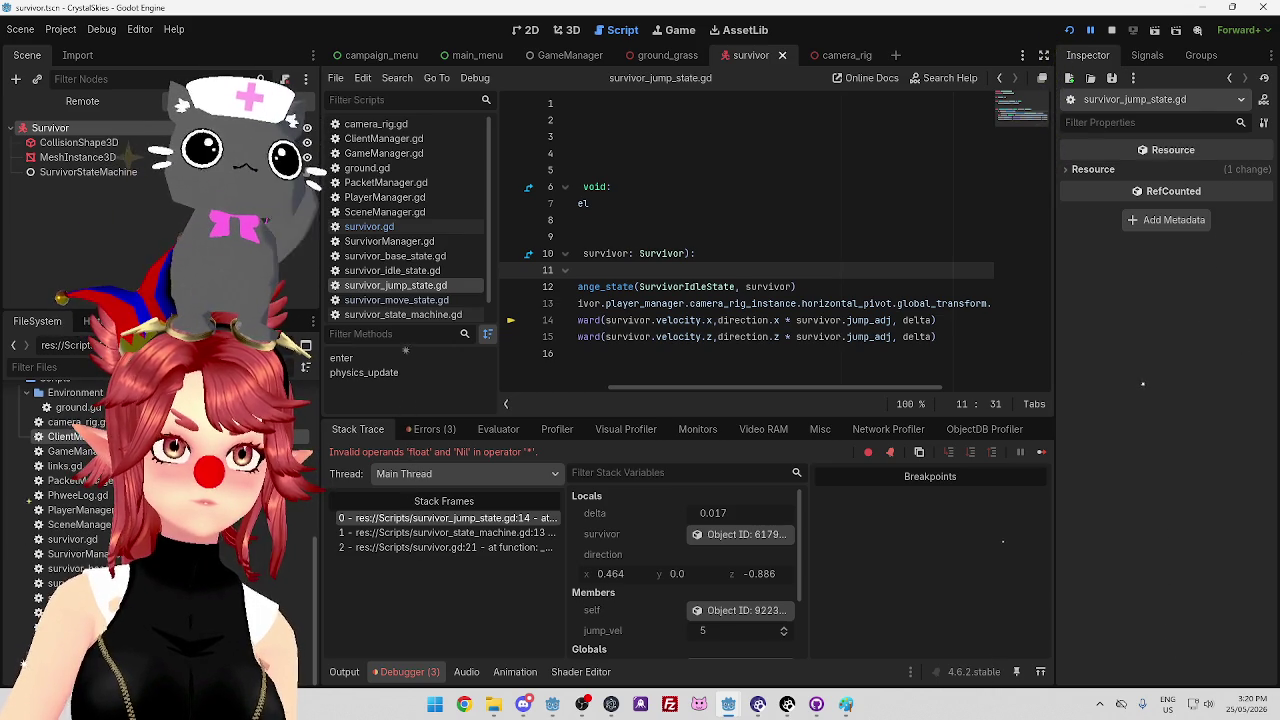
scroll(836, 389, left, 2)
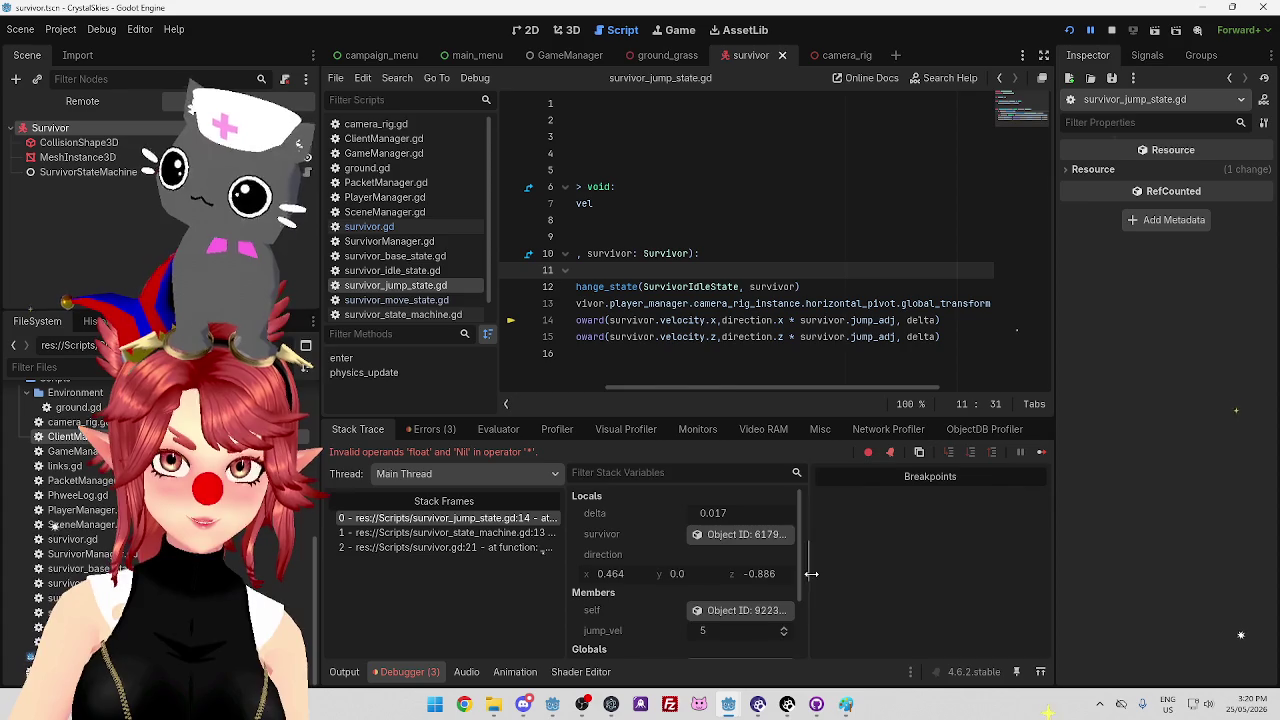
Widen the Locals area and heighten the debugger panel to inspect Globals, then stop the running project
drag(811, 573, 891, 573)
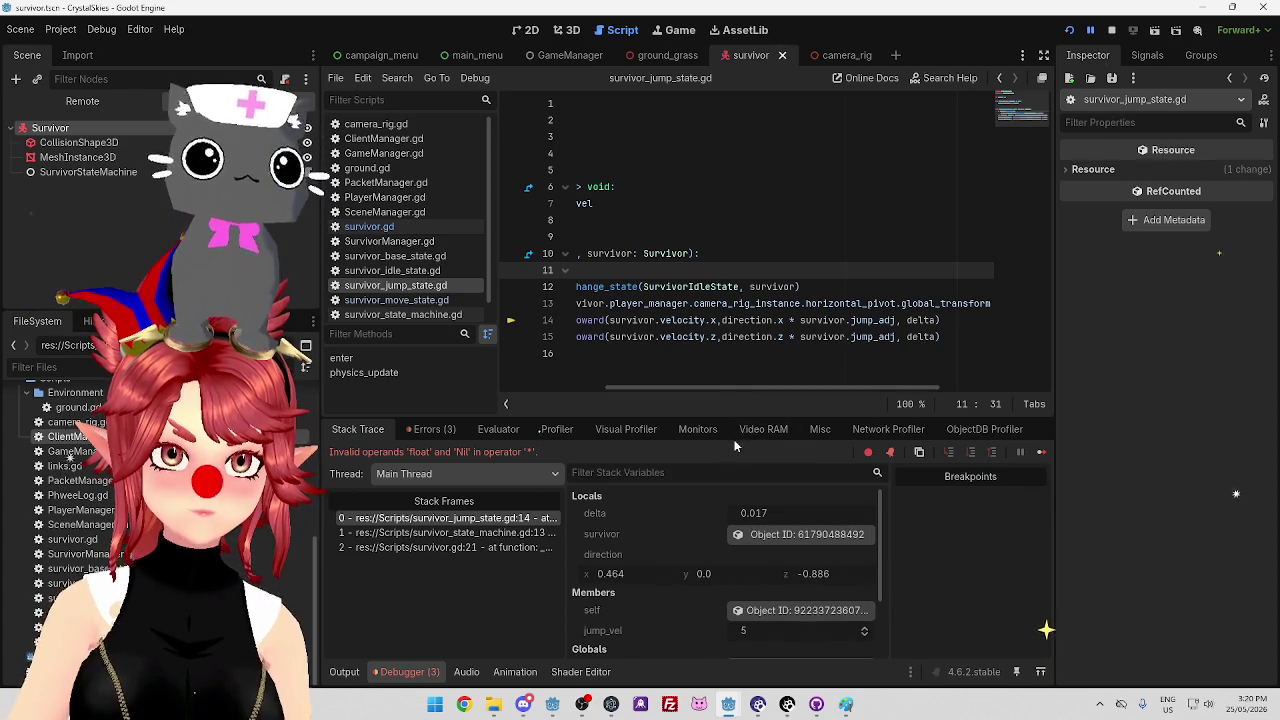
drag(729, 415, 707, 320)
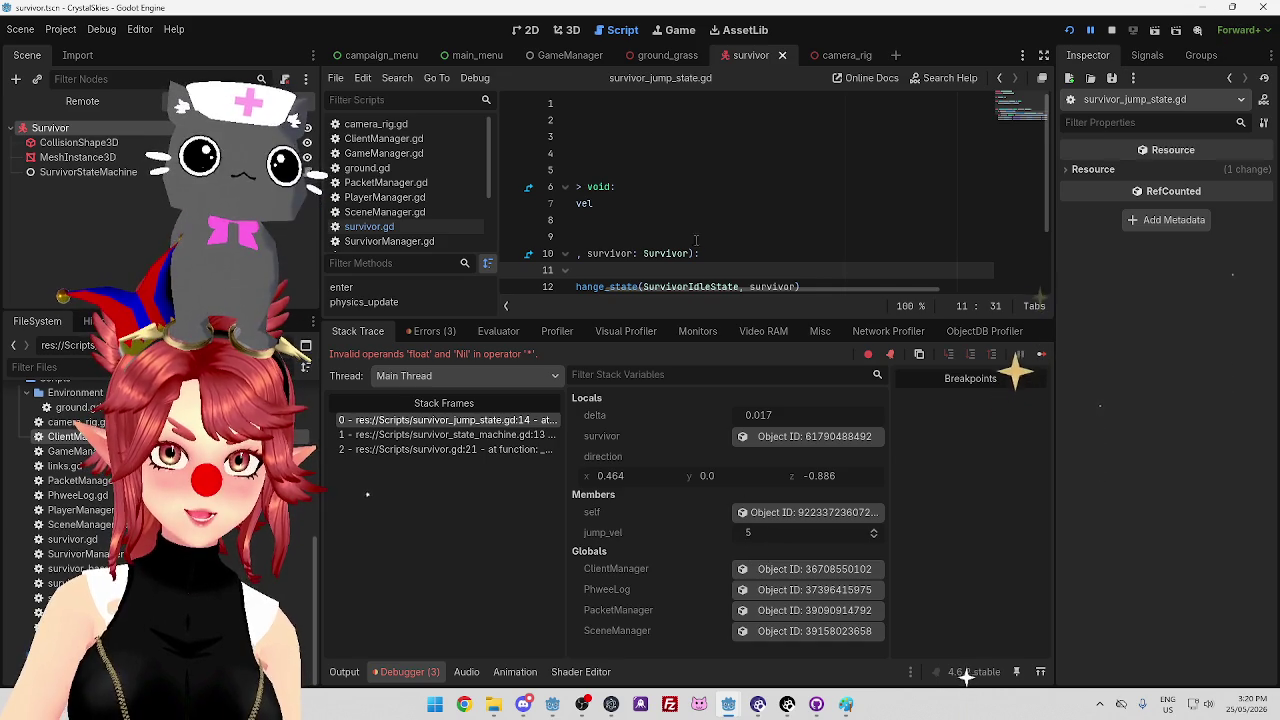
scroll(711, 290, down, 1)
scroll(781, 250, down, 1)
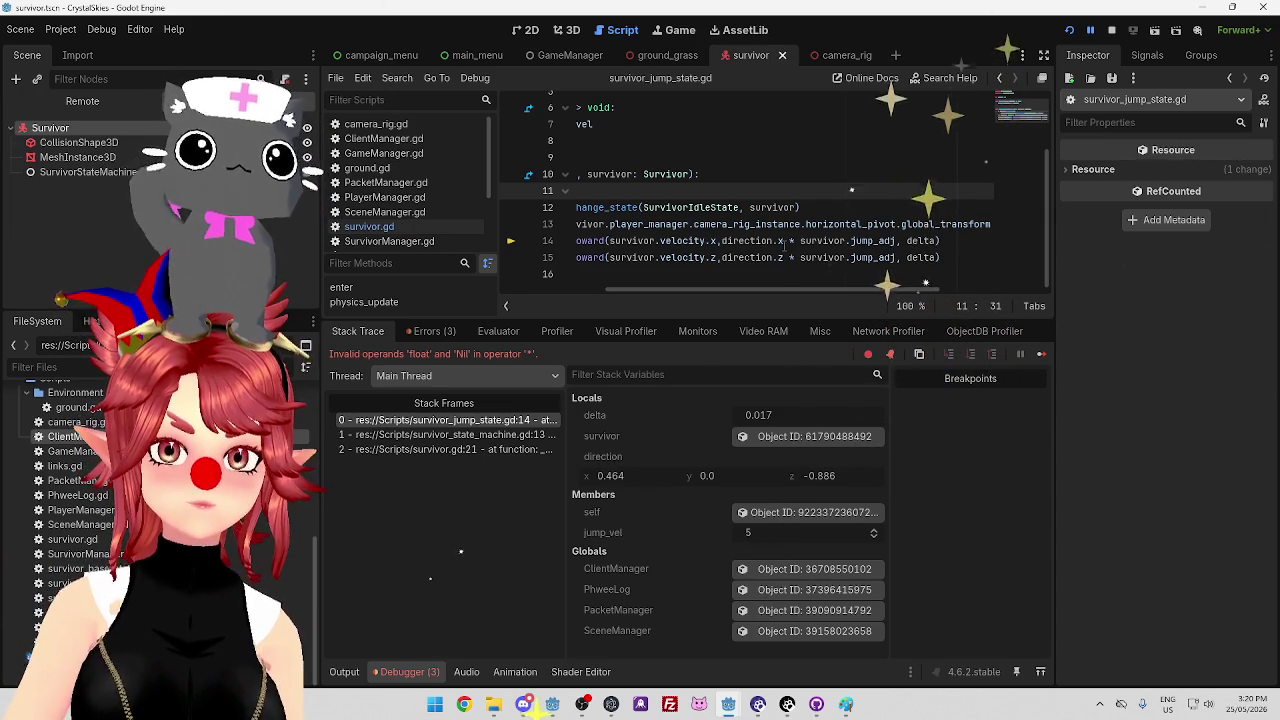
mouse_move(789, 241)
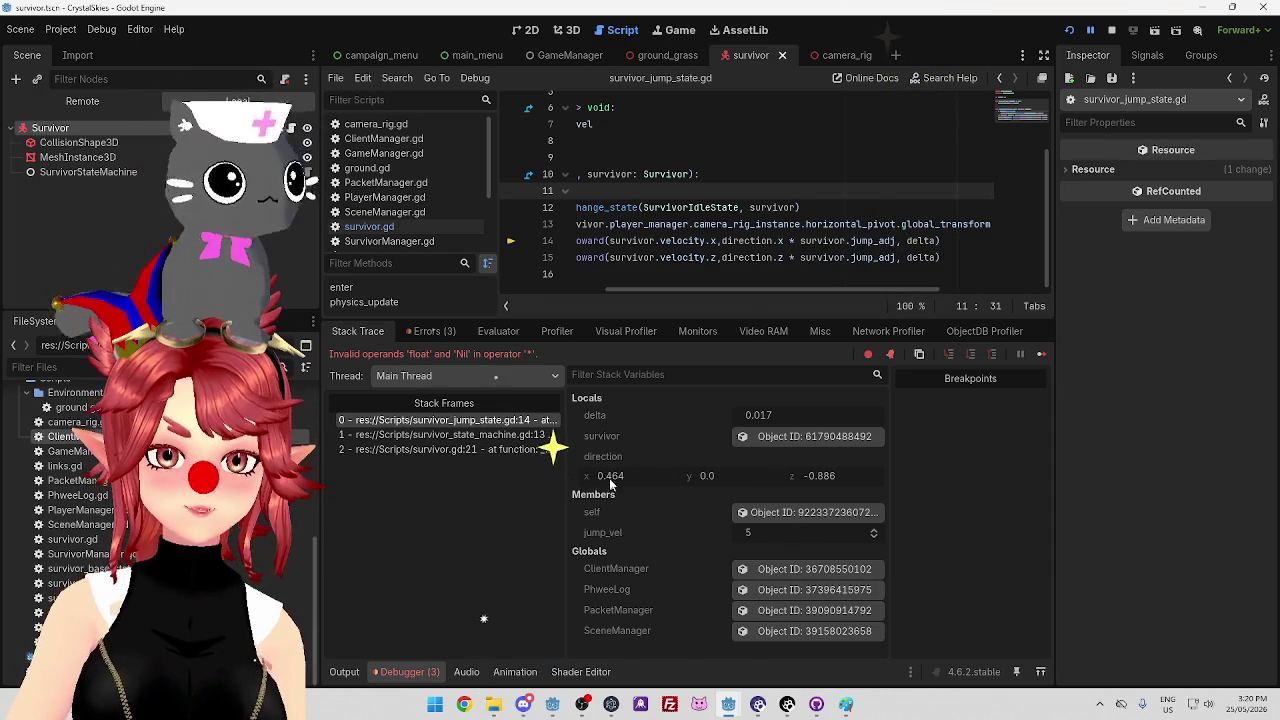
mouse_move(742, 290)
mouse_down()
mouse_move(624, 286)
mouse_move(733, 284)
mouse_move(638, 286)
mouse_up()
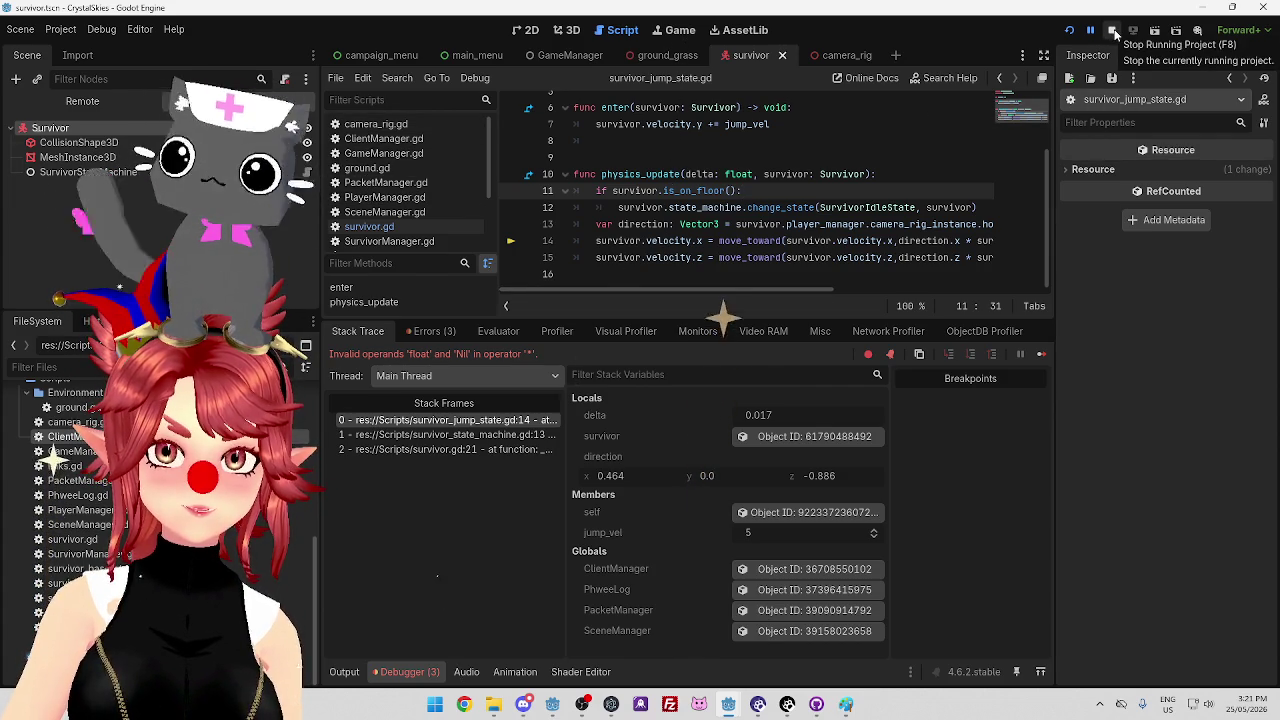
click(1114, 32)
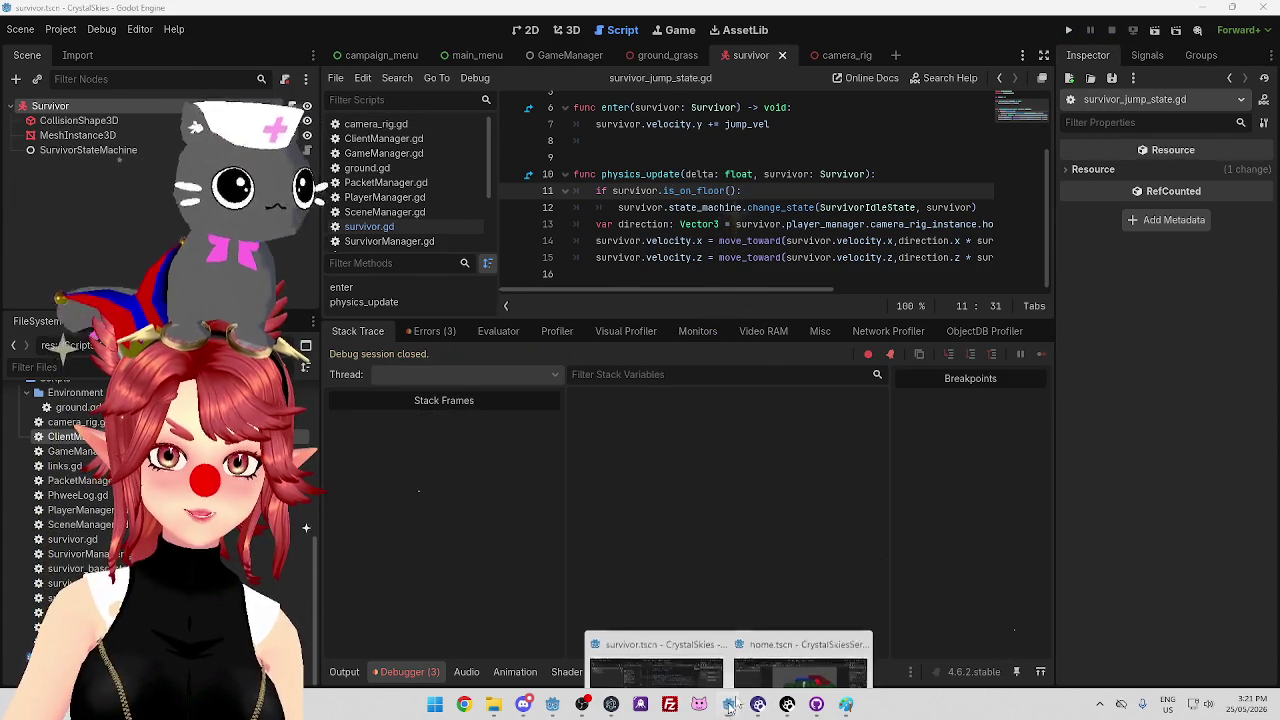
Switch between the server and client windows, check jump_adj in survivor.gd, and relaunch the client project
click(728, 708)
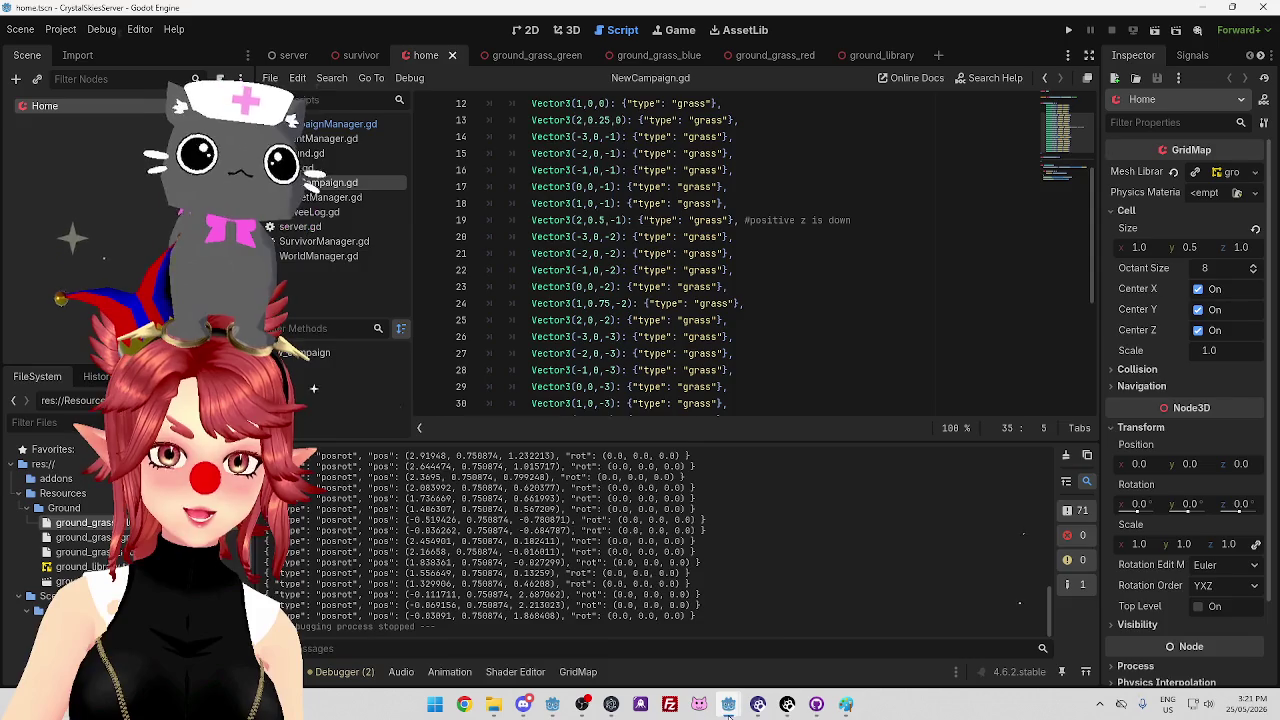
mouse_move(728, 708)
click(800, 630)
mouse_move(789, 293)
mouse_down()
mouse_move(934, 292)
mouse_move(881, 293)
mouse_up()
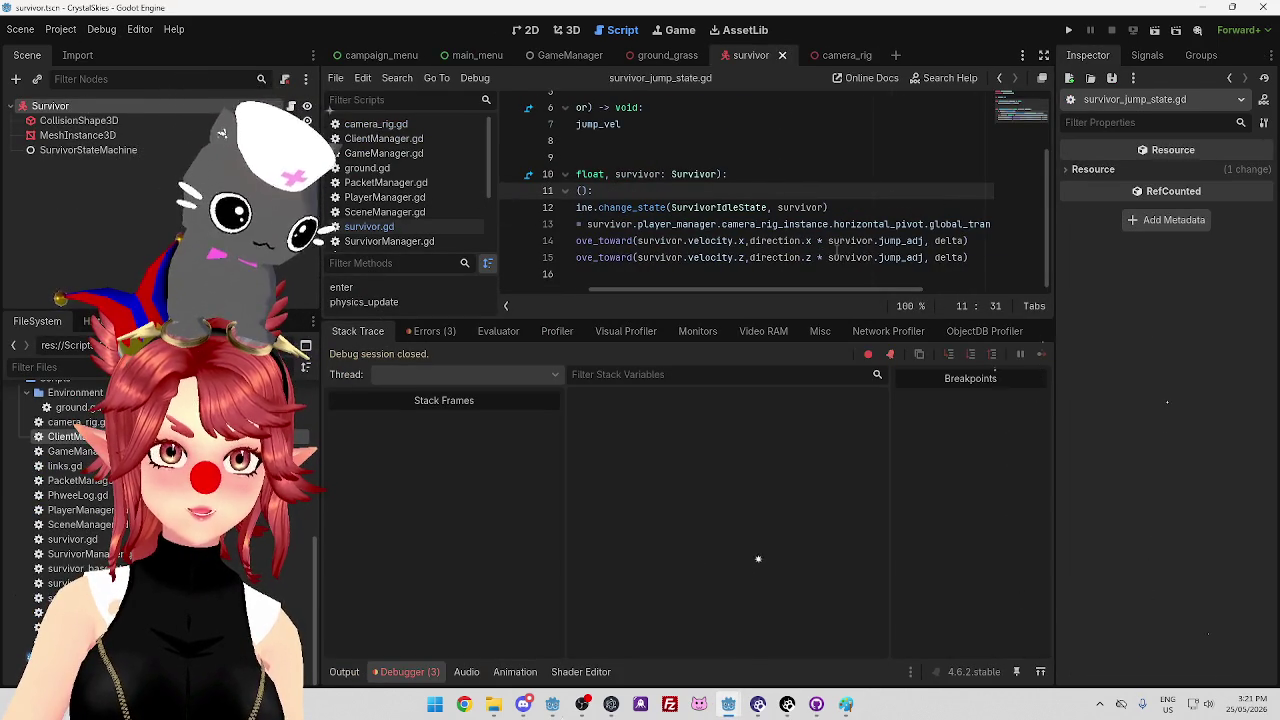
drag(748, 290, 656, 290)
click(369, 226)
mouse_move(609, 204)
mouse_down()
mouse_move(668, 204)
mouse_move(640, 220)
mouse_up()
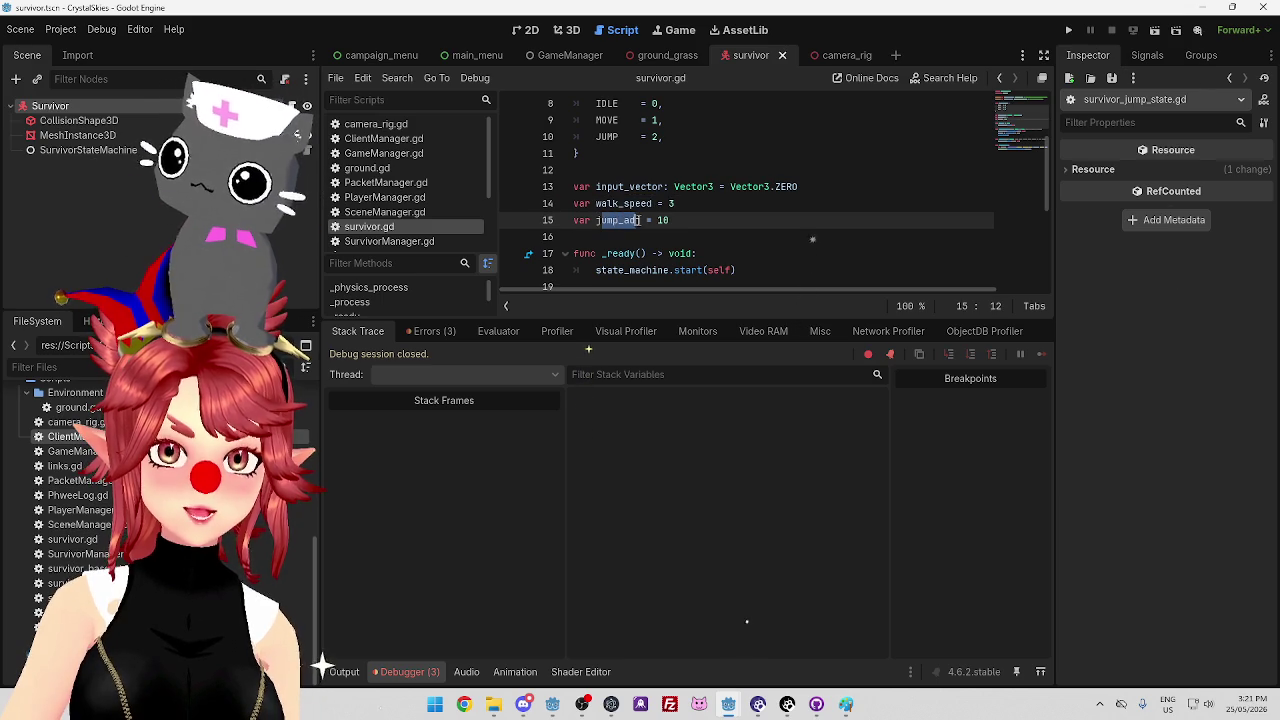
click(1068, 31)
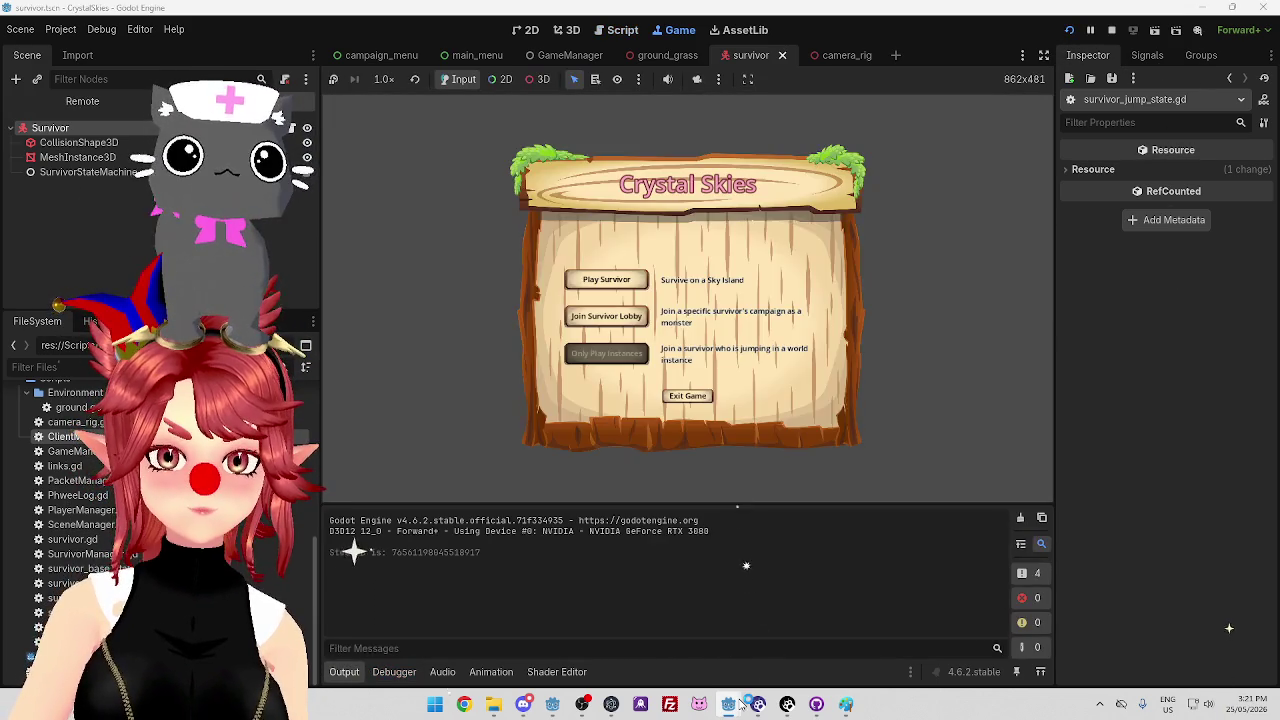
Start the server project from the server editor window
mouse_move(730, 704)
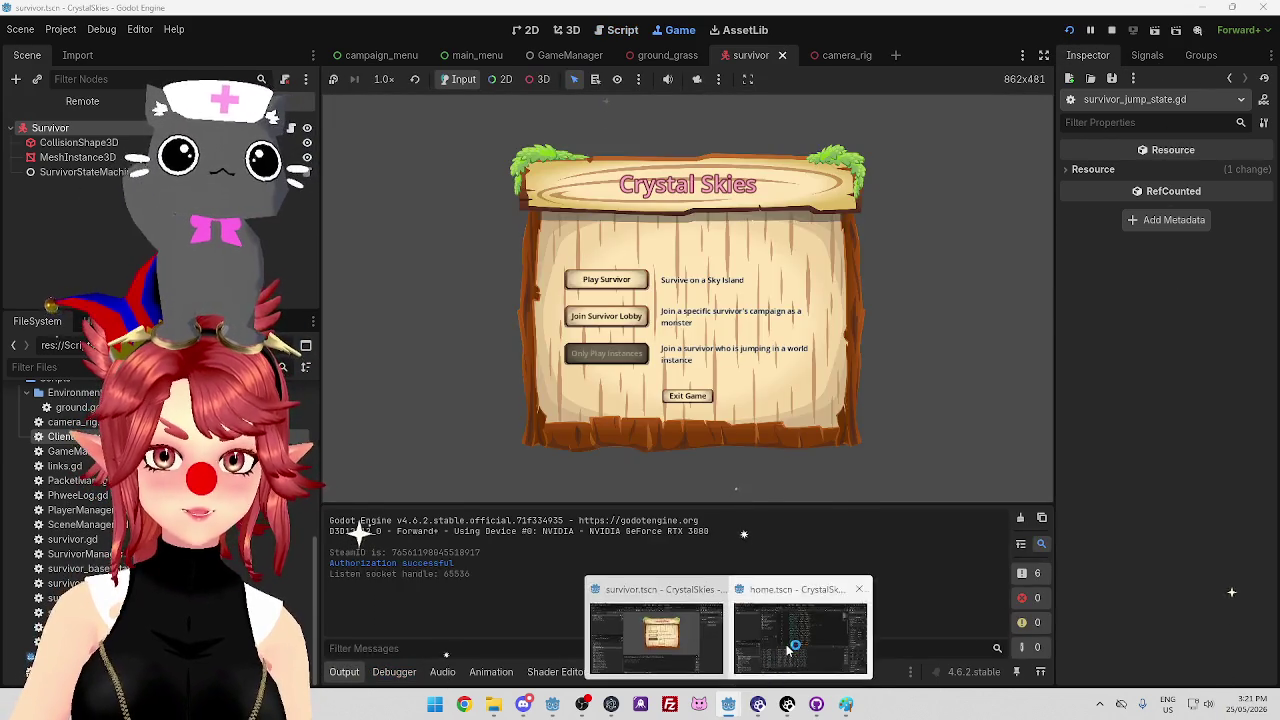
click(790, 640)
click(1068, 31)
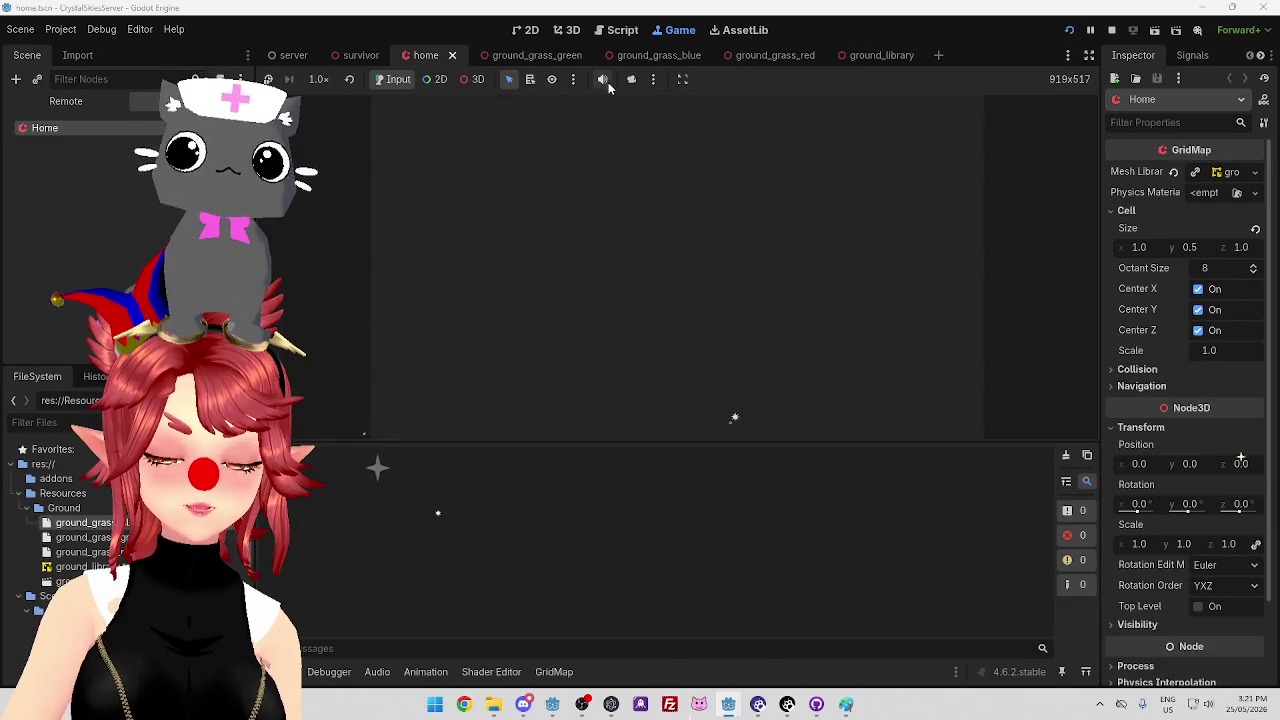
Back in the client game, jump and move the survivor to test air movement
mouse_move(728, 704)
click(840, 640)
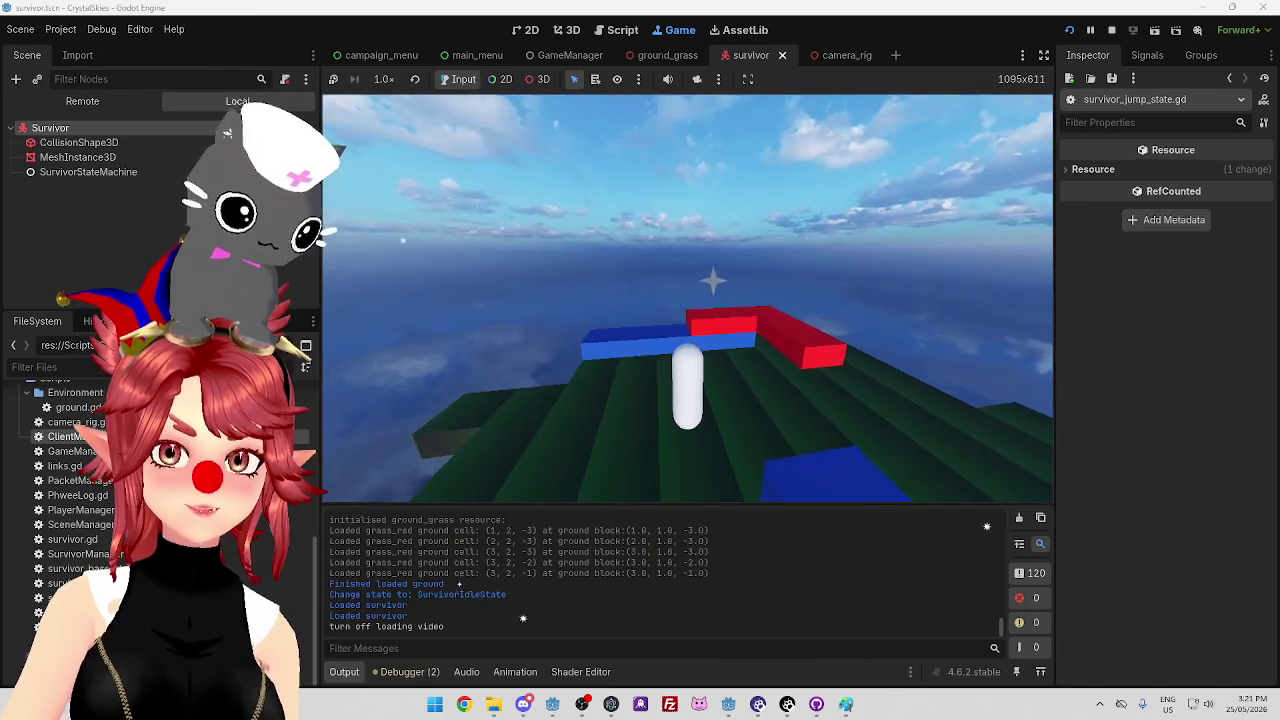
key(space)
key(space)
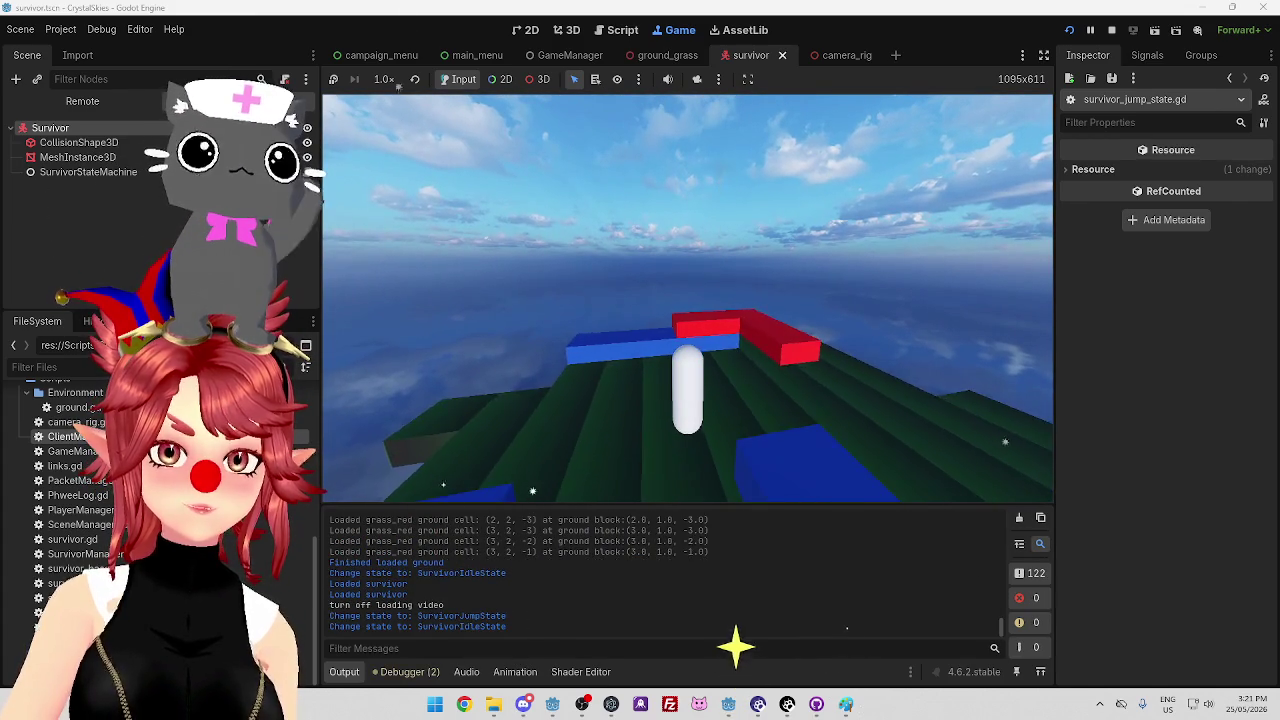
key(space)
key(space)
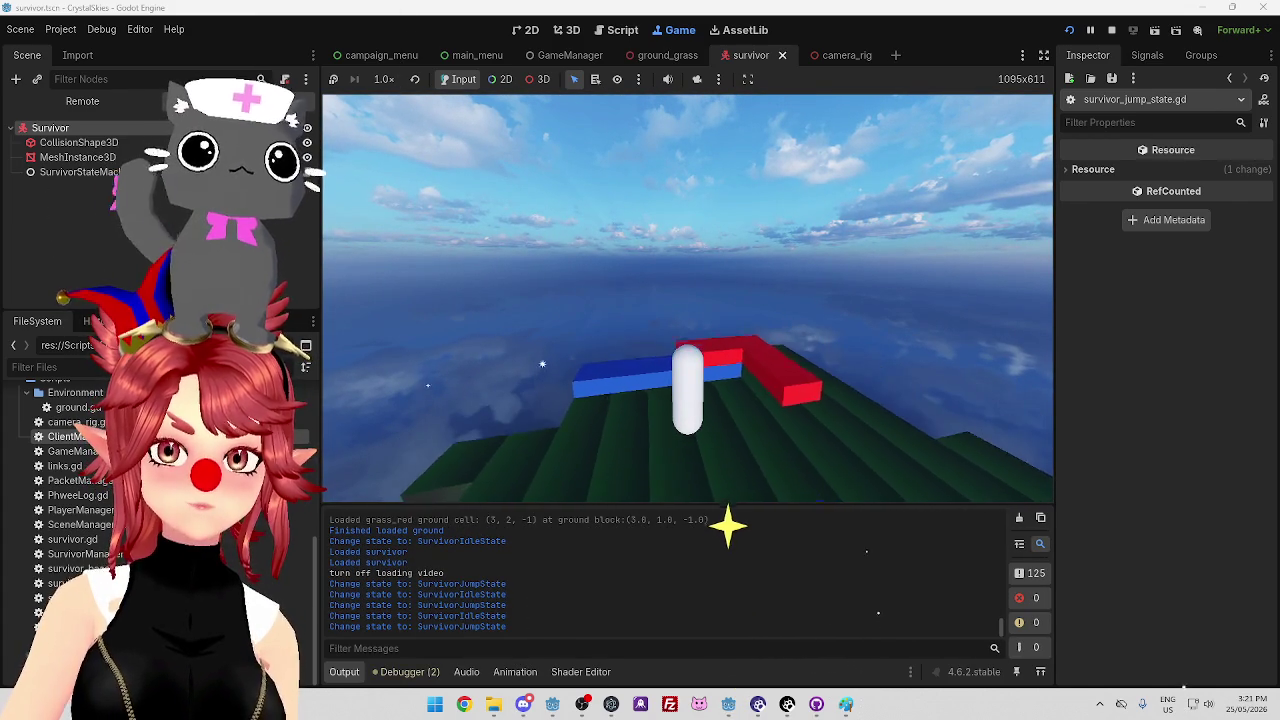
key(w)
key(space)
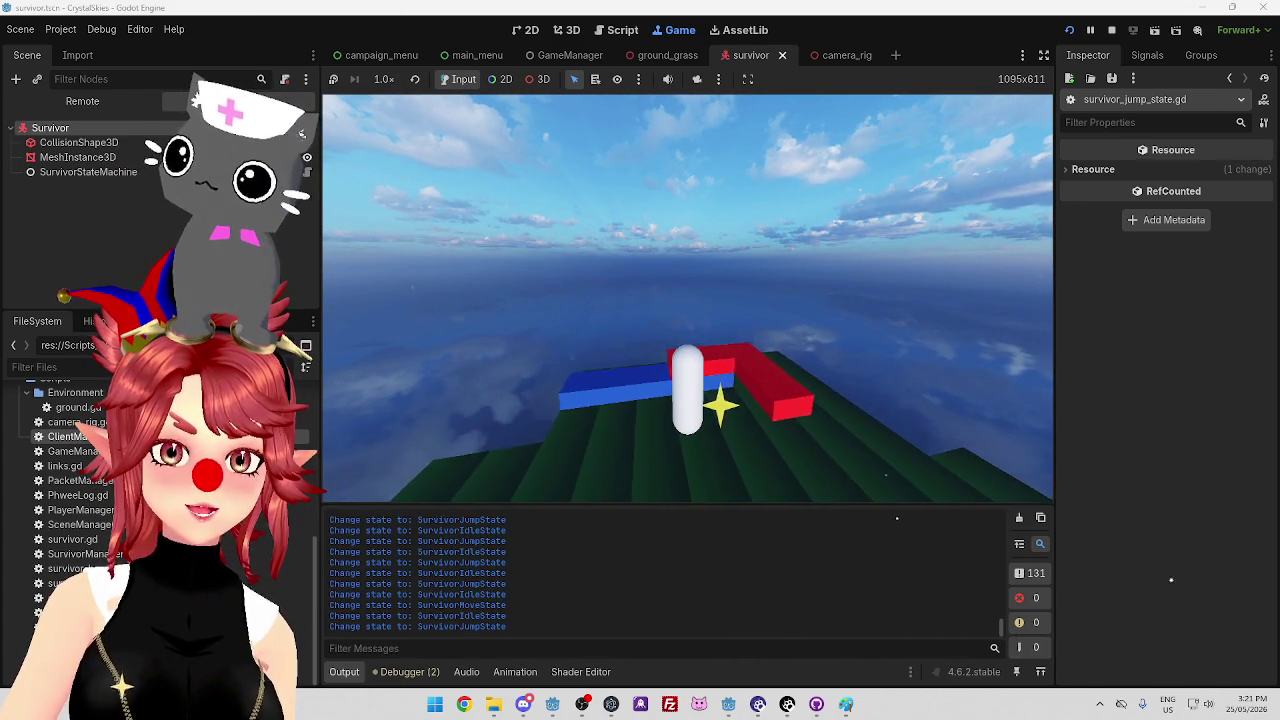
key(w)
key(space)
key(w)
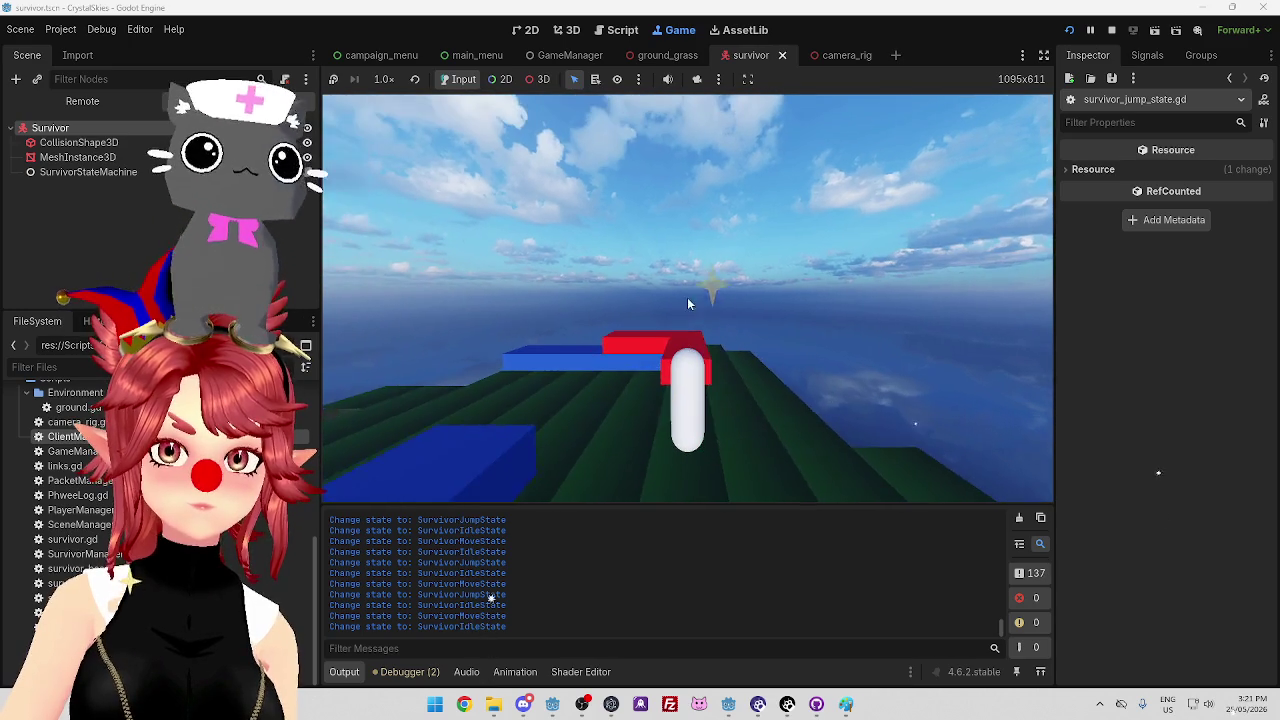
click(617, 30)
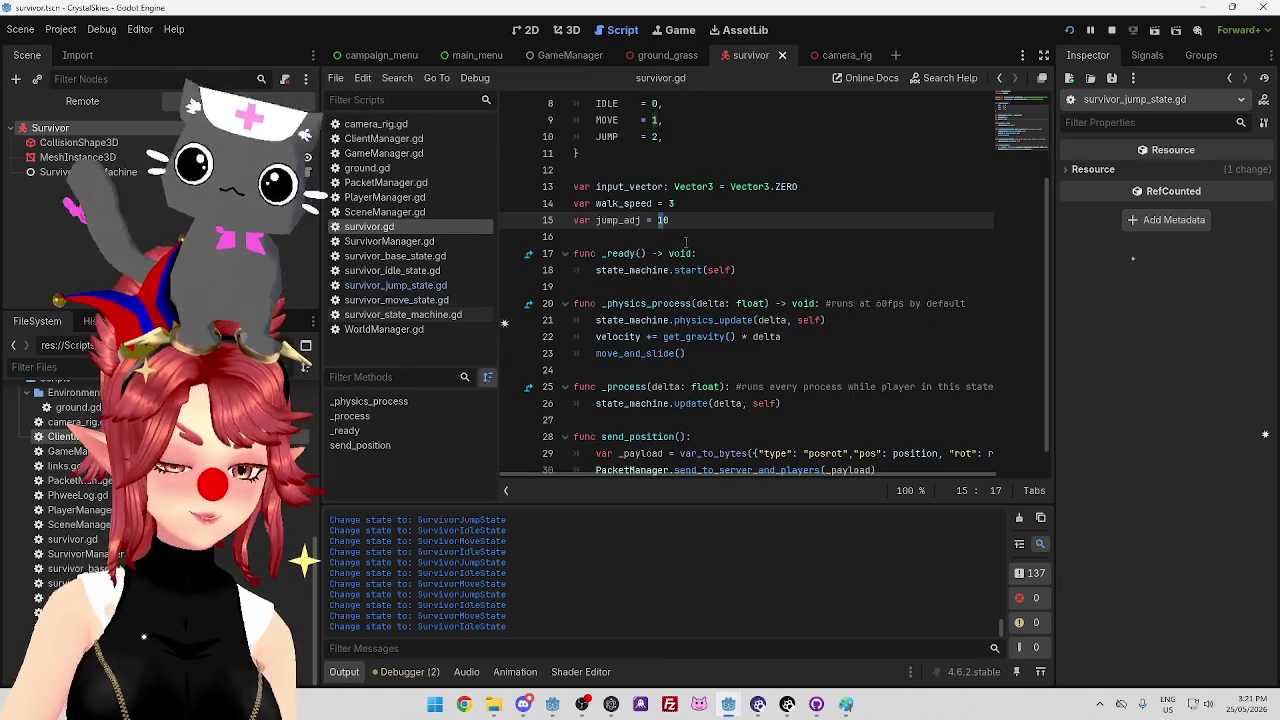
Change jump_adj to 40 in survivor.gd and retest jumping in the running game
text(4)
click(690, 203)
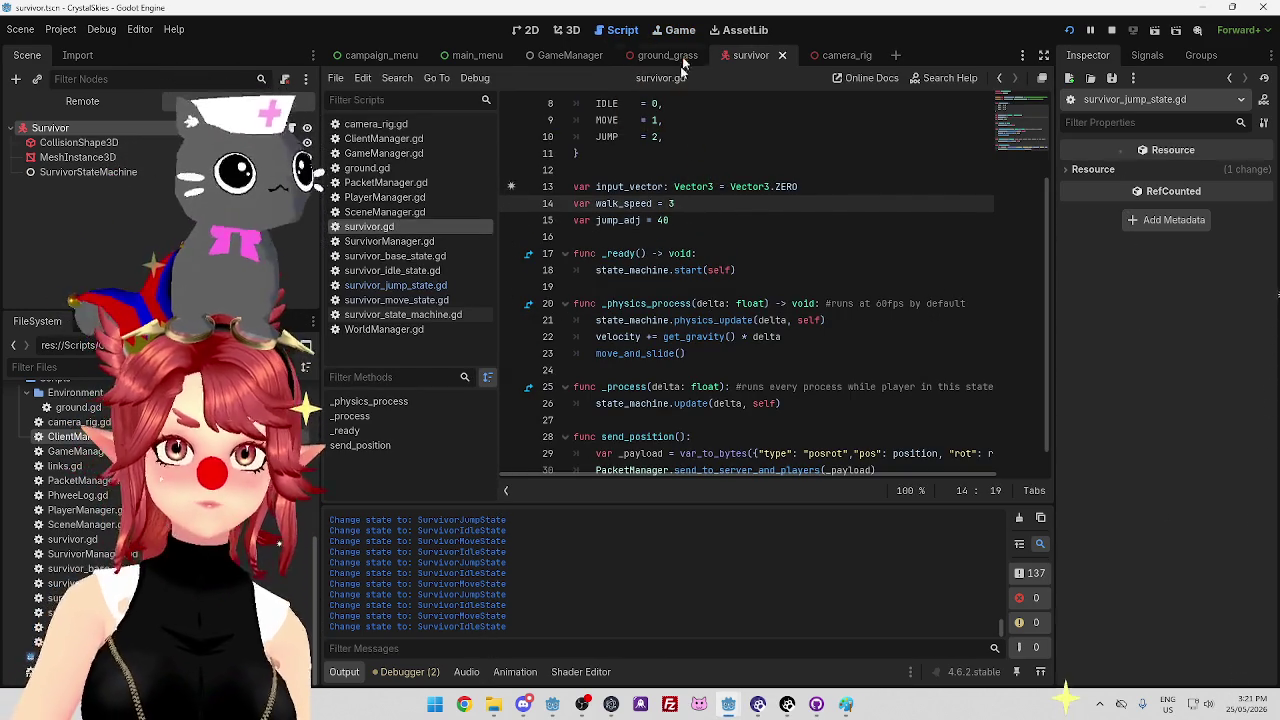
click(682, 31)
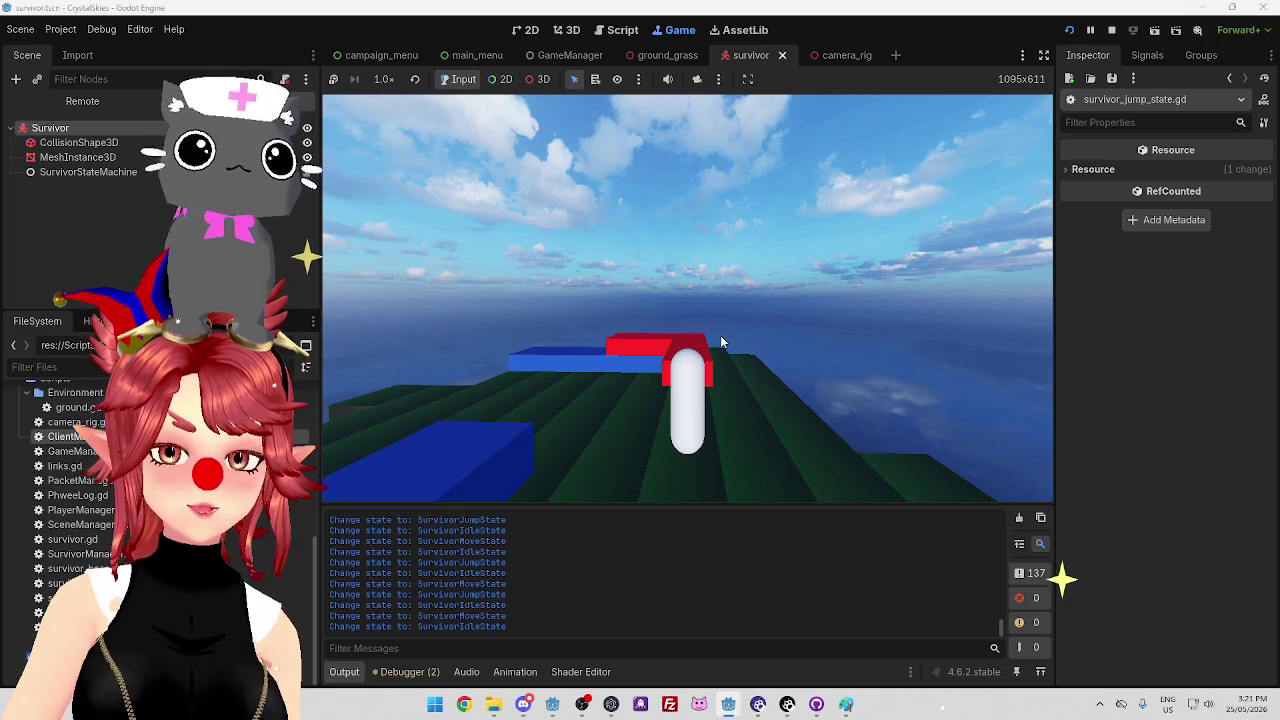
key(space)
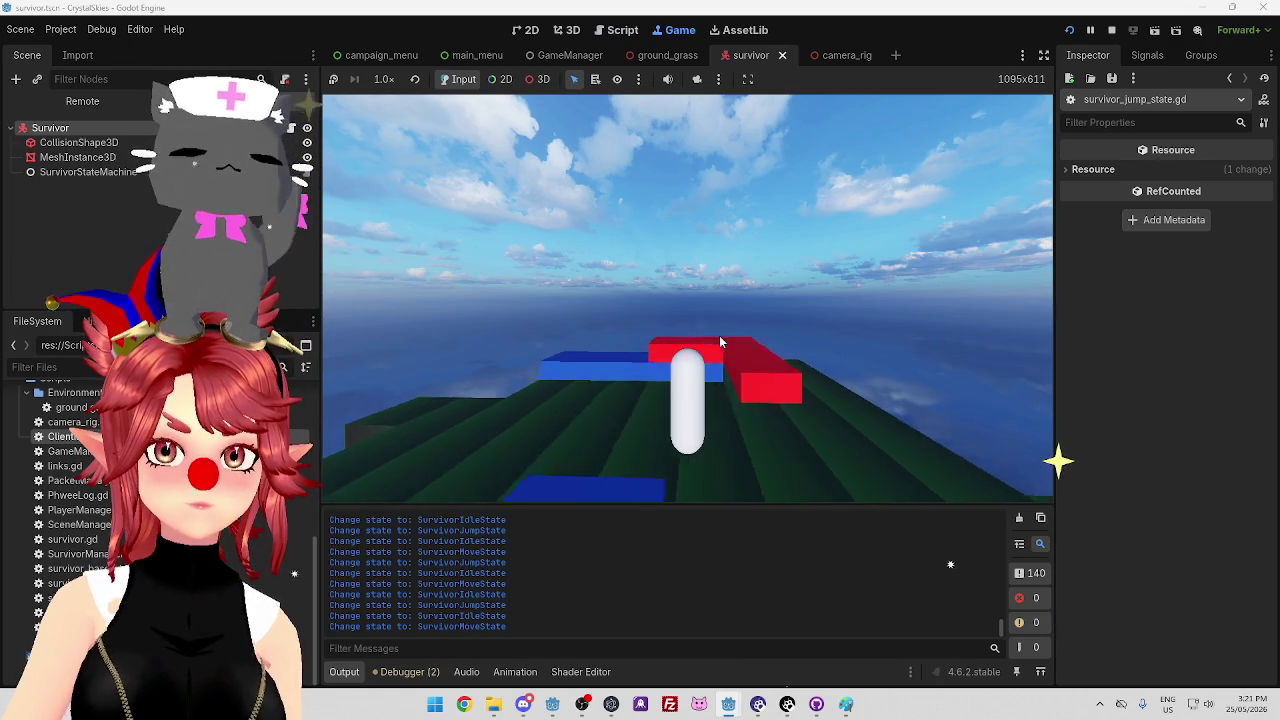
key(w)
key(space)
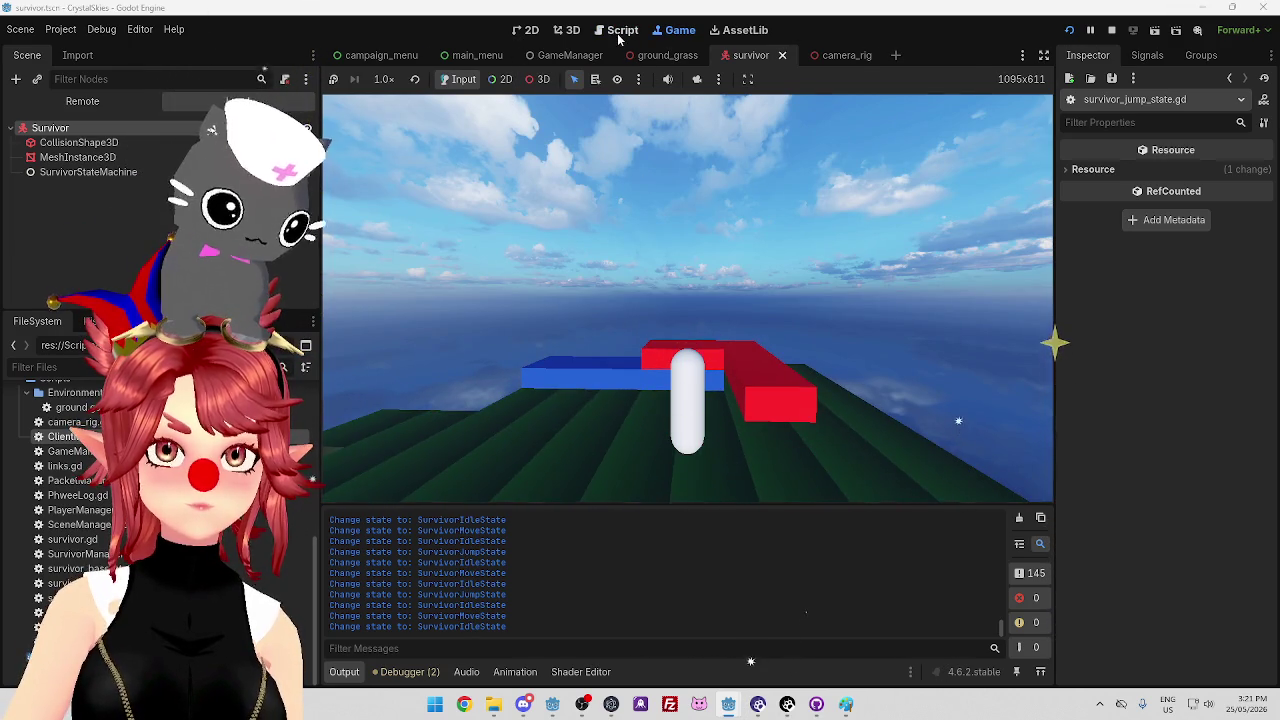
Play-test again, jumping and moving the character sideways with D and A
click(619, 33)
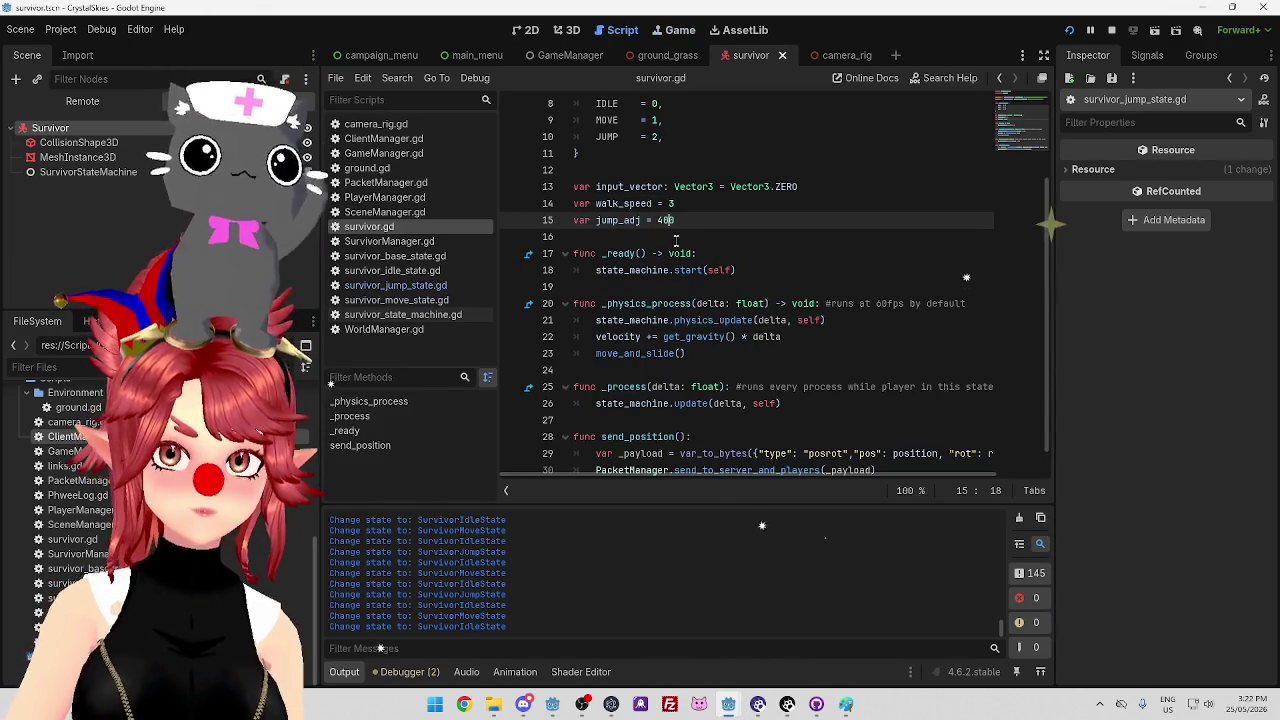
click(680, 30)
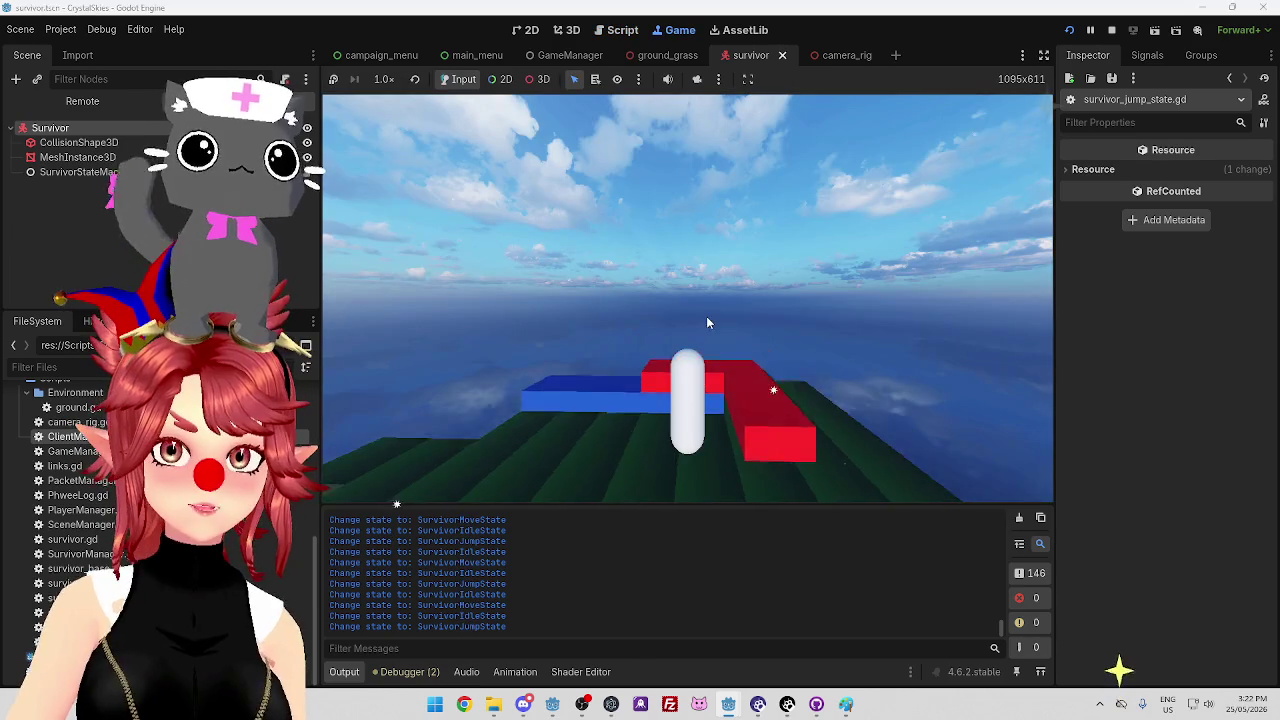
key(space)
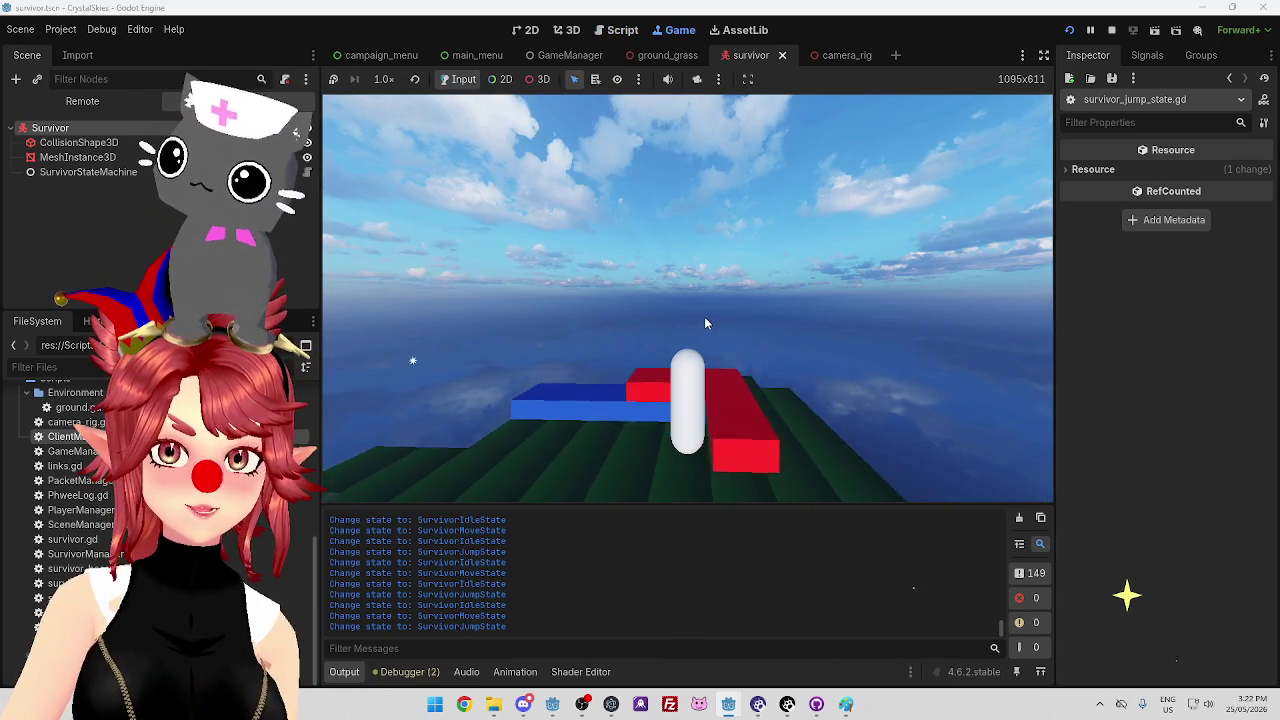
key(d)
key(space)
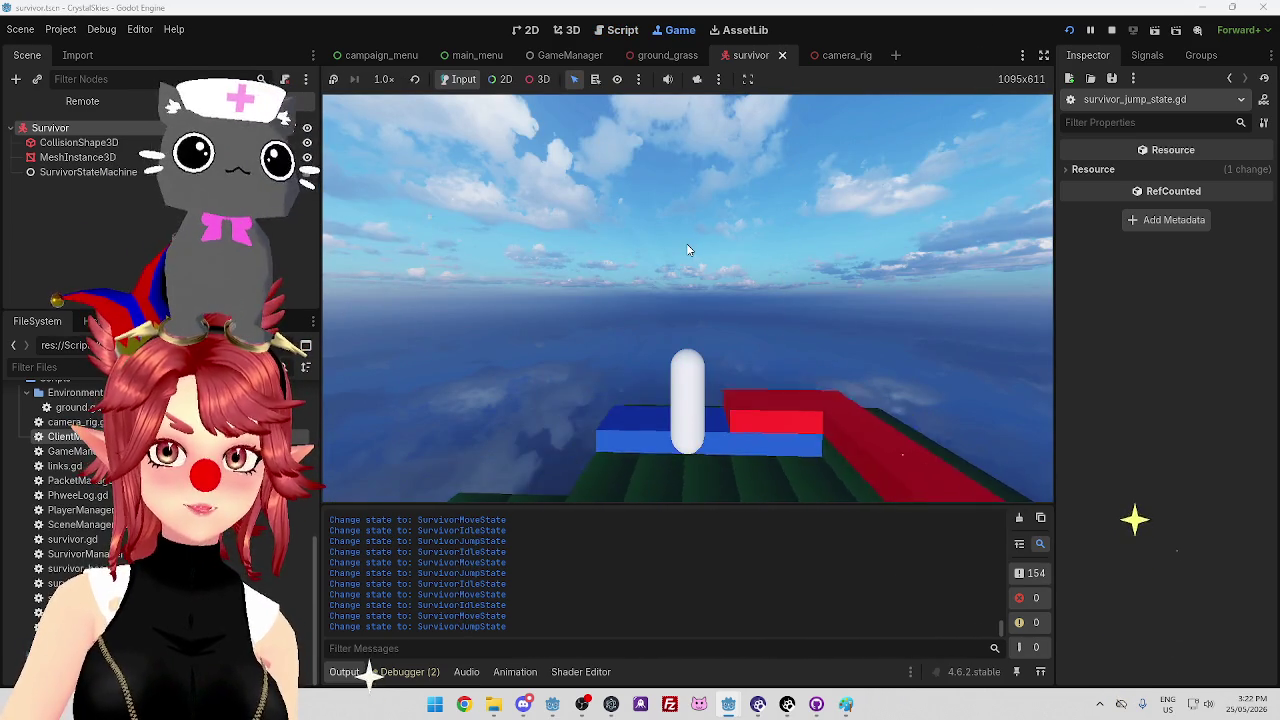
key(a)
key(a)
key(a)
Select the jump_adj assignment on line 15 of survivor.gd
click(622, 32)
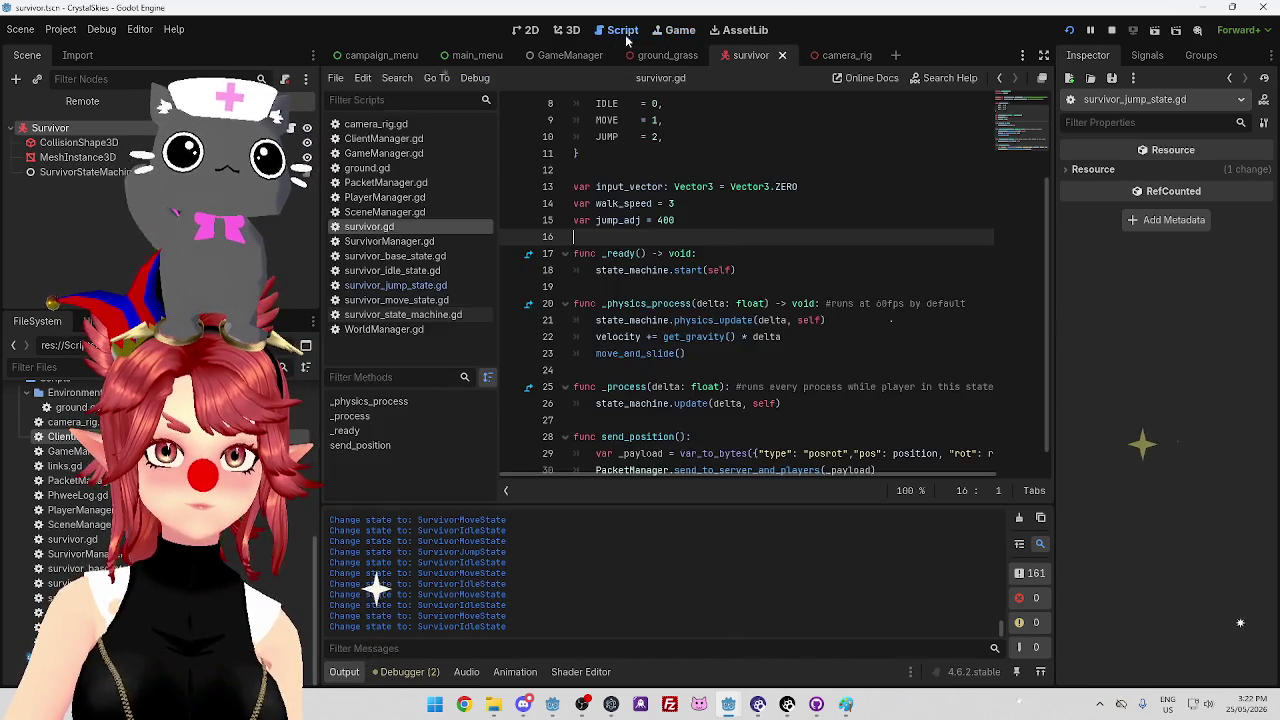
drag(606, 220, 672, 220)
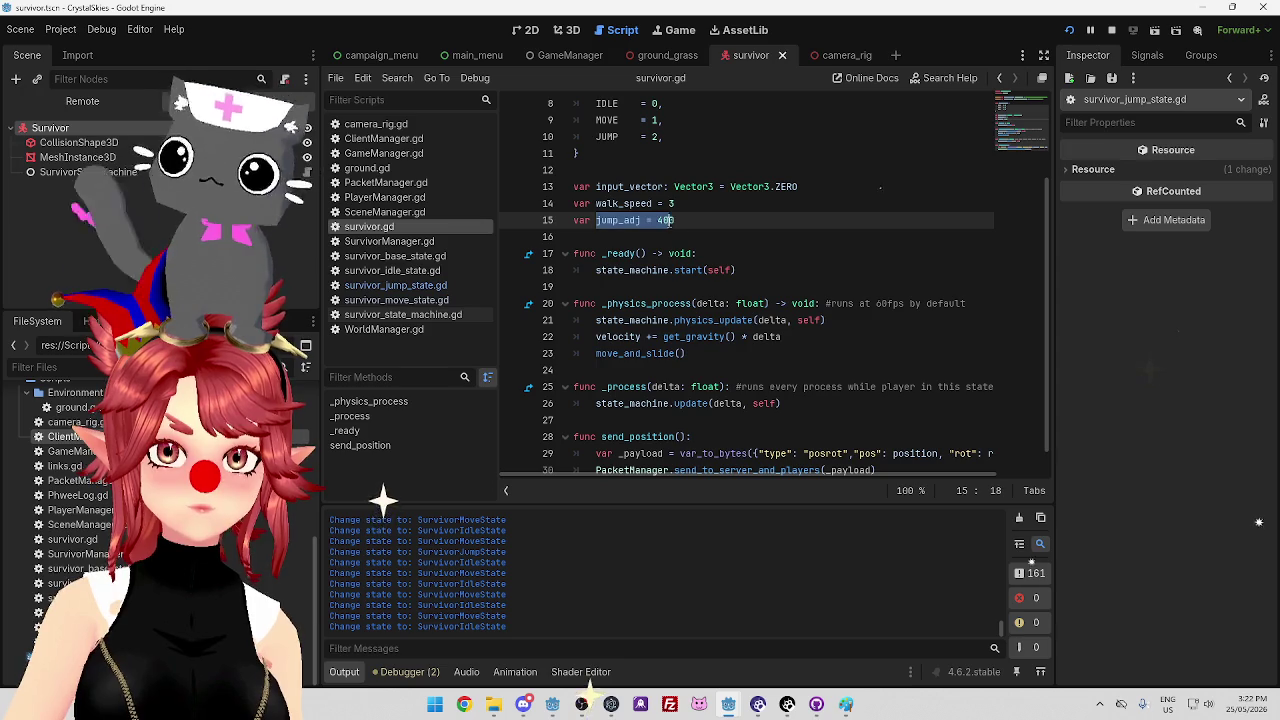
click(664, 220)
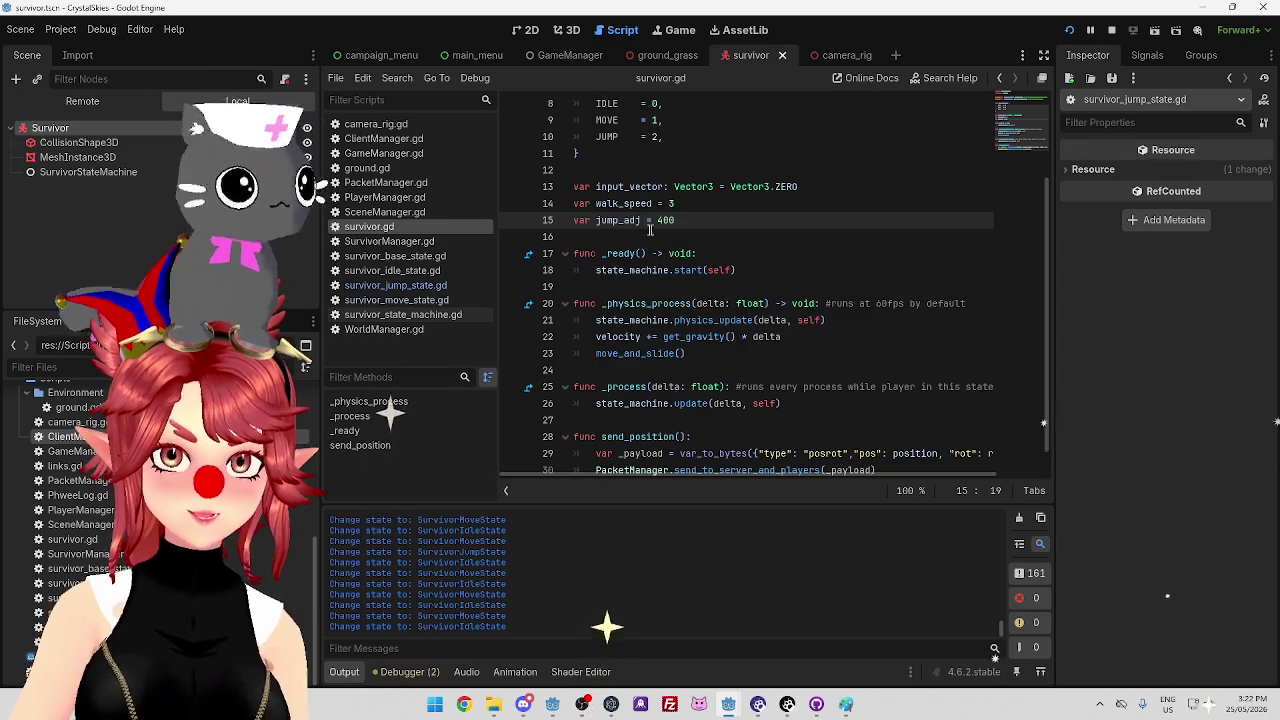
drag(597, 220, 653, 221)
key(ctrl+c)
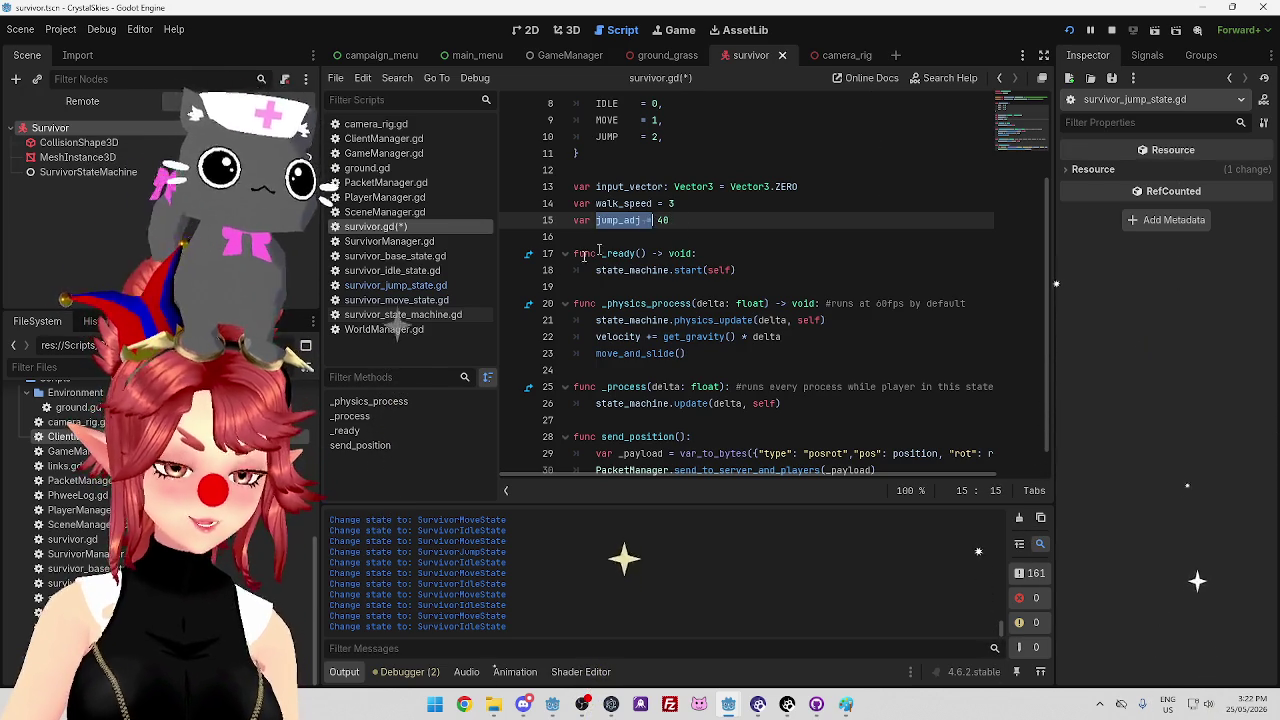
Insert 'survivor.jump_adj = 40' at line 14 of survivor_jump_state.gd's physics_update and save
click(395, 285)
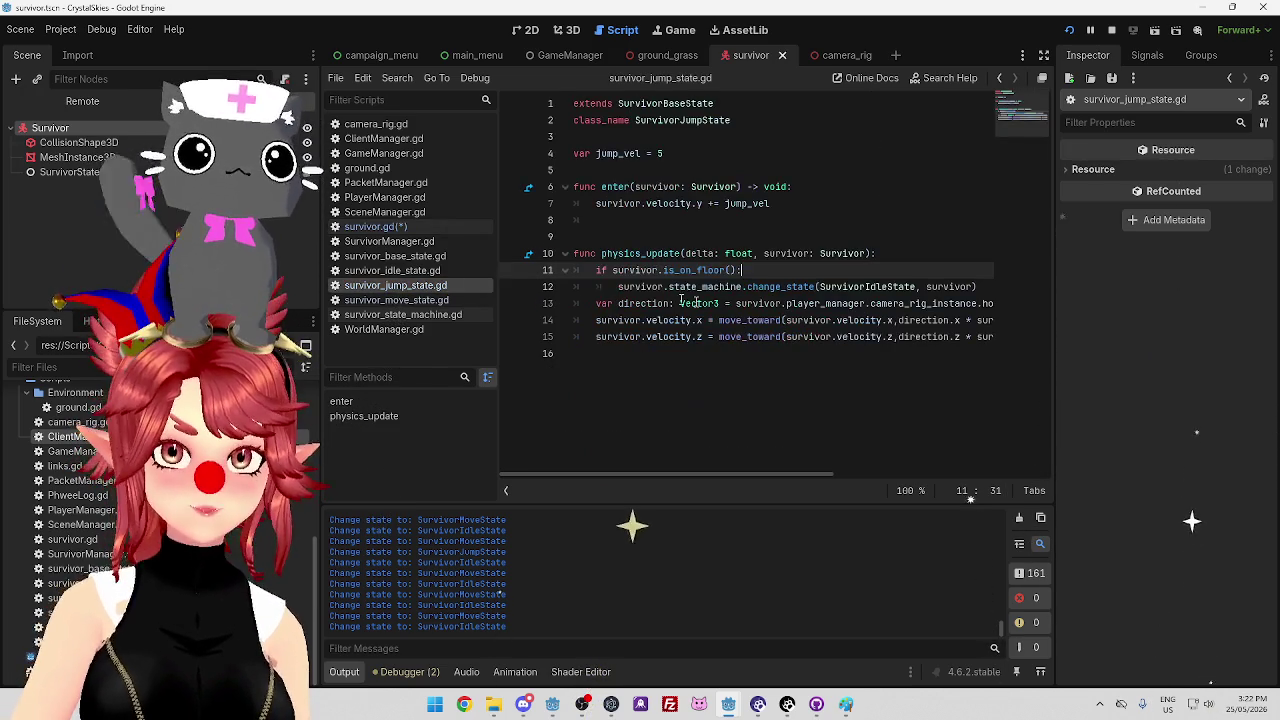
click(596, 320)
key(ctrl+shift+Return)
key(ctrl+v)
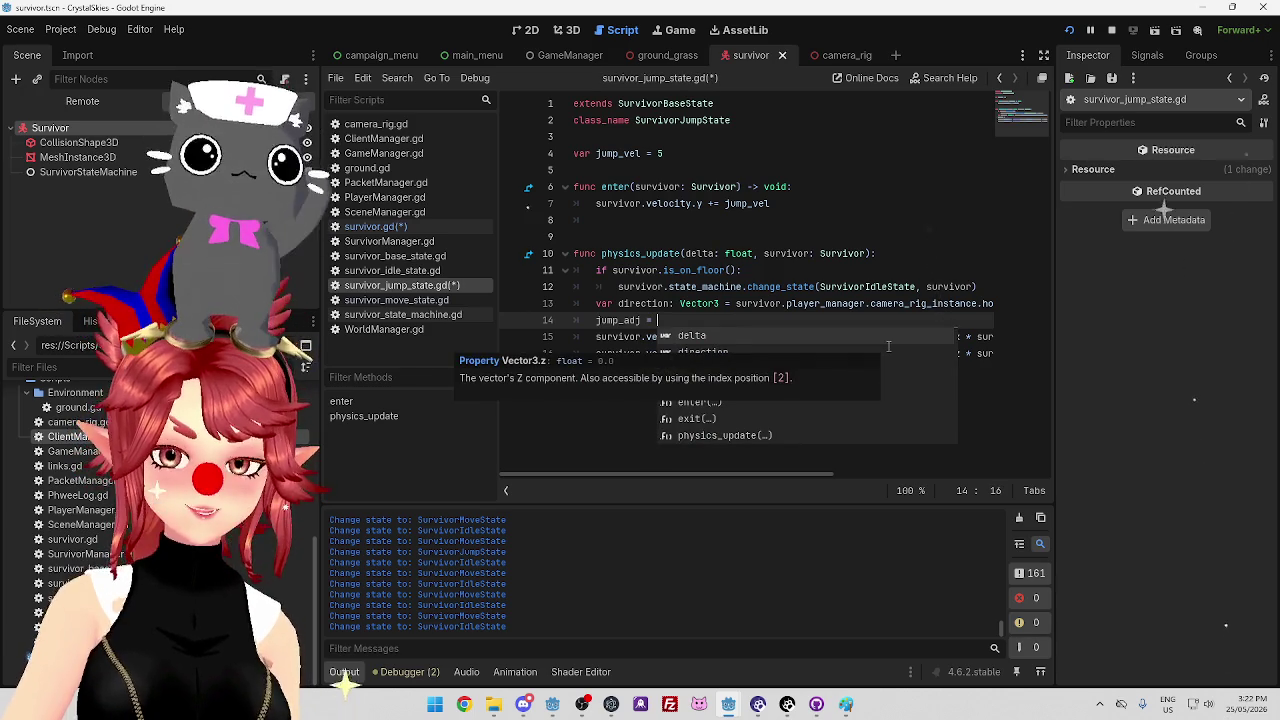
text(40)
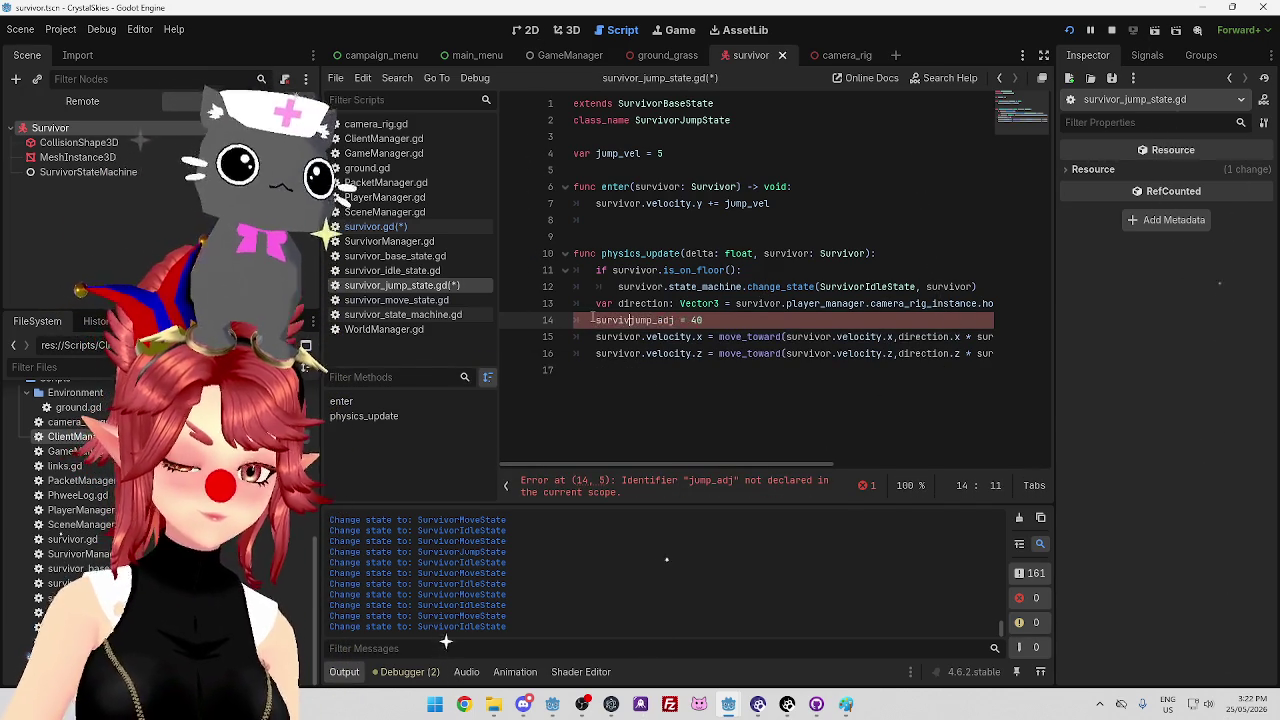
text(or.)
click(812, 286)
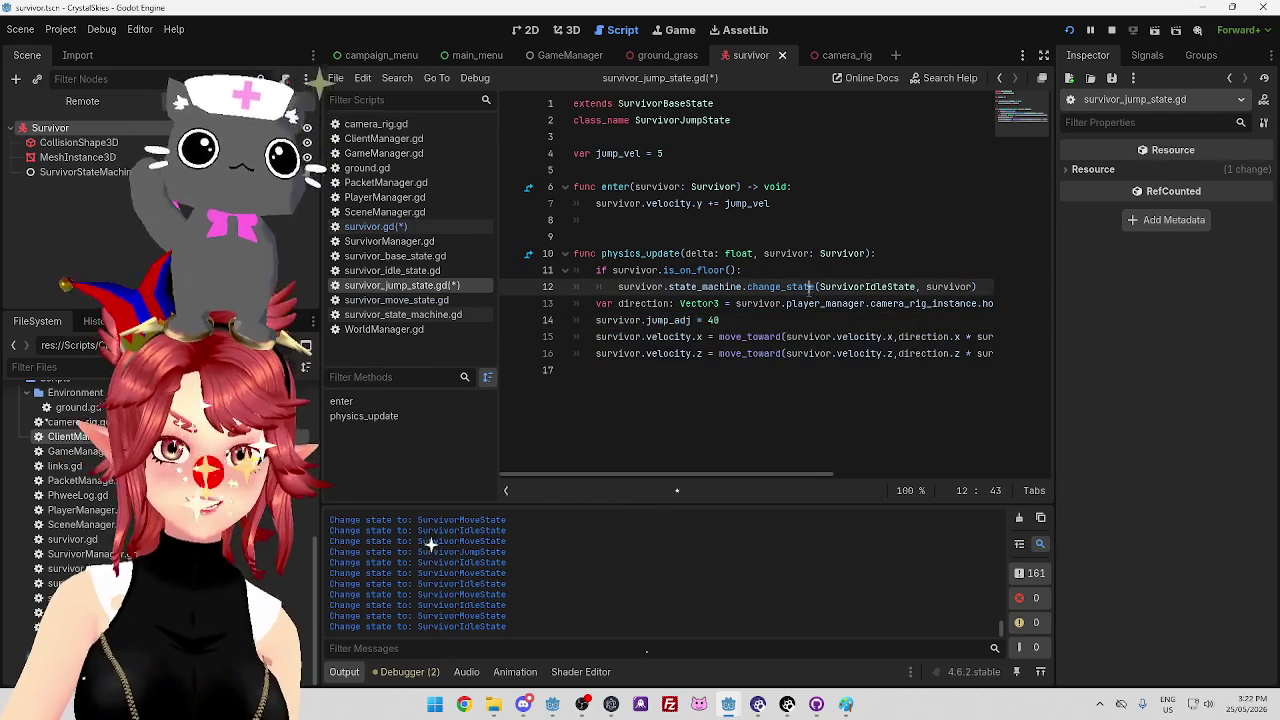
click(752, 318)
key(ctrl+s)
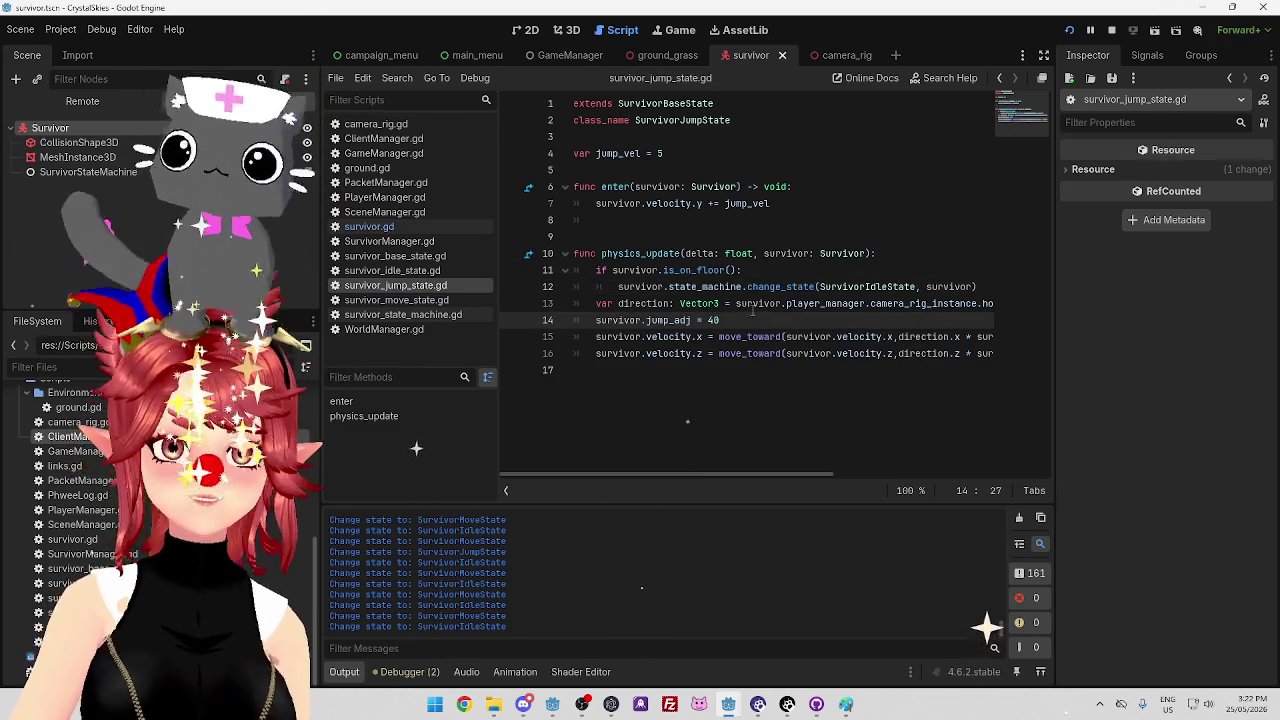
click(680, 30)
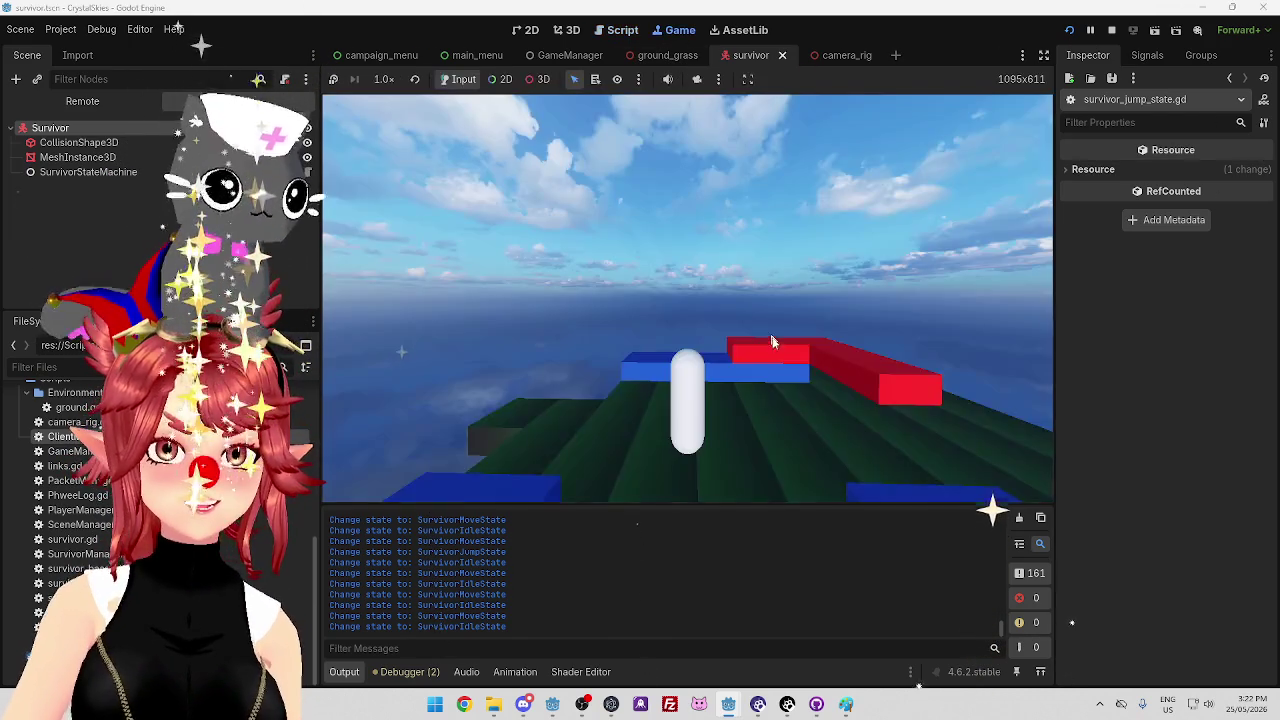
Test the new air-control jump, then change jump_adj to 100 in survivor_jump_state.gd
key(space)
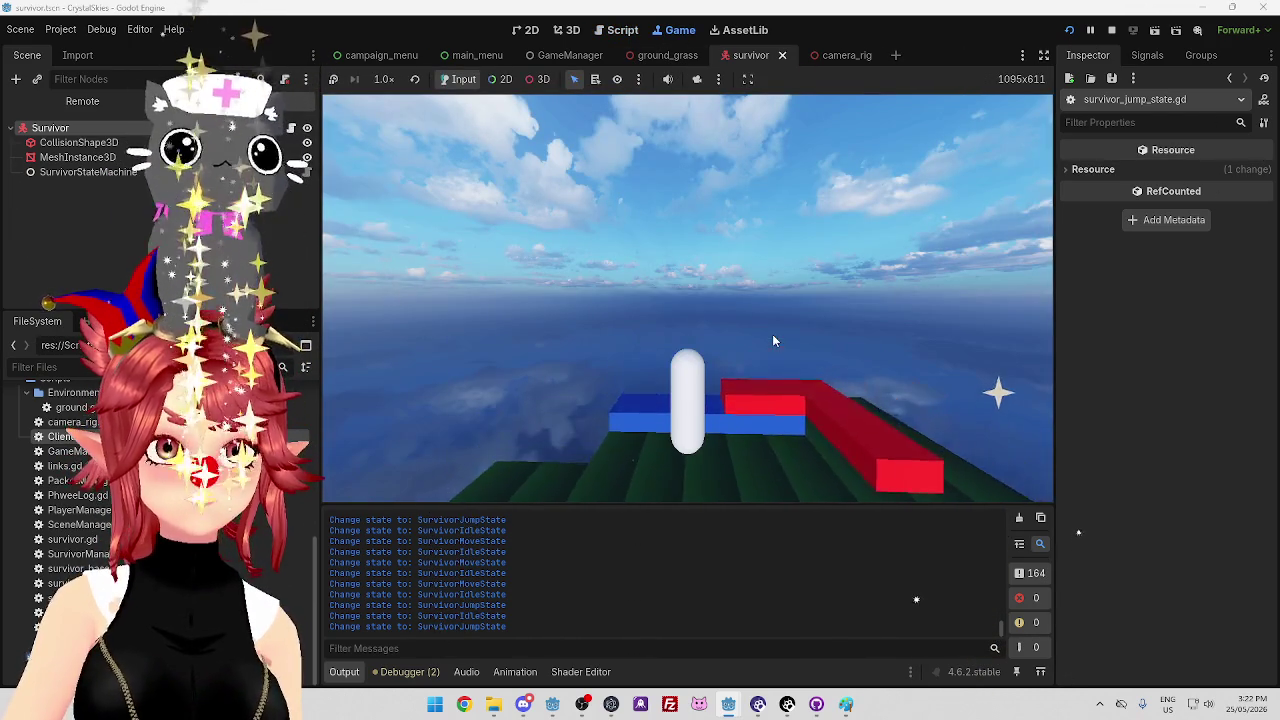
key(space)
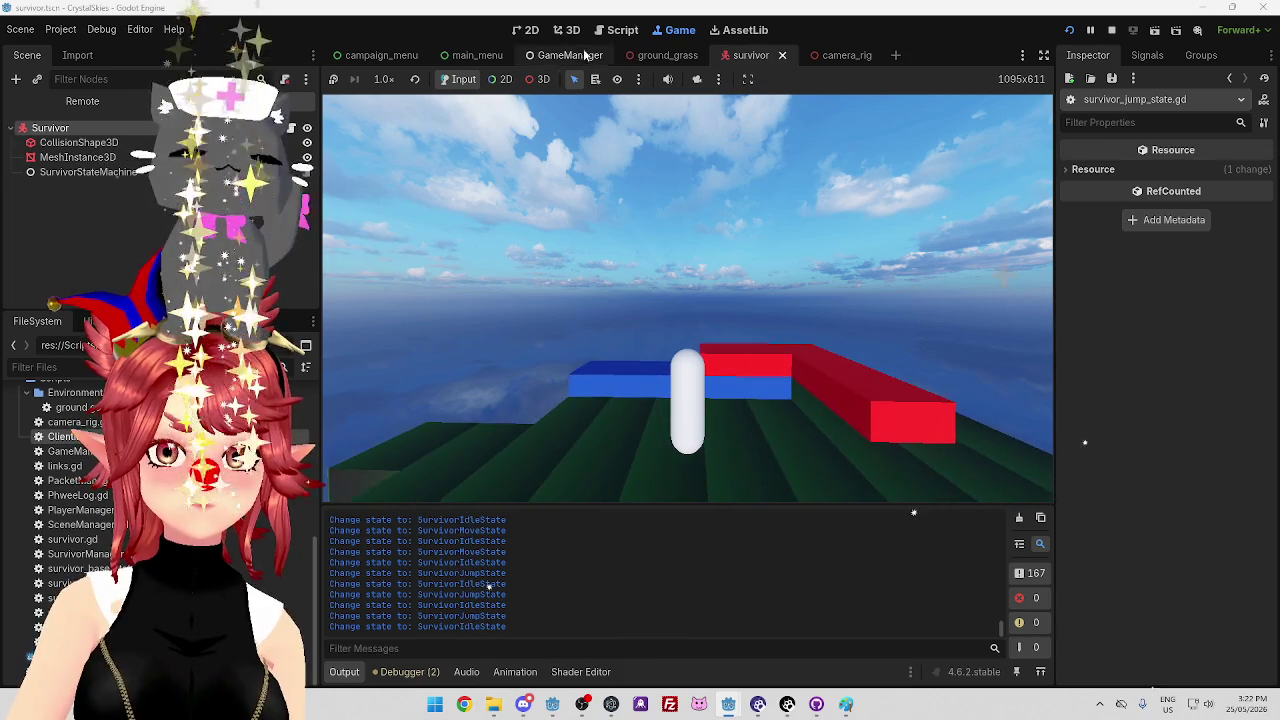
click(626, 31)
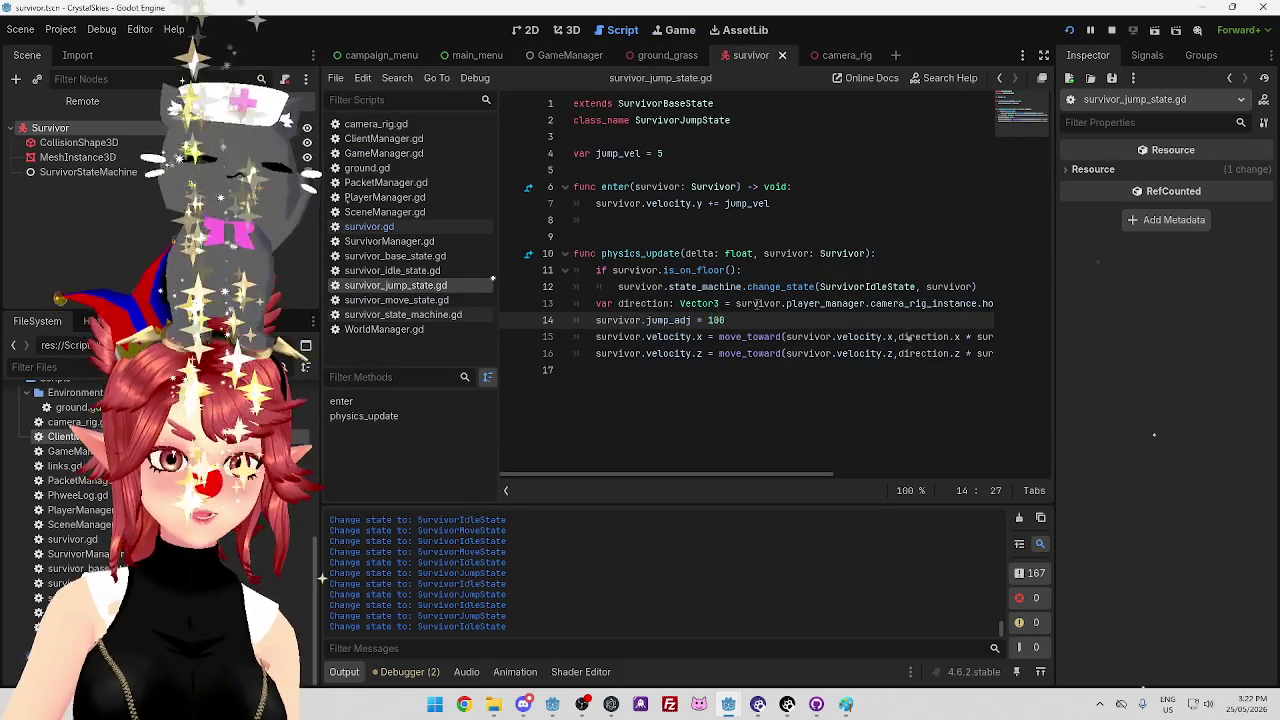
click(672, 31)
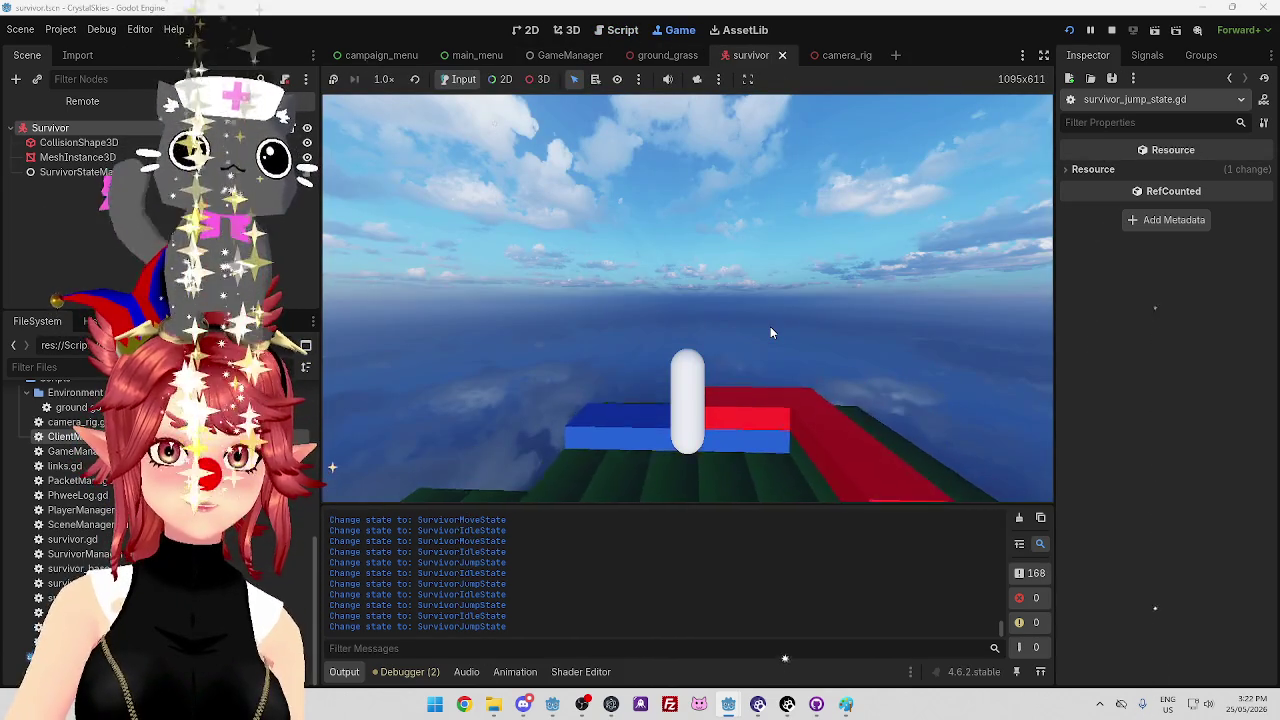
Move the survivor across the blocks and jump repeatedly to test jump_adj 100
key(space)
key(w)
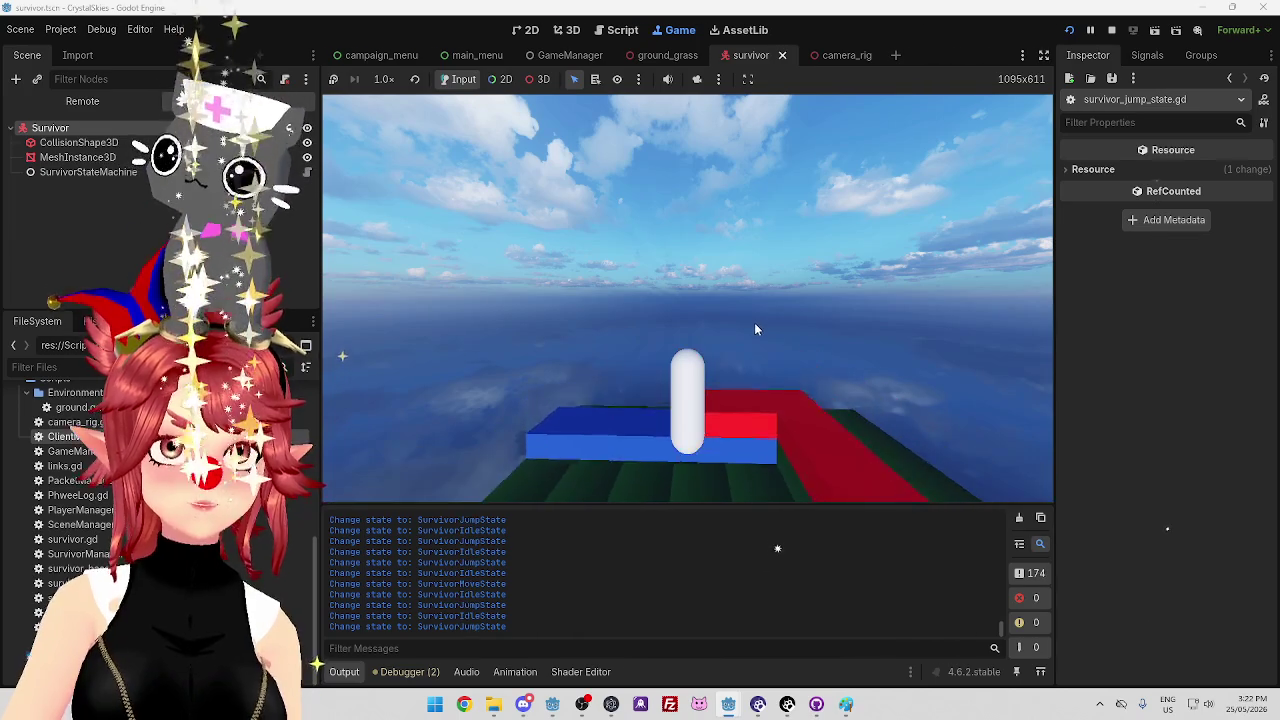
key(w)
key(space)
key(s)
key(s)
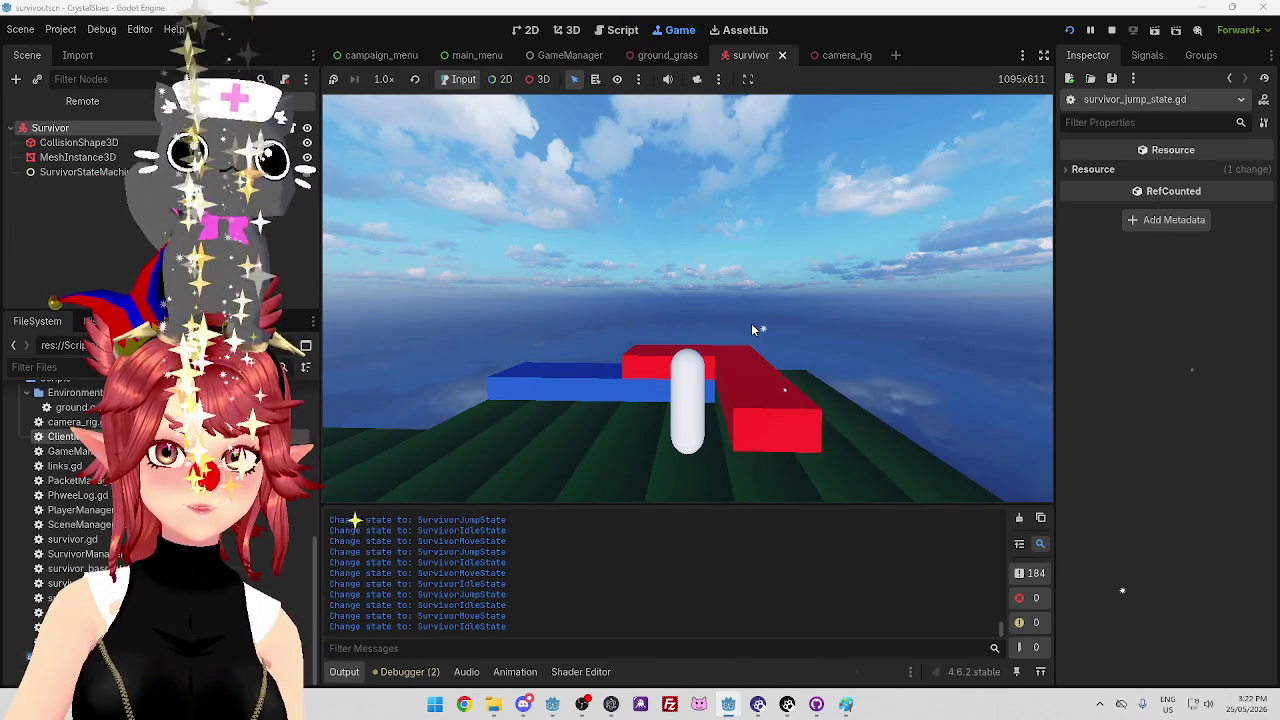
key(space)
key(w)
key(space)
key(s)
key(w)
key(w)
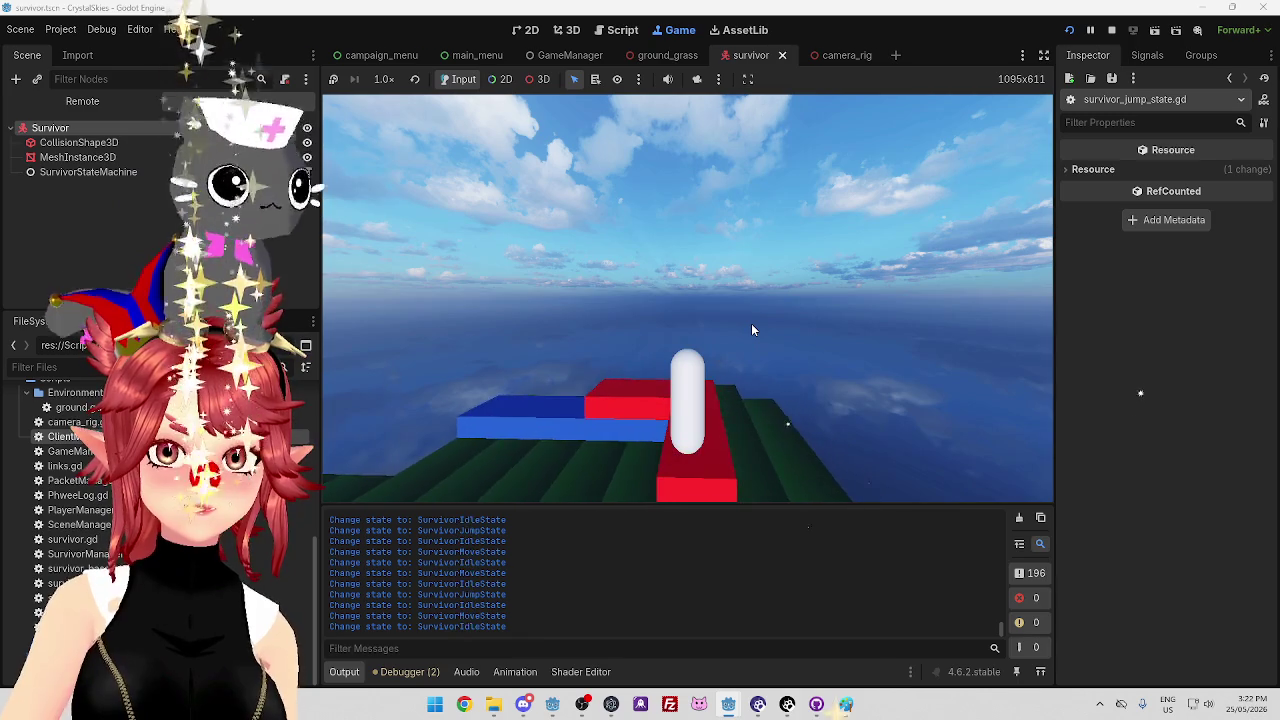
key(d)
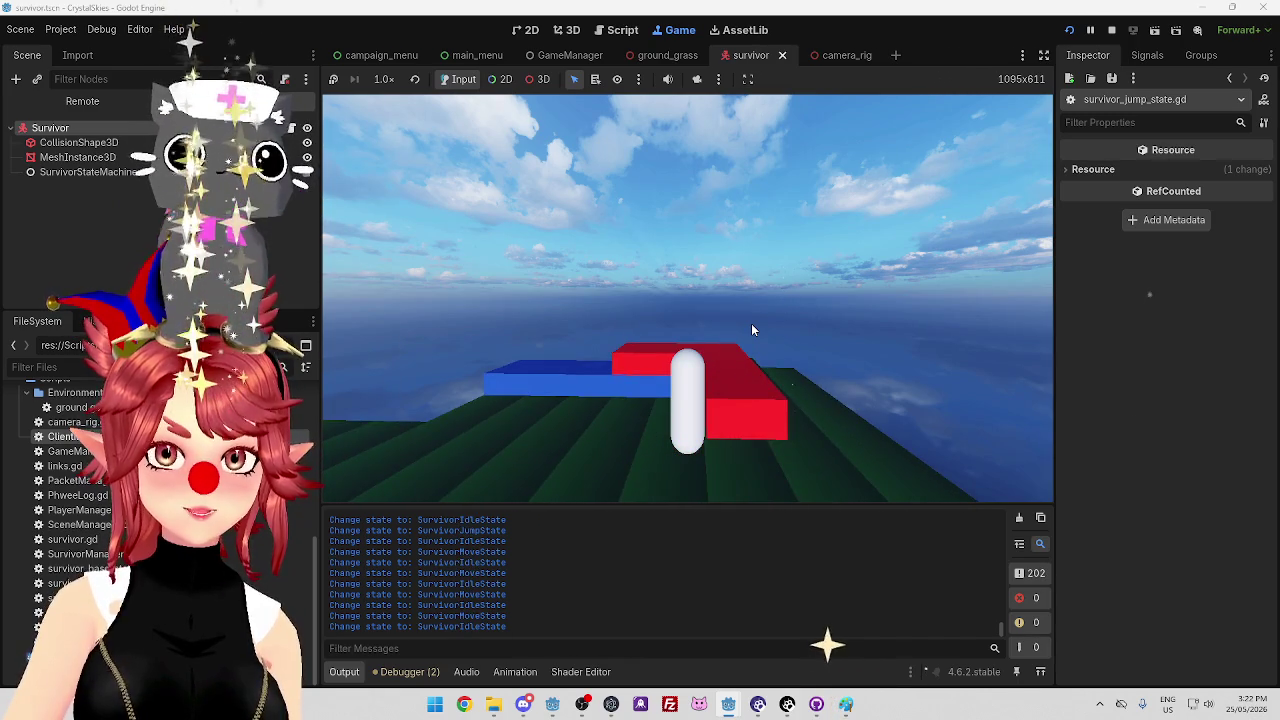
key(space)
key(d)
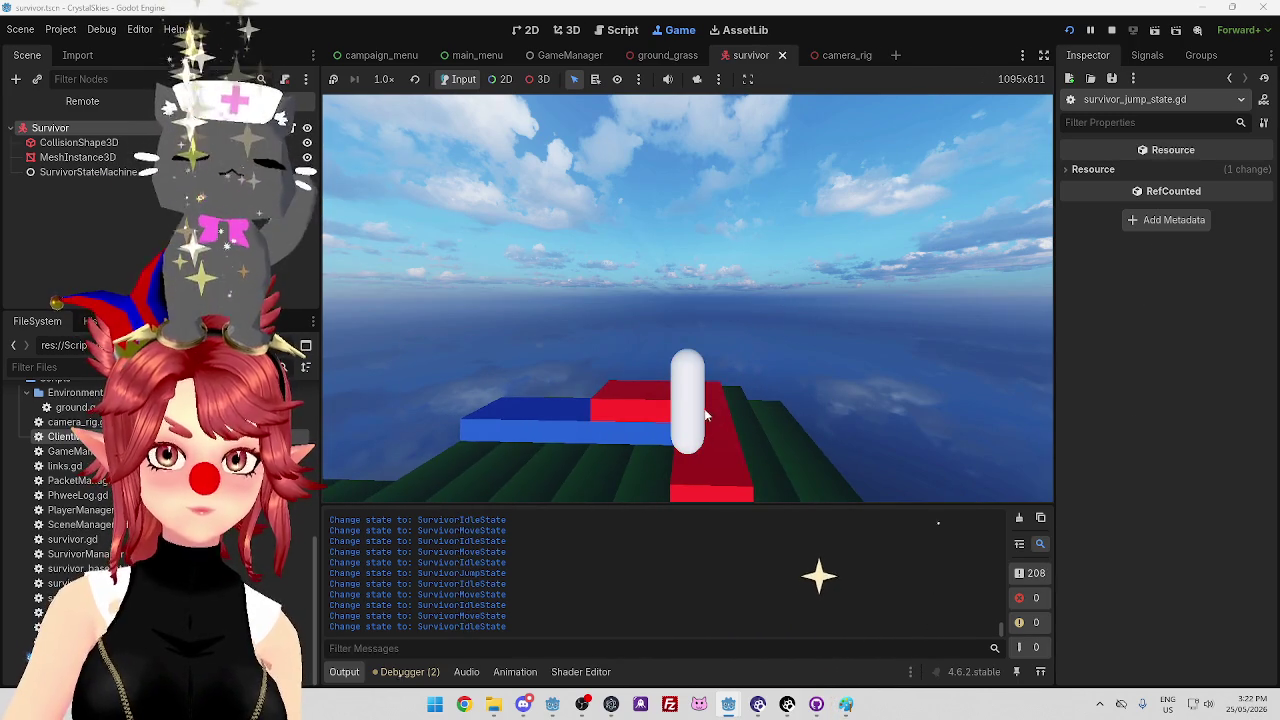
Set jump_adj to 400 and relaunch the game with F5 to try moving jumps
key(ctrl+F3)
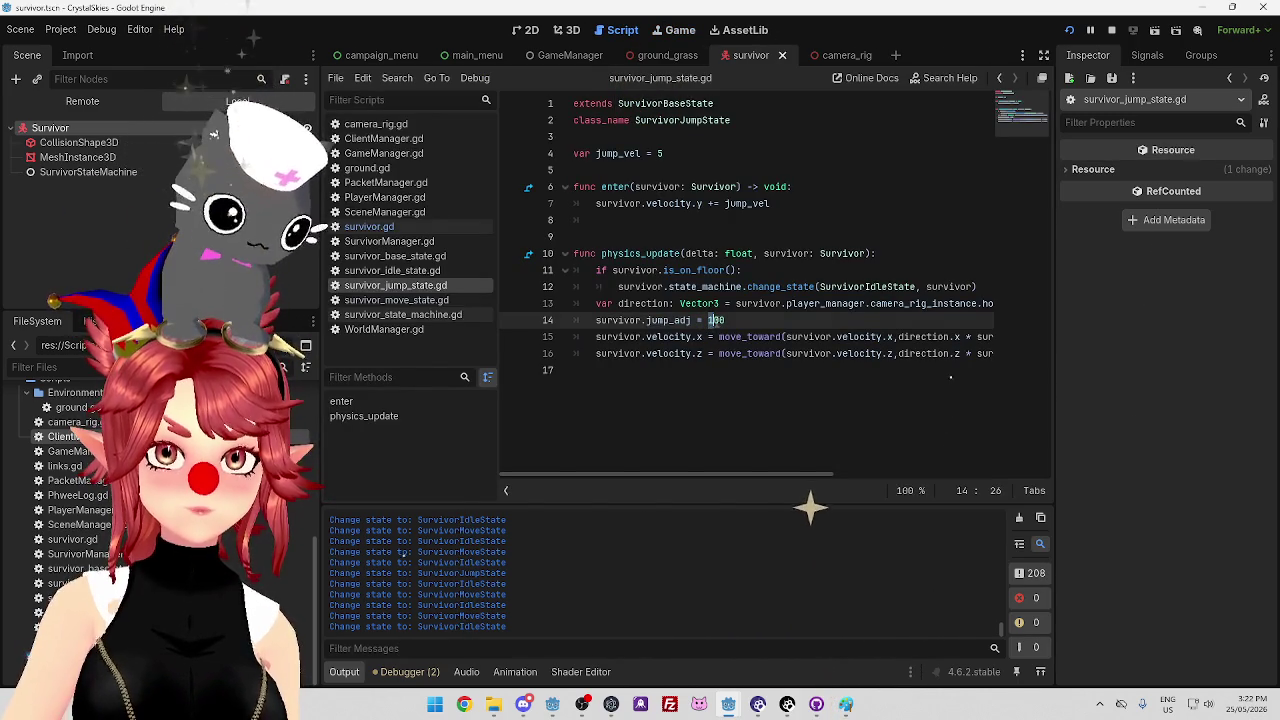
key(F5)
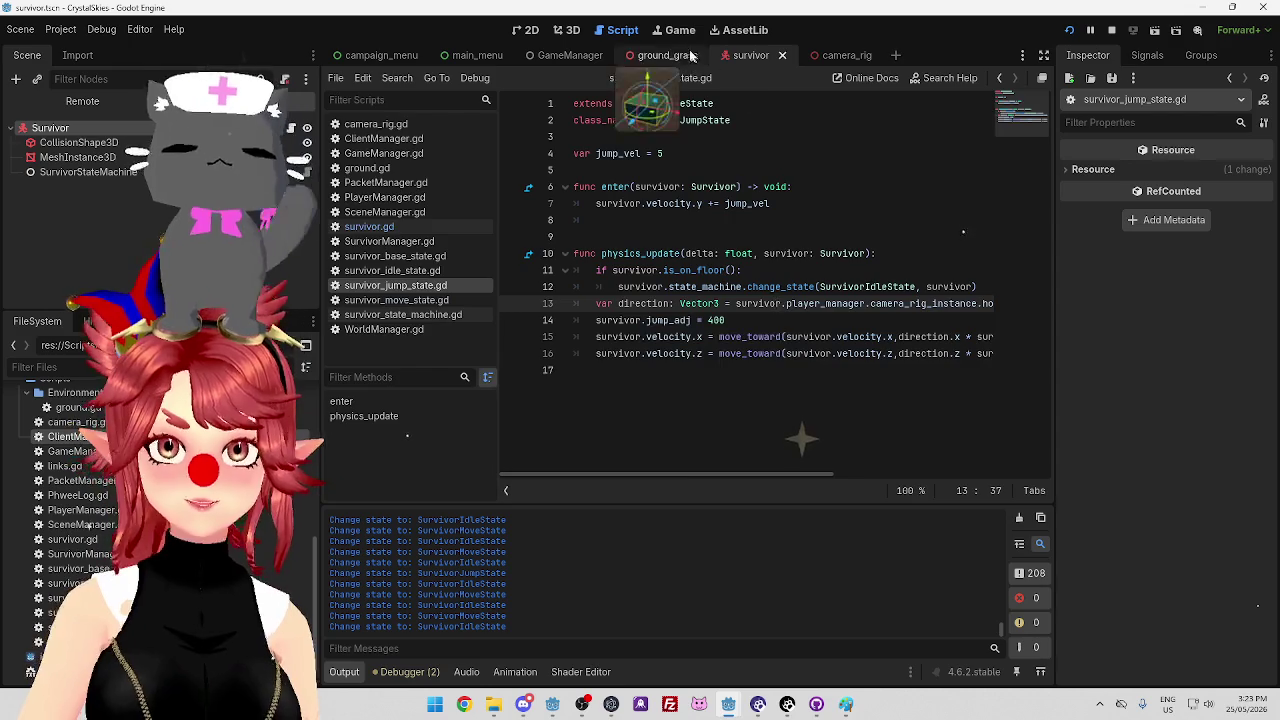
key(a)
key(a)
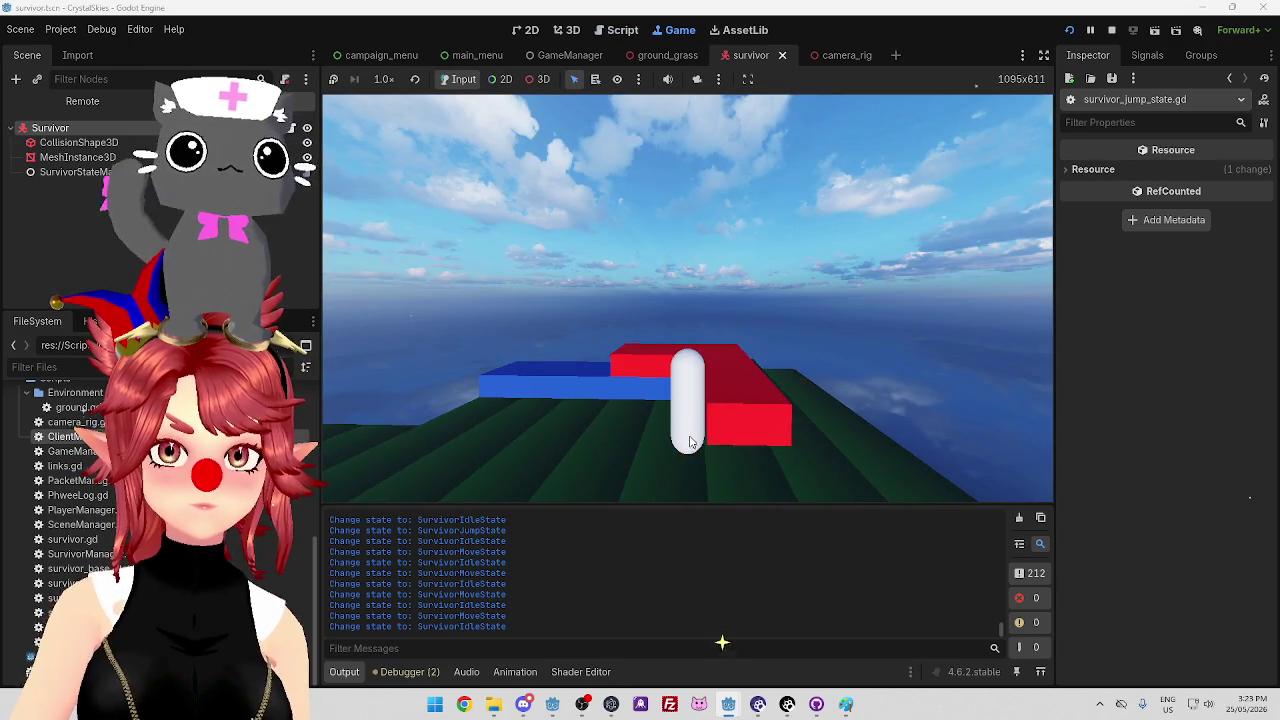
key(space)
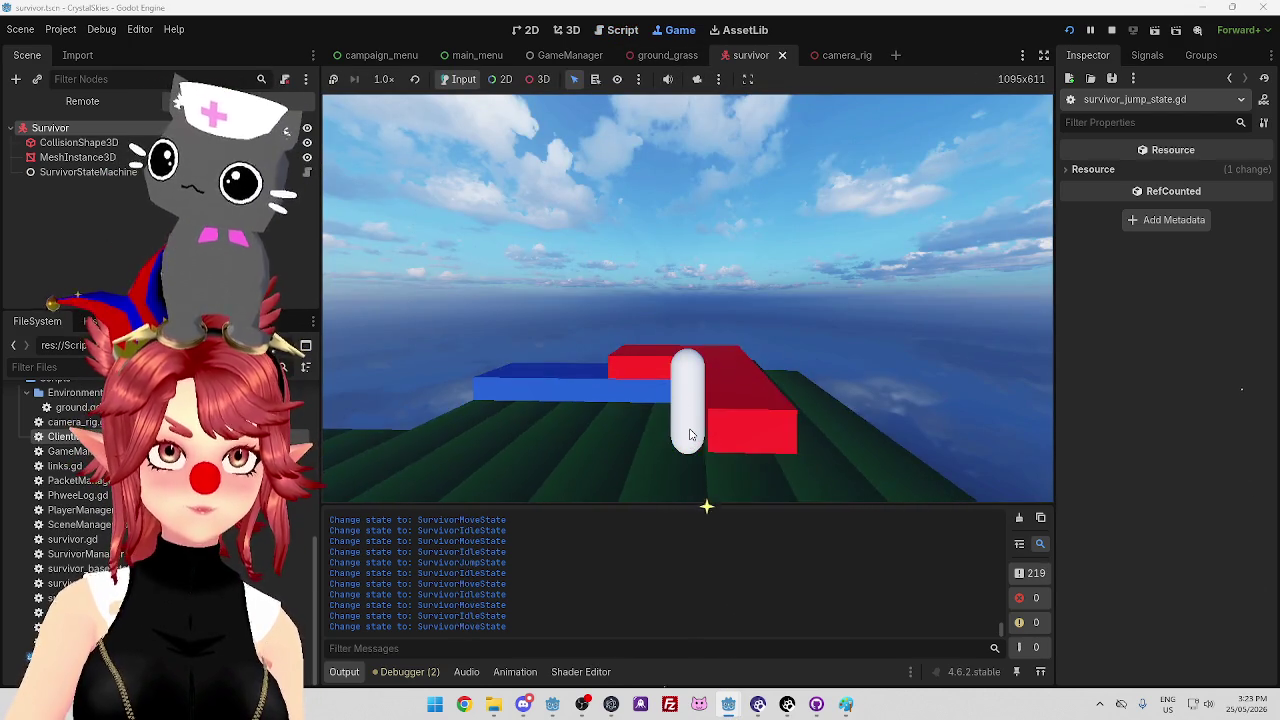
key(a)
key(space)
Test moving and stopping jumps at jump_adj 400, then switch to the CrystalSkiesServer editor window
key(a)
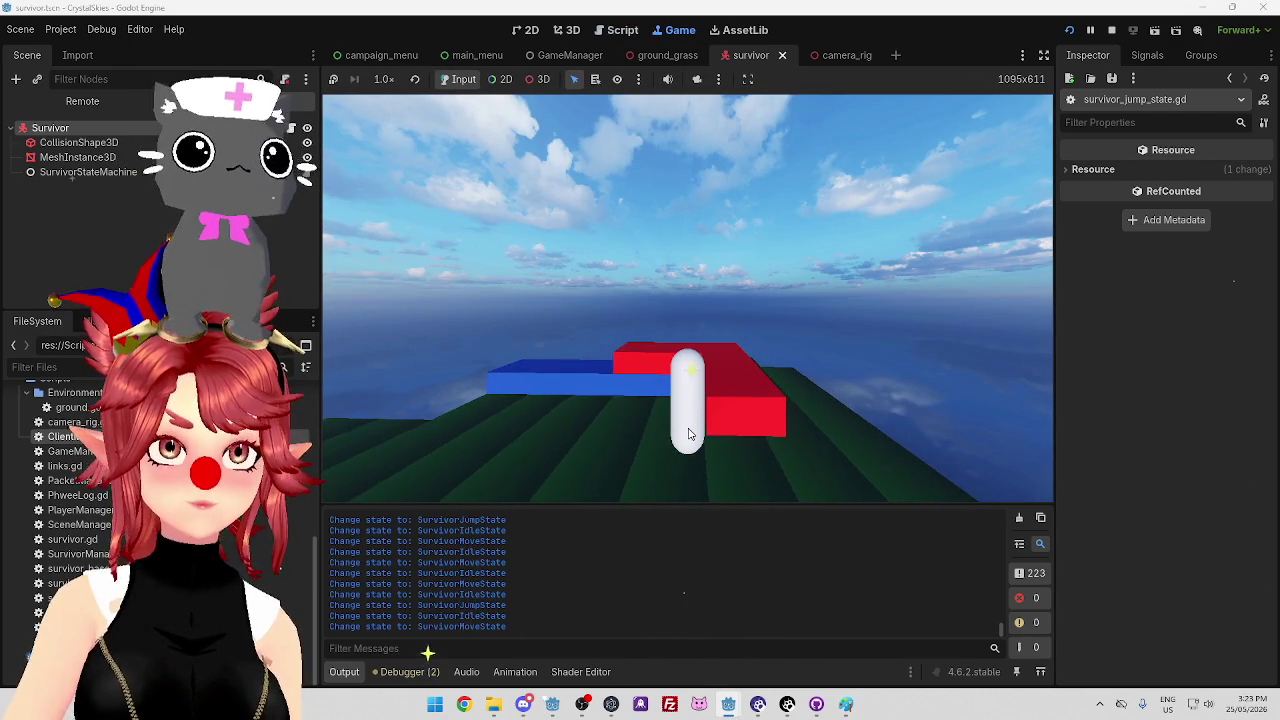
key(space)
key(a)
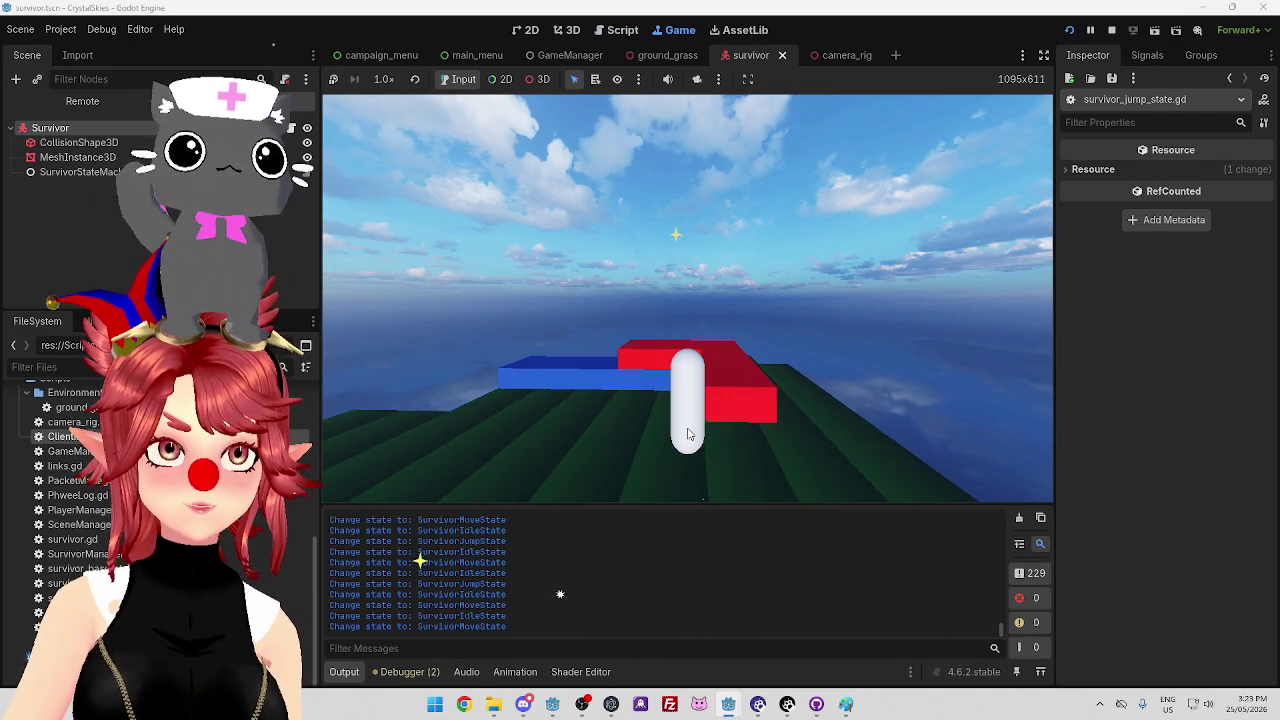
key(a)
key(space)
key(a)
key(a)
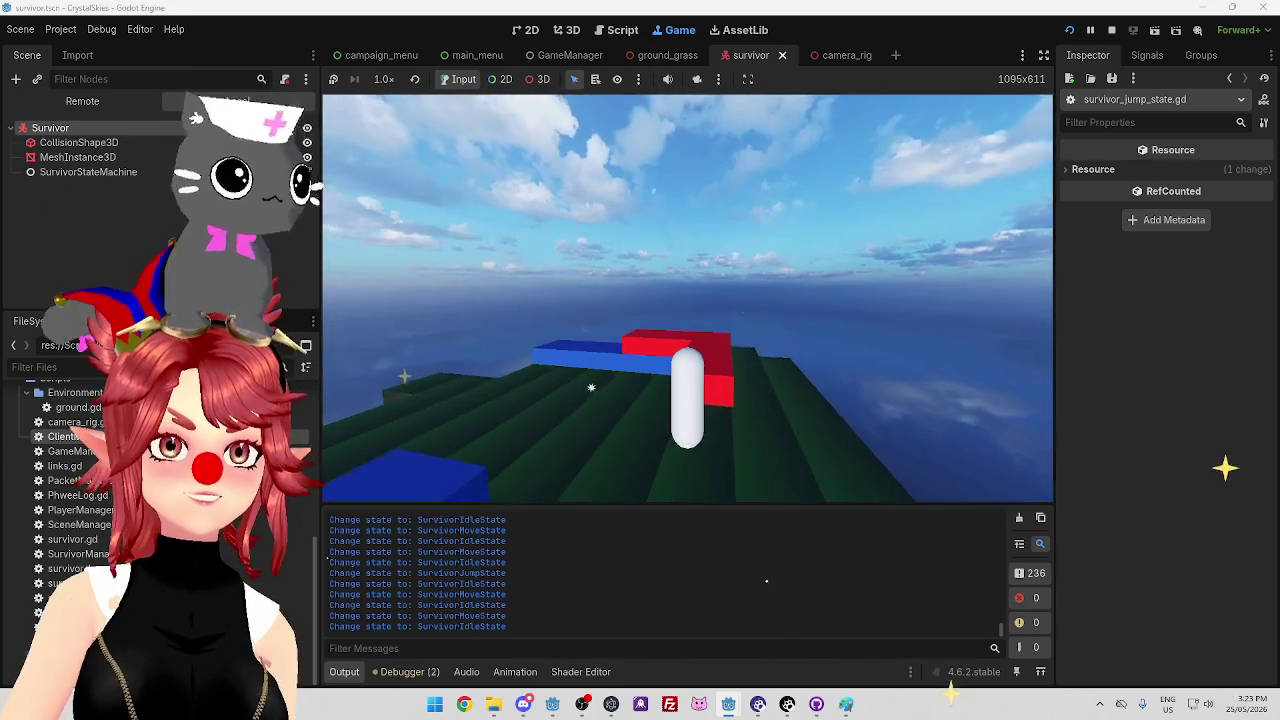
key(alt+Tab)
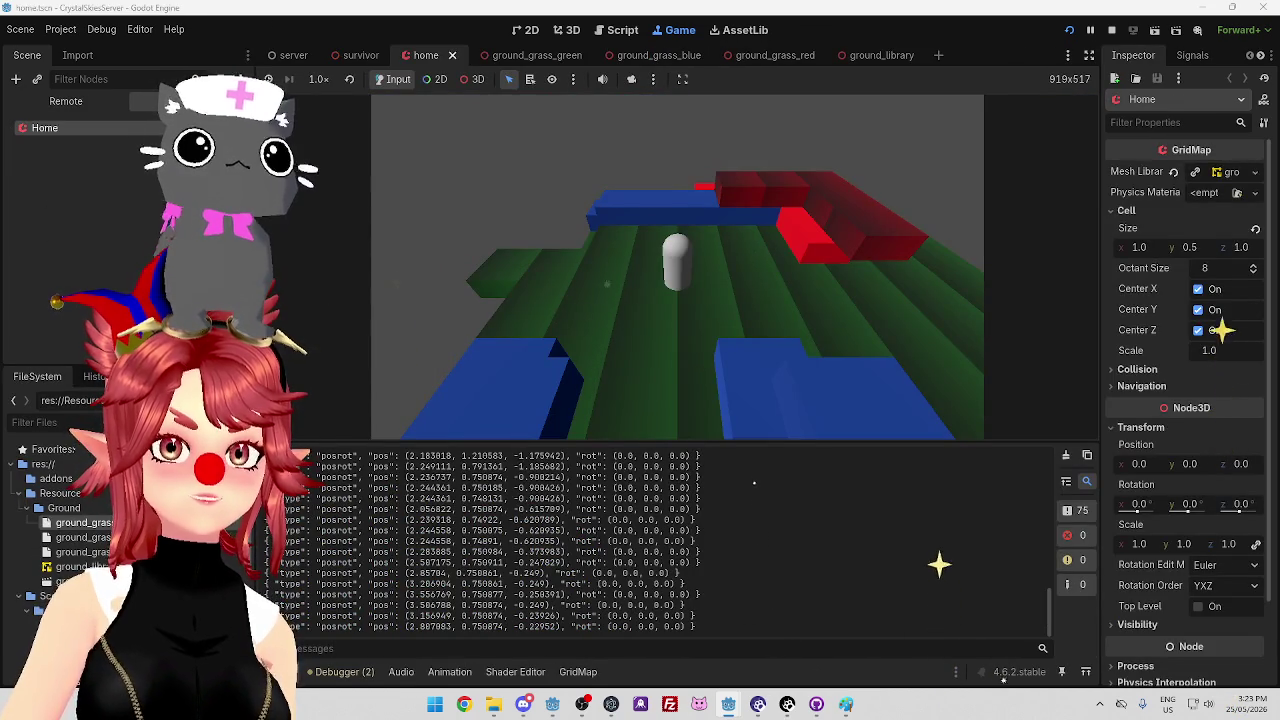
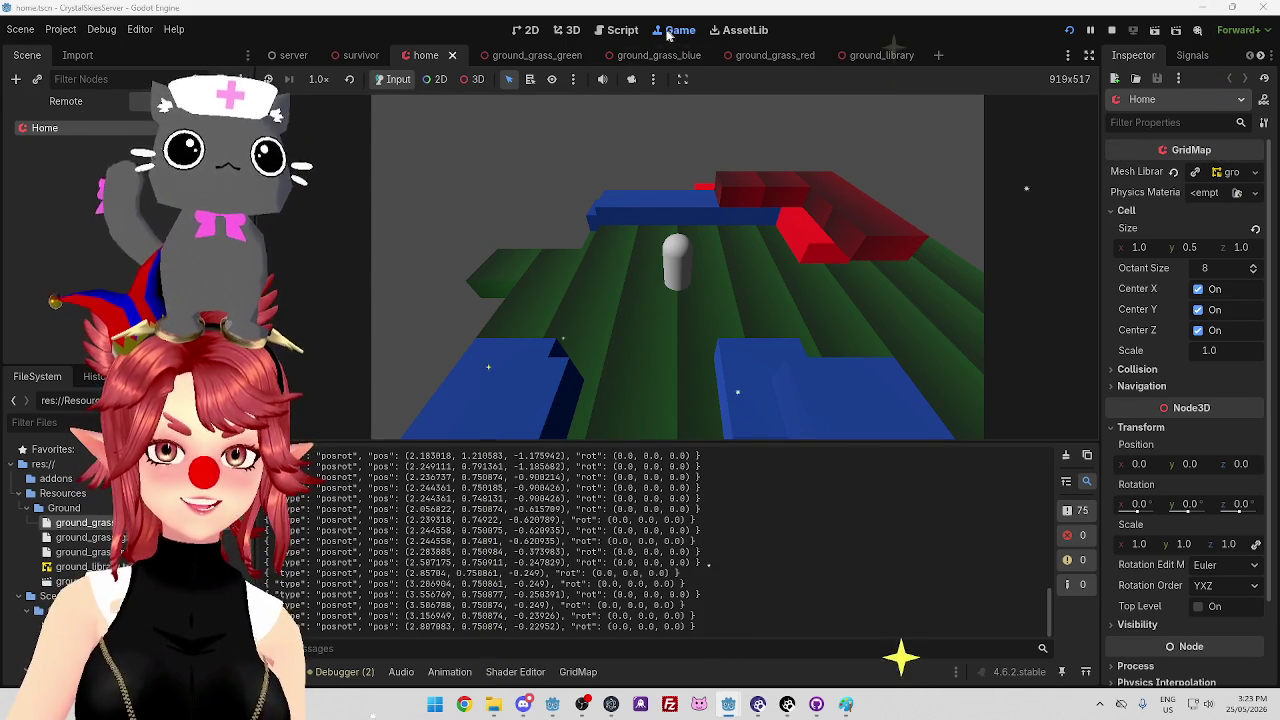
Change jump_adj on line 14 of survivor_jump_state.gd from 400 to 400000 and save
mouse_move(732, 710)
click(650, 635)
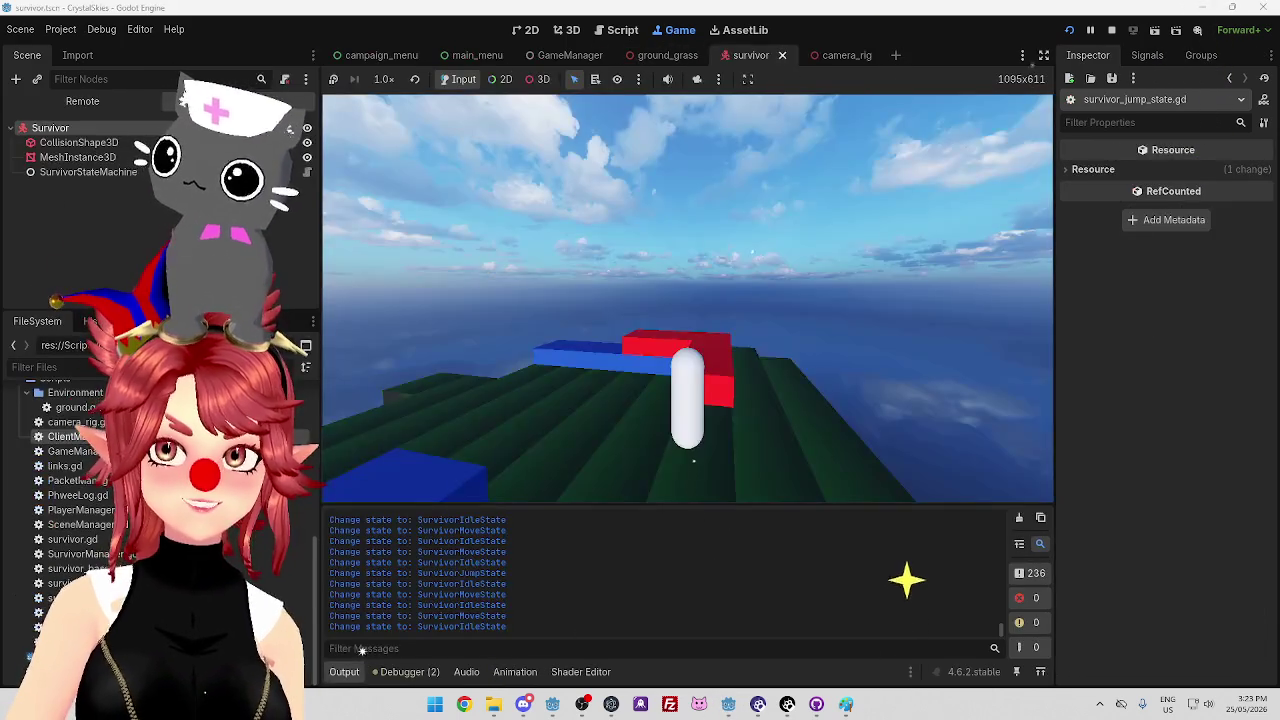
key(ctrl+F3)
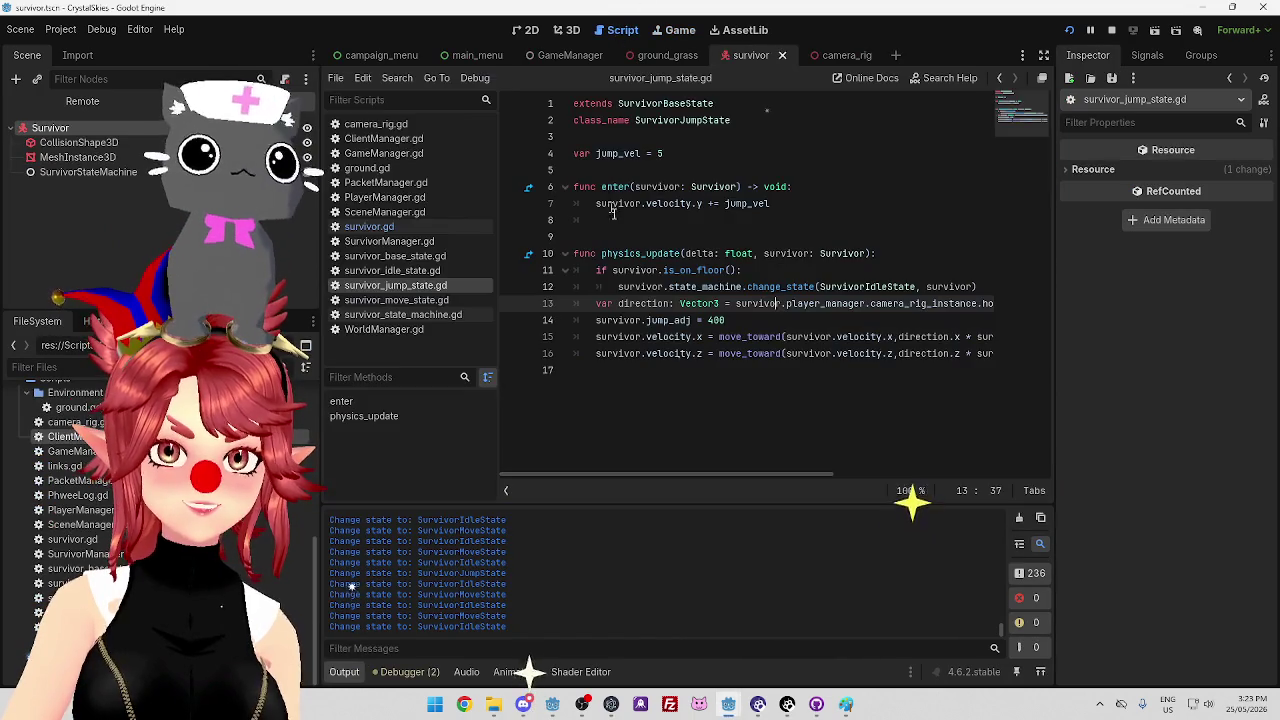
click(736, 319)
text(000)
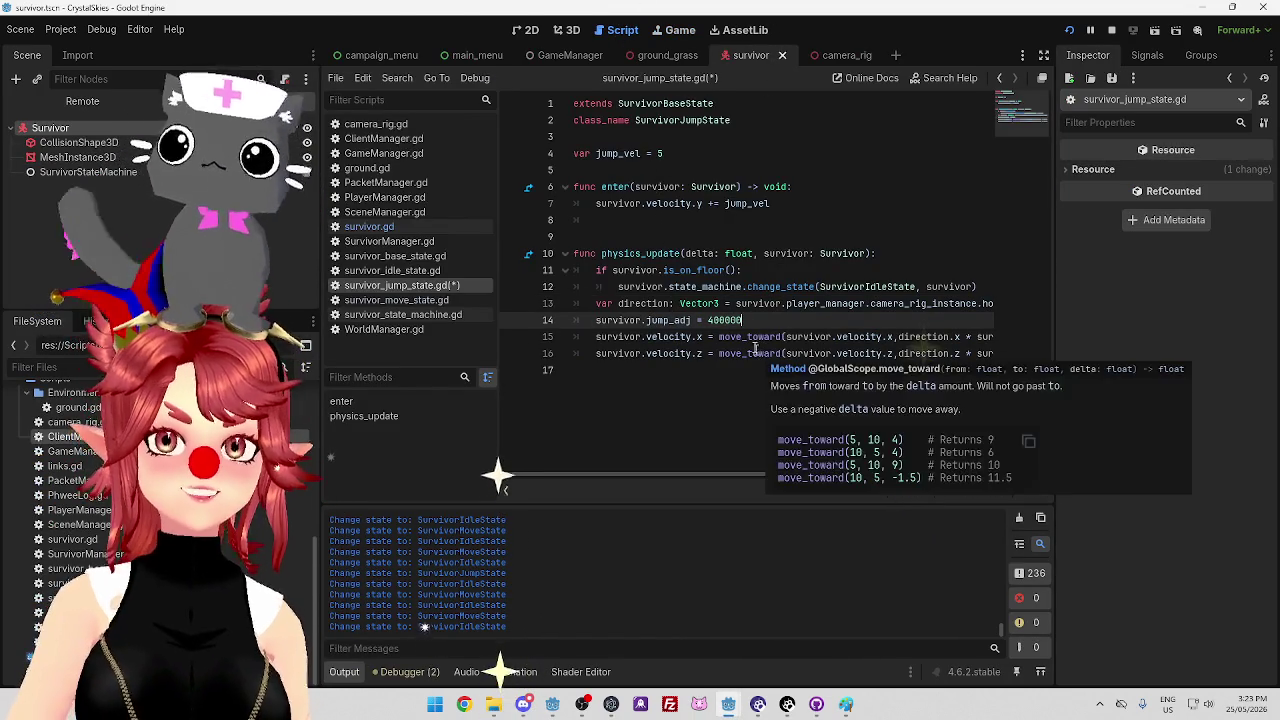
click(745, 270)
key(ctrl+s)
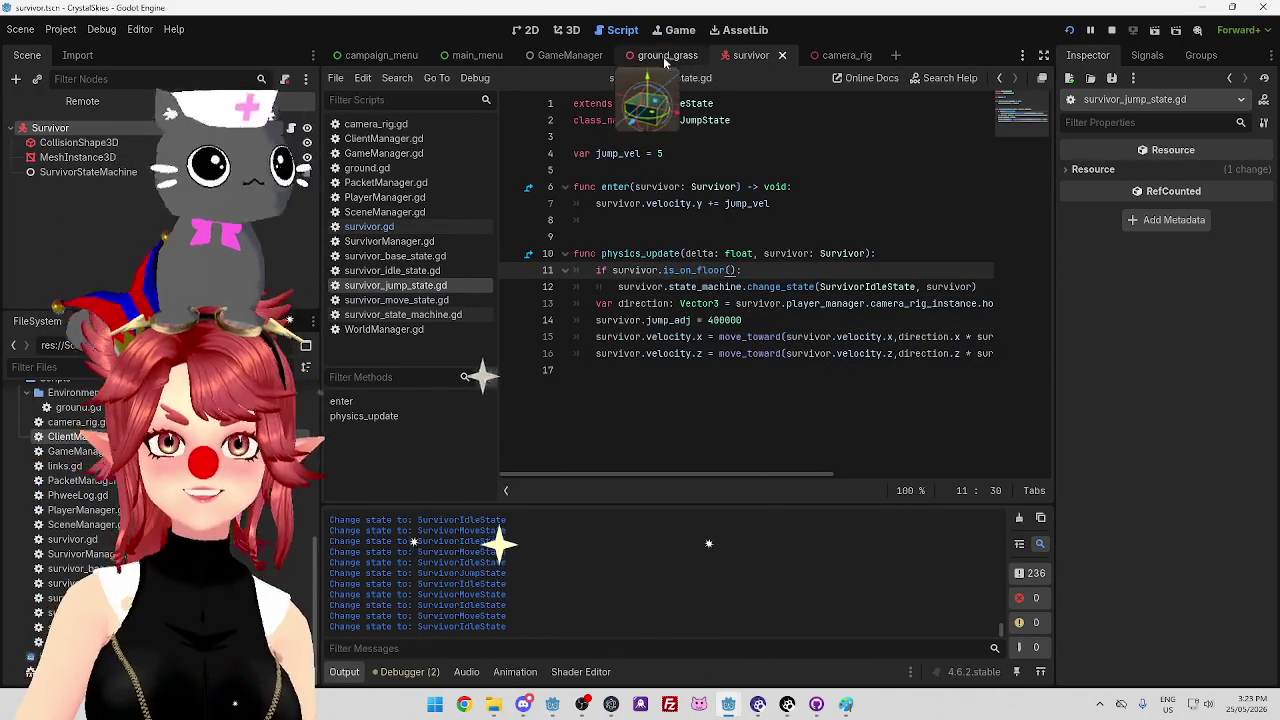
Playtest the survivor's jumping with jump_adj at 400000, then stop the game
key(ctrl+F4)
key(space)
key(s)
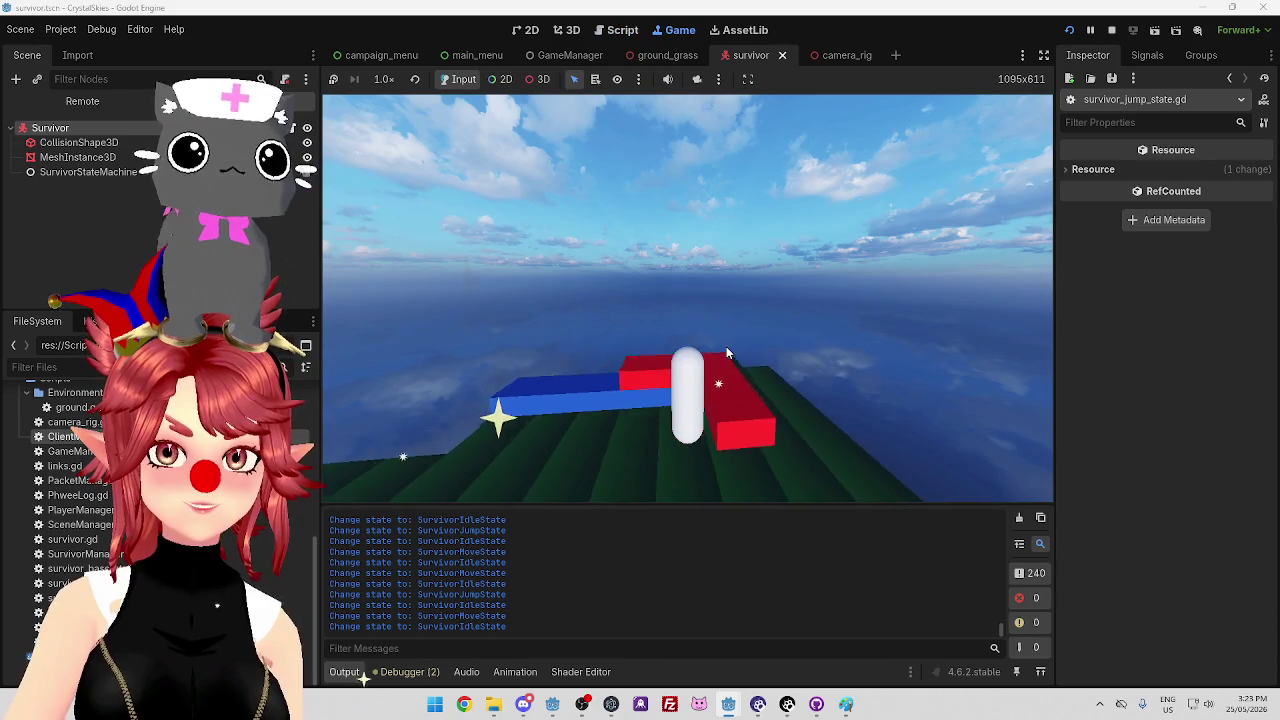
key(space)
key(space)
key(space)
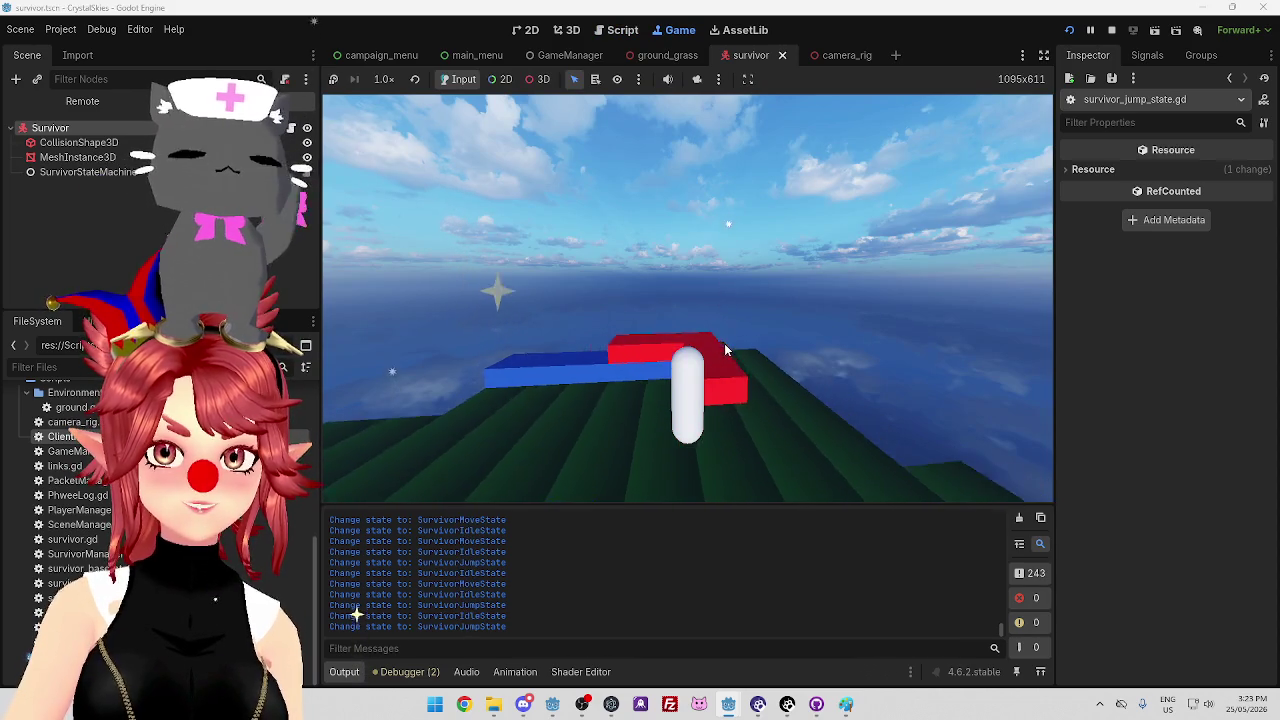
key(s)
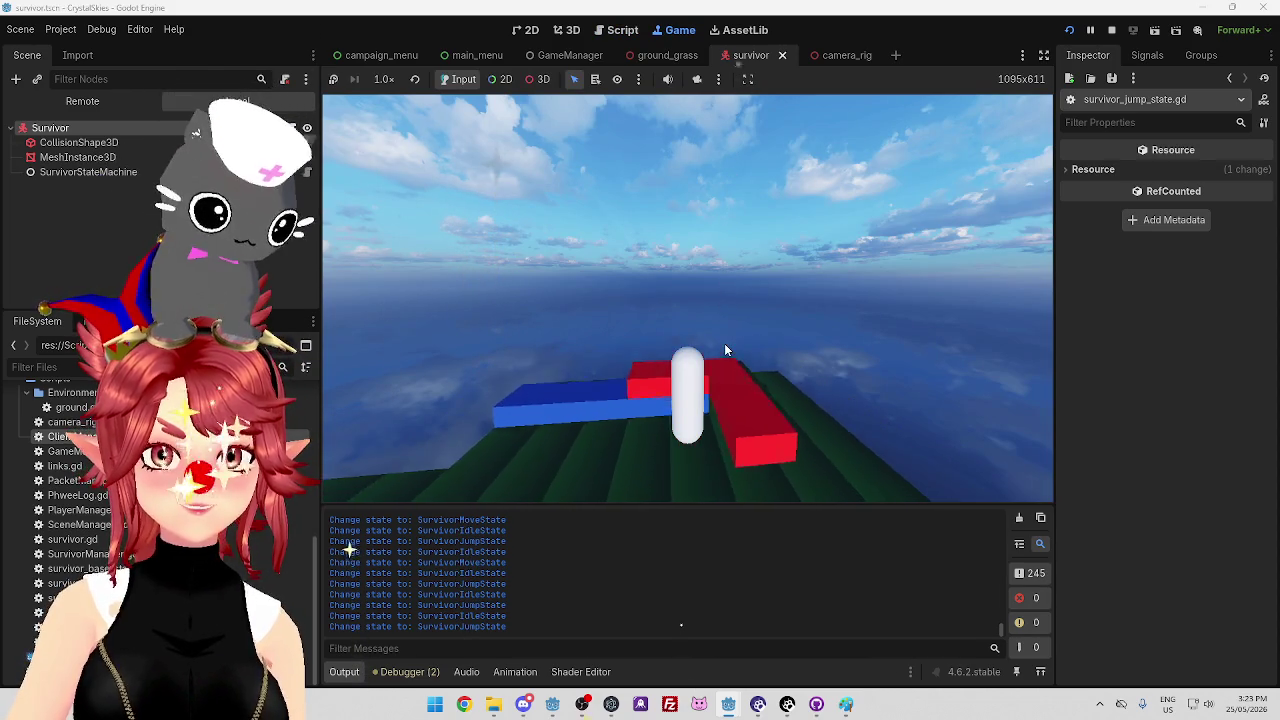
key(space)
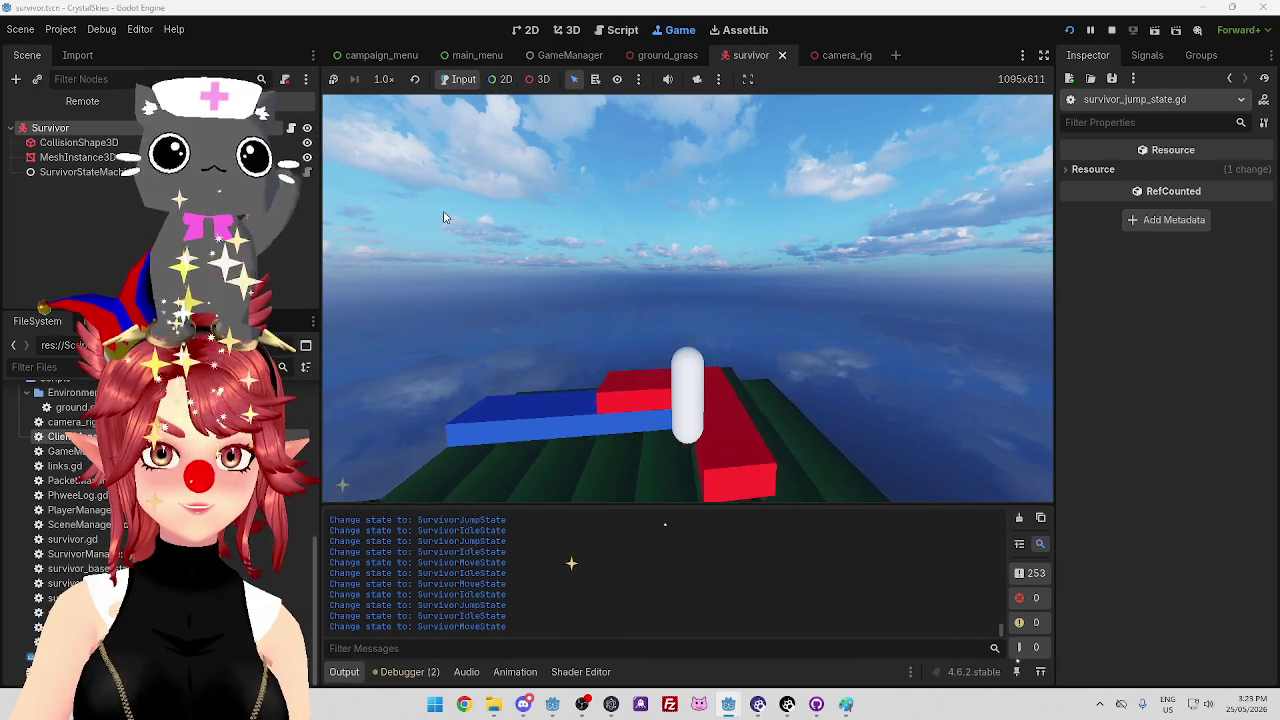
key(space)
key(s)
key(s)
key(s)
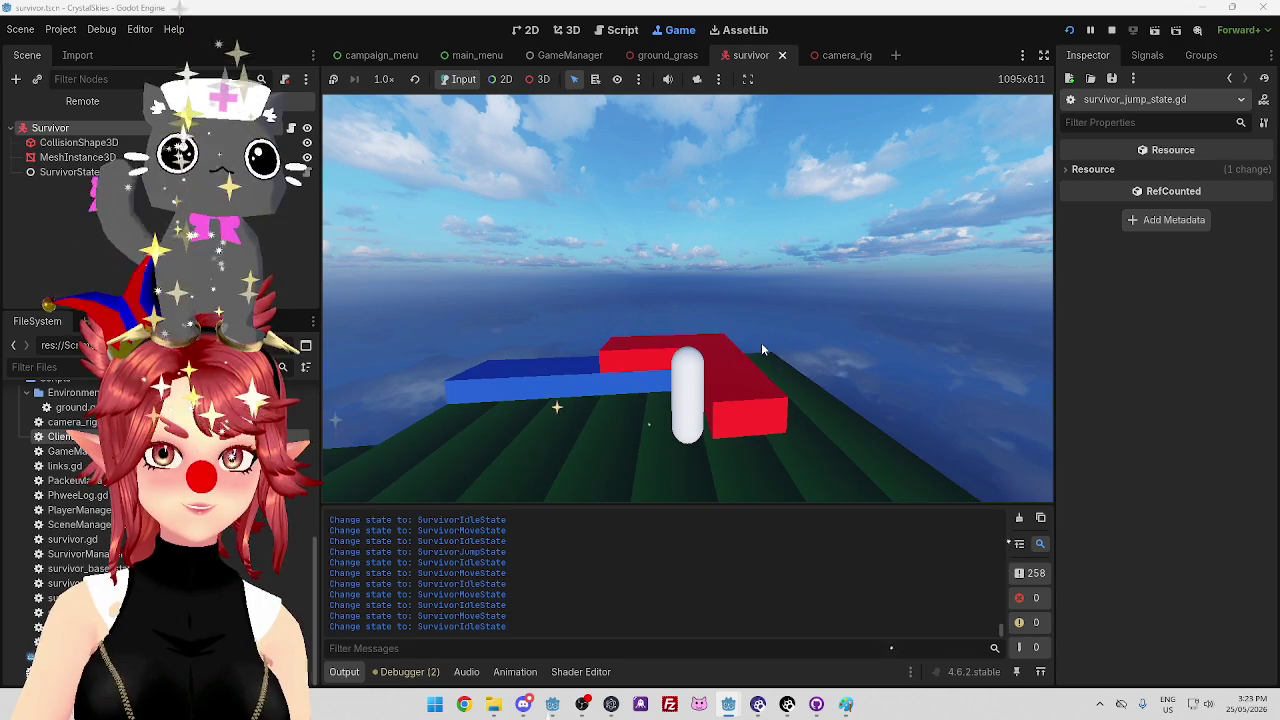
key(s)
key(space)
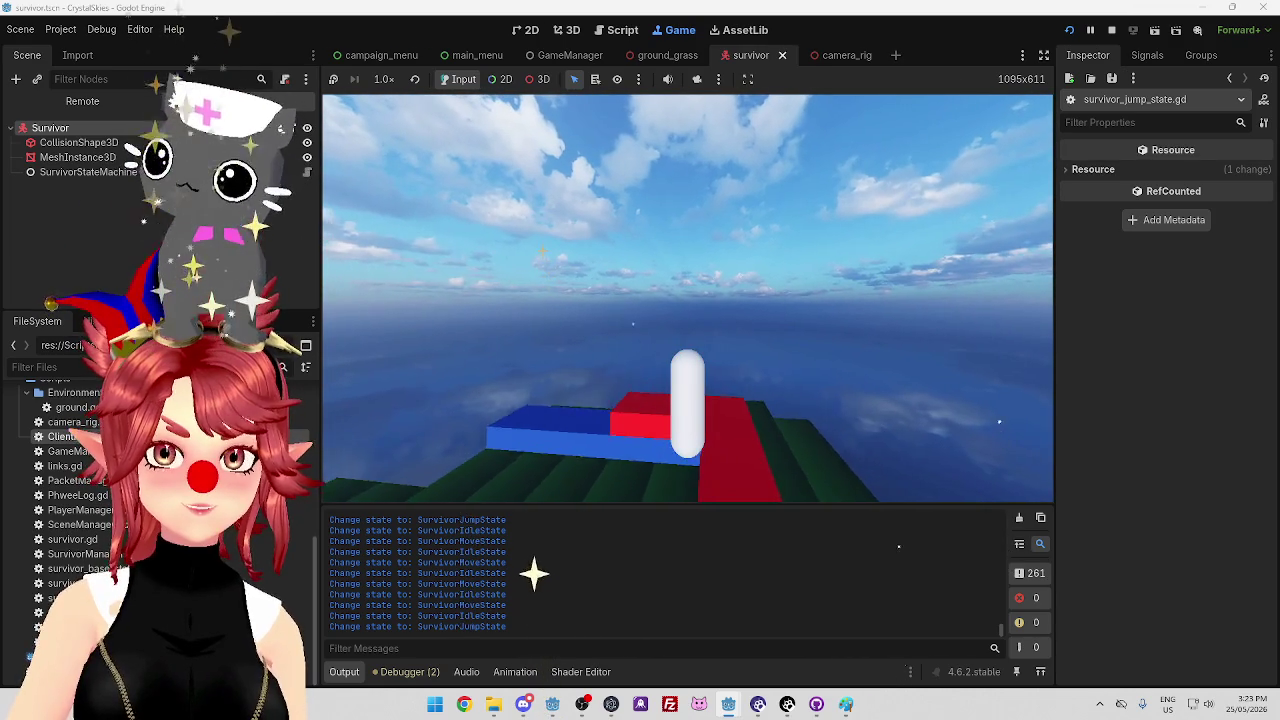
key(s)
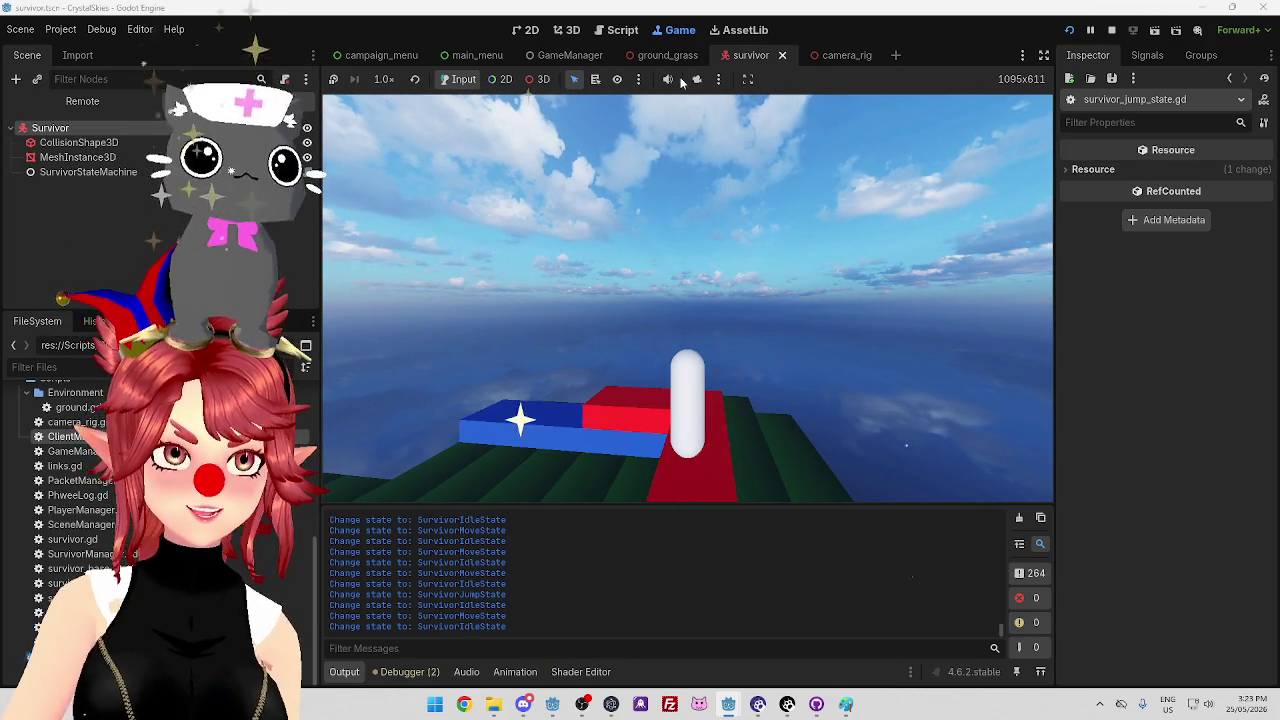
click(1115, 31)
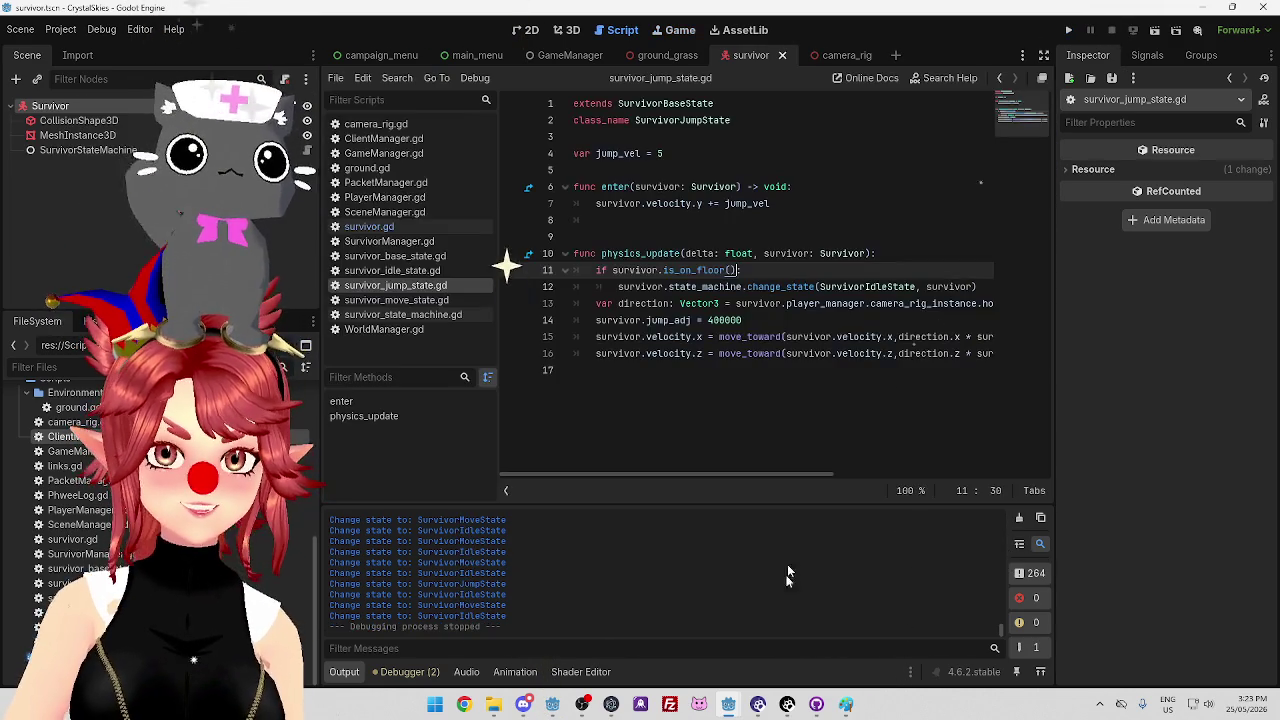
click(741, 706)
click(1111, 31)
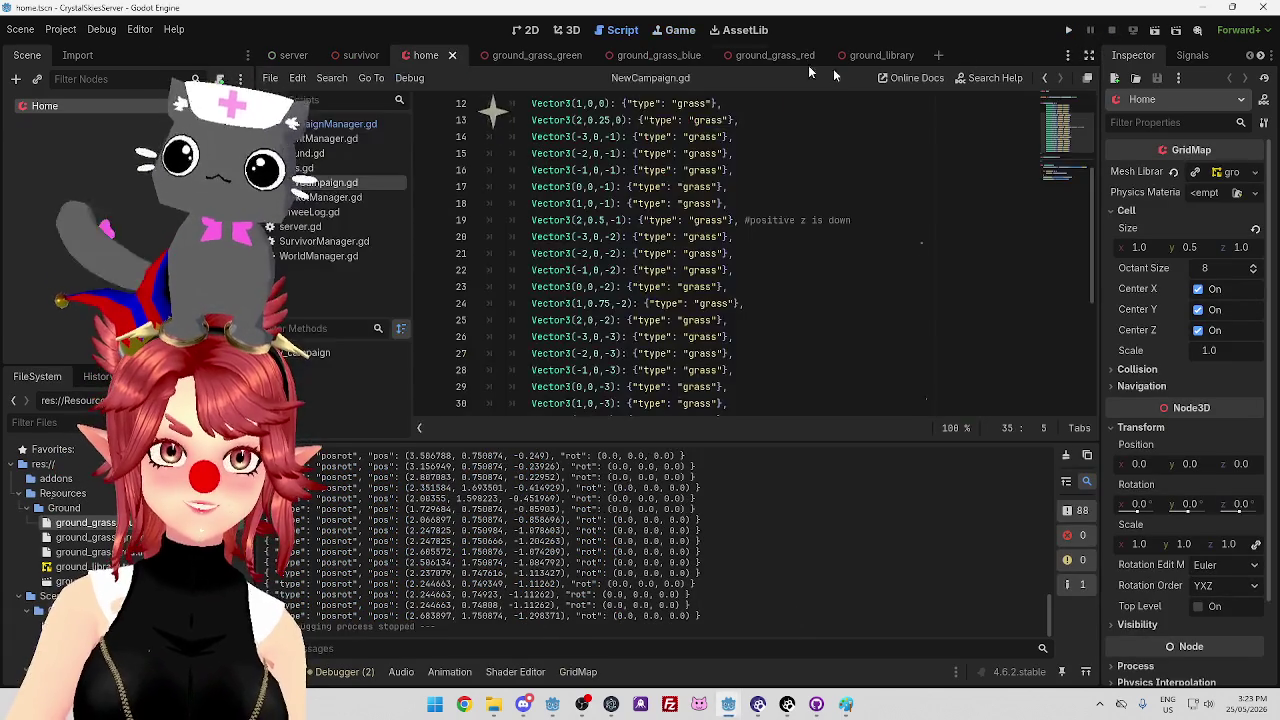
mouse_move(735, 708)
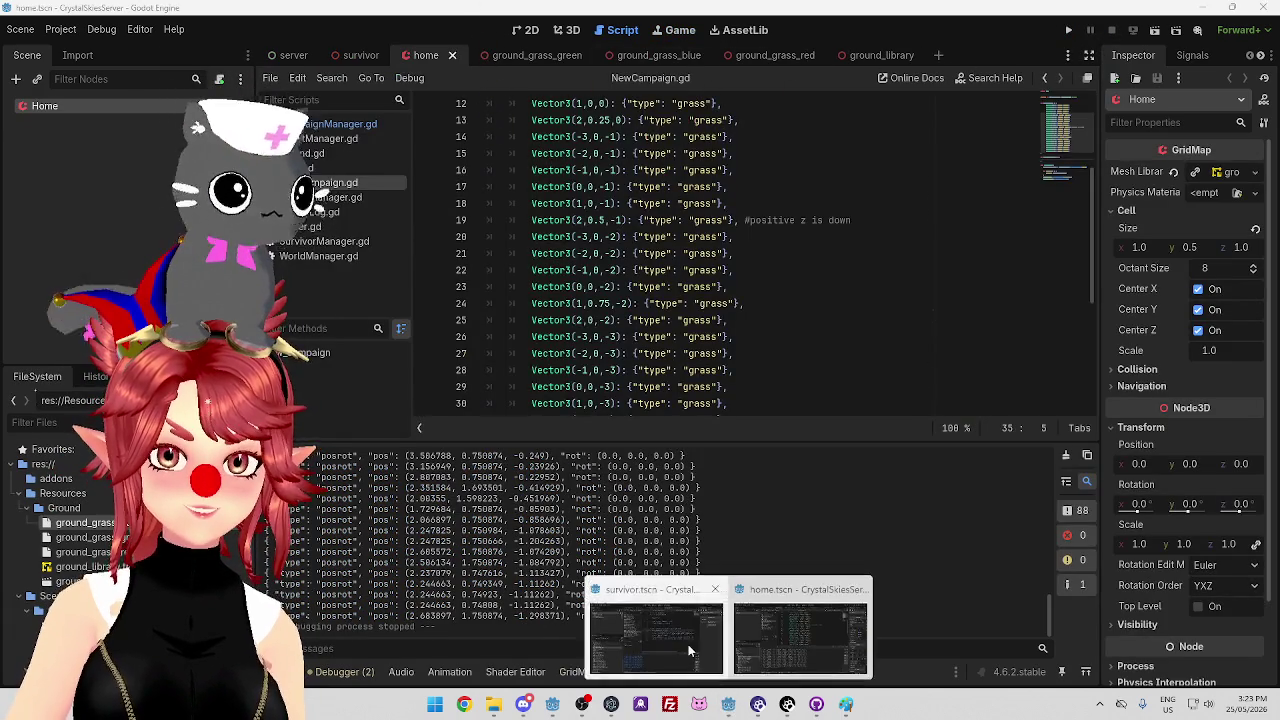
click(800, 620)
click(749, 320)
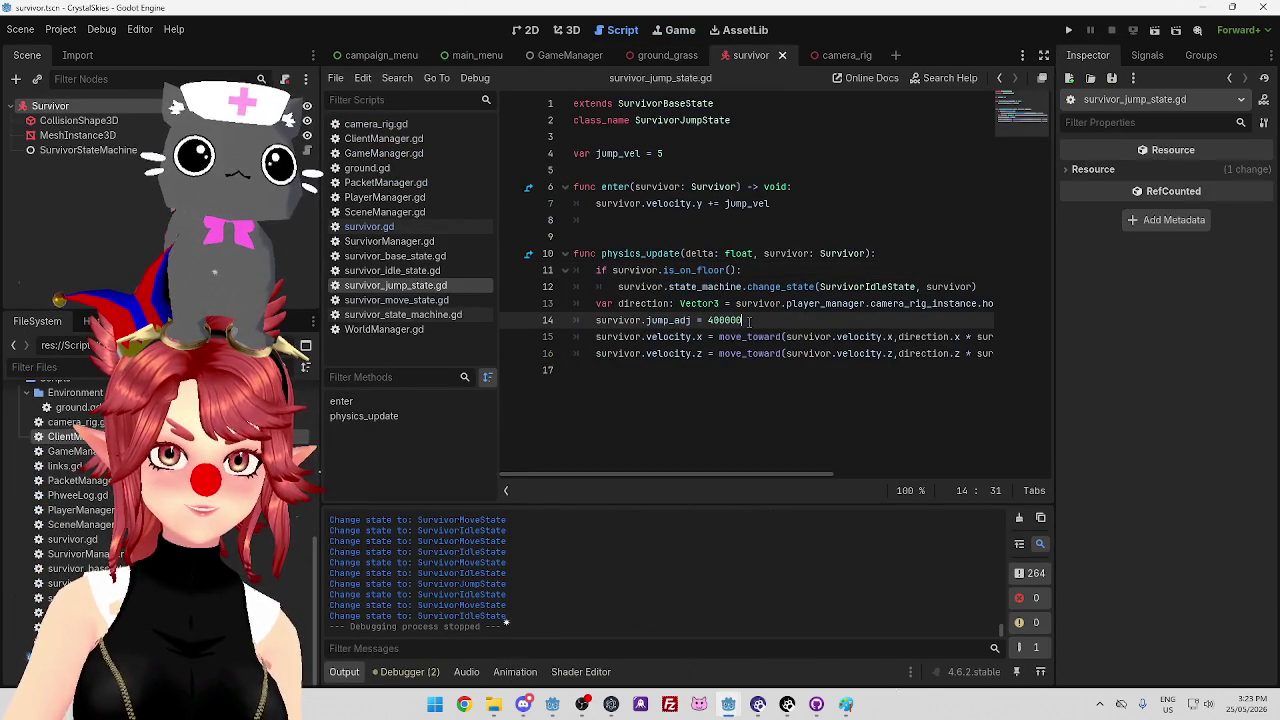
drag(612, 323, 523, 318)
click(748, 337)
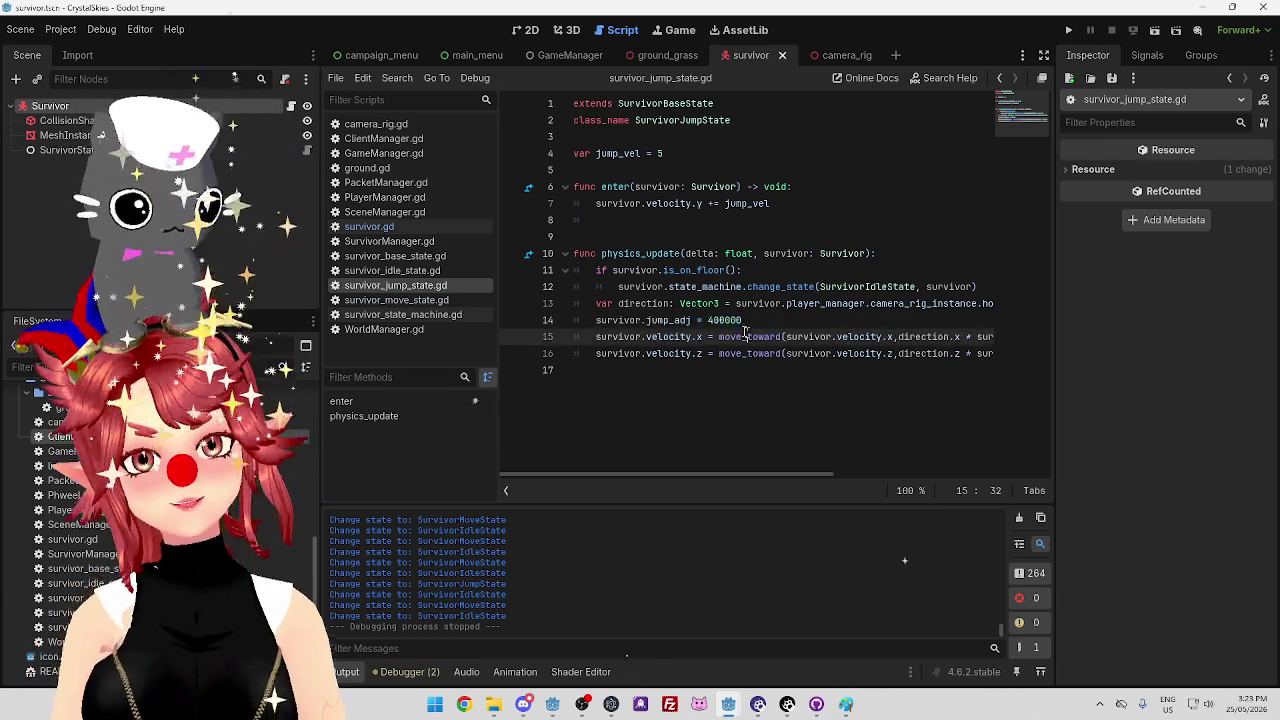
click(741, 320)
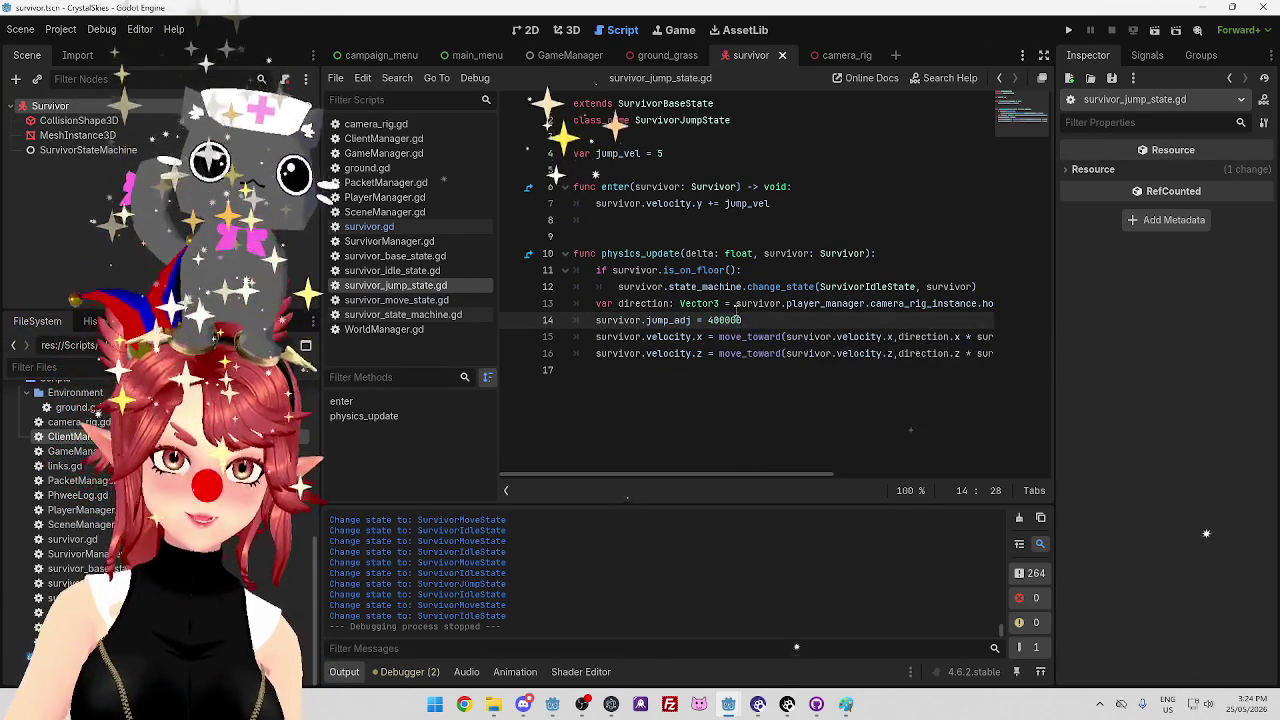
mouse_move(748, 474)
mouse_down()
mouse_move(859, 476)
mouse_move(742, 470)
mouse_move(840, 472)
mouse_up()
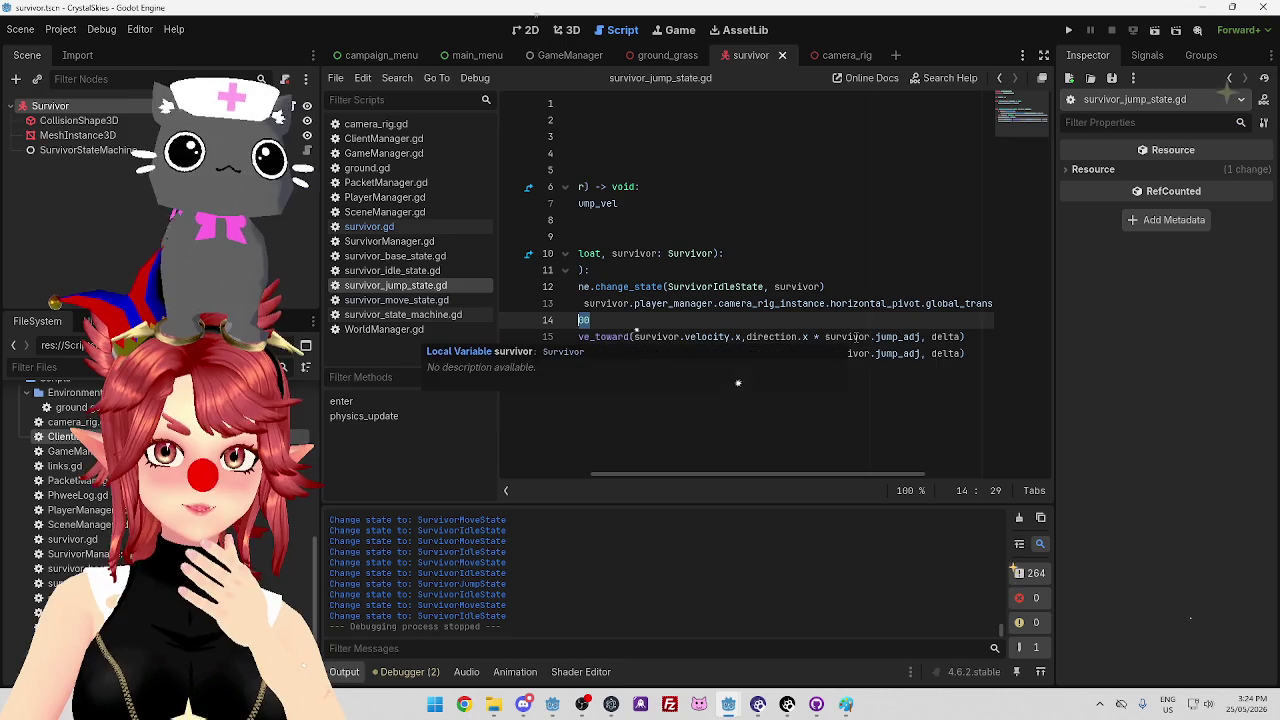
mouse_move(791, 476)
mouse_down()
mouse_move(681, 469)
mouse_move(922, 490)
mouse_move(725, 449)
mouse_move(670, 452)
mouse_move(891, 445)
mouse_move(507, 450)
mouse_up()
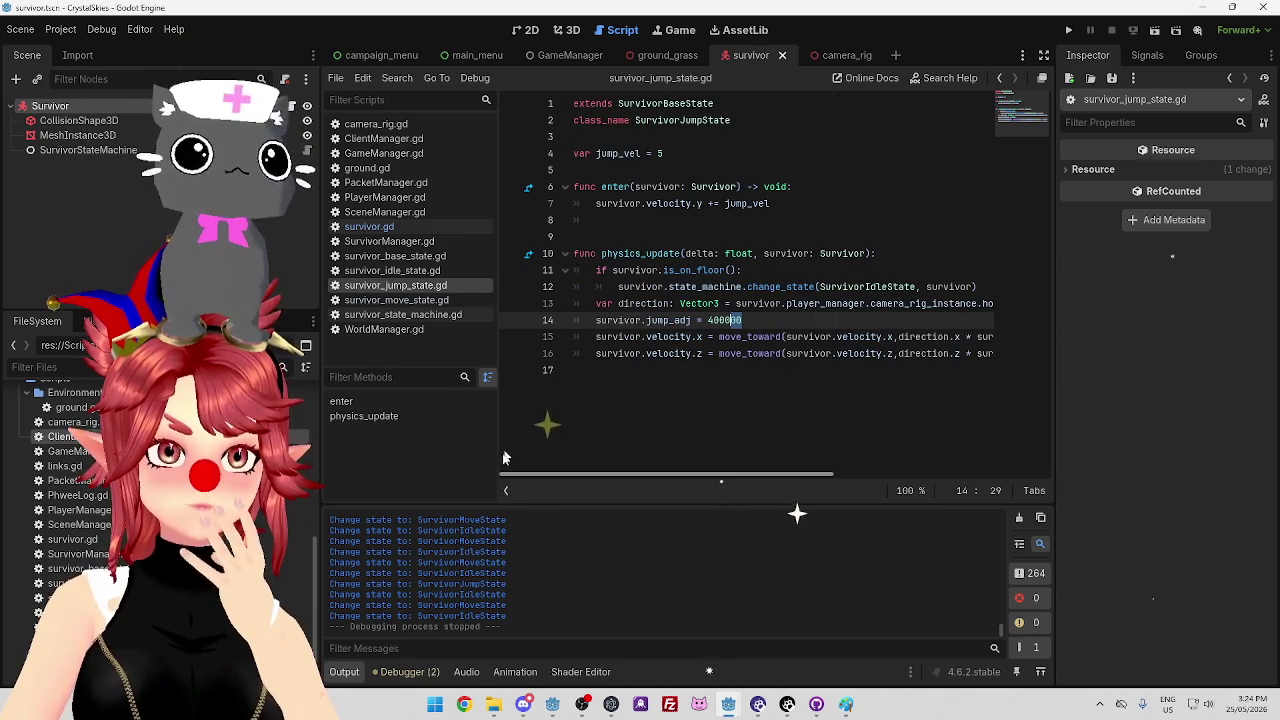
click(385, 197)
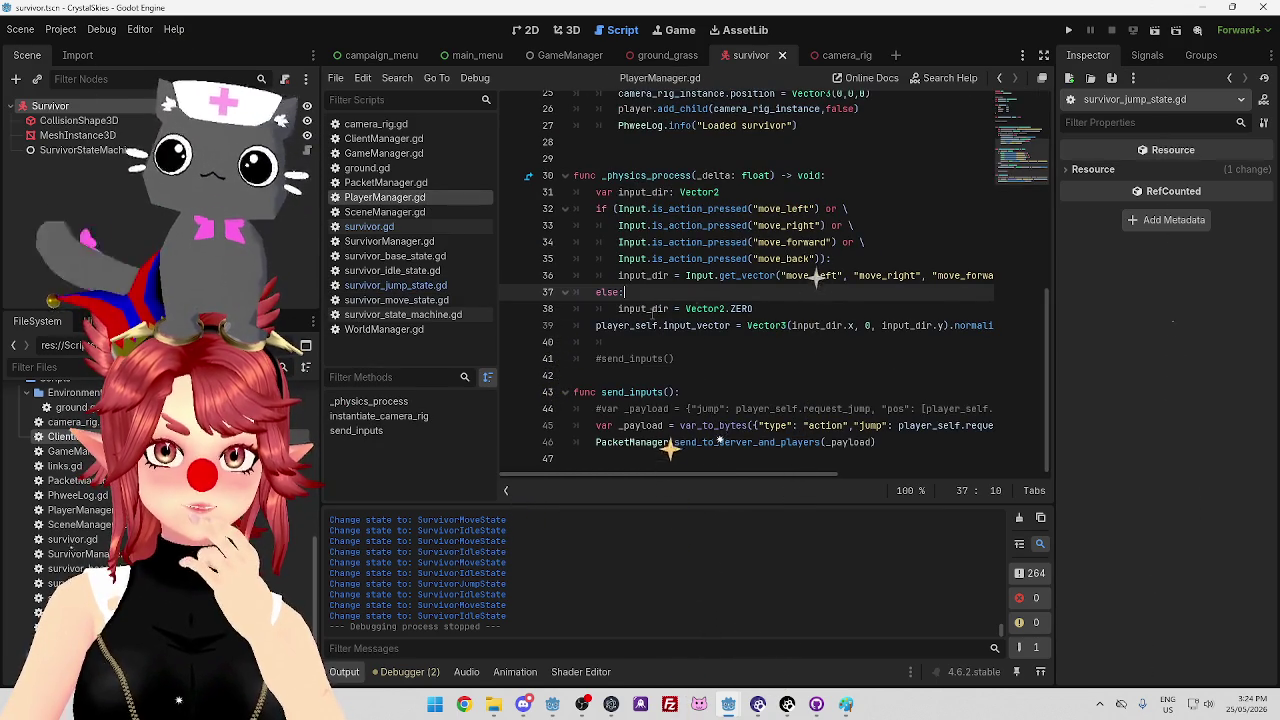
mouse_move(665, 474)
mouse_down()
mouse_move(875, 496)
mouse_move(632, 447)
mouse_up()
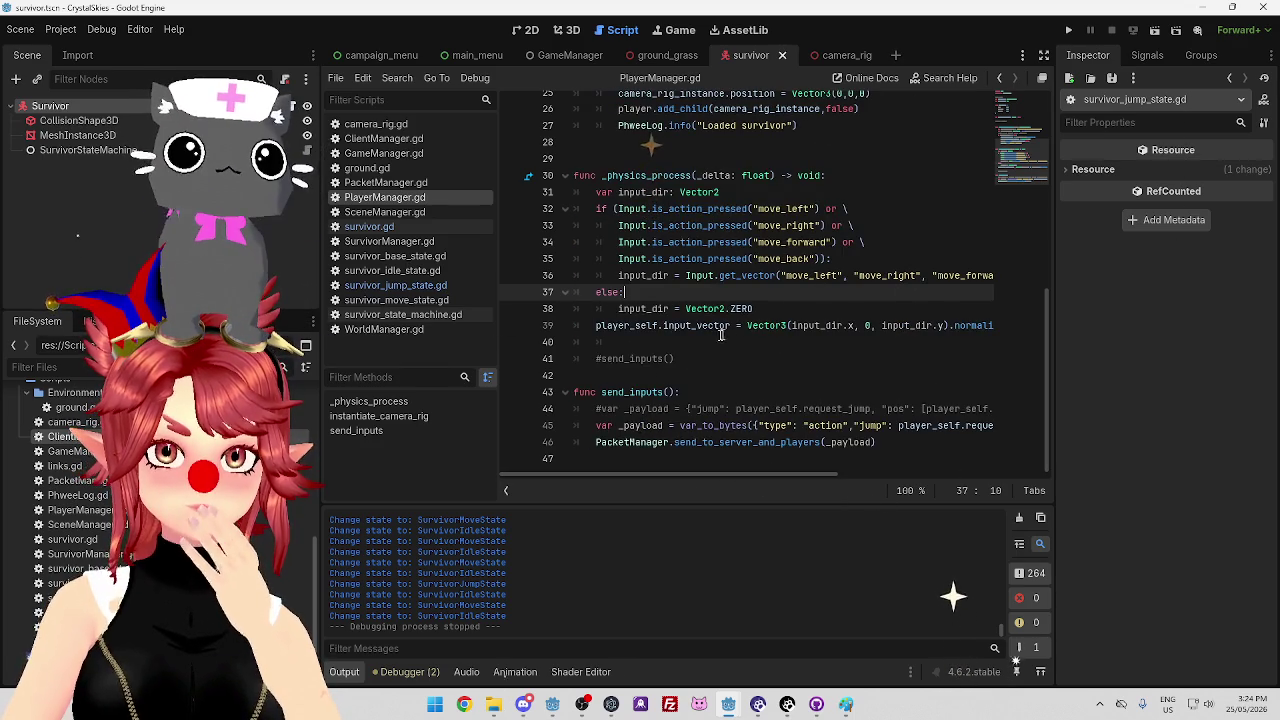
click(398, 286)
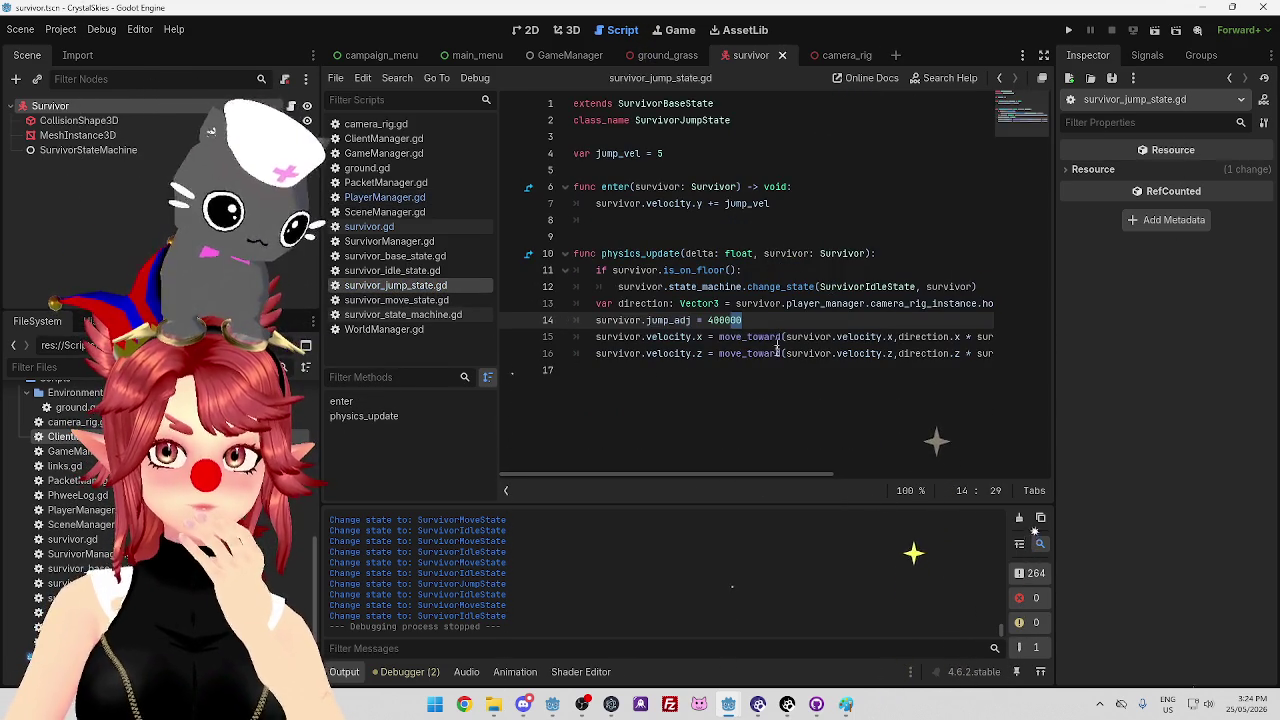
click(724, 320)
mouse_move(790, 337)
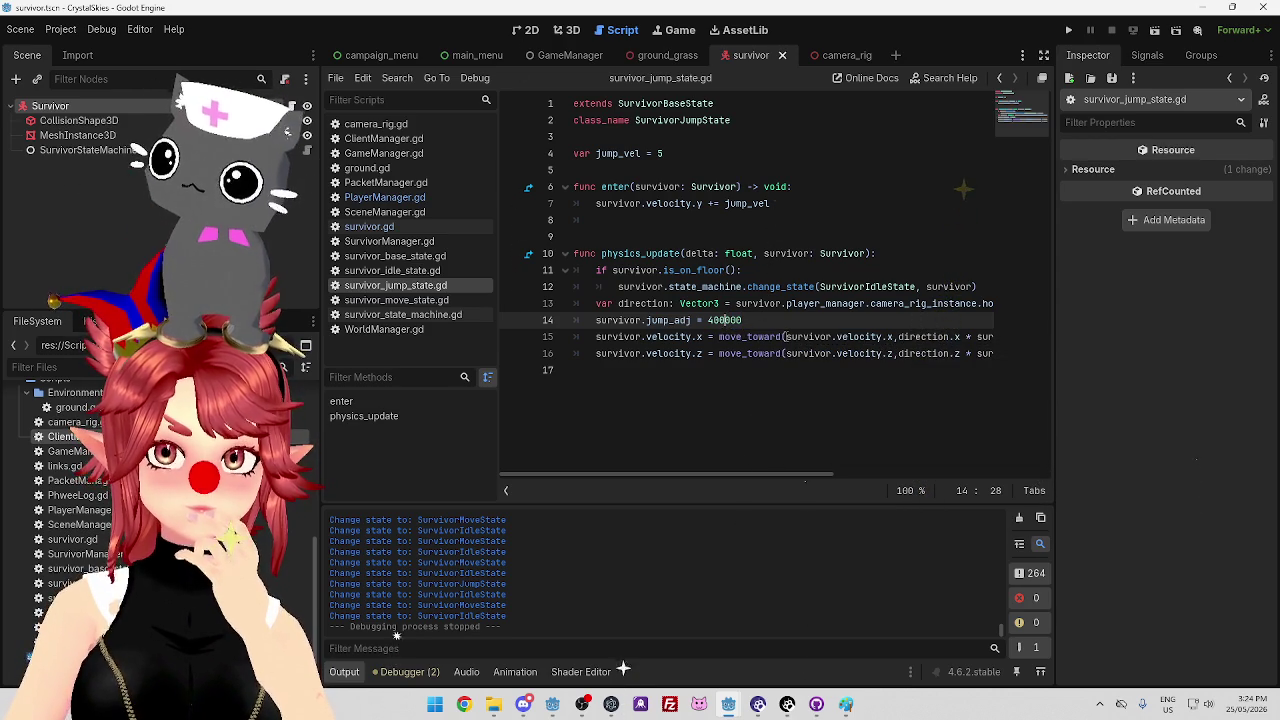
mouse_move(765, 474)
mouse_down()
mouse_move(859, 490)
mouse_move(729, 472)
mouse_up()
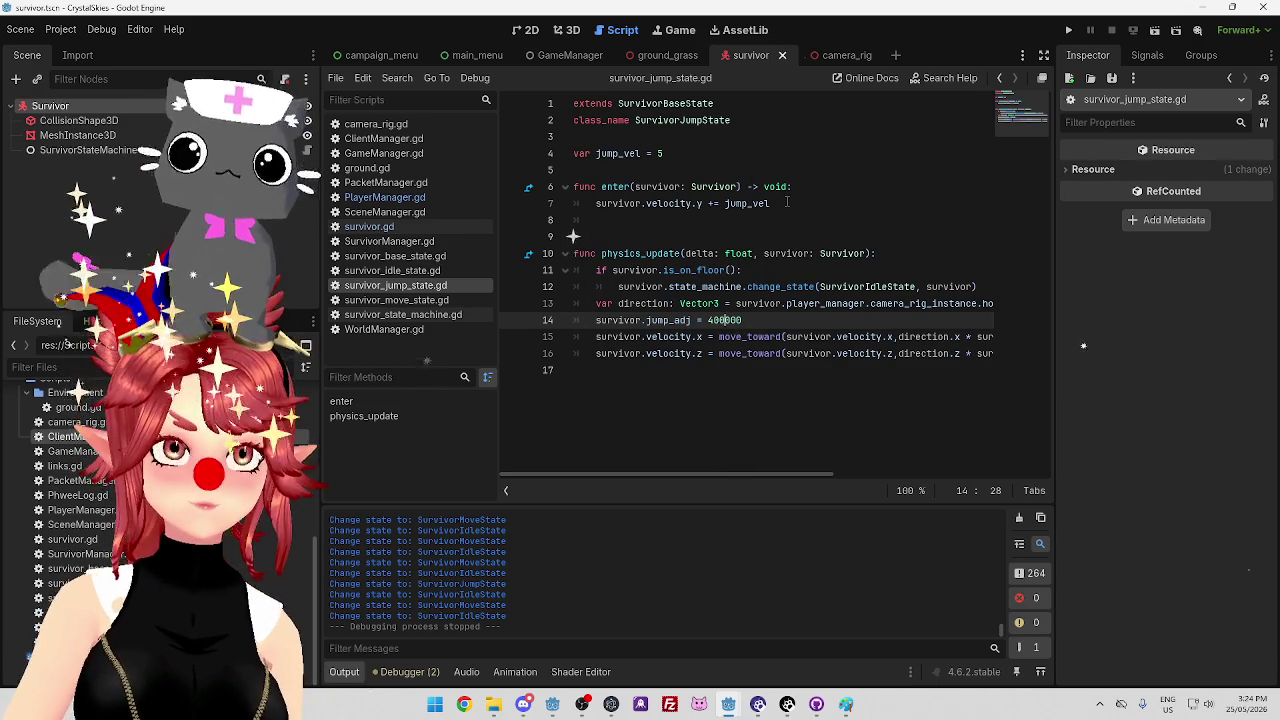
drag(775, 472, 921, 488)
click(895, 337)
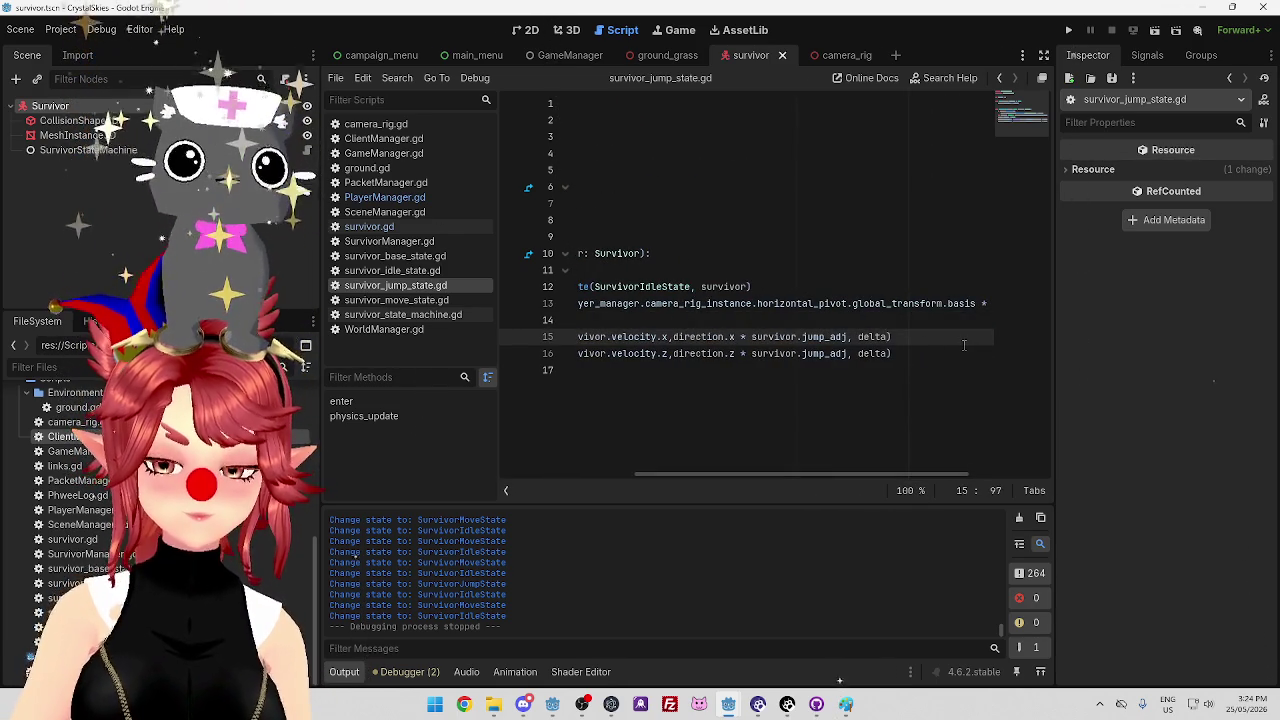
Append a * 10 multiplier to the delta expressions on lines 15 and 16
text(*10)
click(901, 337)
drag(892, 337, 916, 337)
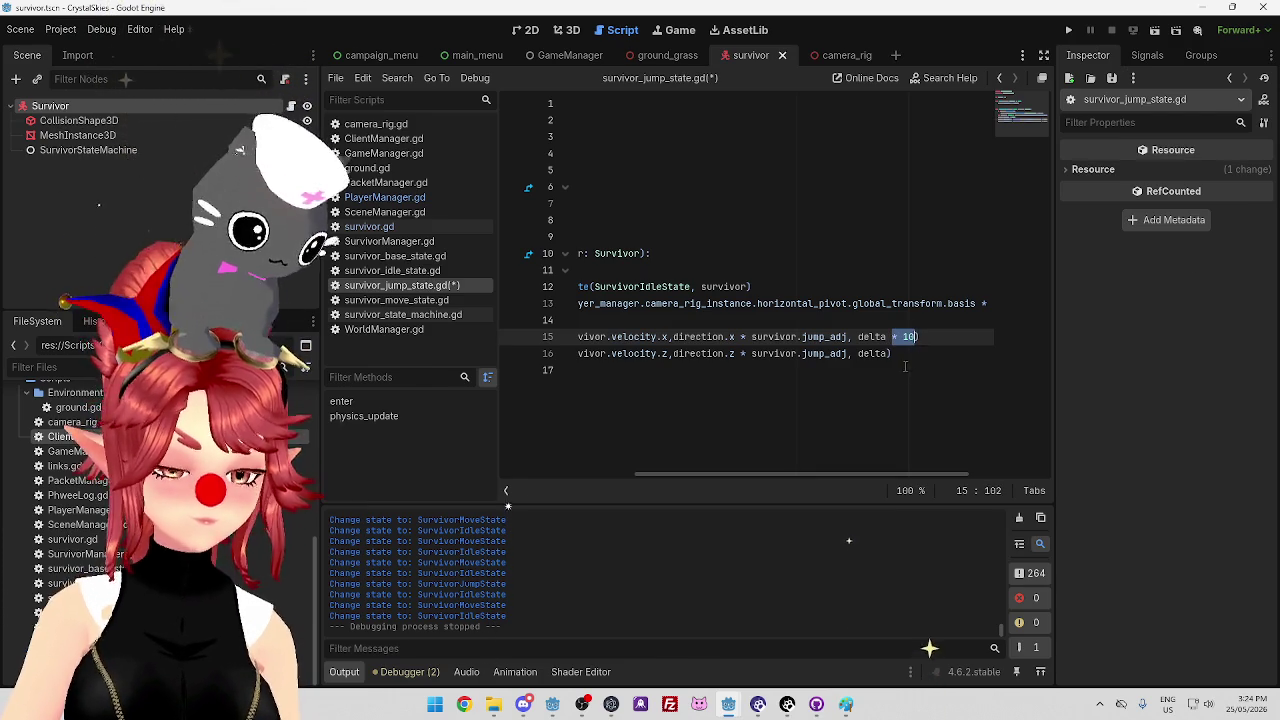
key(ctrl+c)
click(888, 353)
key(ctrl+v)
click(891, 353)
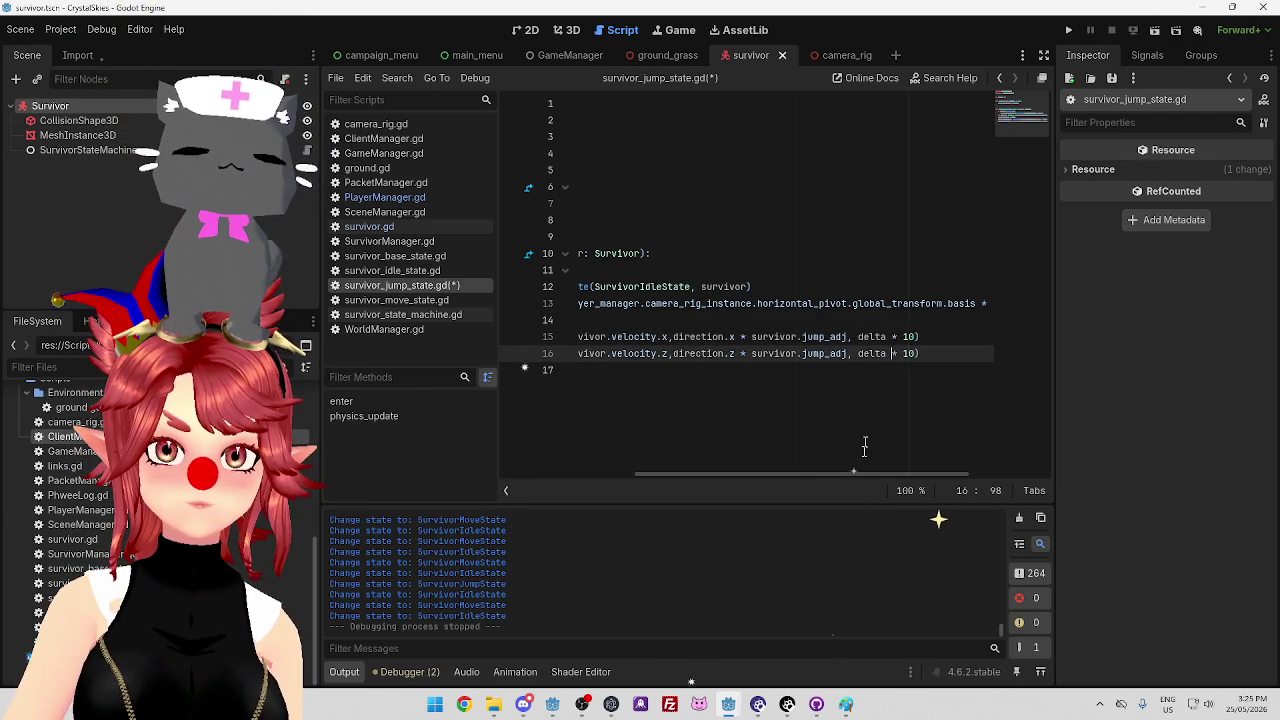
scroll(869, 430, left, 5)
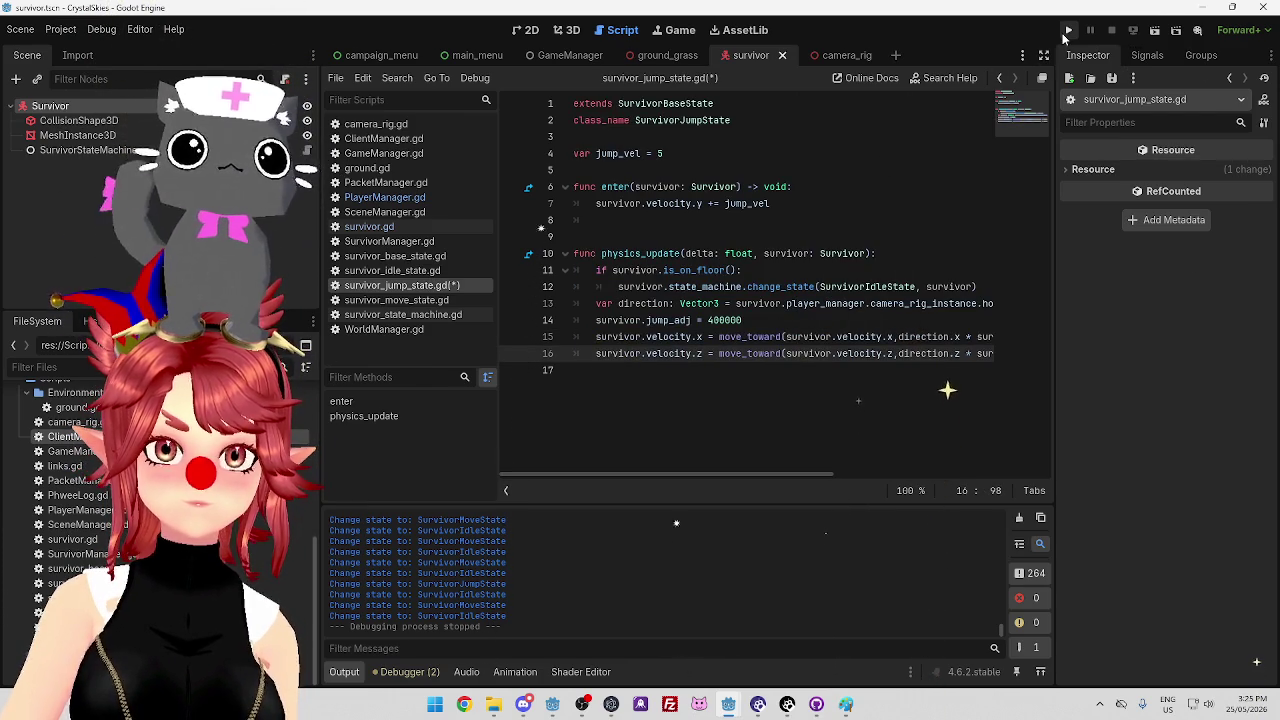
Raise jump_adj on line 14 to 4000000 and save the script
click(940, 320)
text(0000)
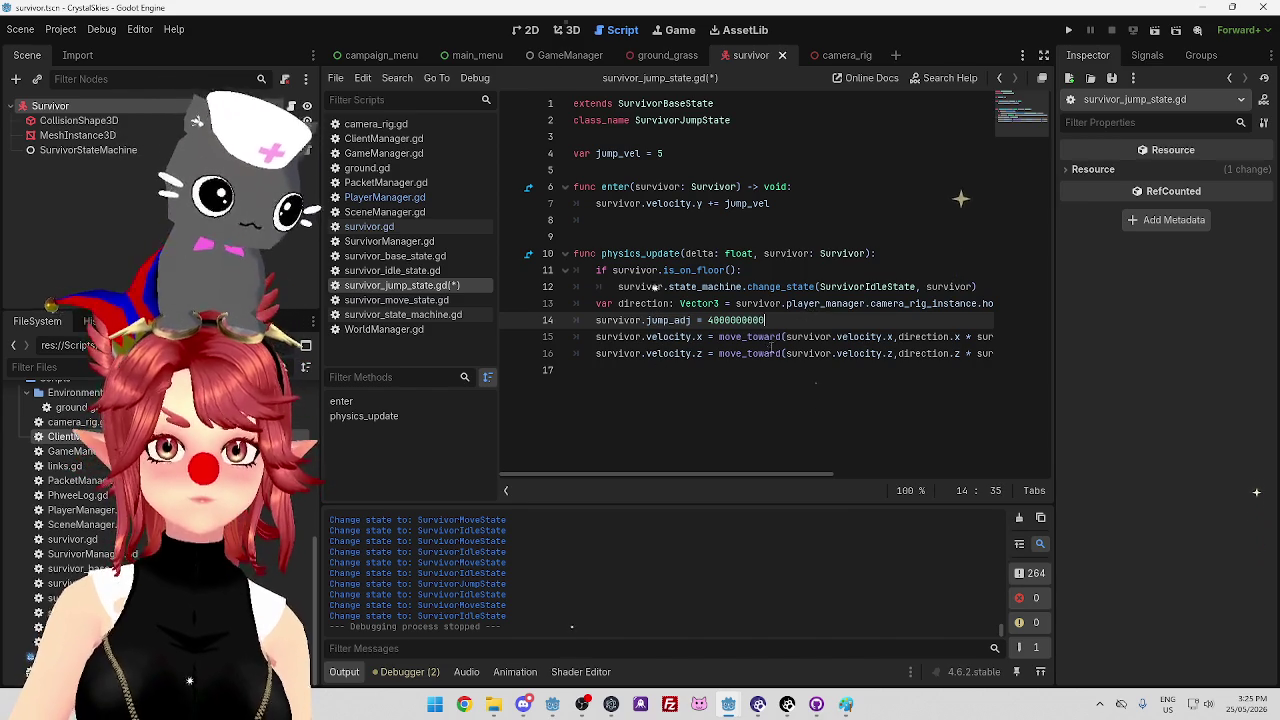
click(777, 287)
key(ctrl+s)
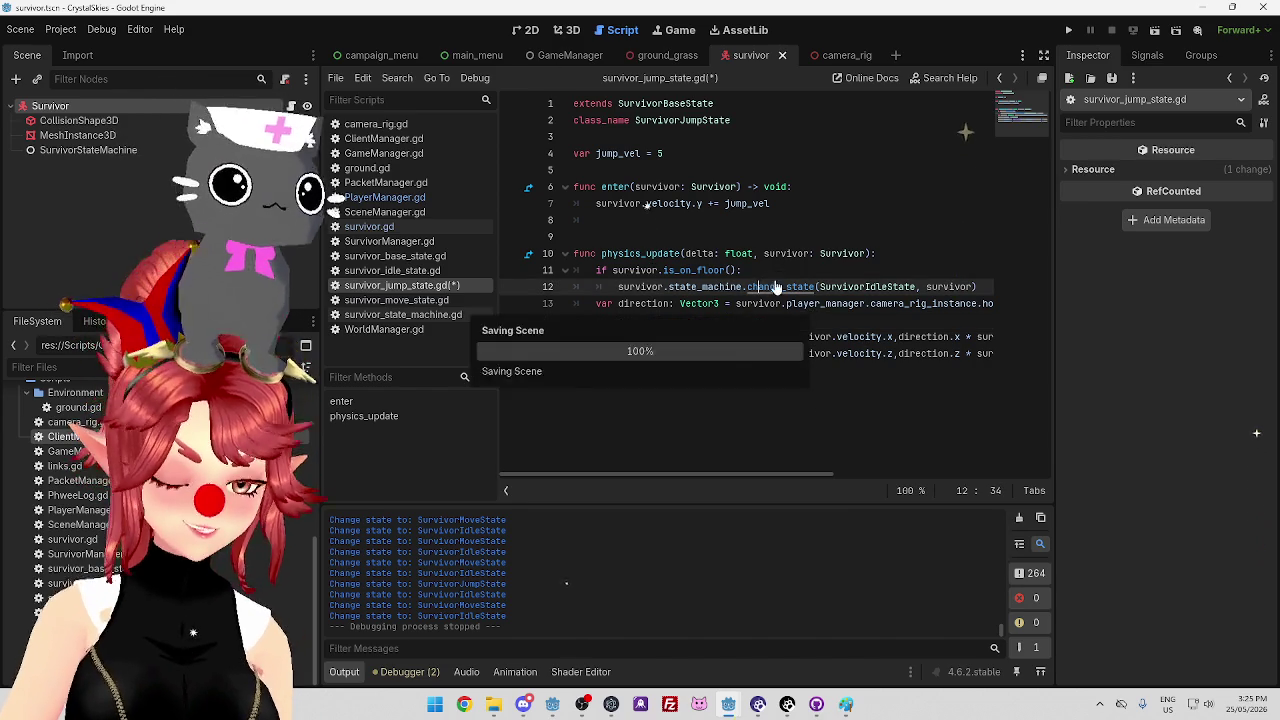
Run the client project, start the server project, and return to the client game
click(1068, 30)
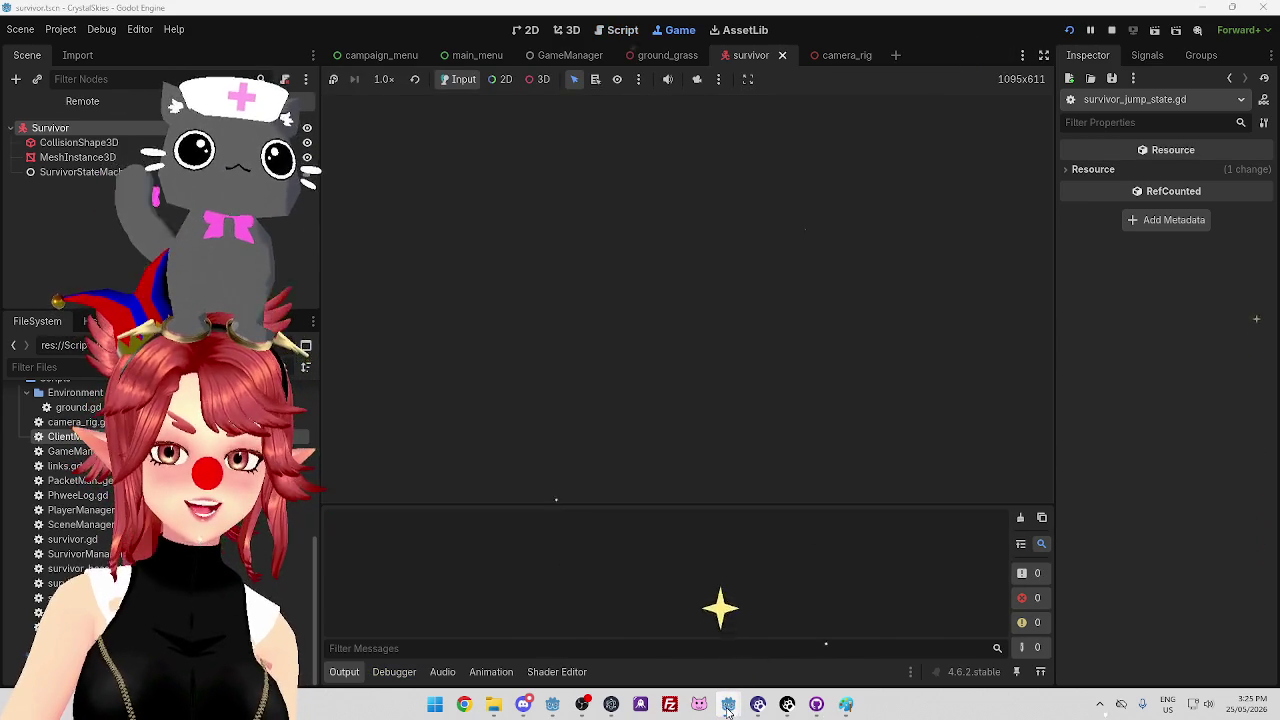
mouse_move(728, 710)
click(805, 625)
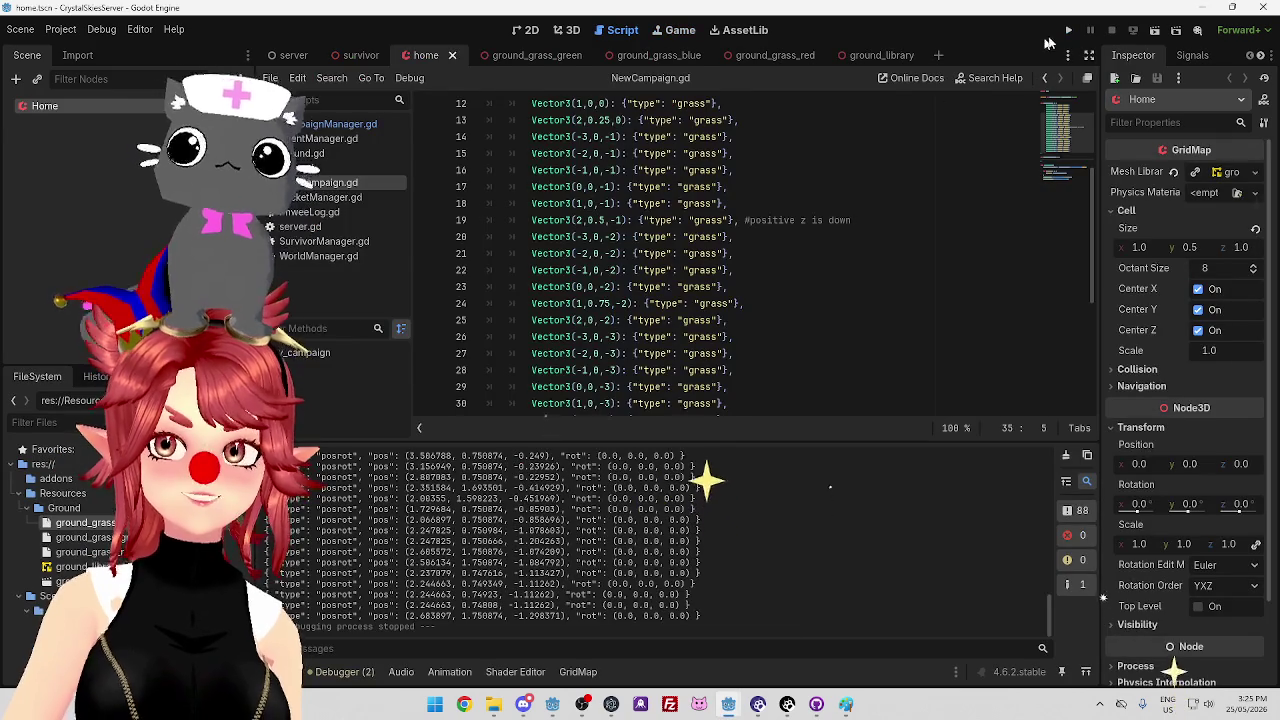
click(1068, 30)
mouse_move(728, 704)
click(680, 650)
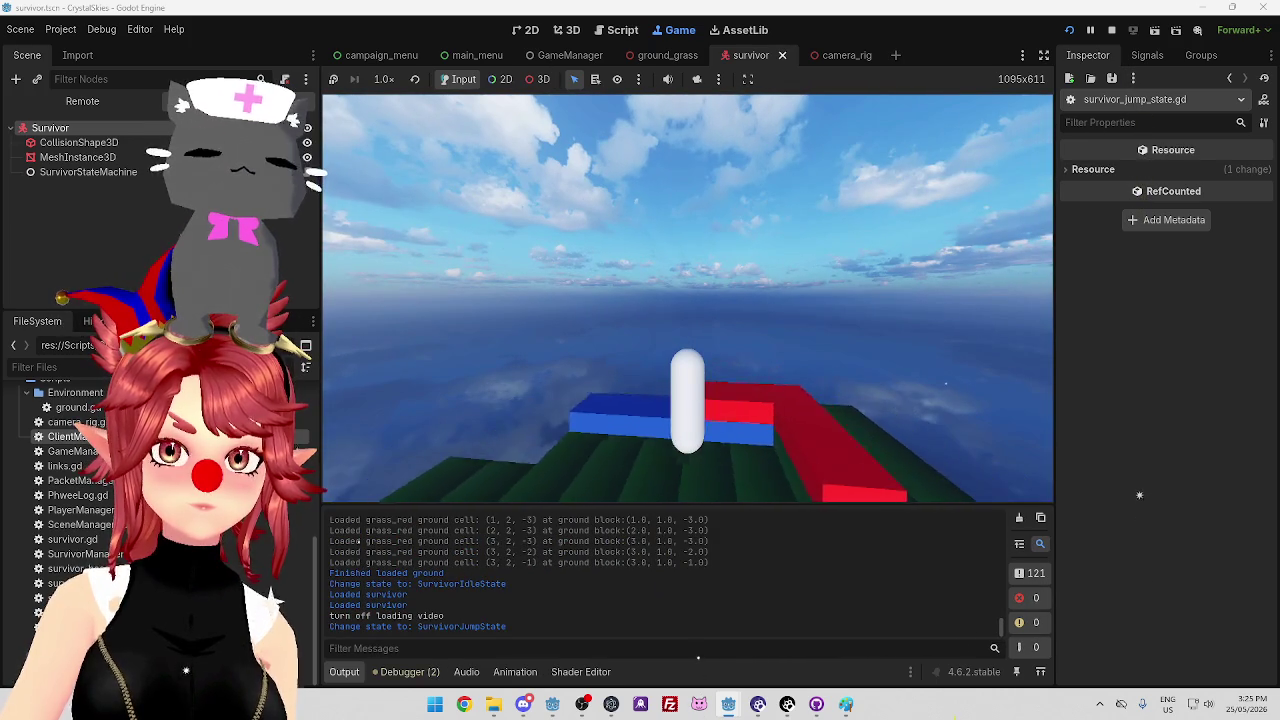
Test-jump the survivor onto and around the red and blue blocks
key(space)
key(a)
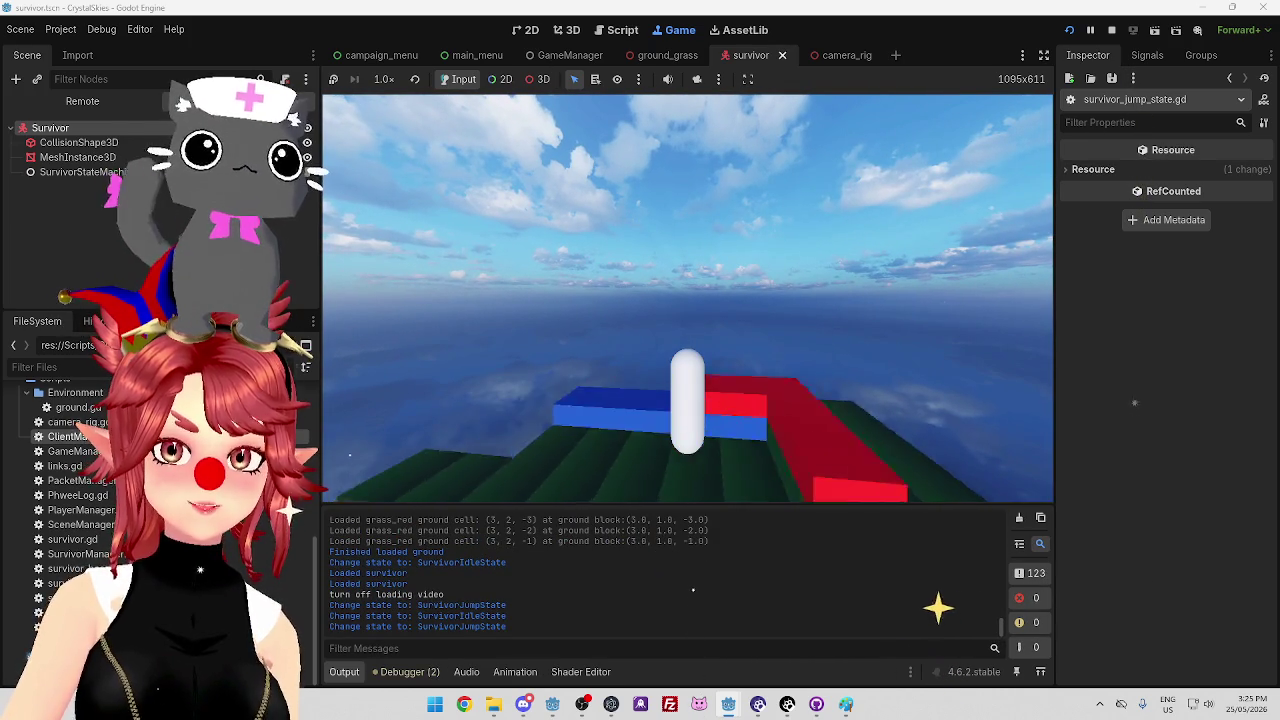
key(w)
key(space)
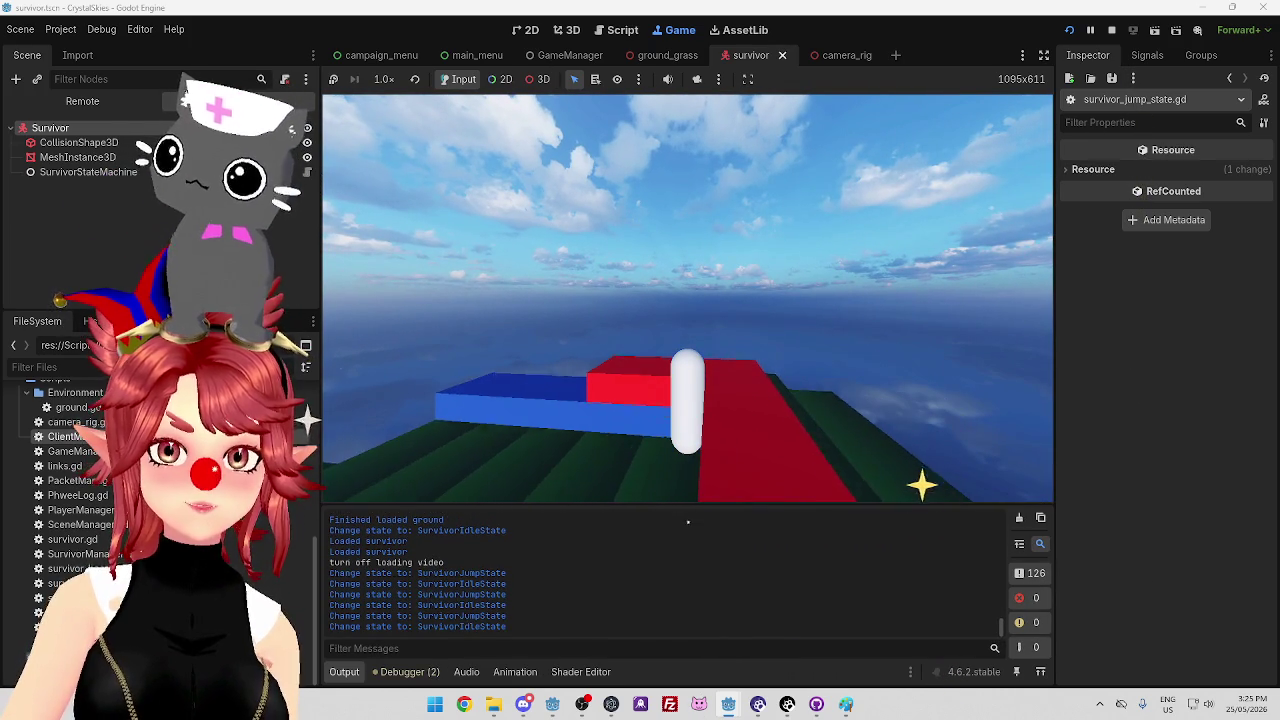
key(space)
key(w)
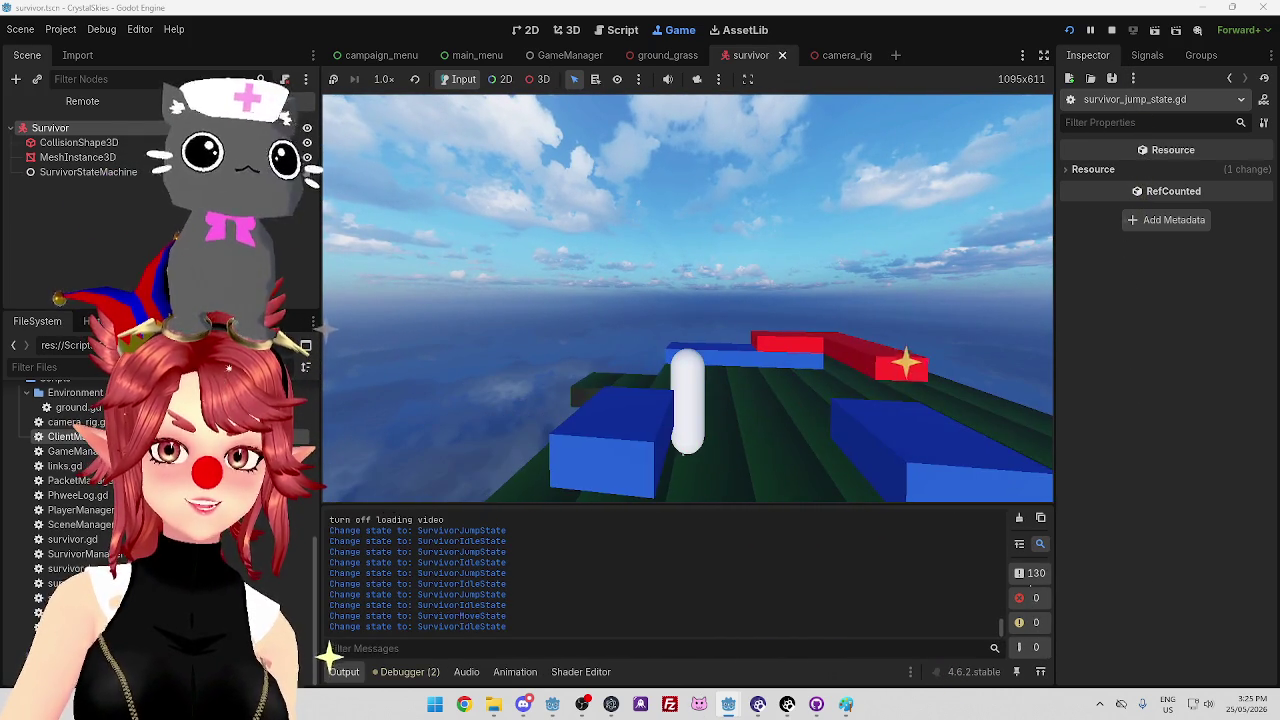
key(space)
key(space)
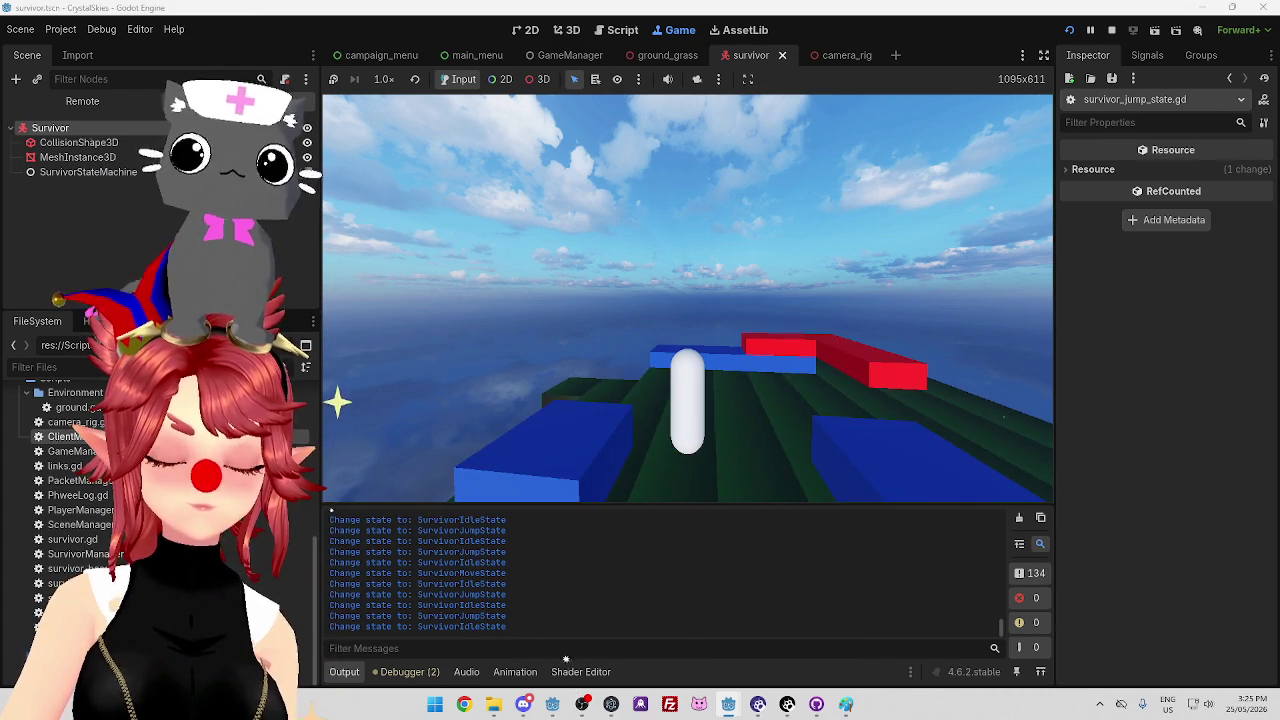
key(space)
key(space)
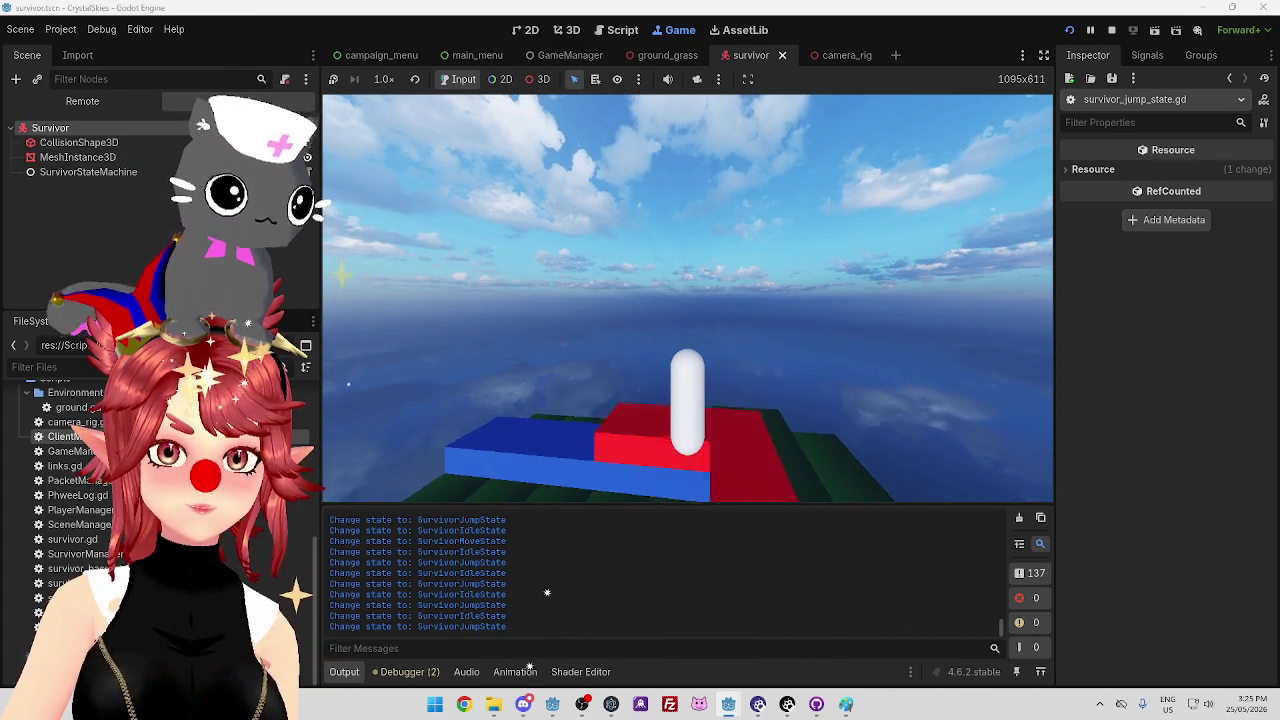
key(w)
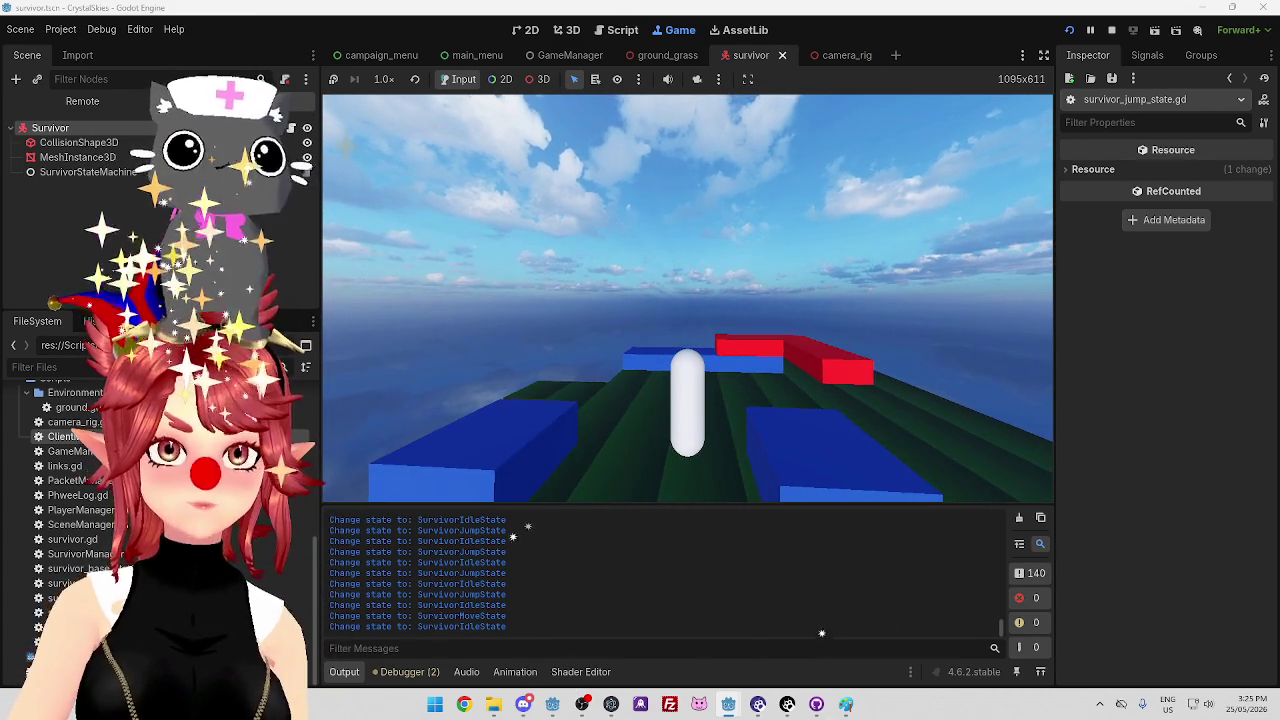
click(622, 30)
Remove zeros from jump_adj, save, and test a jump in the game view
mouse_move(735, 474)
mouse_down()
mouse_move(800, 476)
mouse_move(757, 505)
mouse_up()
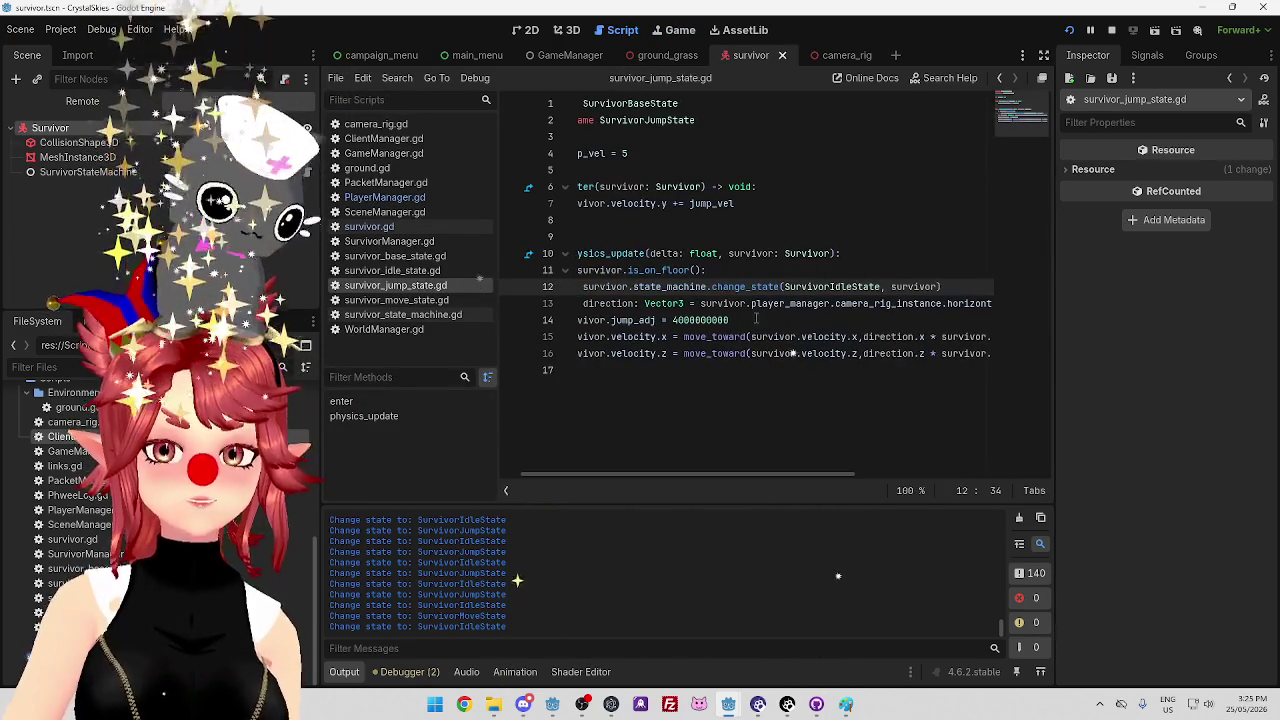
click(755, 320)
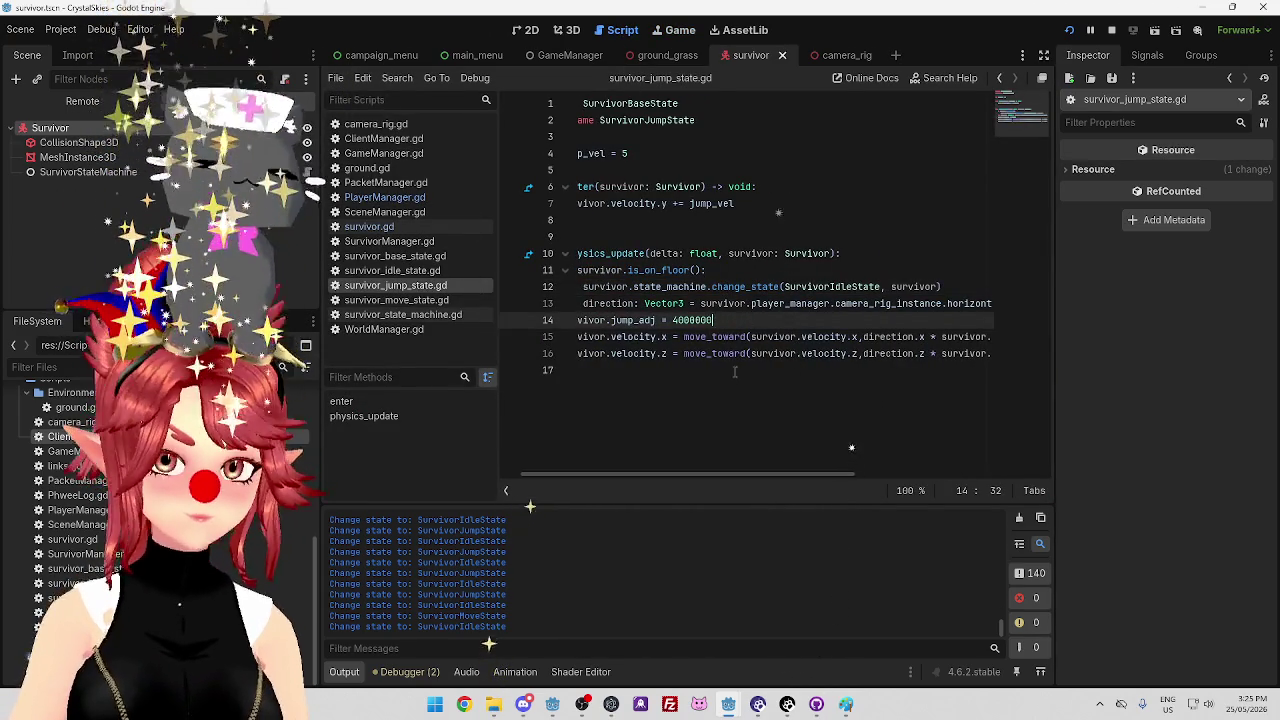
click(669, 34)
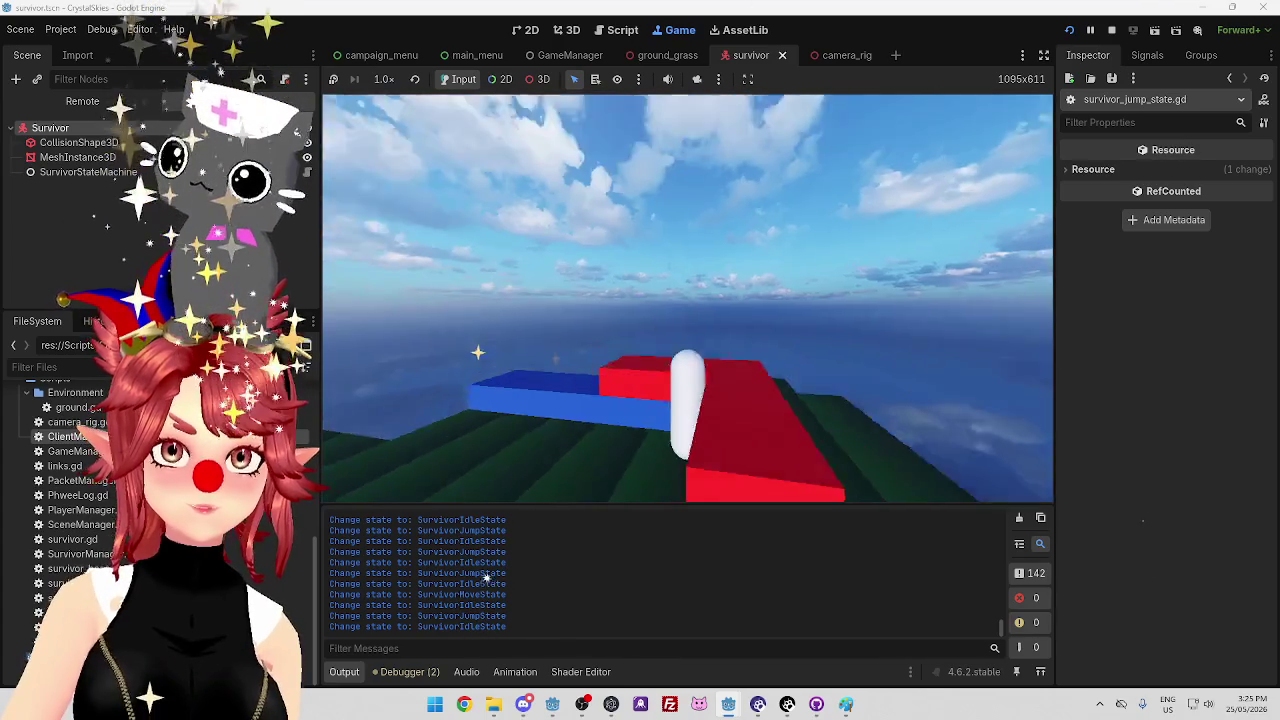
click(618, 31)
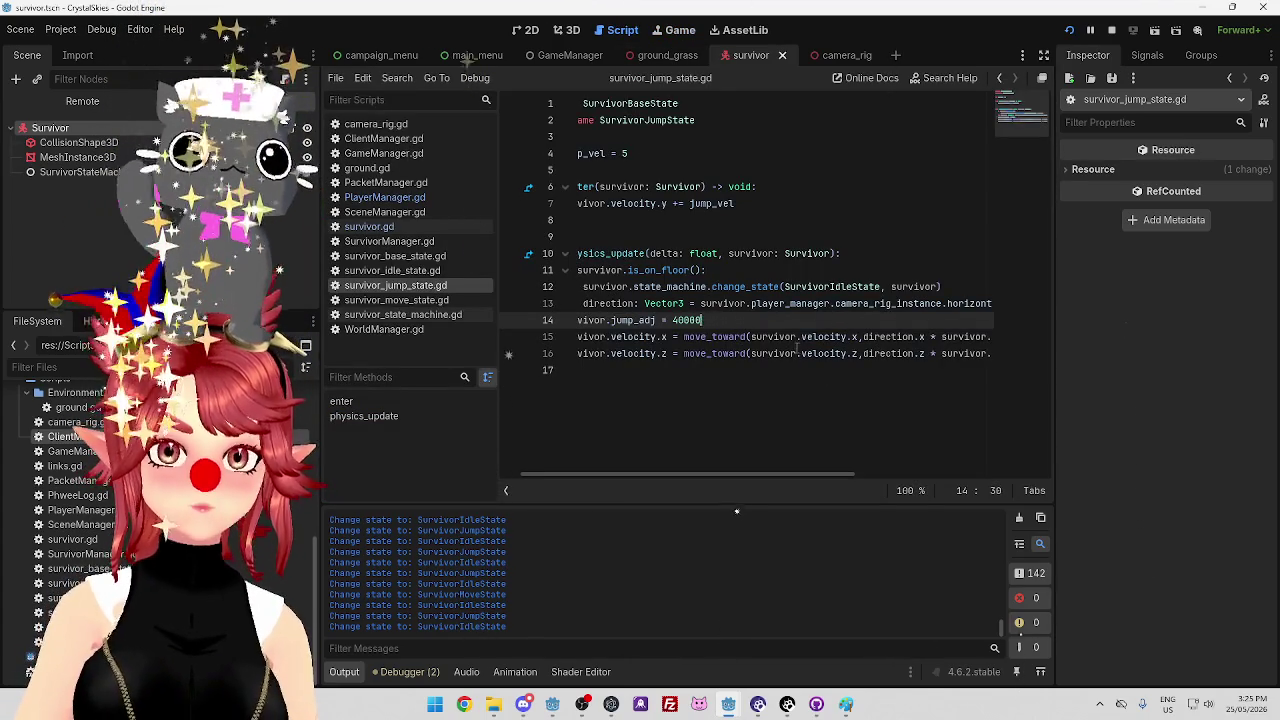
key(ctrl+s)
click(672, 31)
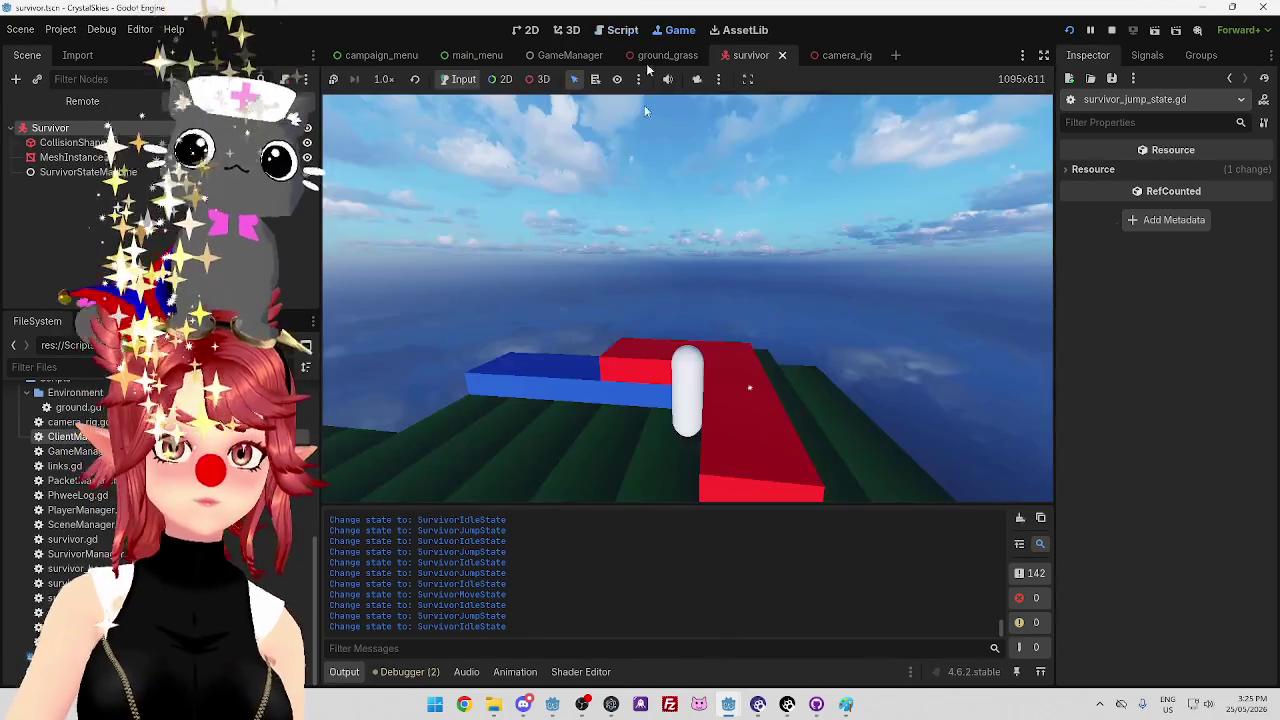
key(space)
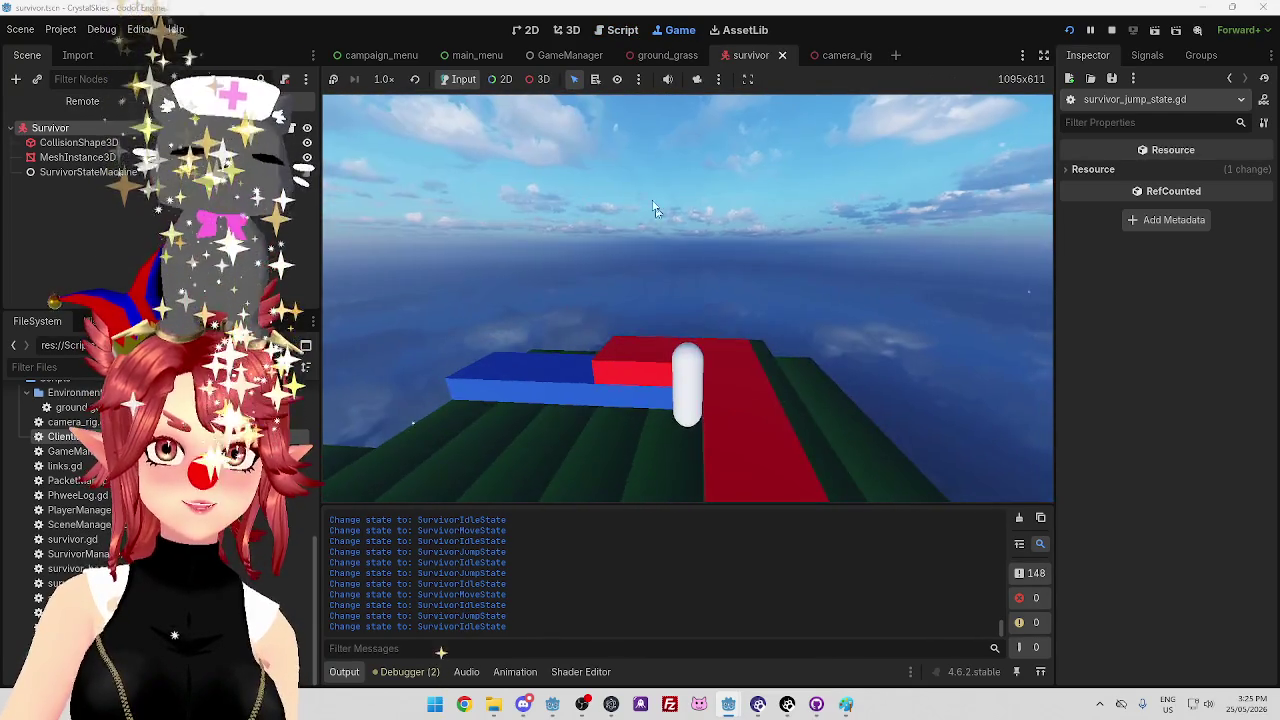
Trim jump_adj down to 4 and test jumping around the blocks again
click(618, 31)
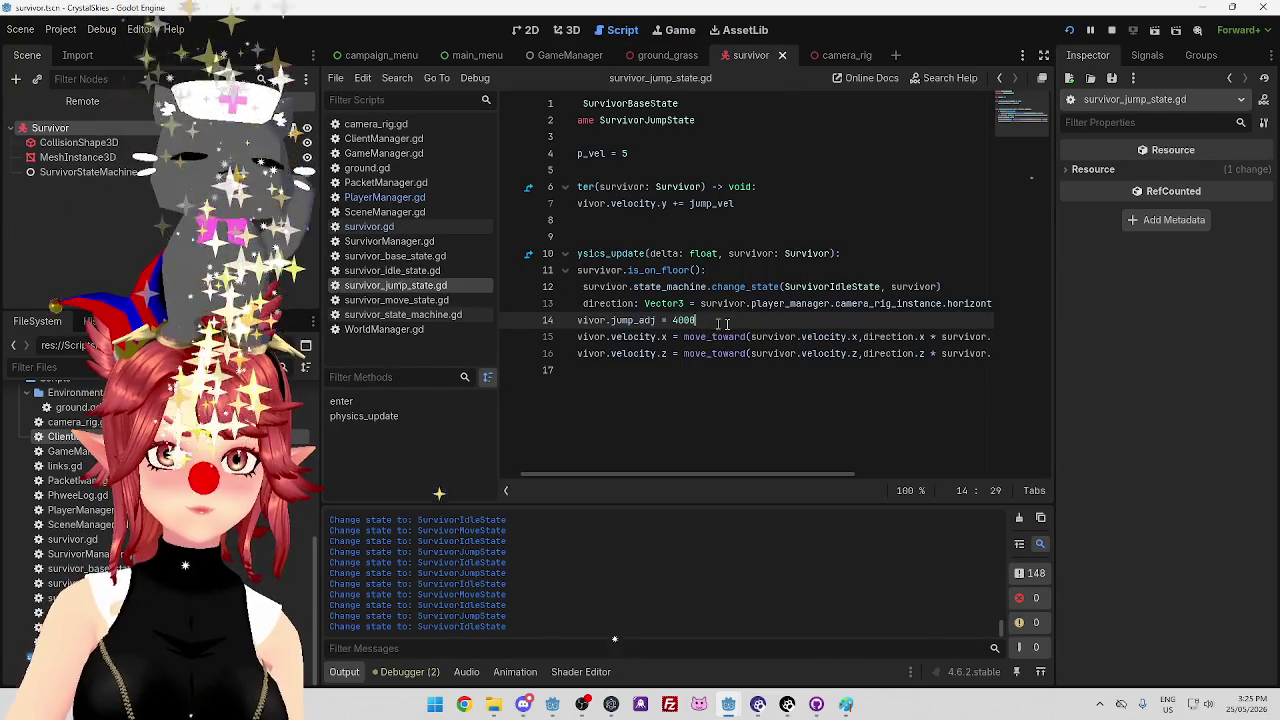
mouse_move(759, 475)
mouse_down()
mouse_move(858, 493)
mouse_move(765, 476)
mouse_up()
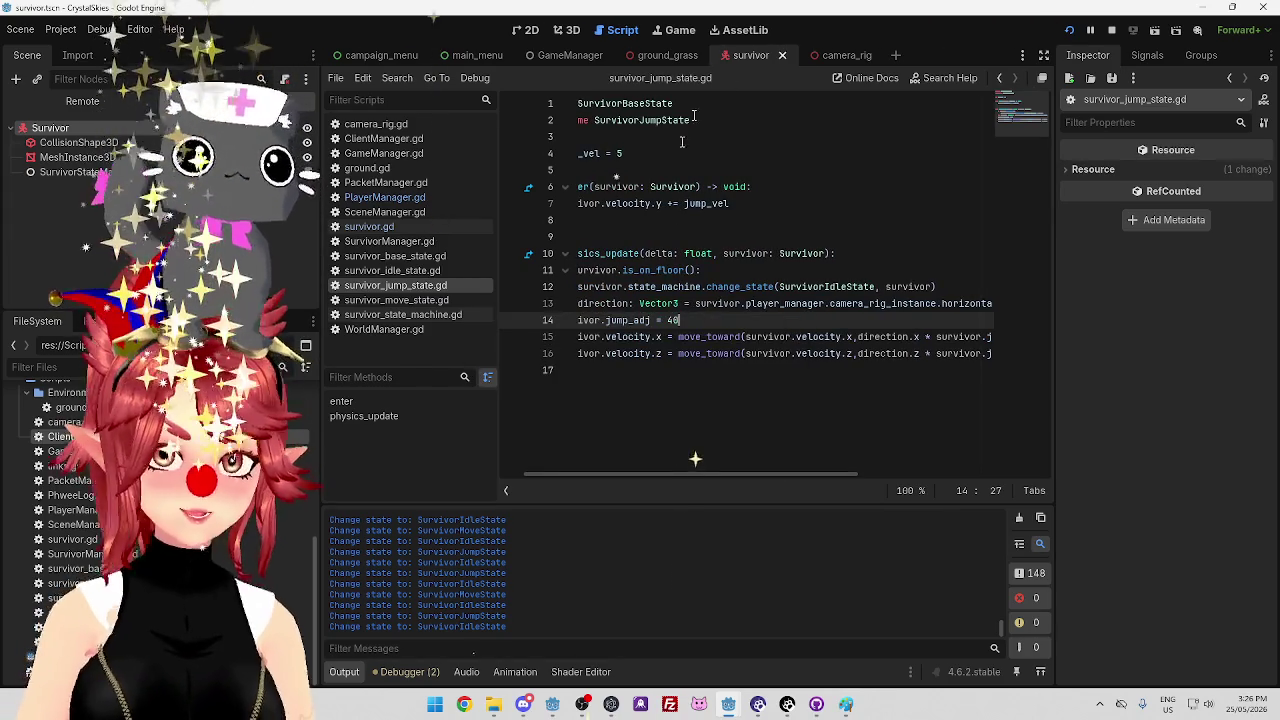
key(ctrl+F4)
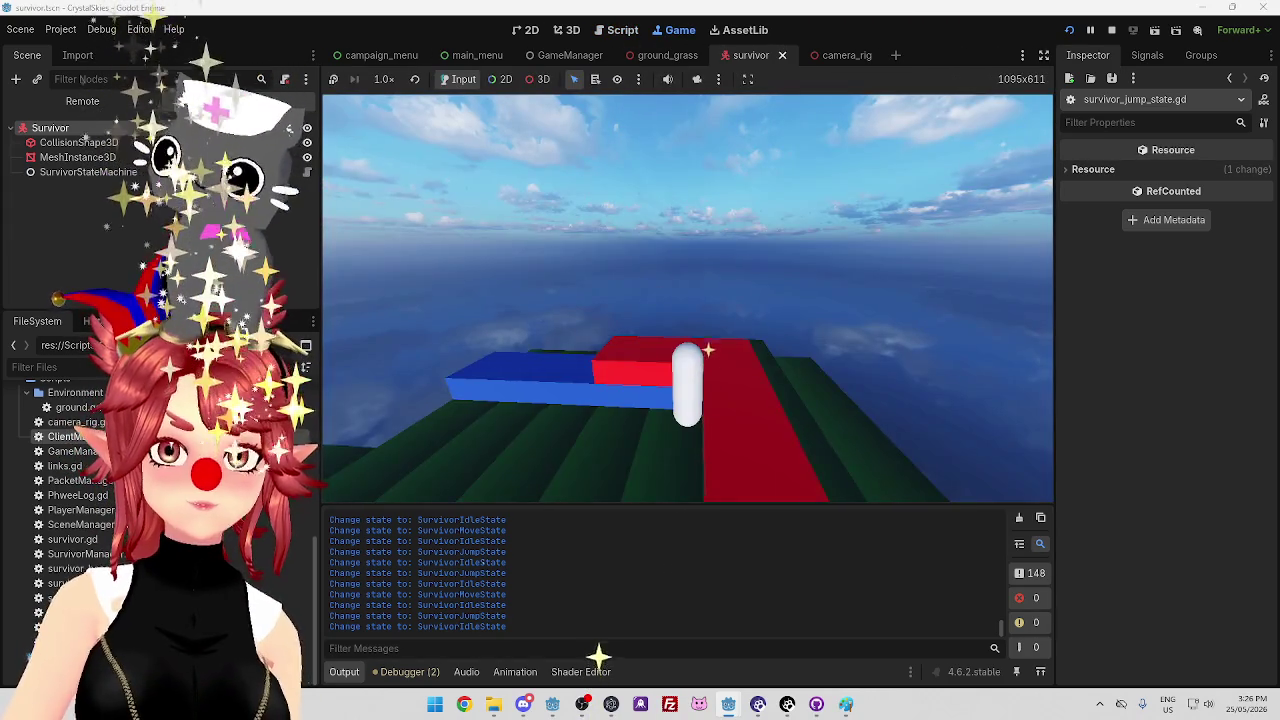
key(space)
key(w)
key(space)
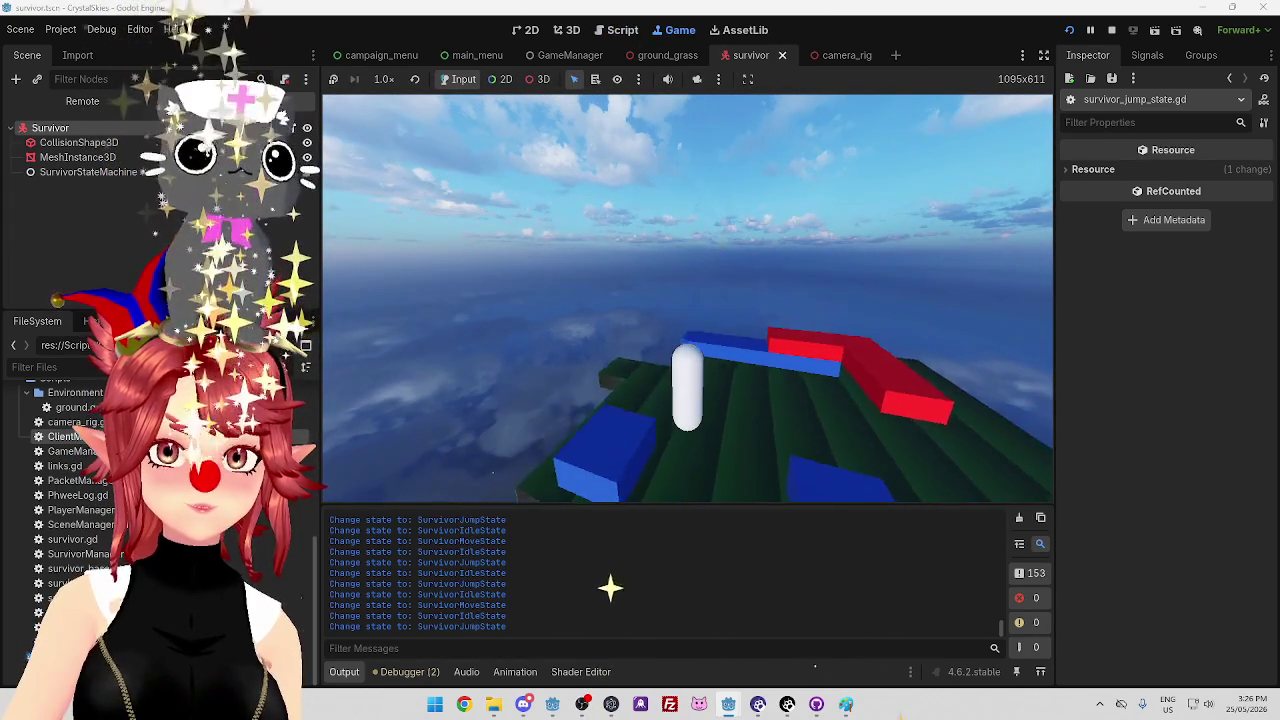
key(ctrl+F3)
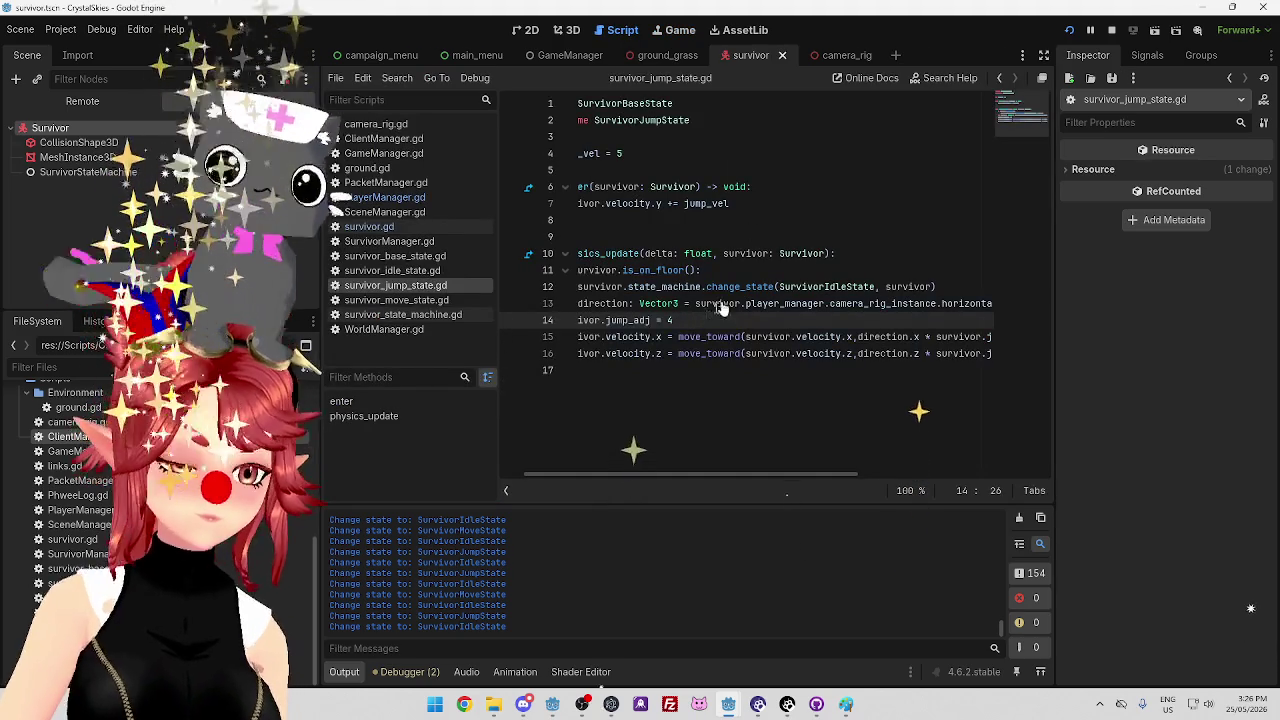
click(676, 31)
Move and jump the survivor across the platform blocks with the reduced jump value
key(space)
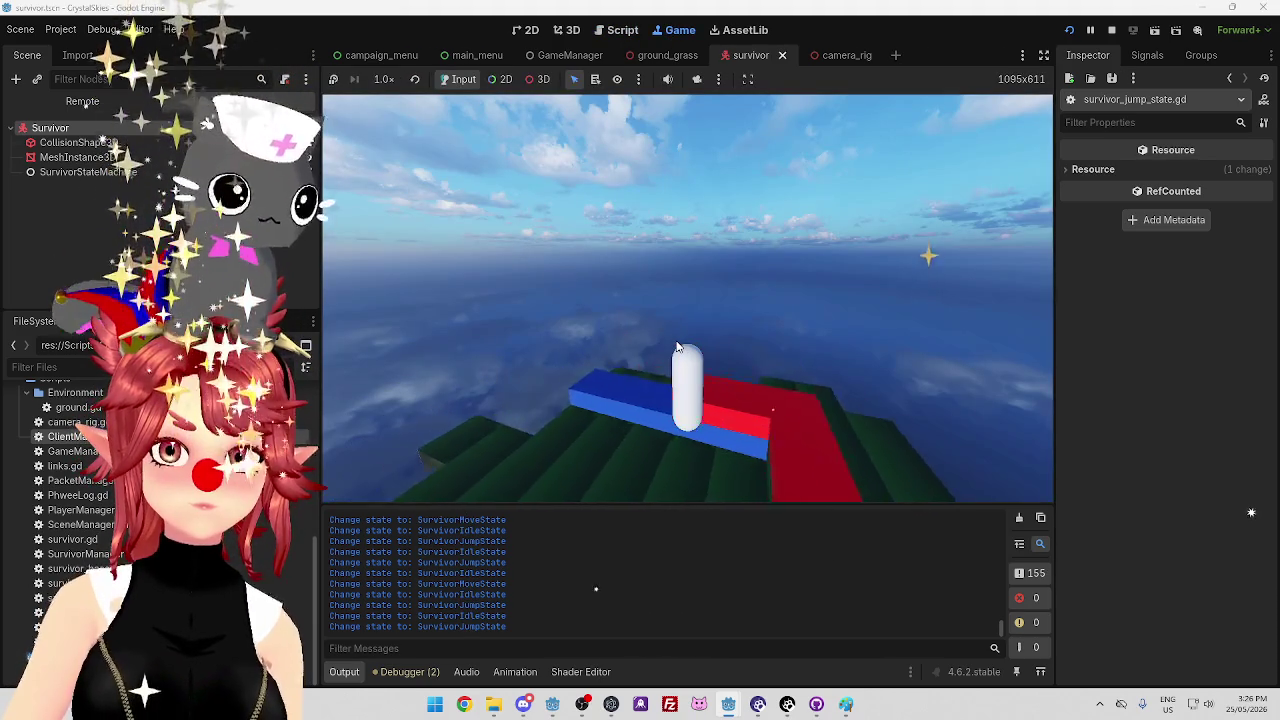
key(w)
key(space)
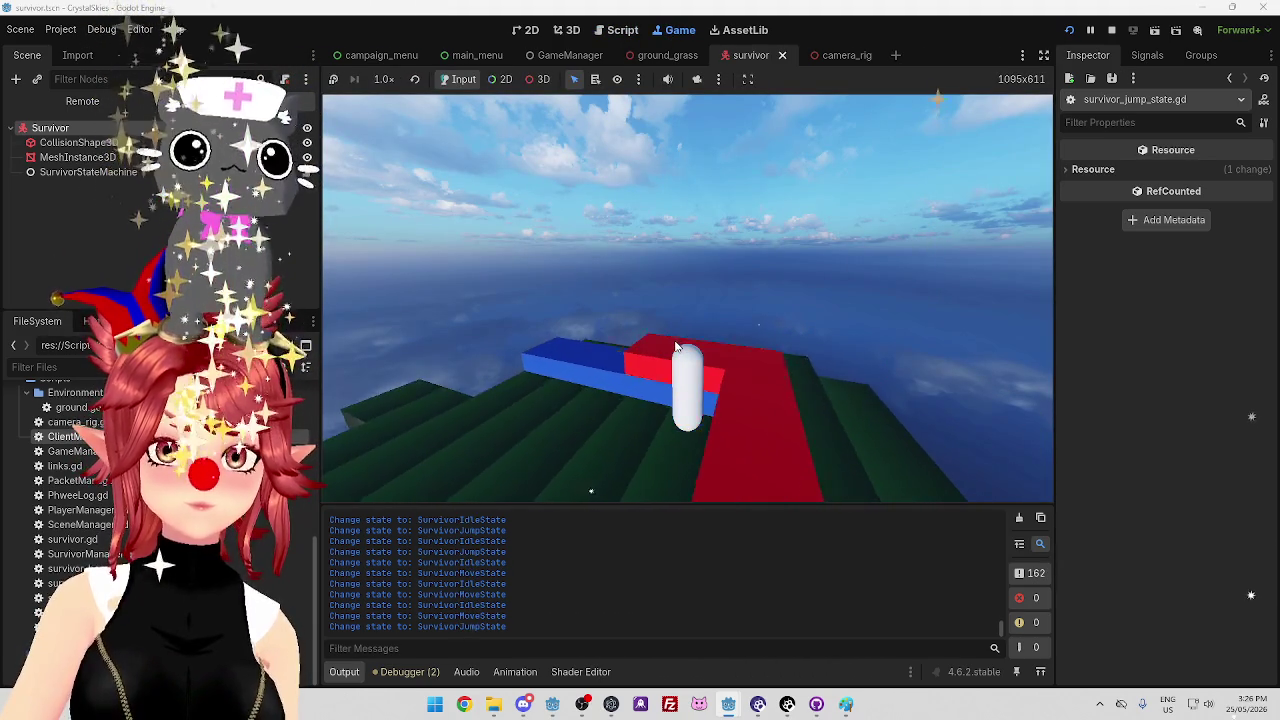
key(w)
key(space)
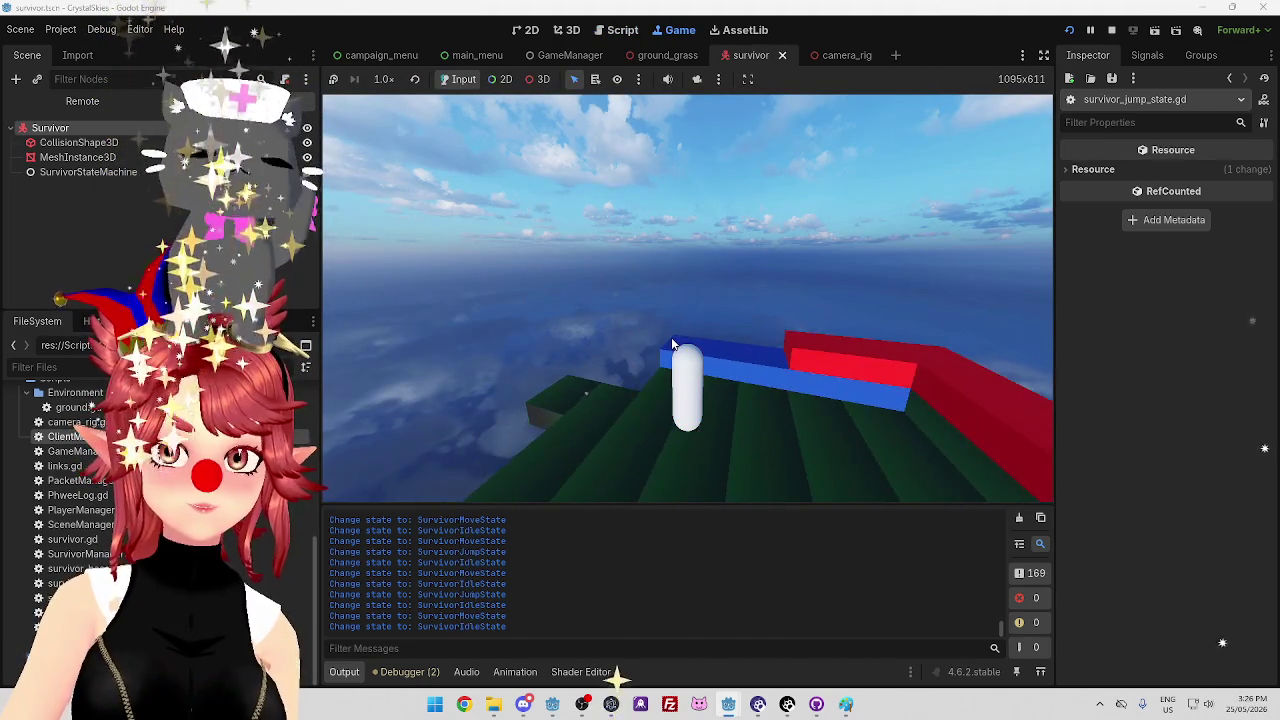
key(w)
key(space)
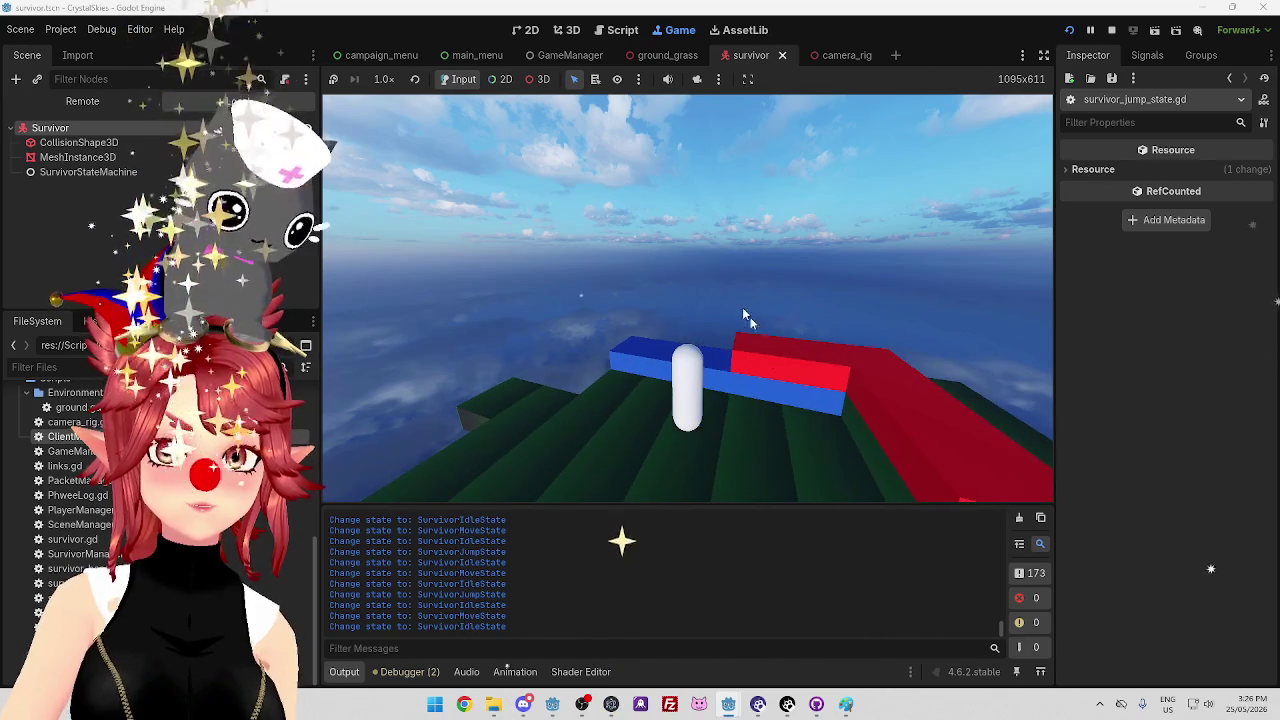
key(w)
key(space)
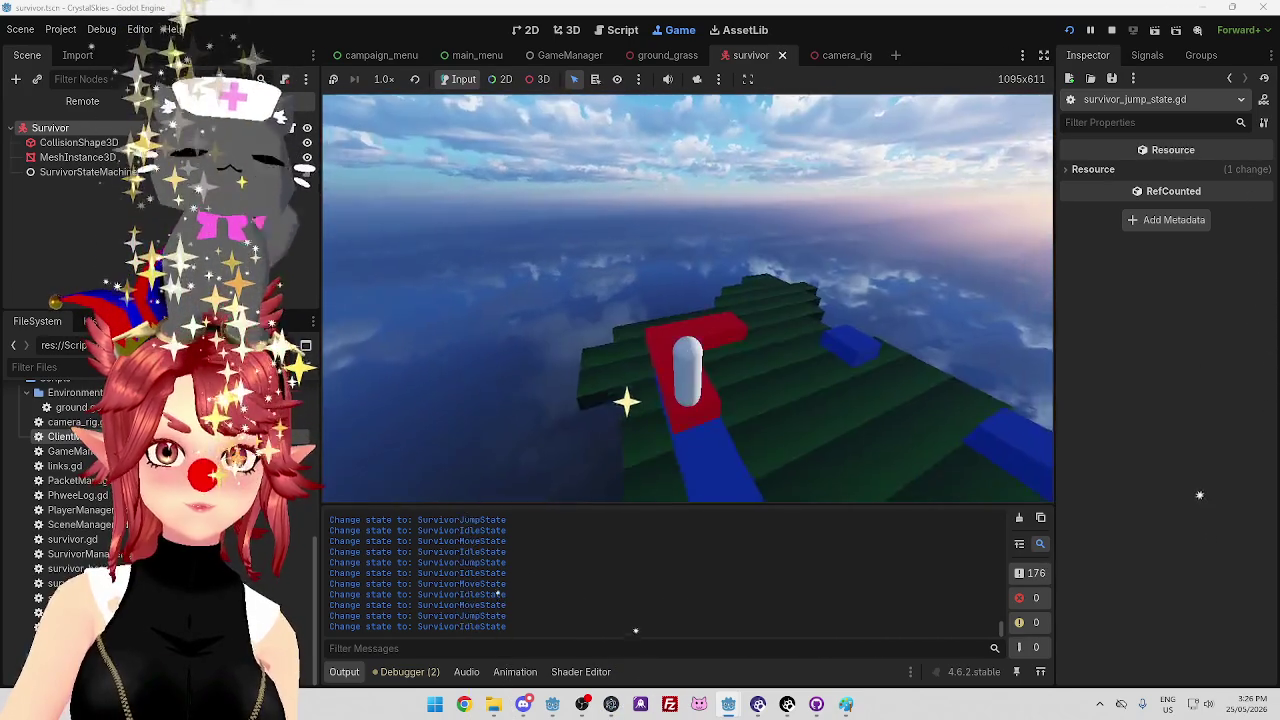
key(w)
key(space)
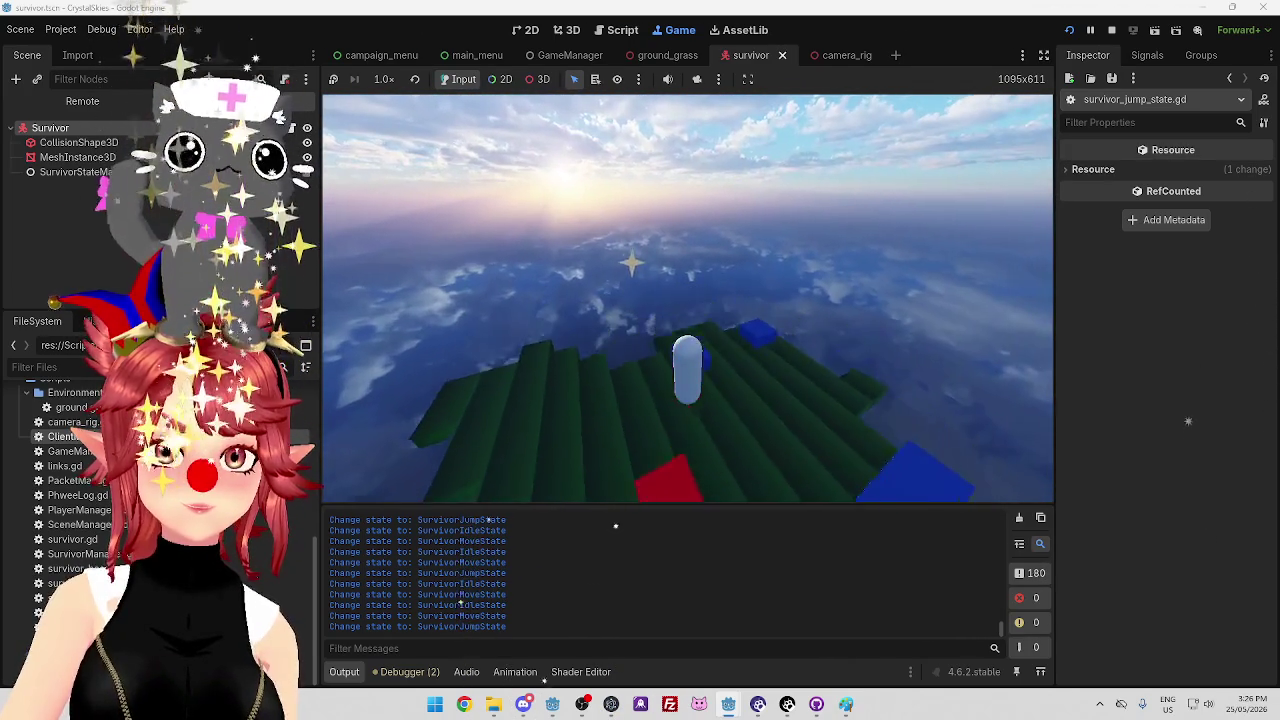
Keep walking and jumping across the platform, watching Jump, Move and Idle log entries
key(w)
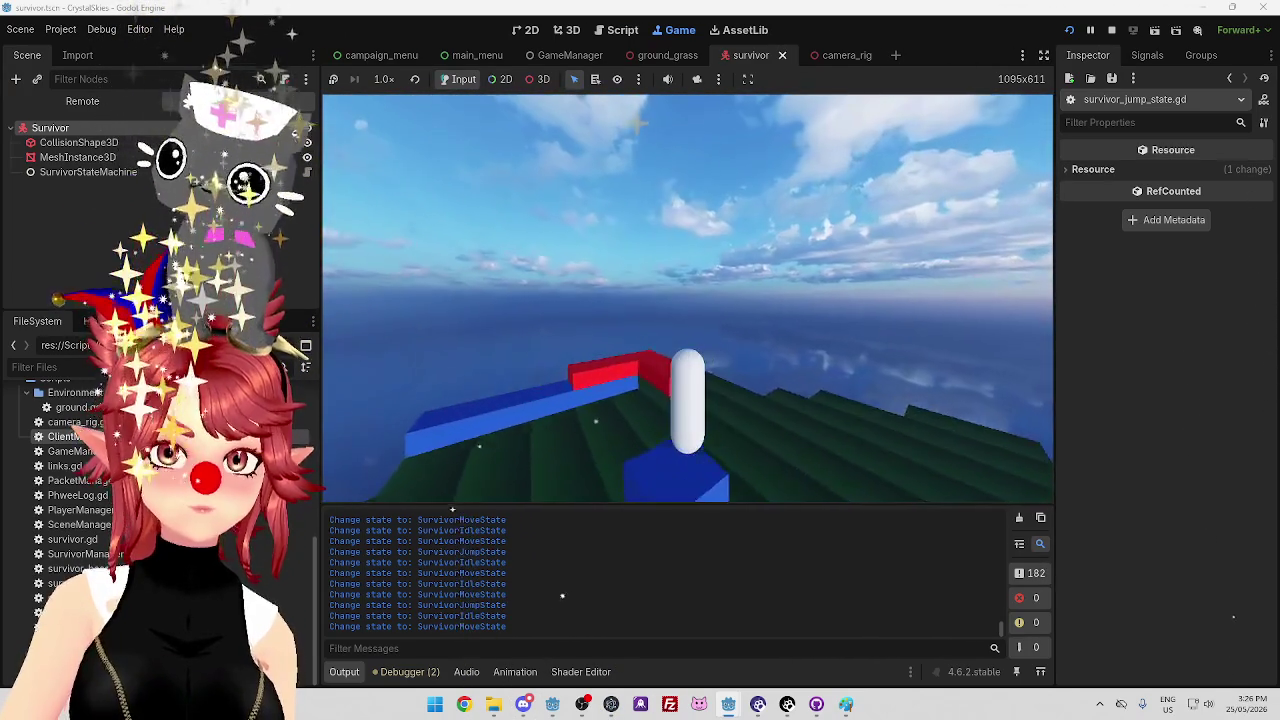
key(w)
key(space)
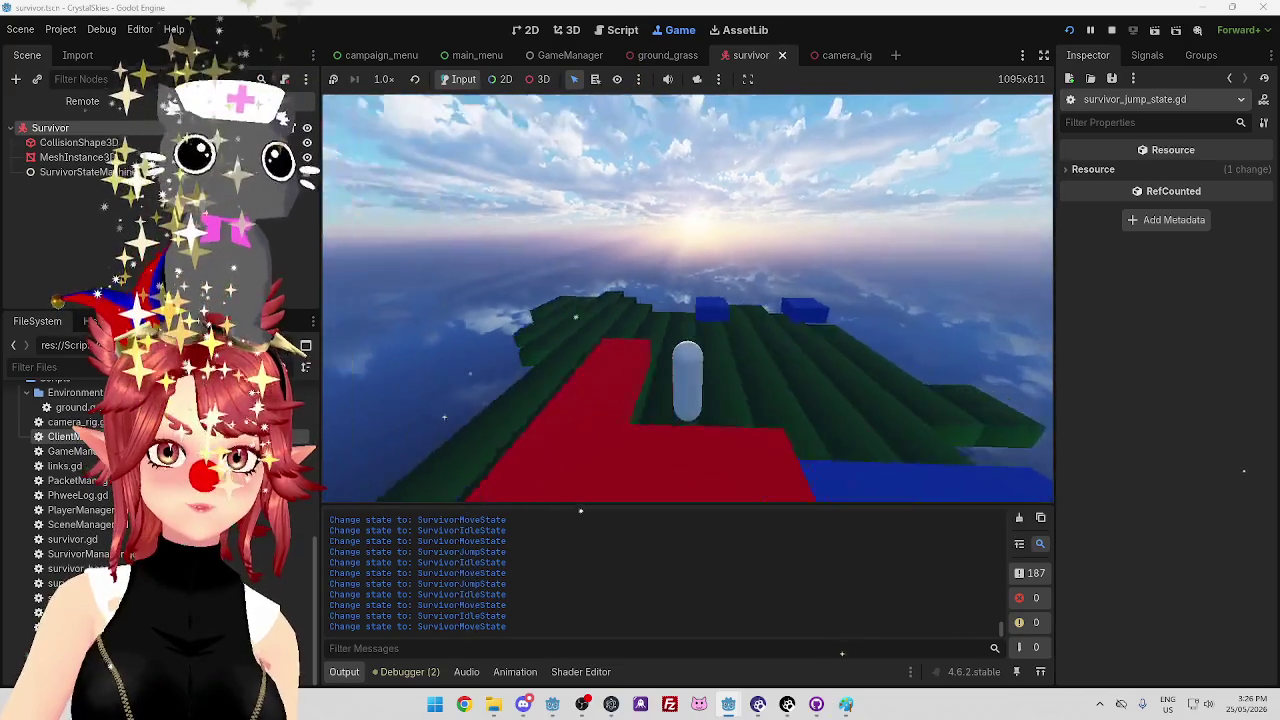
key(space)
key(w)
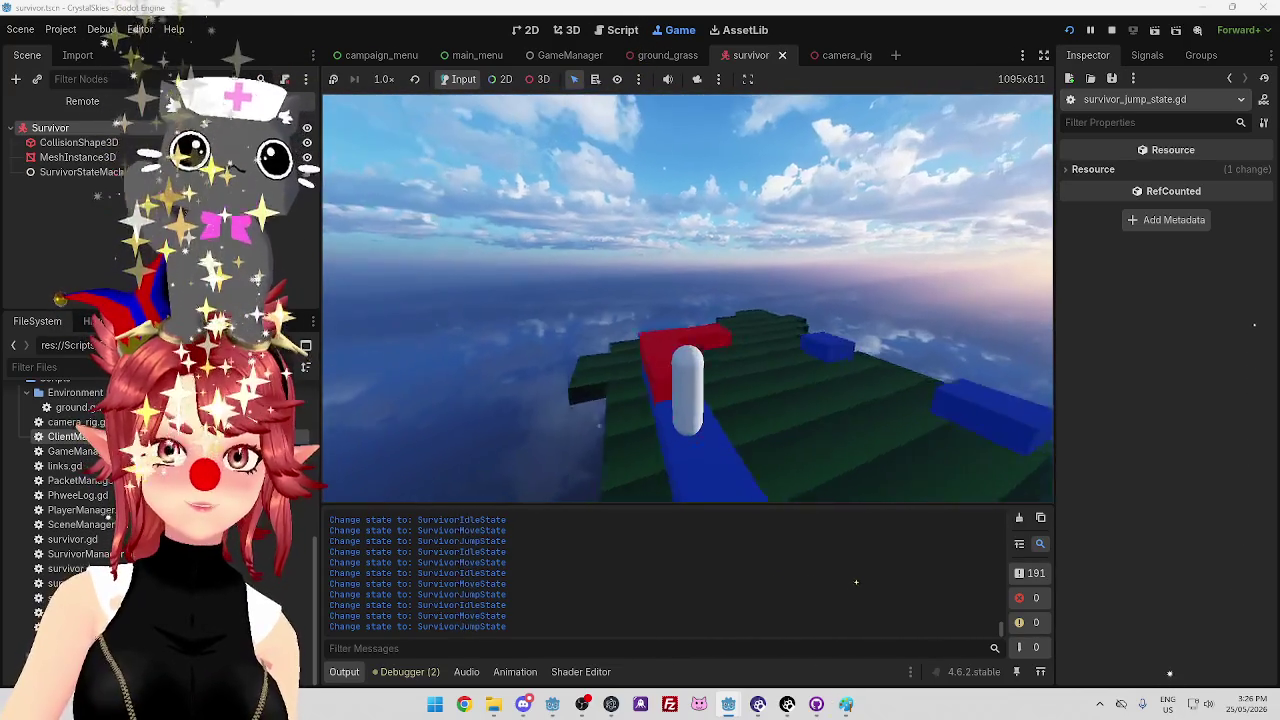
key(w)
key(space)
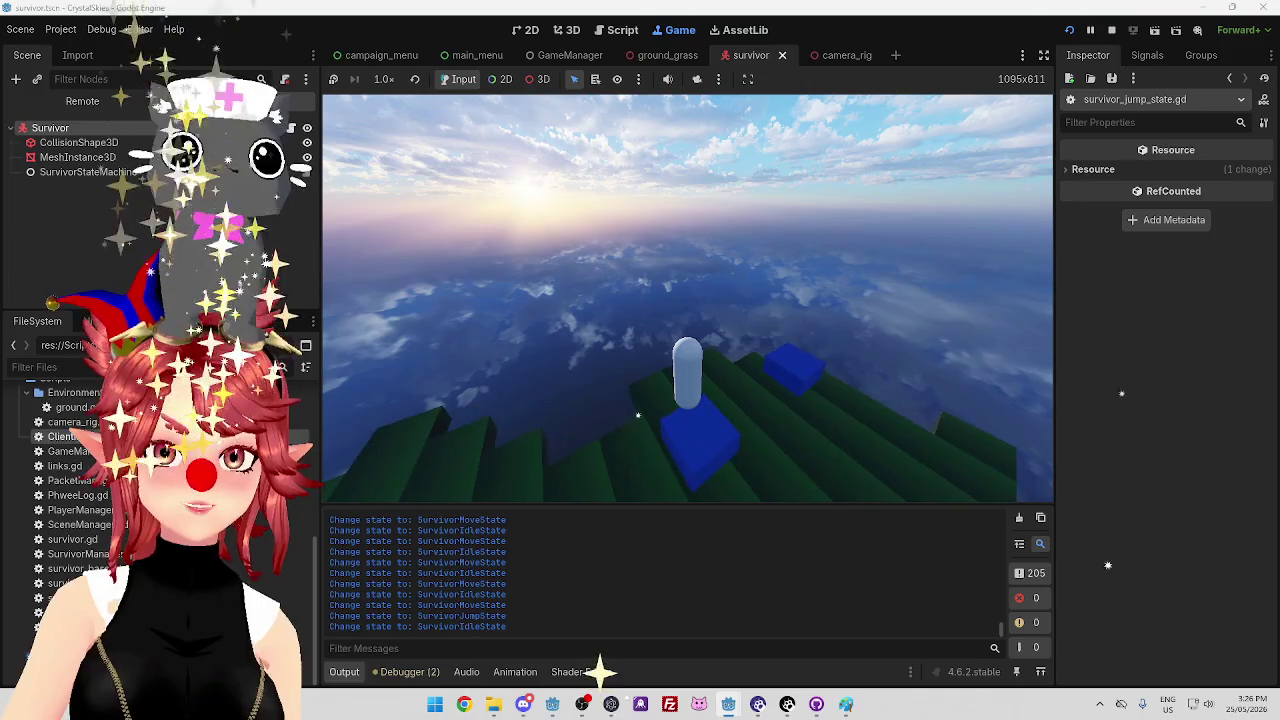
key(w)
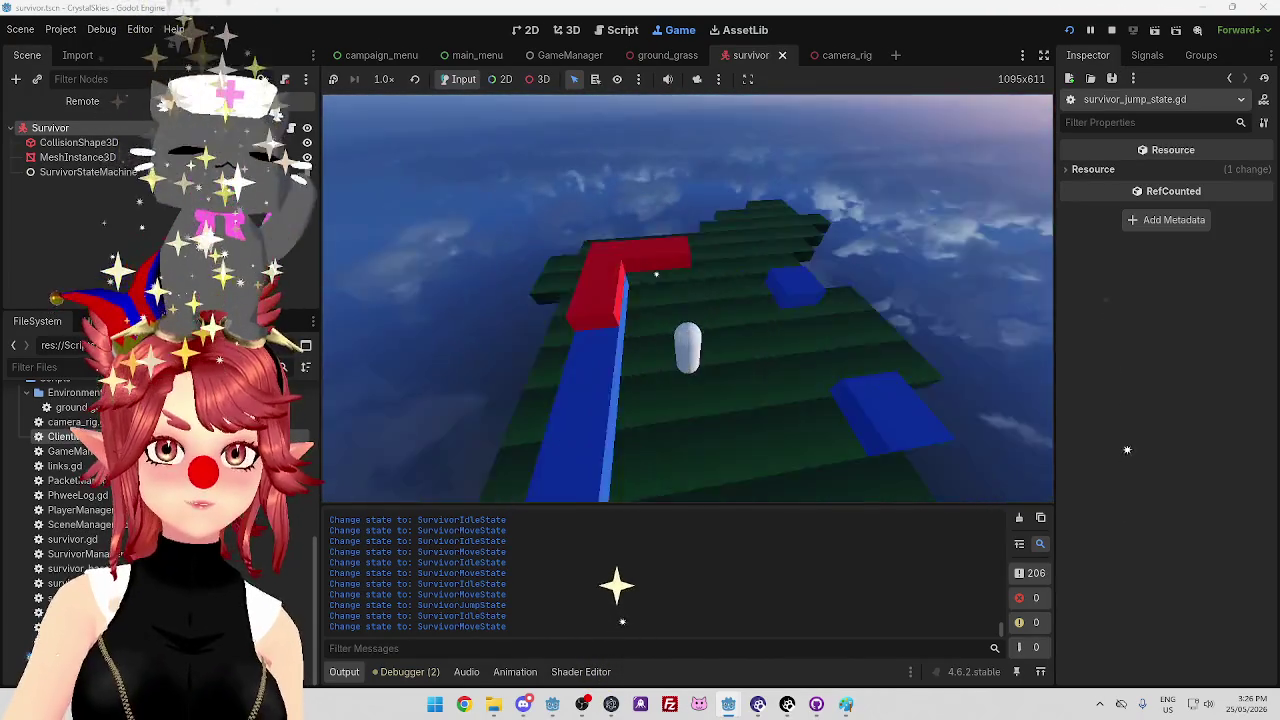
key(space)
key(space)
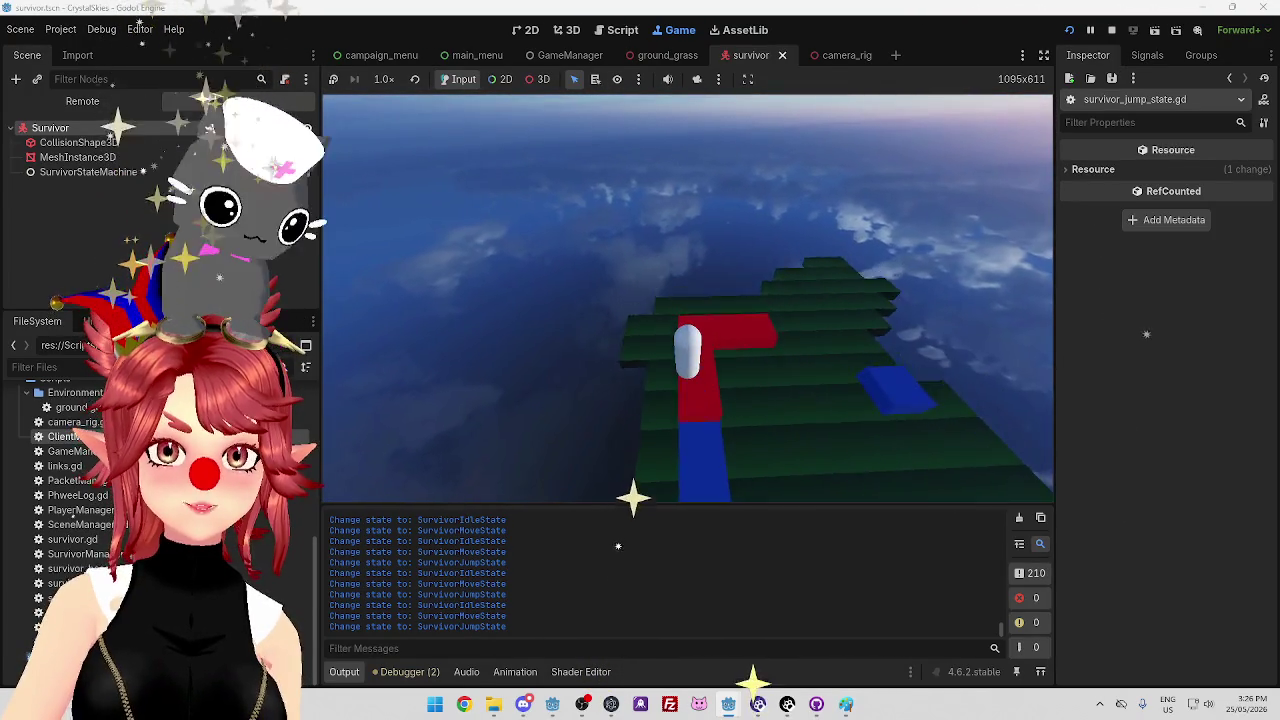
key(w)
key(w)
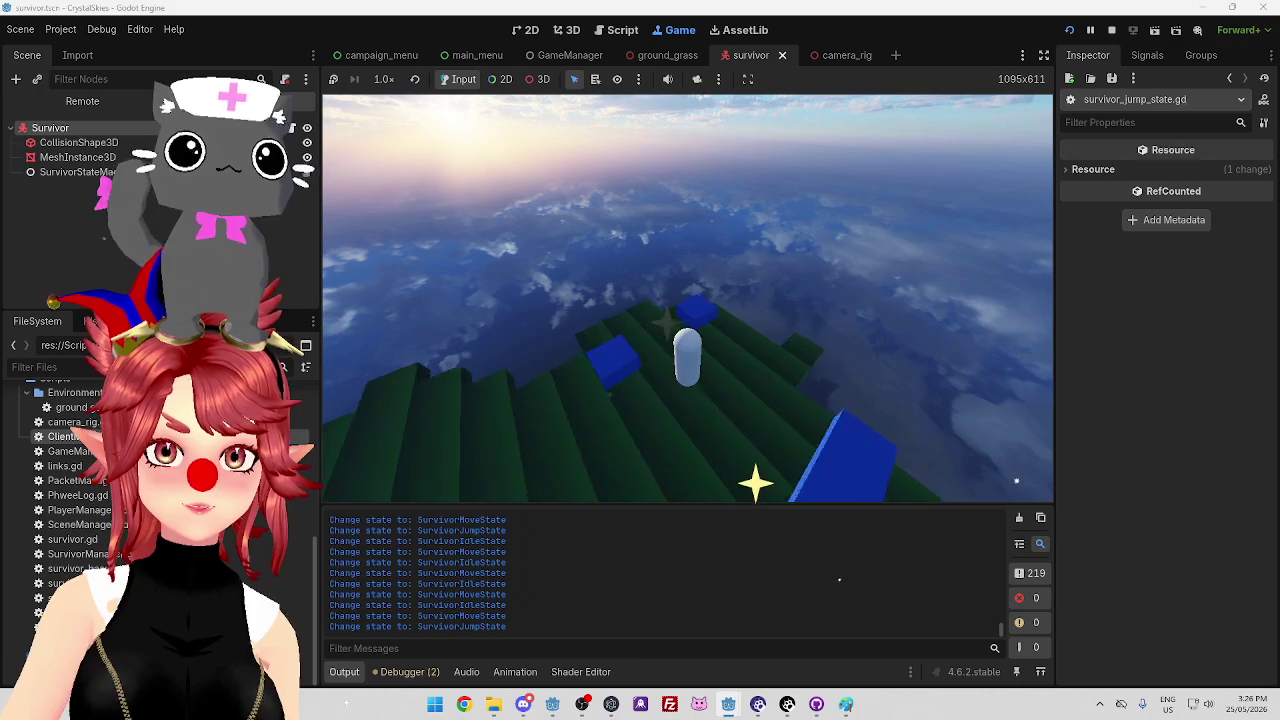
key(w)
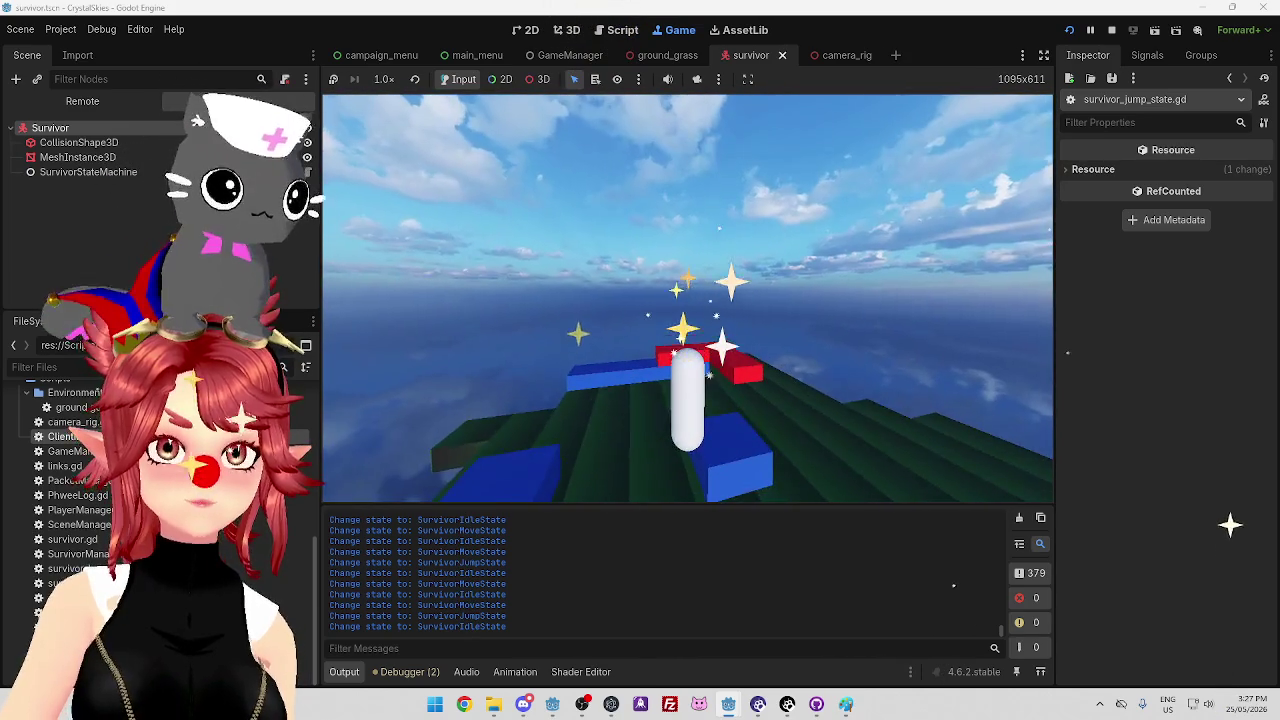
Glance at the jump script, then walk and jump the survivor toward the red platform
click(620, 30)
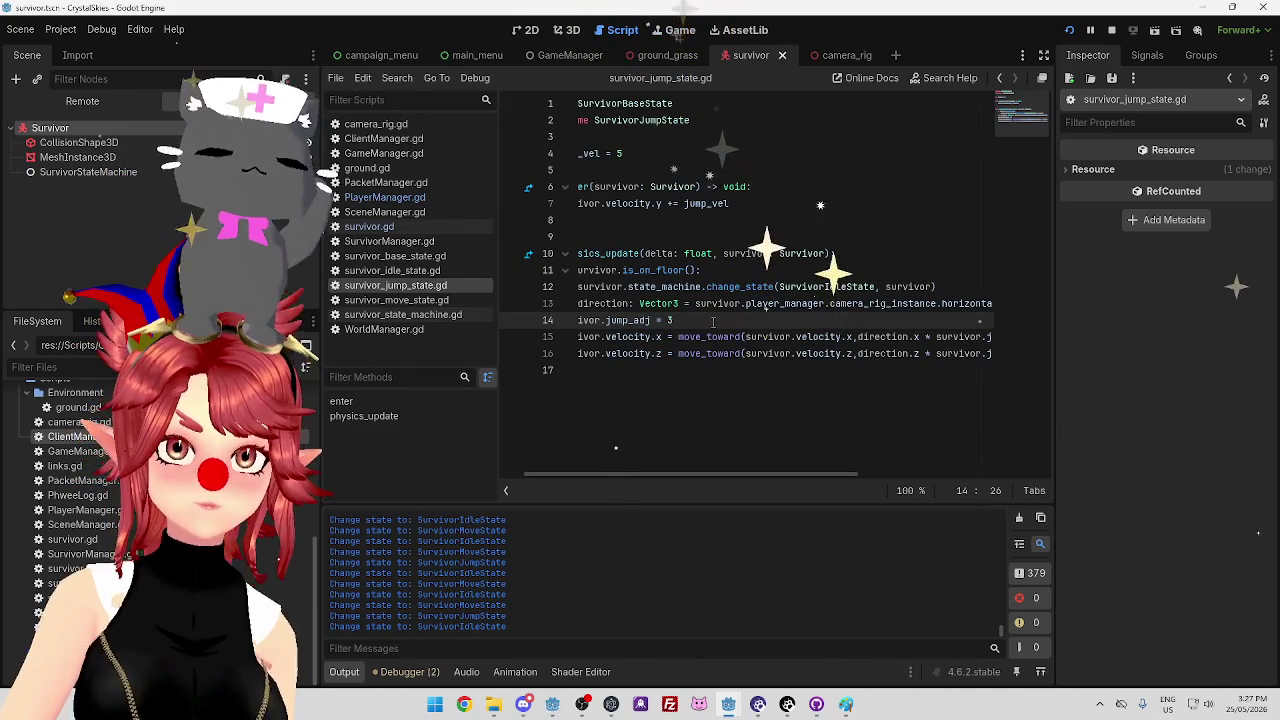
click(673, 30)
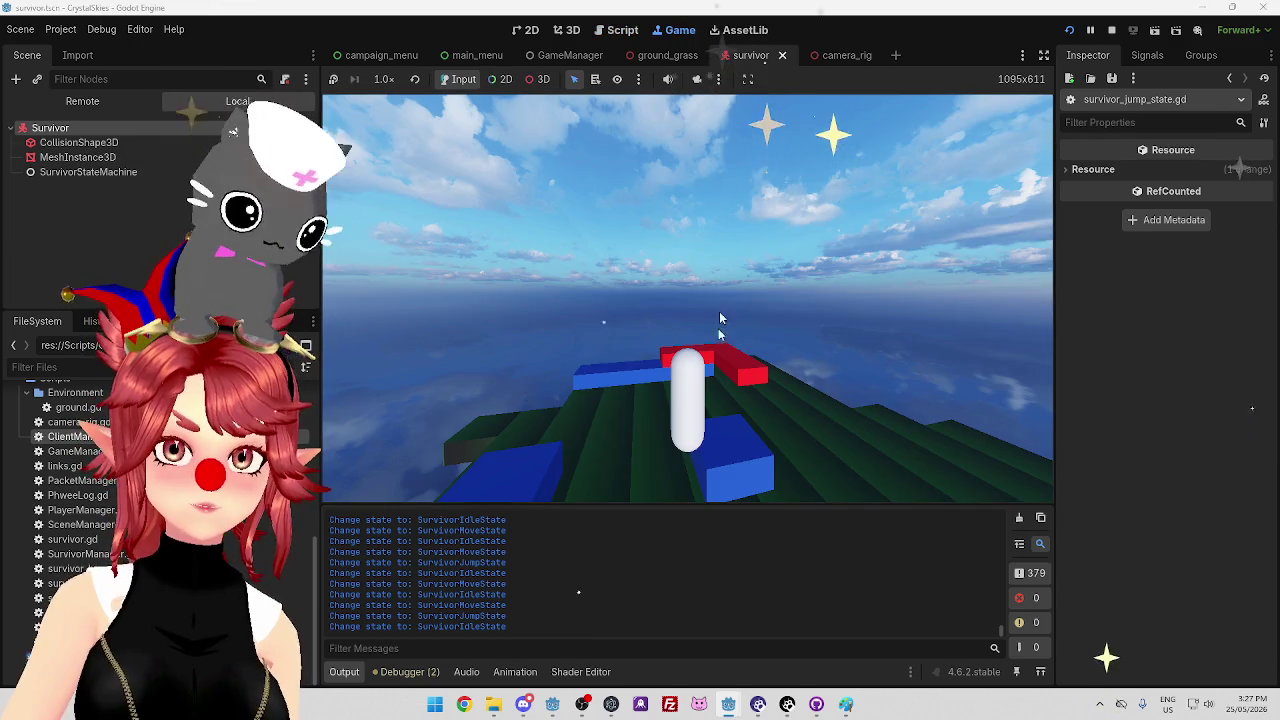
key(w)
key(space)
key(w)
key(space)
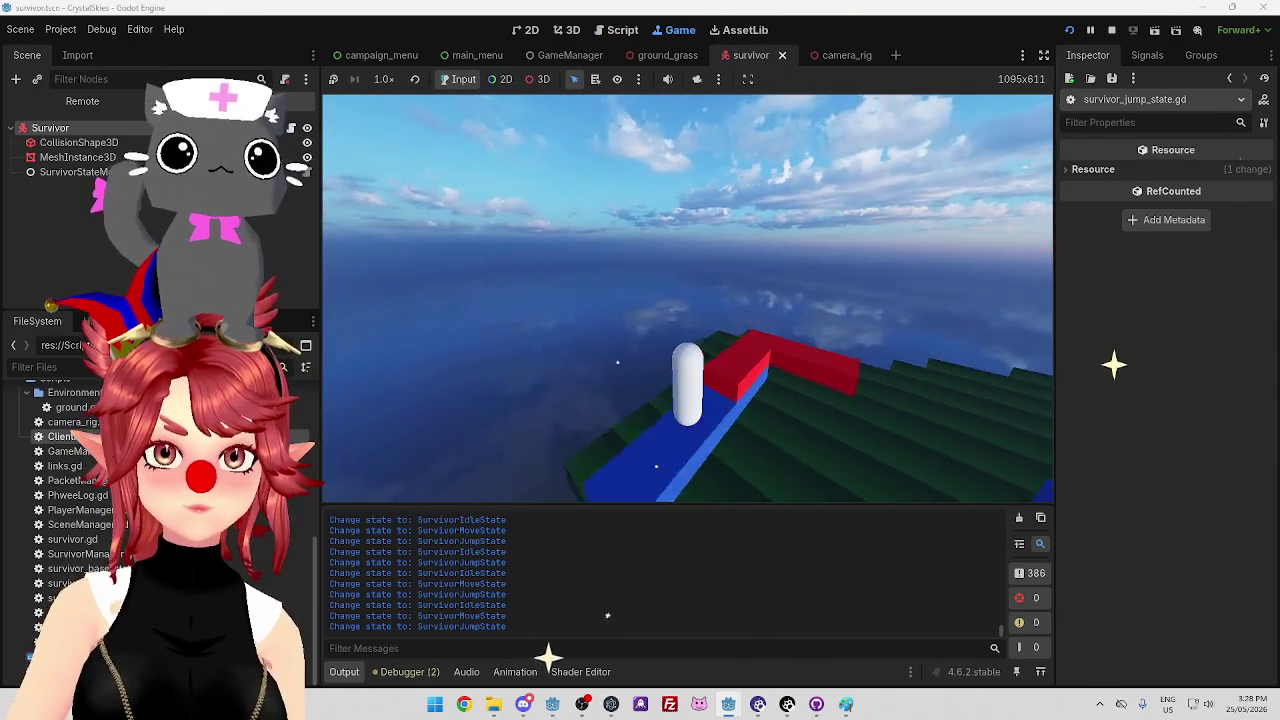
key(w)
key(space)
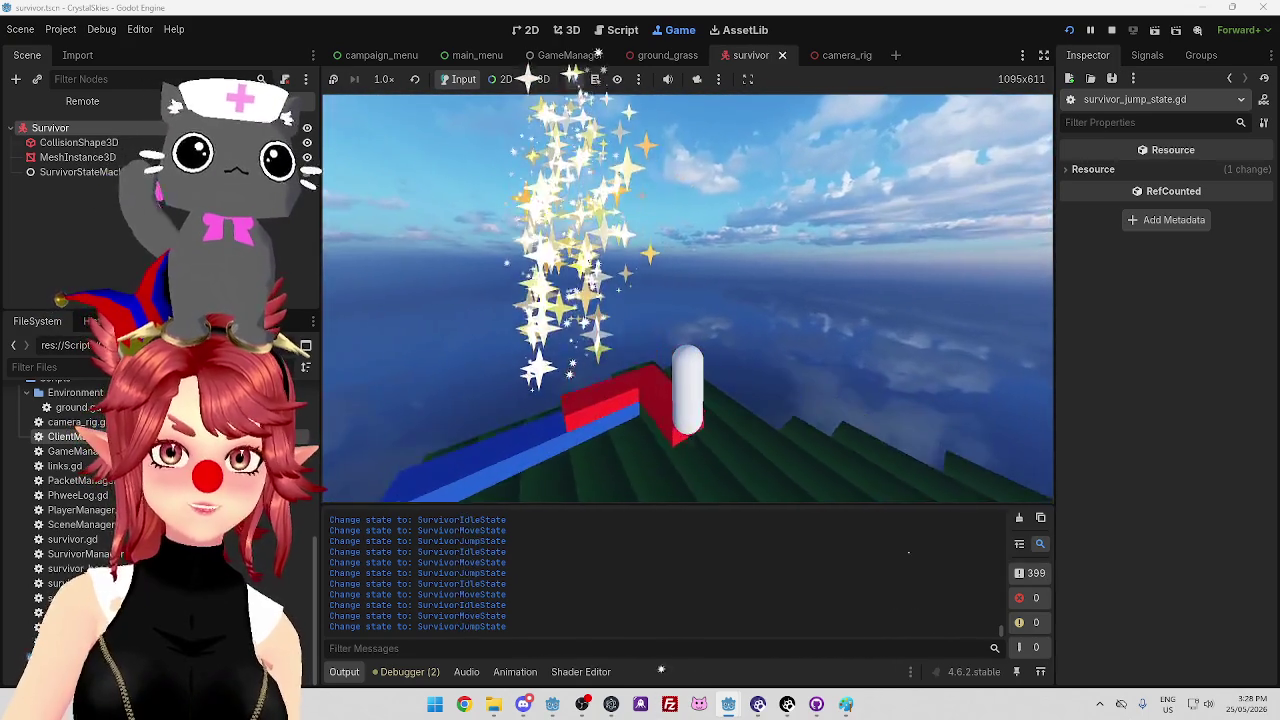
key(w)
key(space)
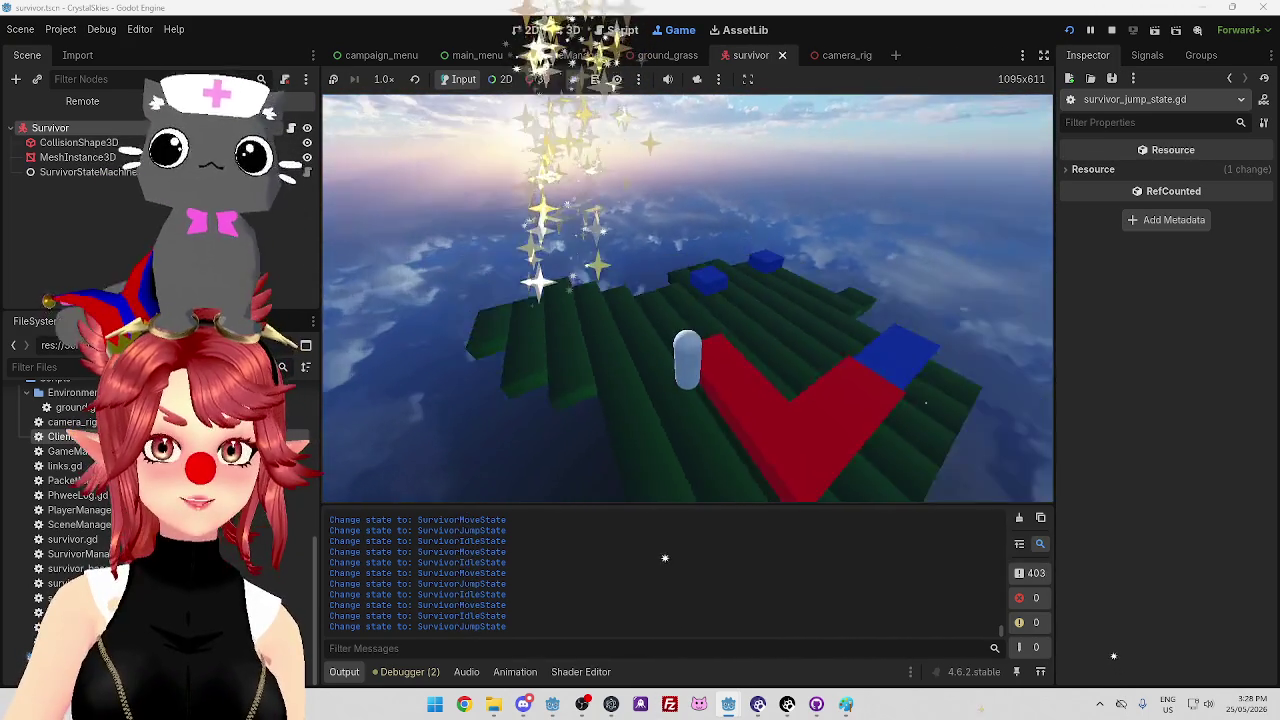
key(w)
key(space)
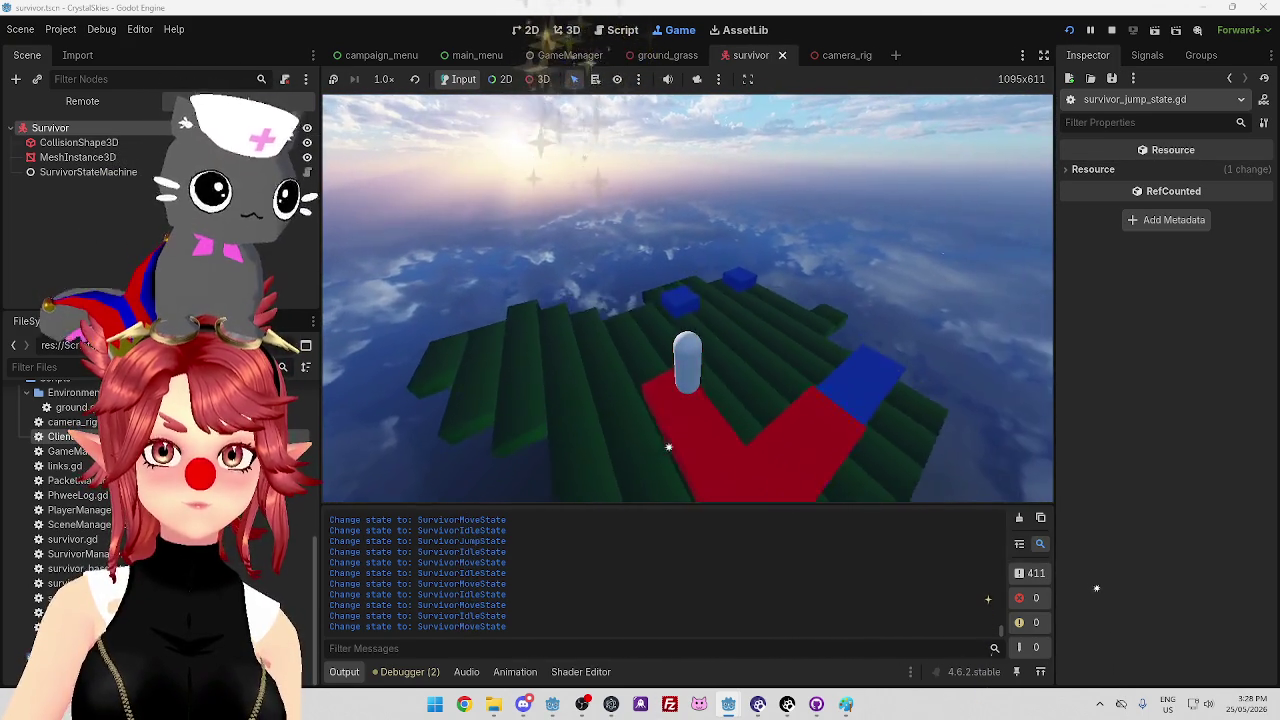
key(space)
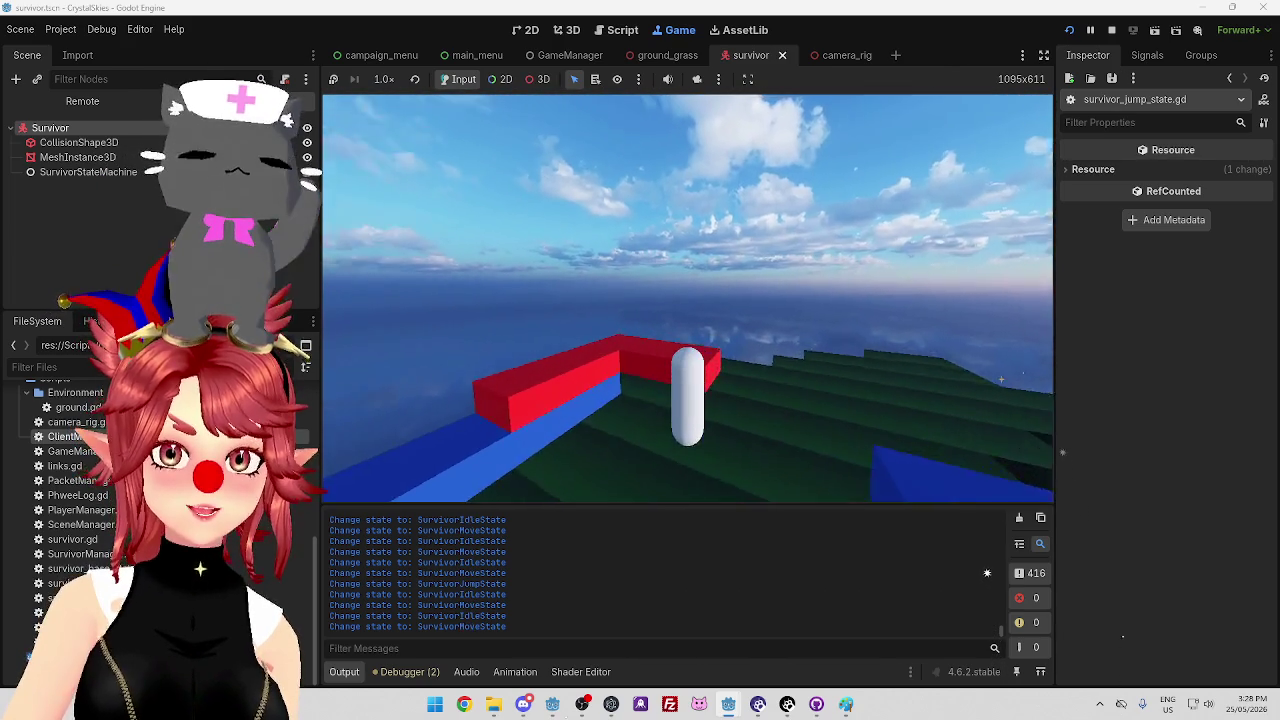
Move the survivor along the red platform and jump onto the blue blocks
key(w)
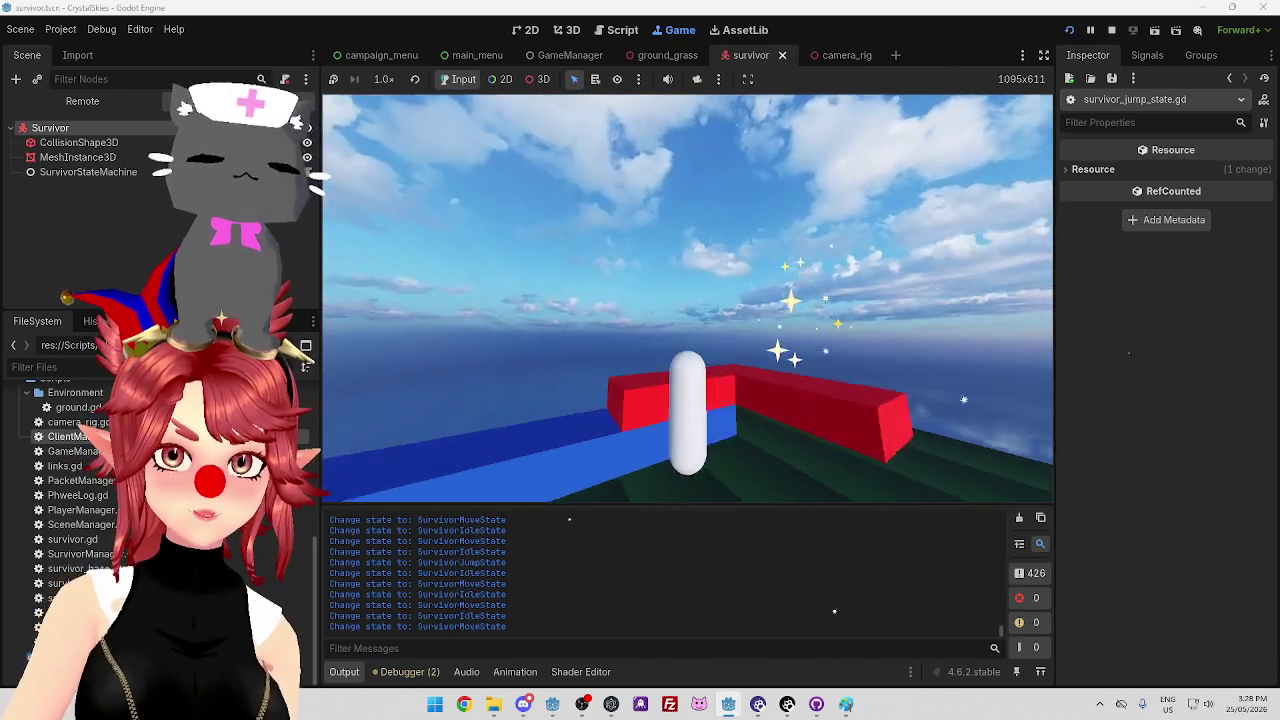
key(w)
key(w)
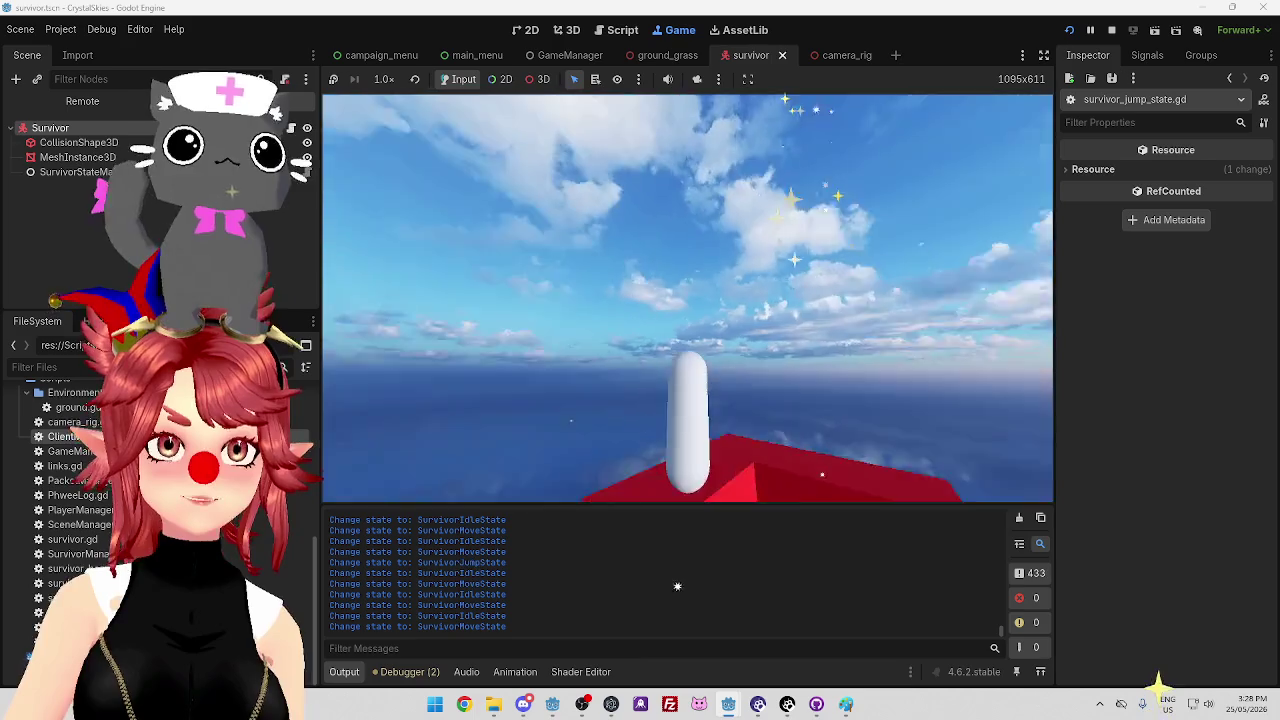
key(w)
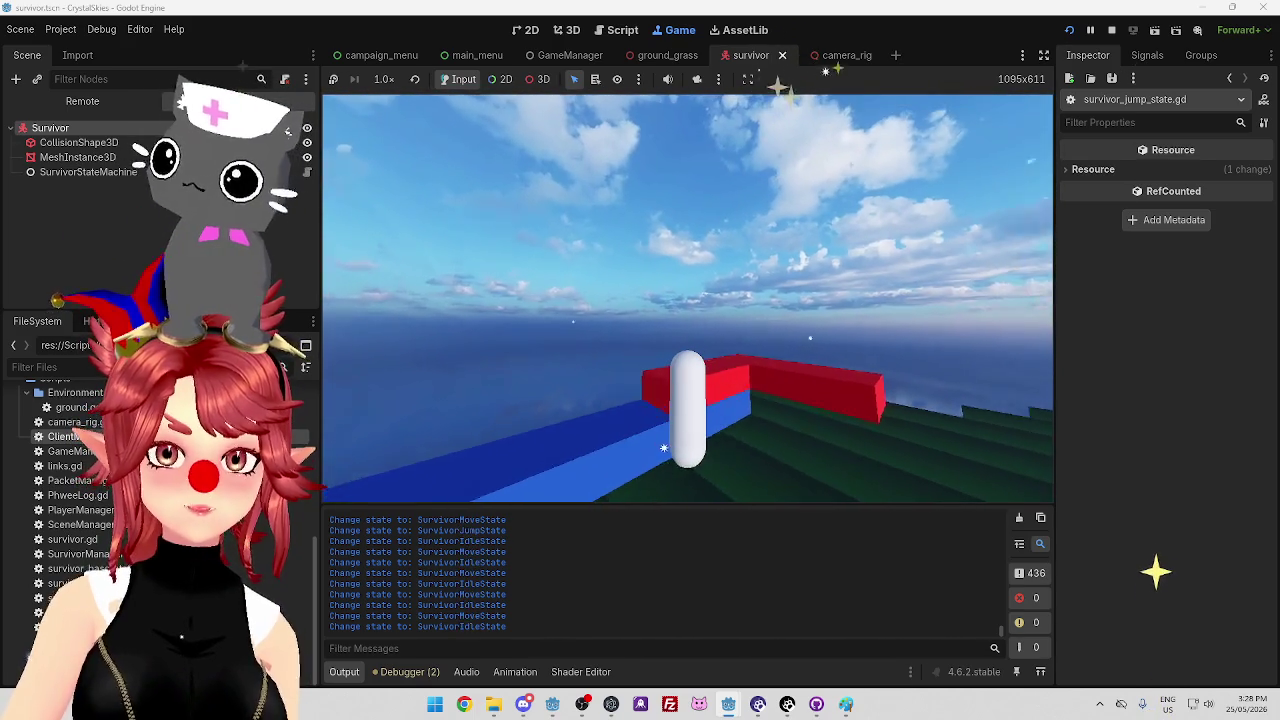
key(space)
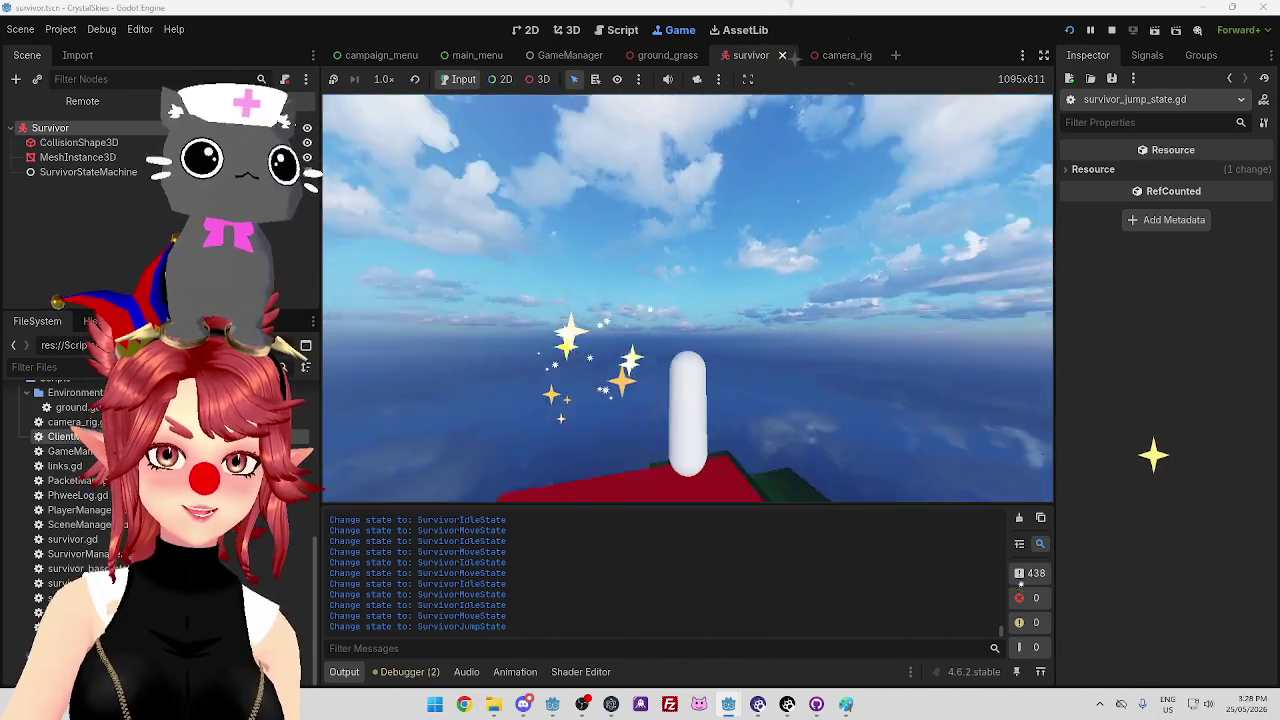
key(w)
key(space)
key(w)
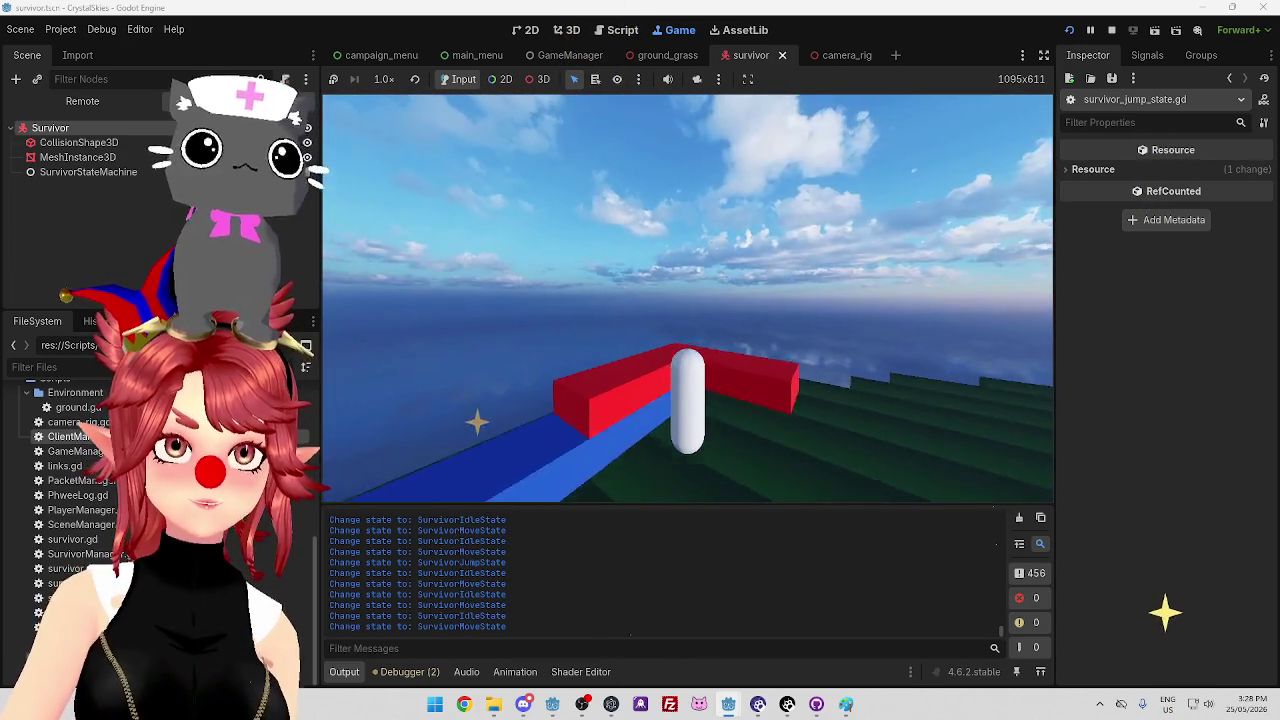
key(space)
key(w)
key(space)
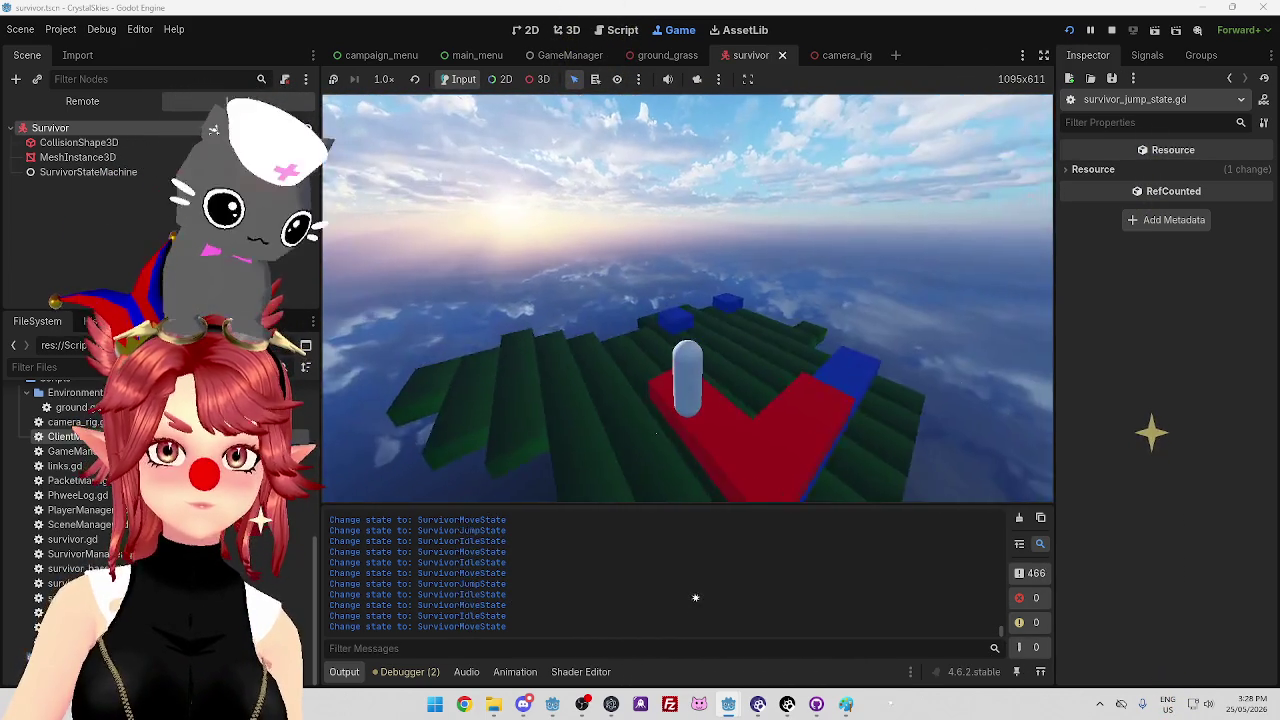
key(w)
key(space)
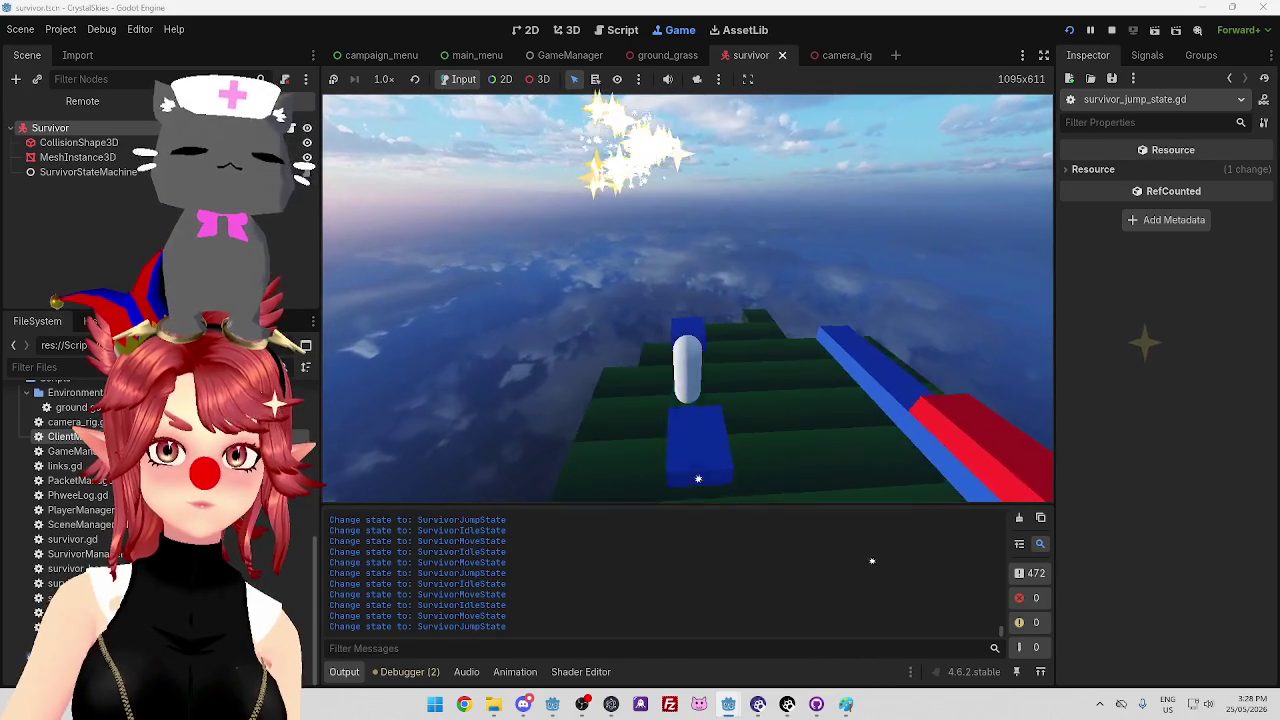
key(space)
key(space)
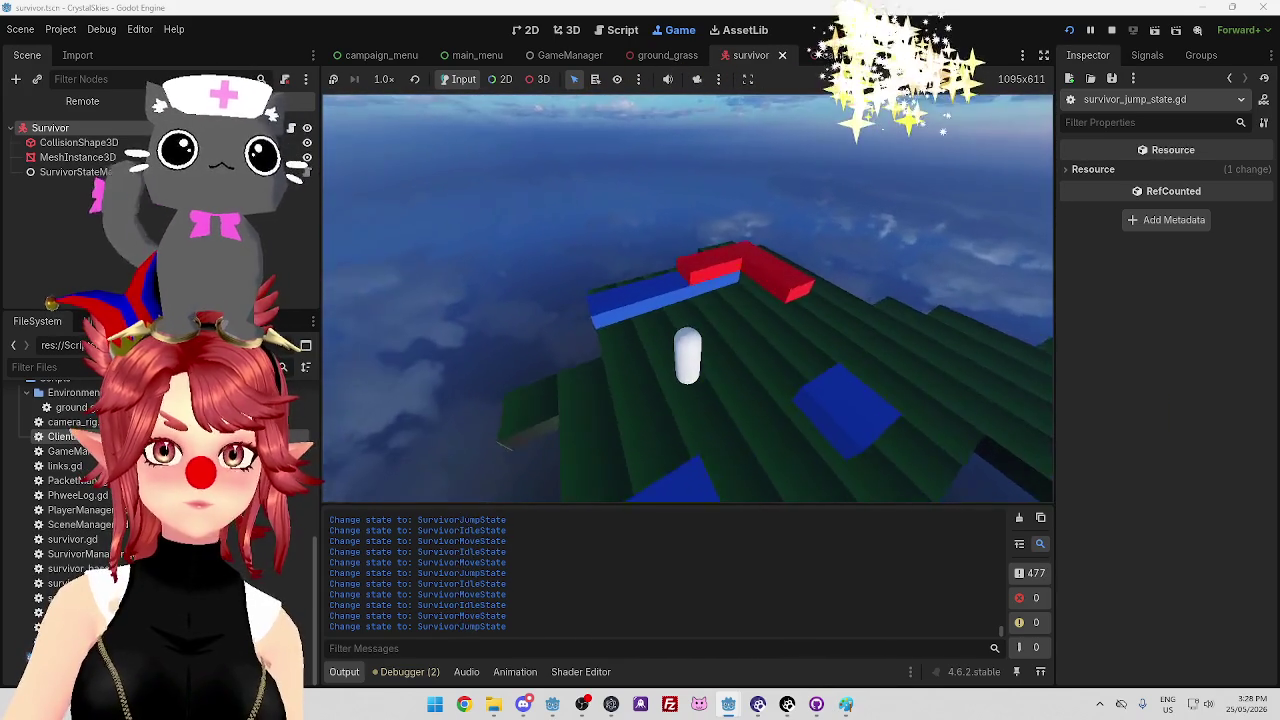
key(w)
key(w)
key(space)
key(w)
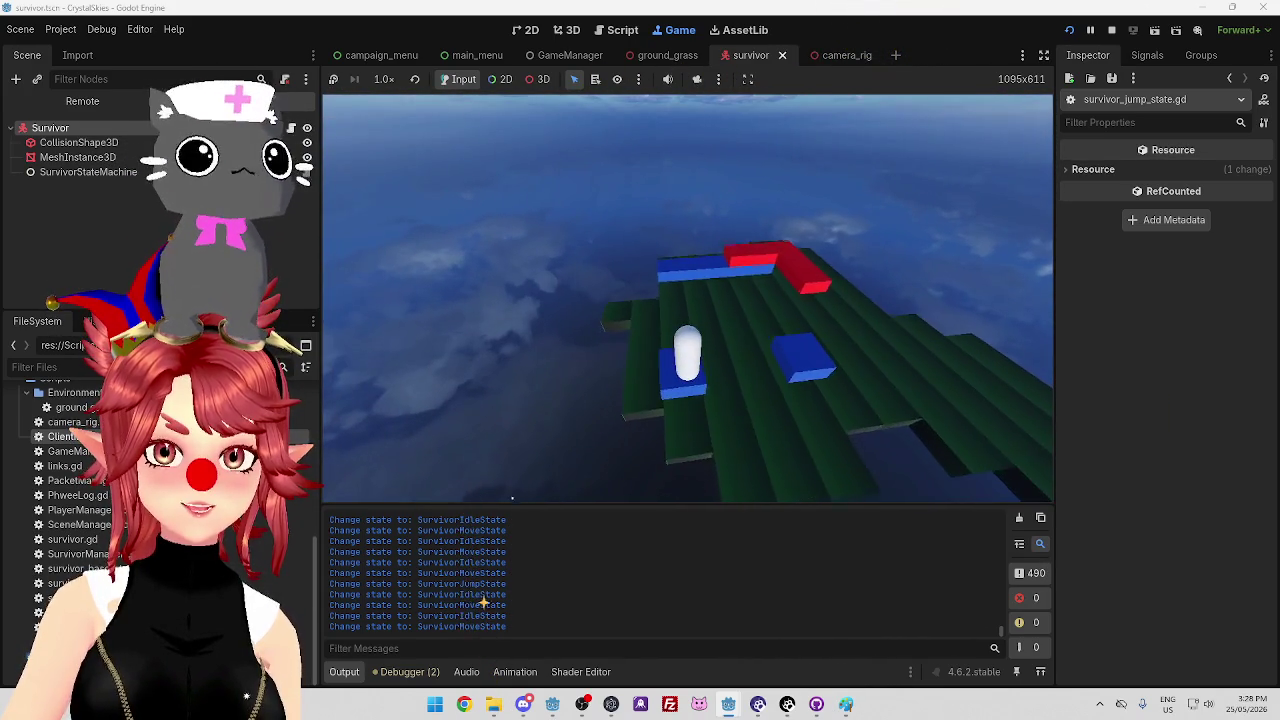
key(w)
Keep jumping the survivor across the blue blocks while the Output logs state changes
key(space)
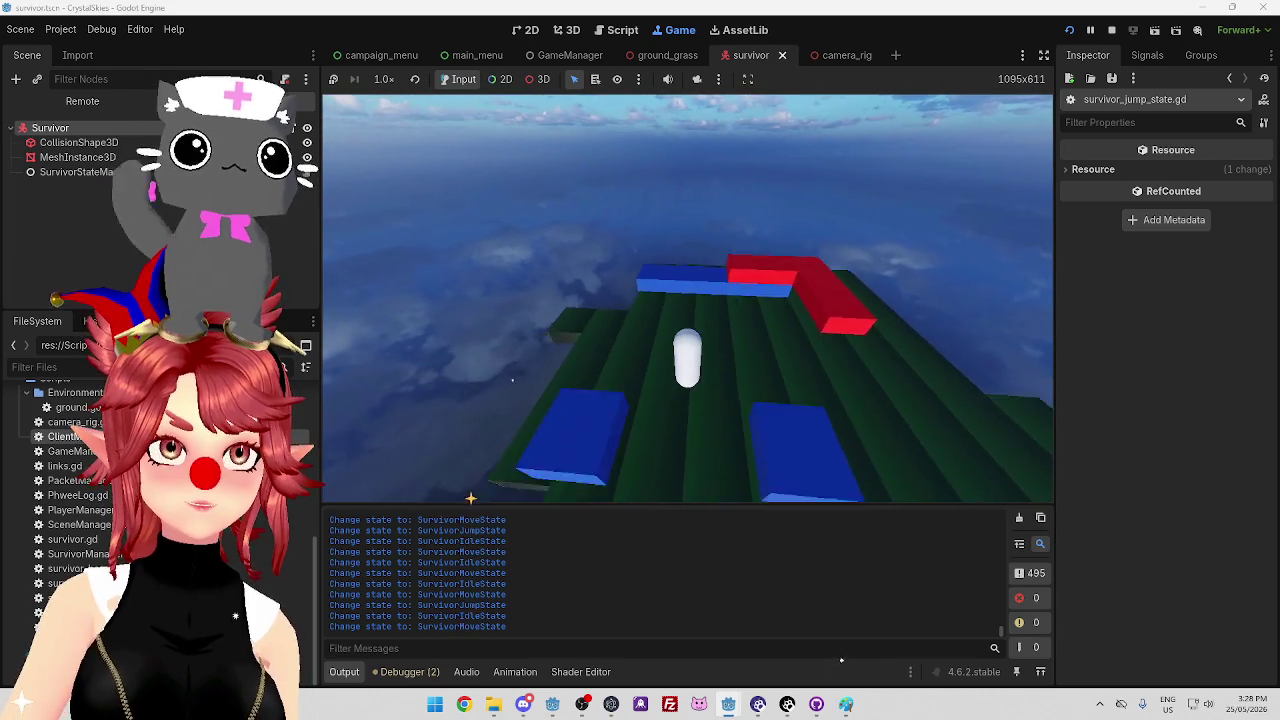
key(w)
key(space)
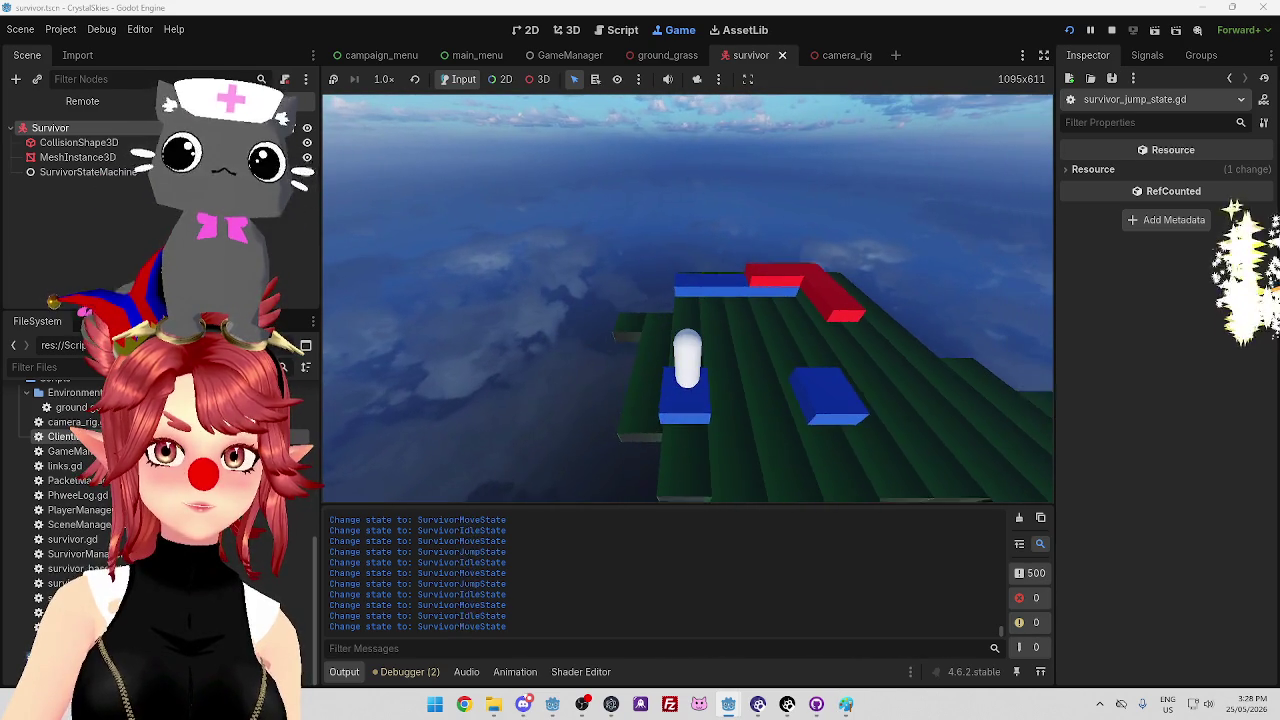
key(space)
key(w)
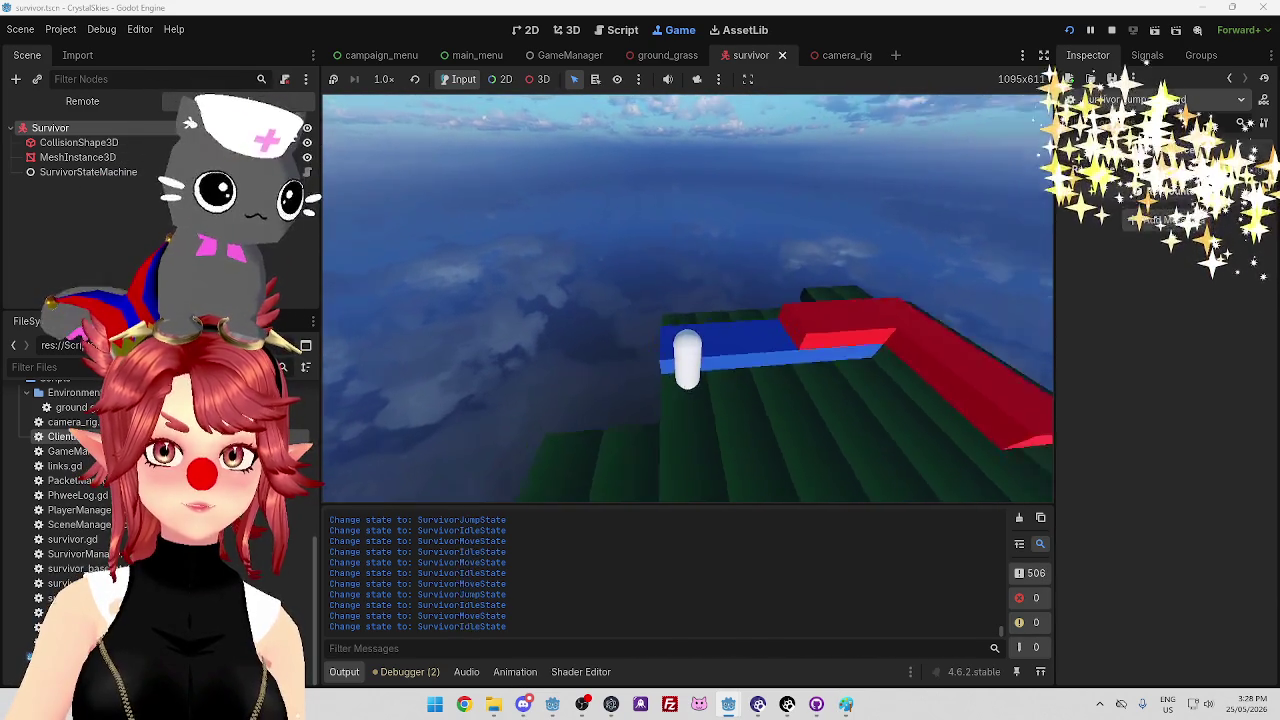
key(w)
key(space)
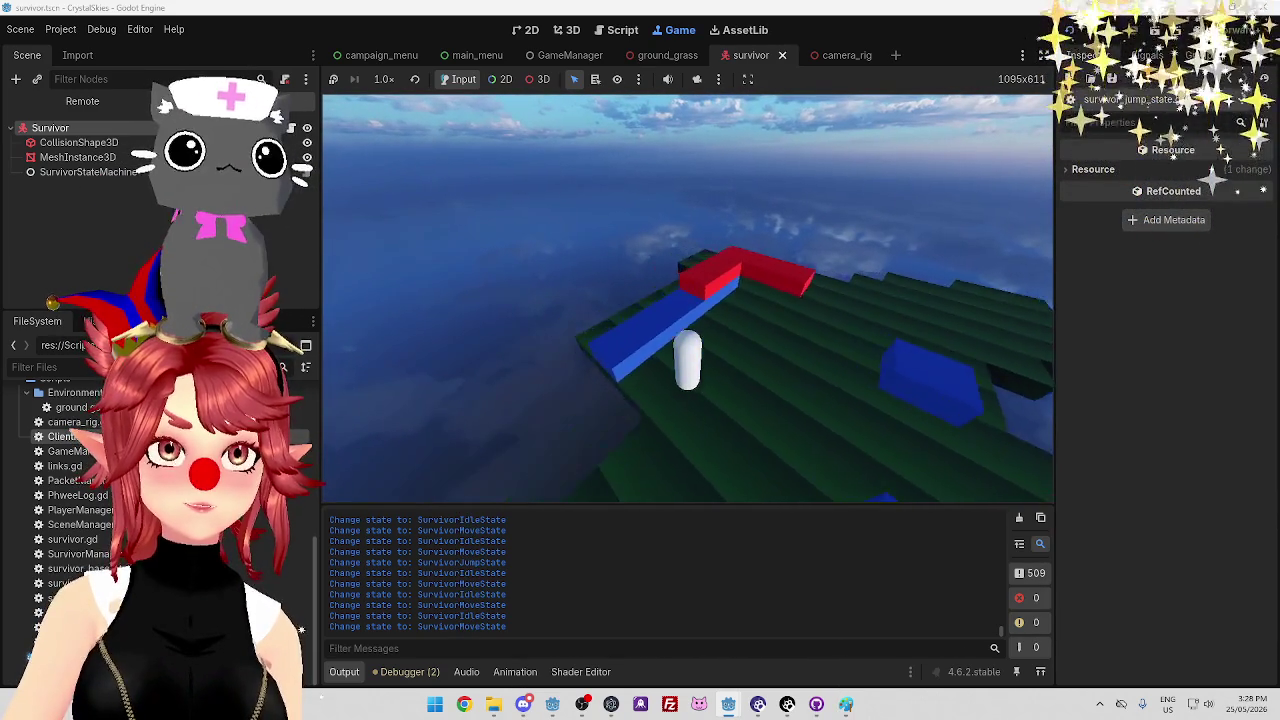
key(w)
key(space)
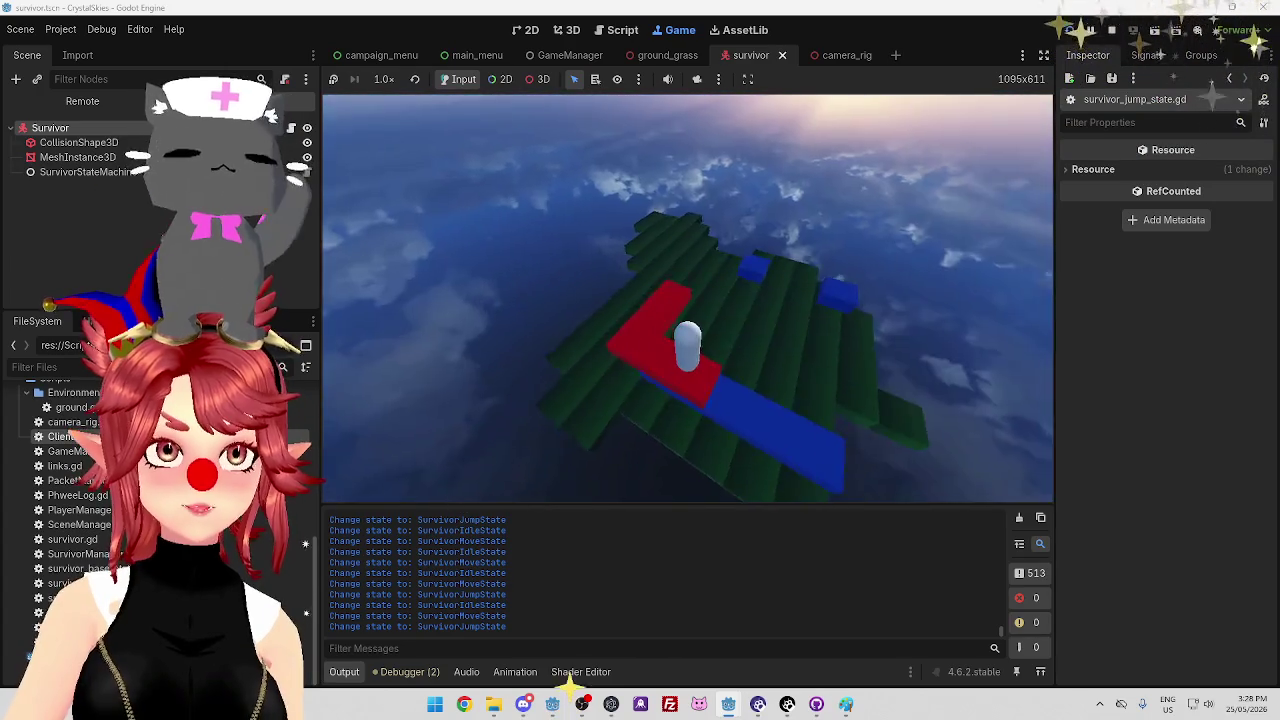
key(w)
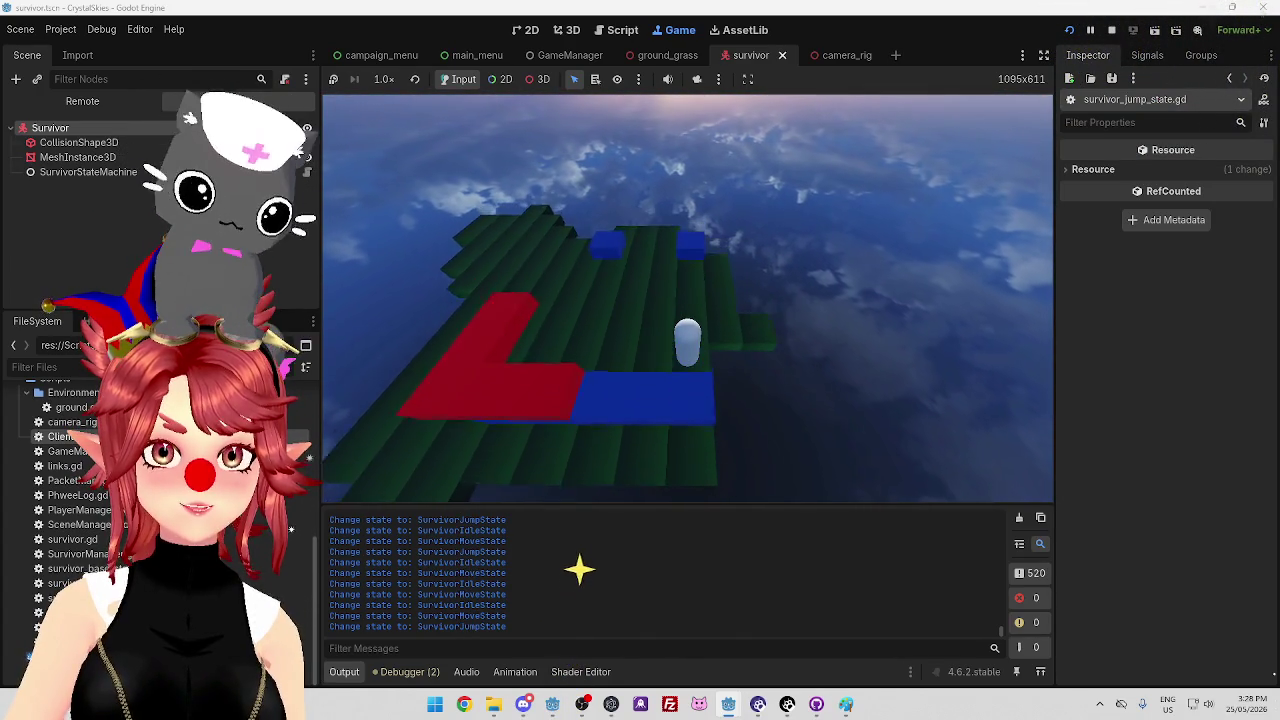
key(w)
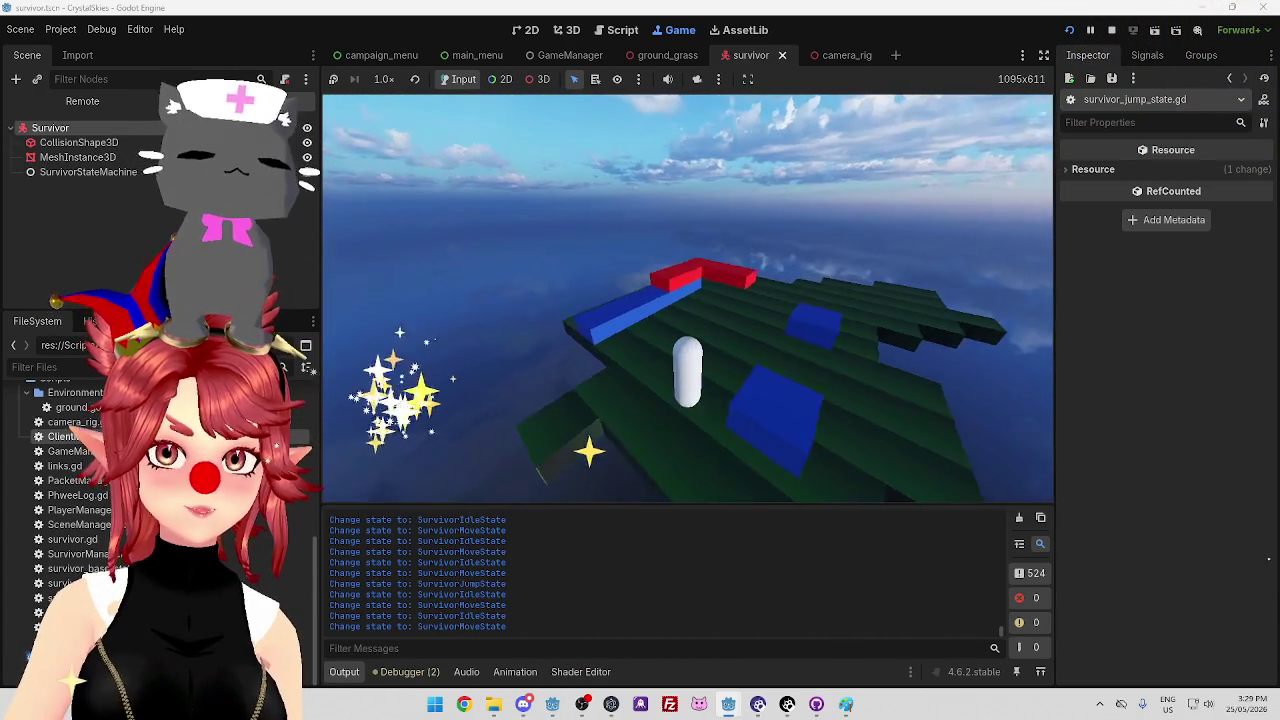
key(w)
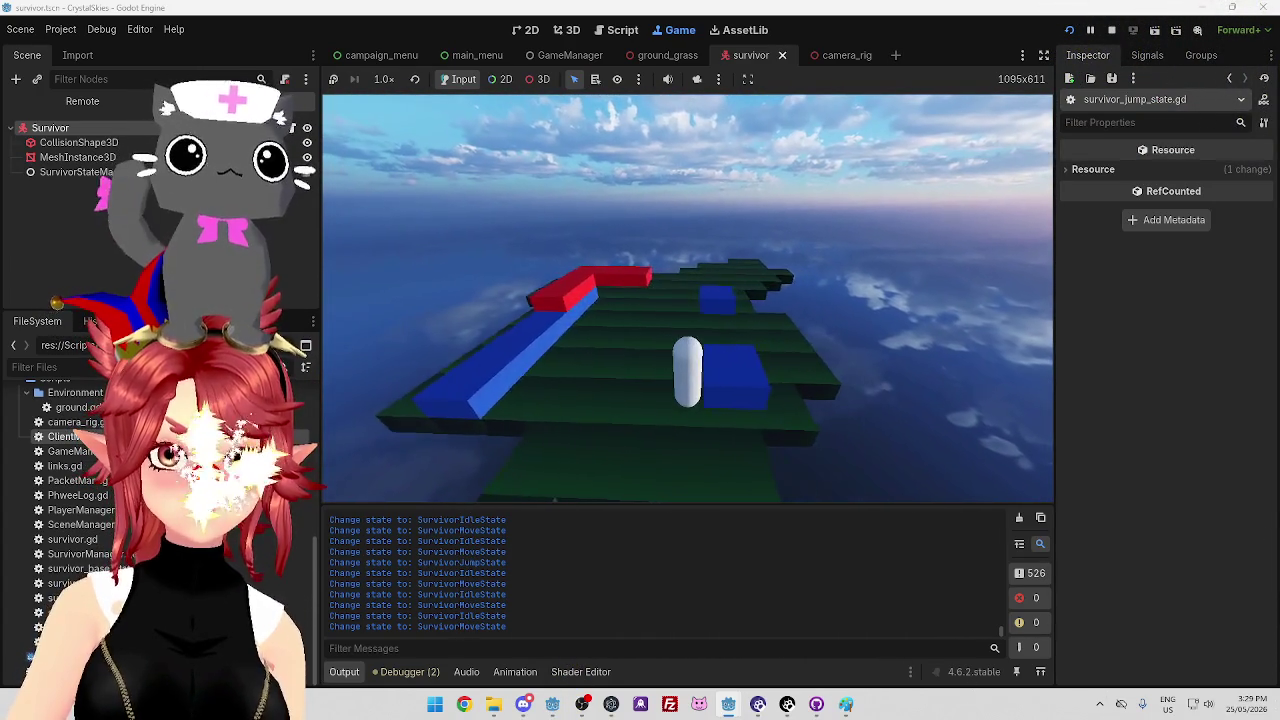
key(w)
key(space)
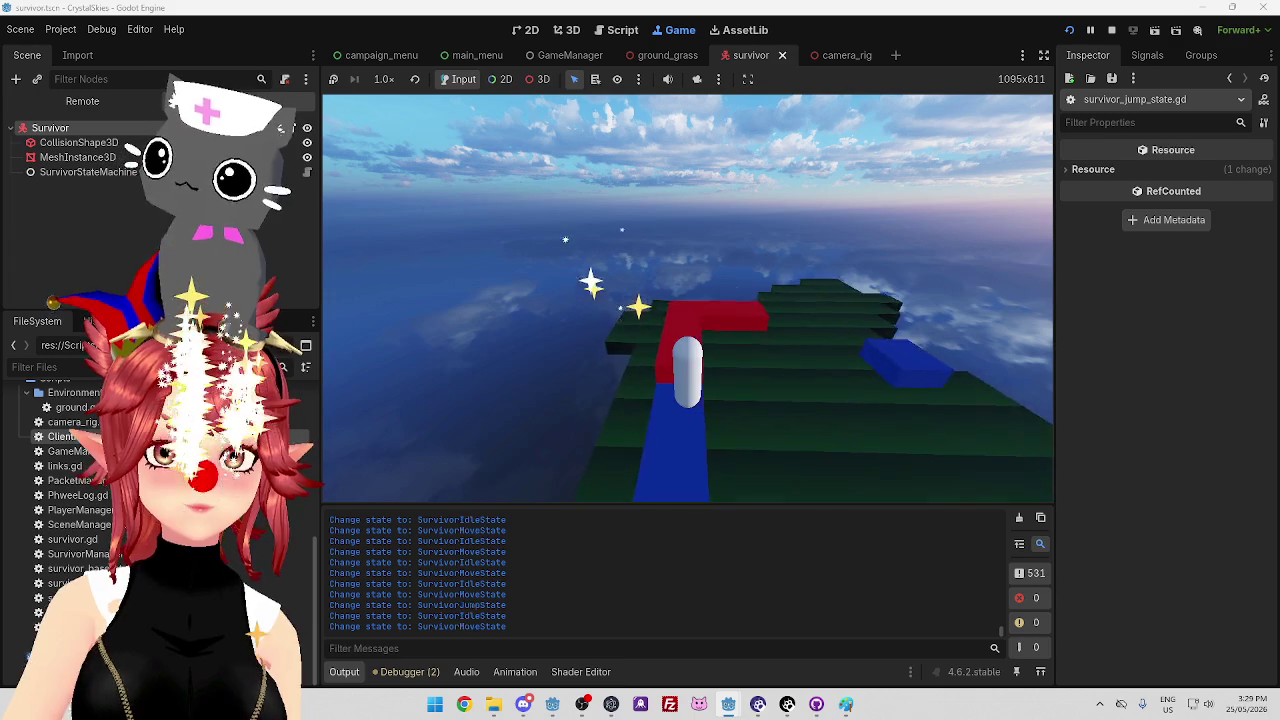
key(space)
key(w)
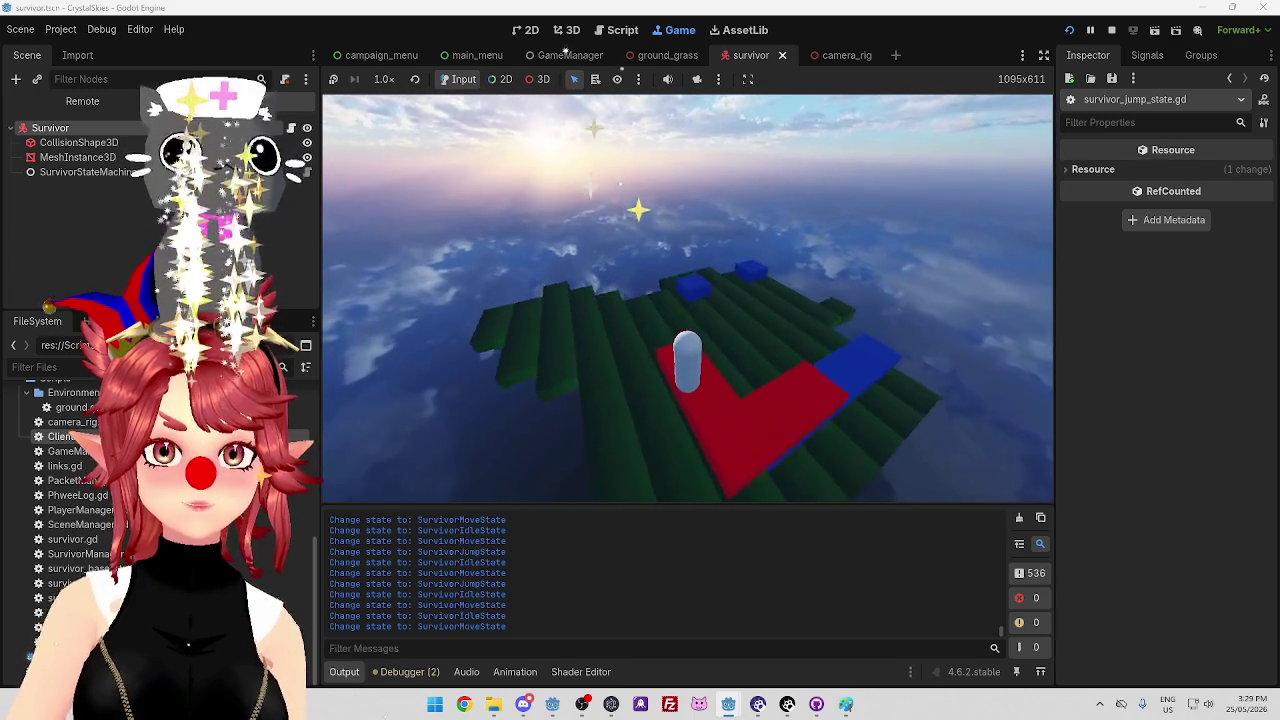
key(space)
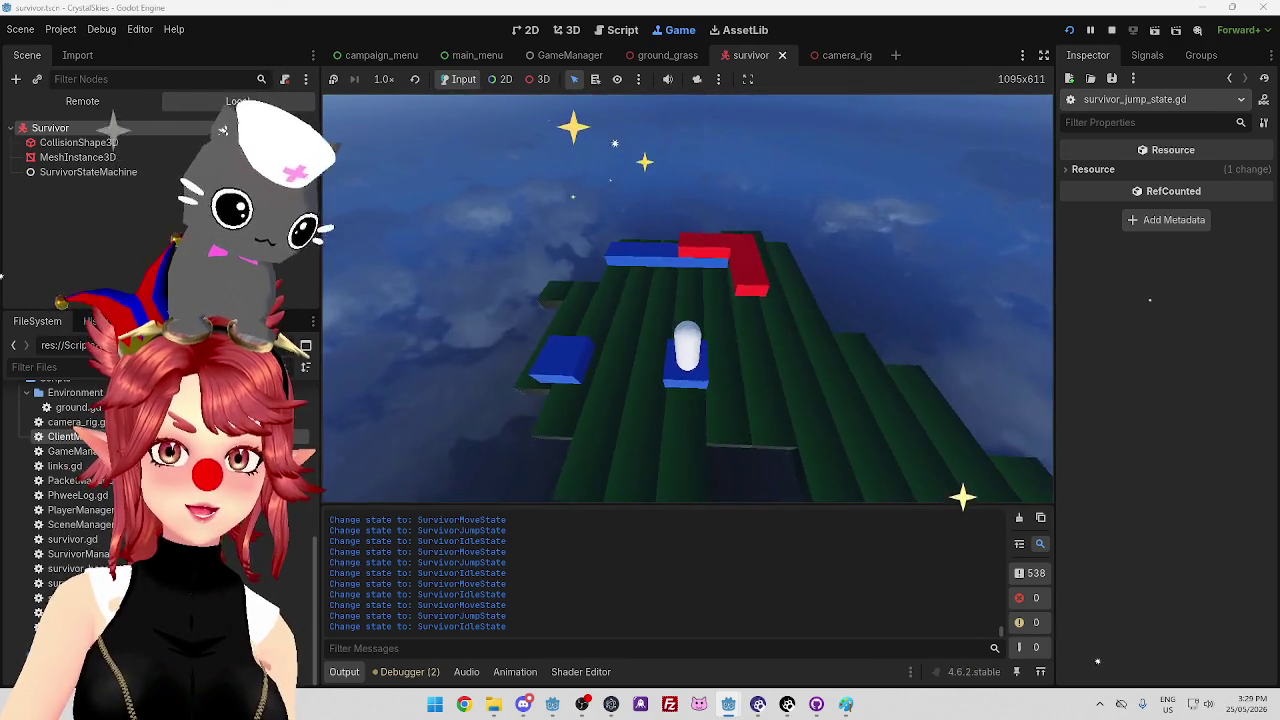
Playtest by walking and jumping the survivor across the red blocks and platforms
key(space)
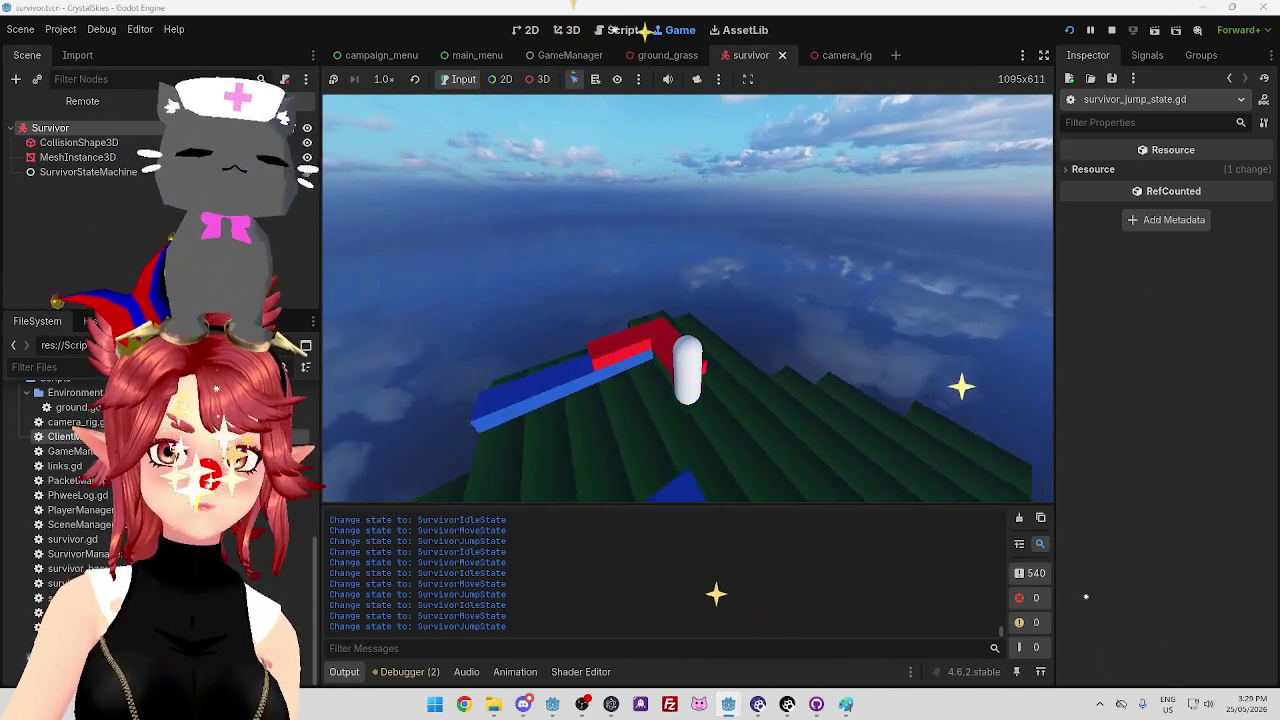
key(w)
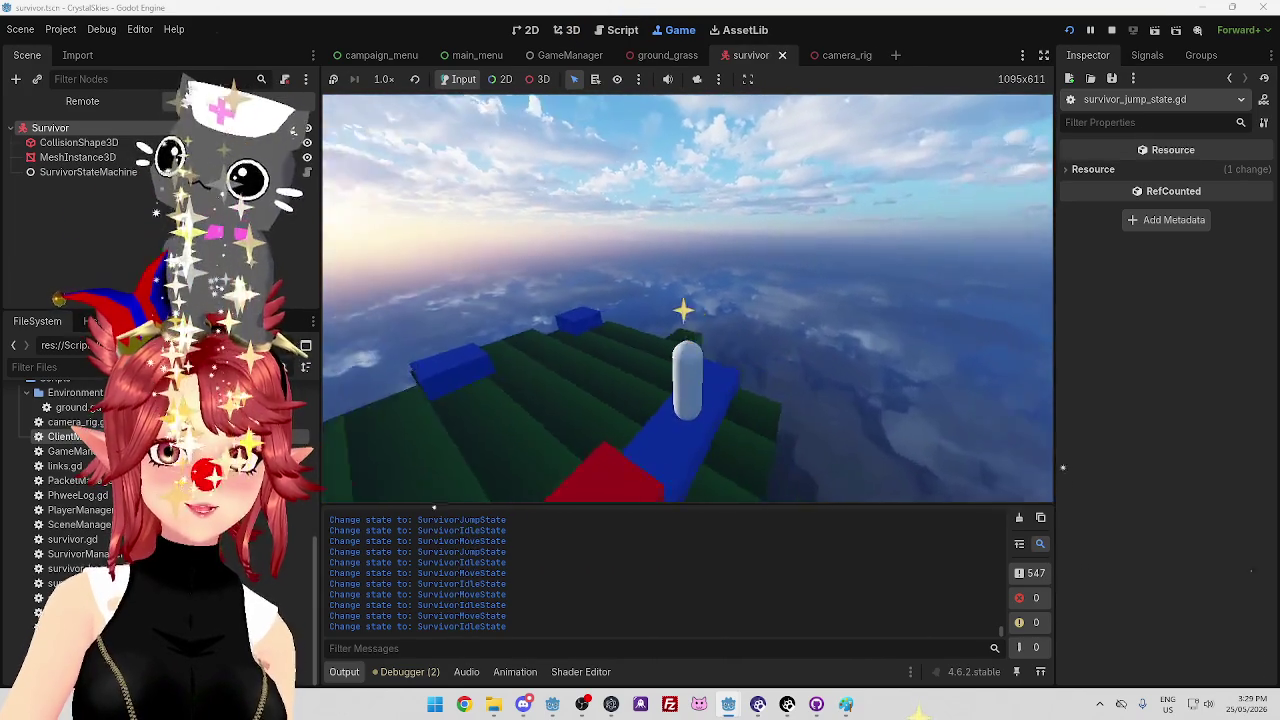
key(w)
key(space)
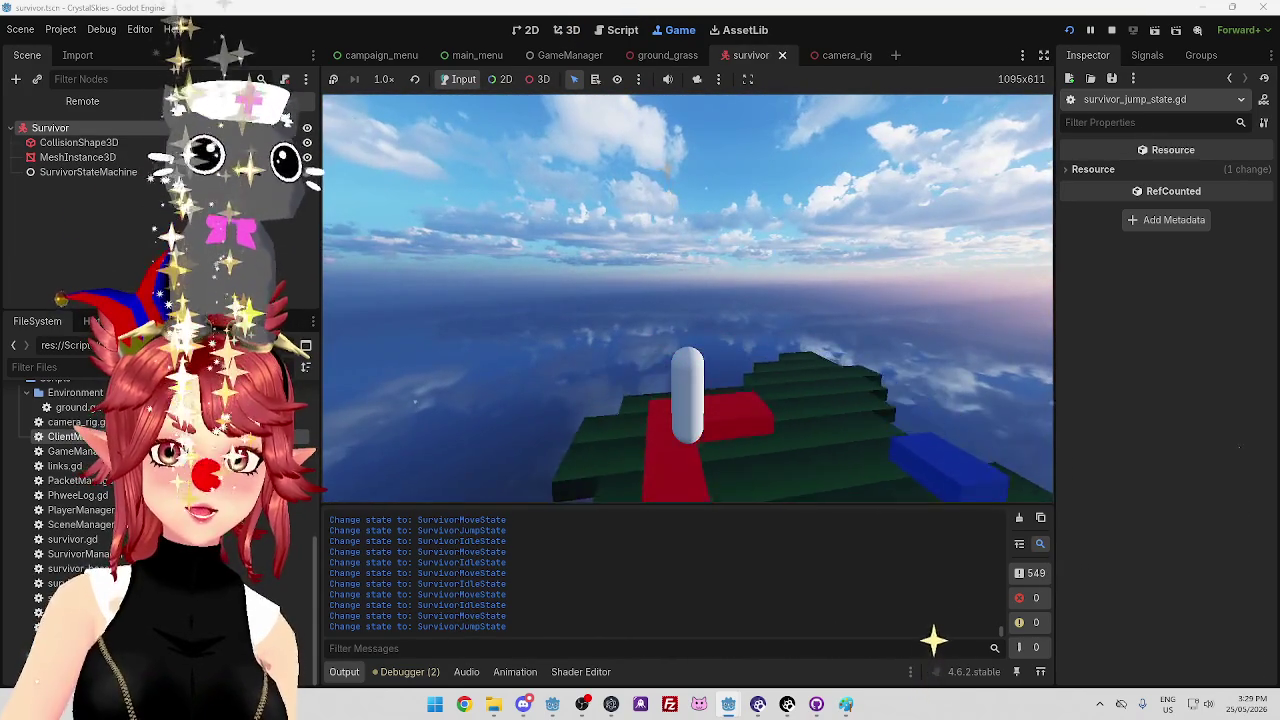
key(w)
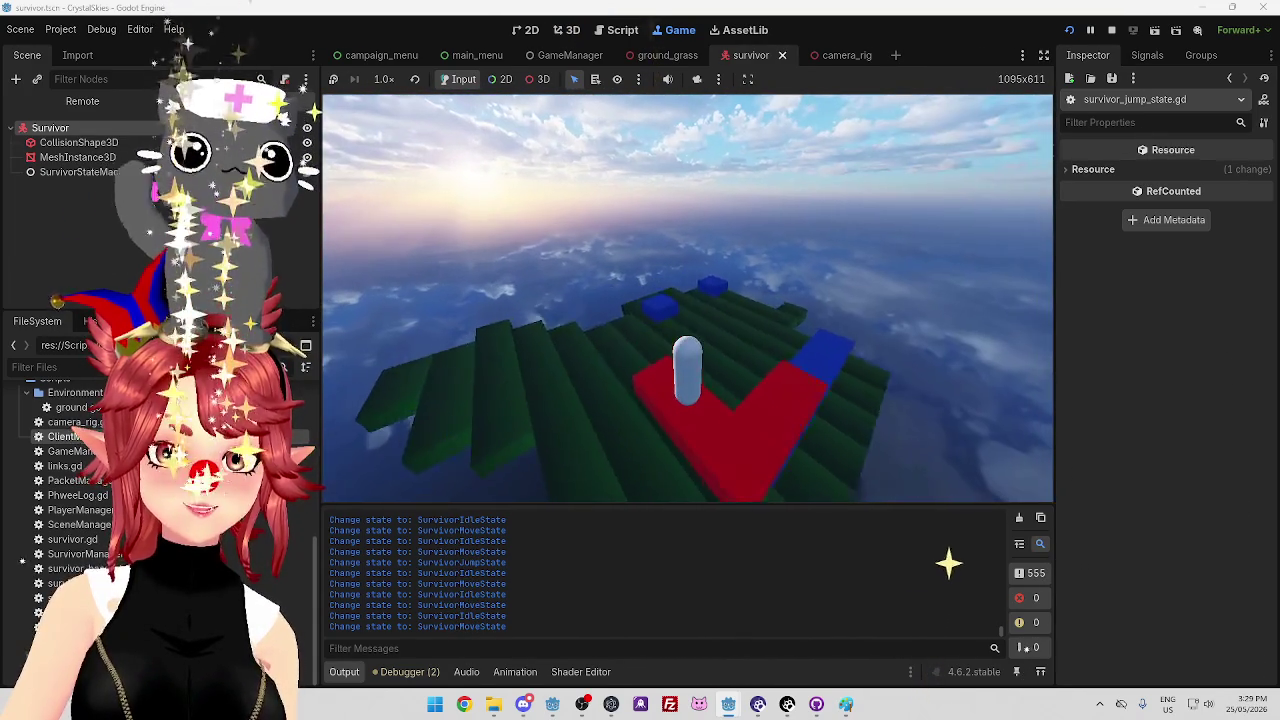
key(w)
key(space)
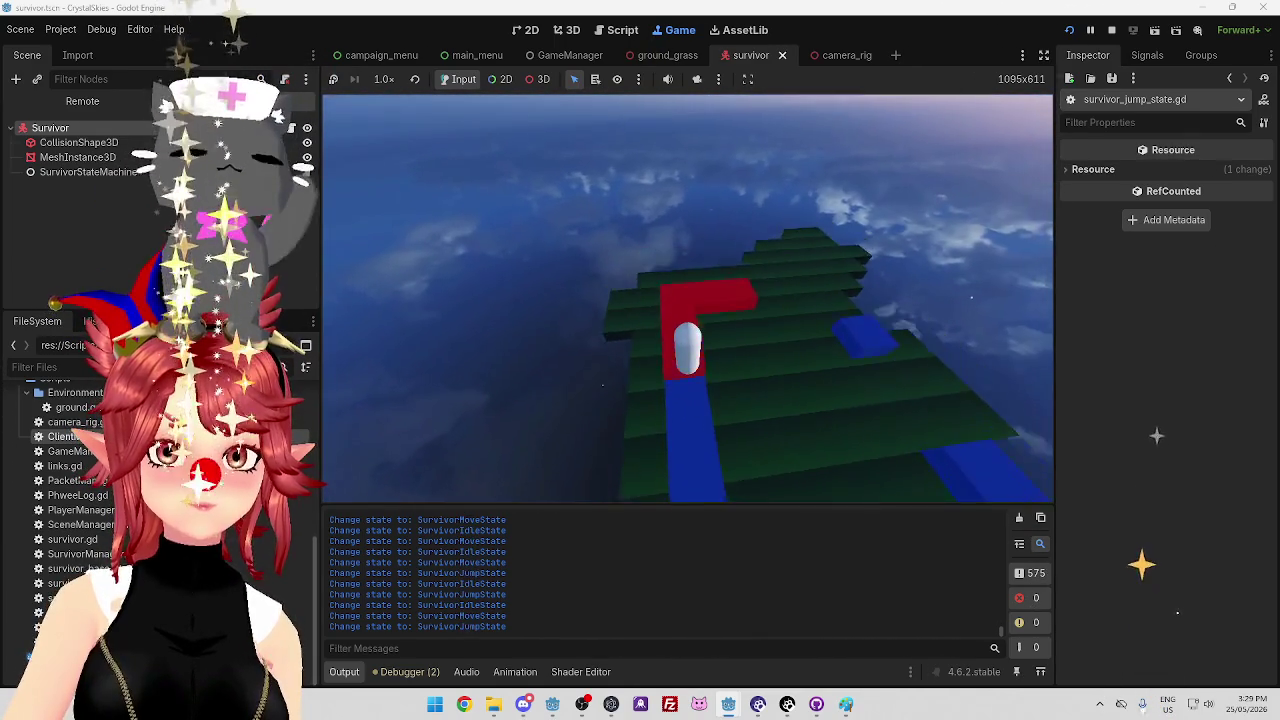
key(w)
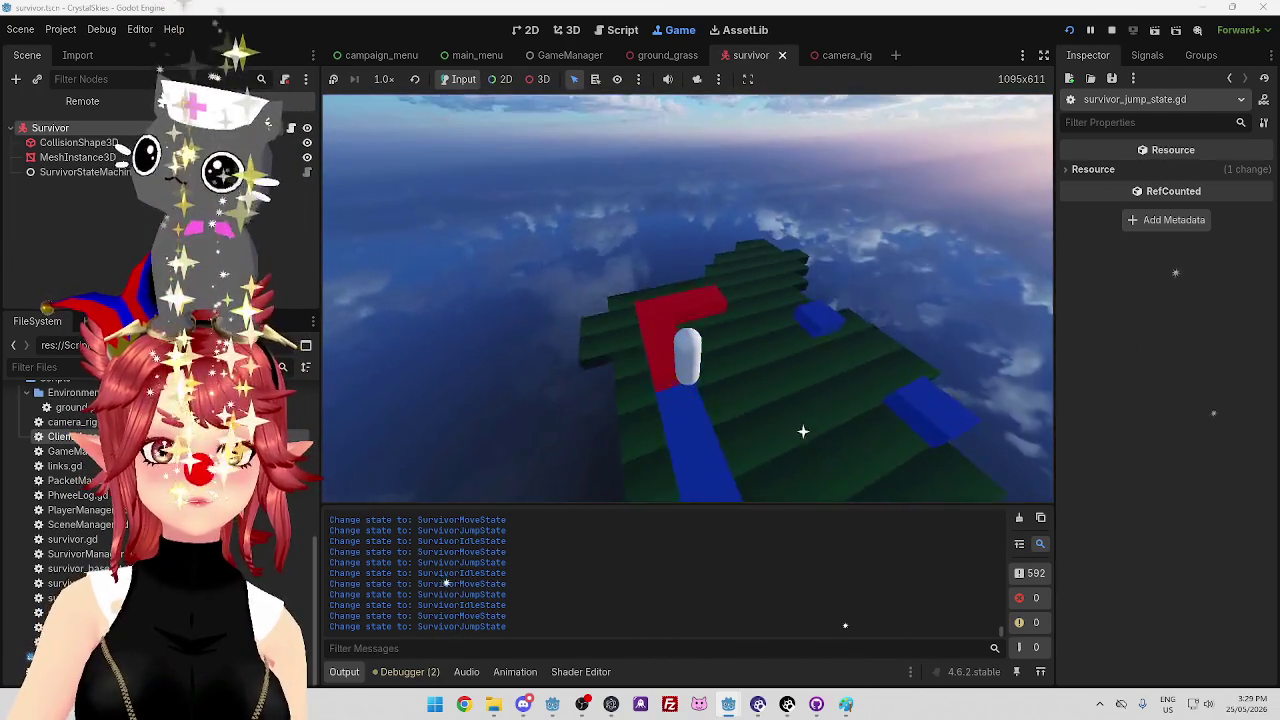
key(w)
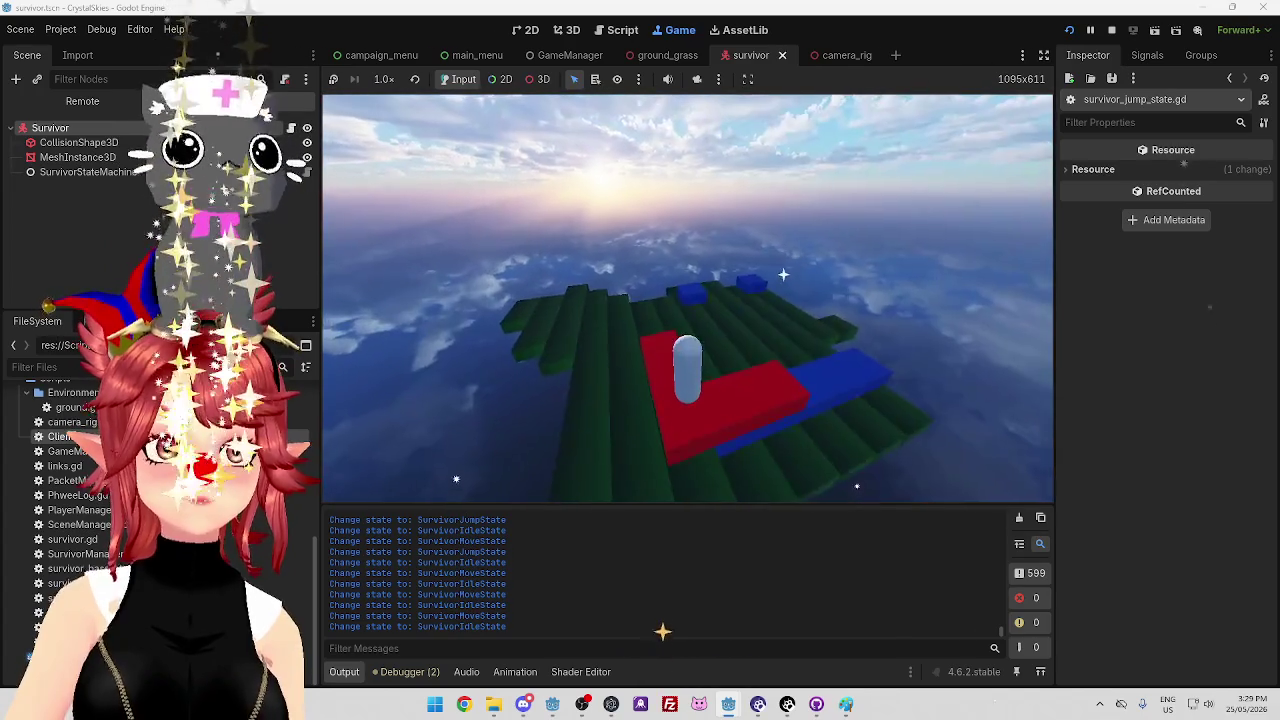
key(w)
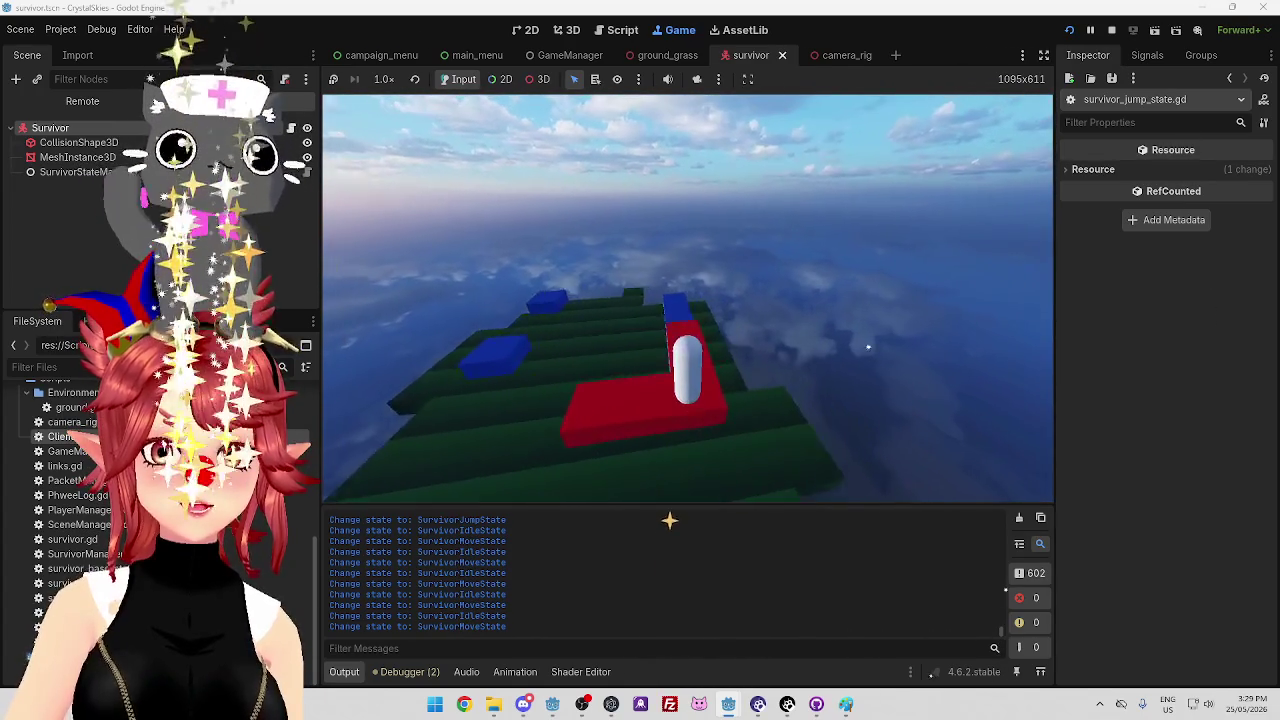
key(w)
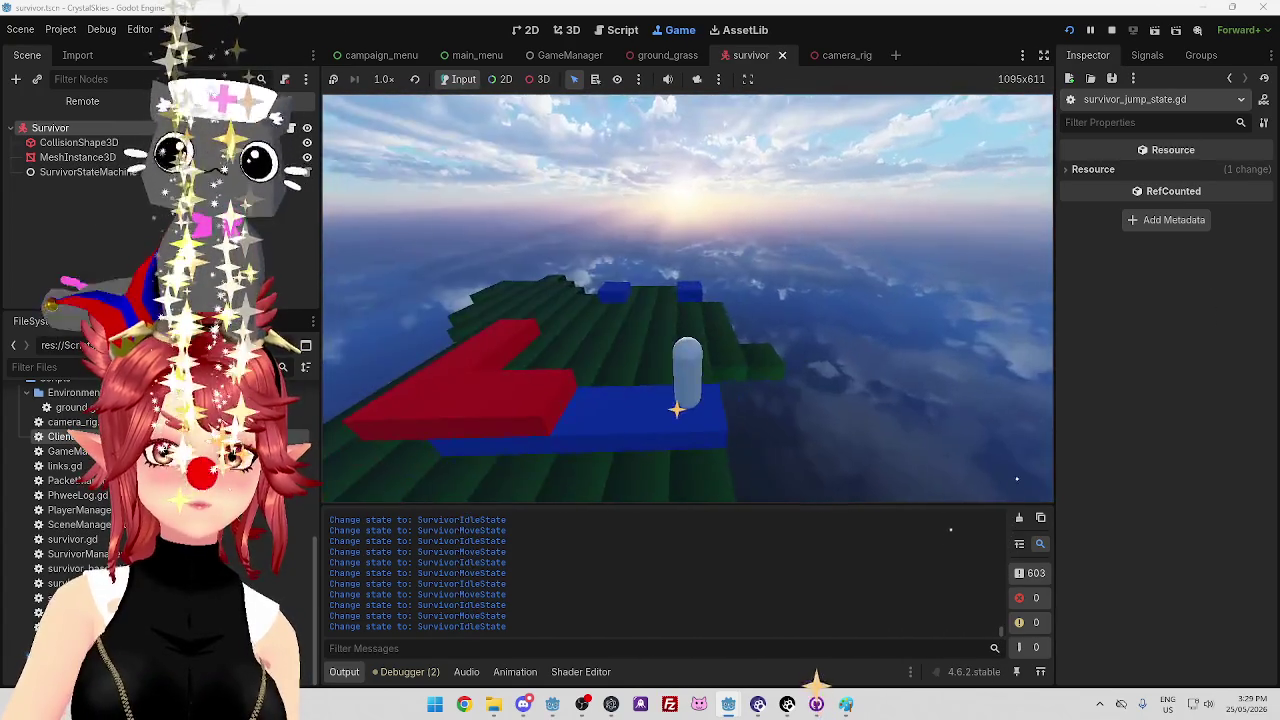
key(w)
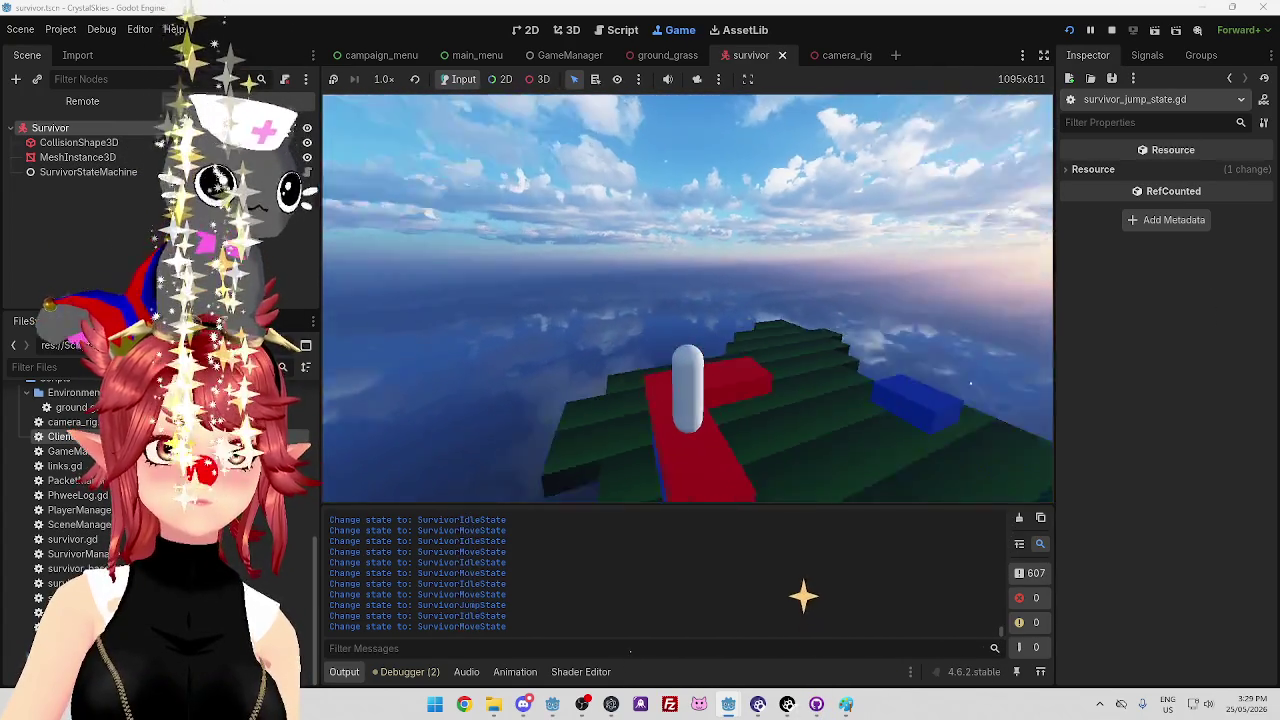
key(space)
key(w)
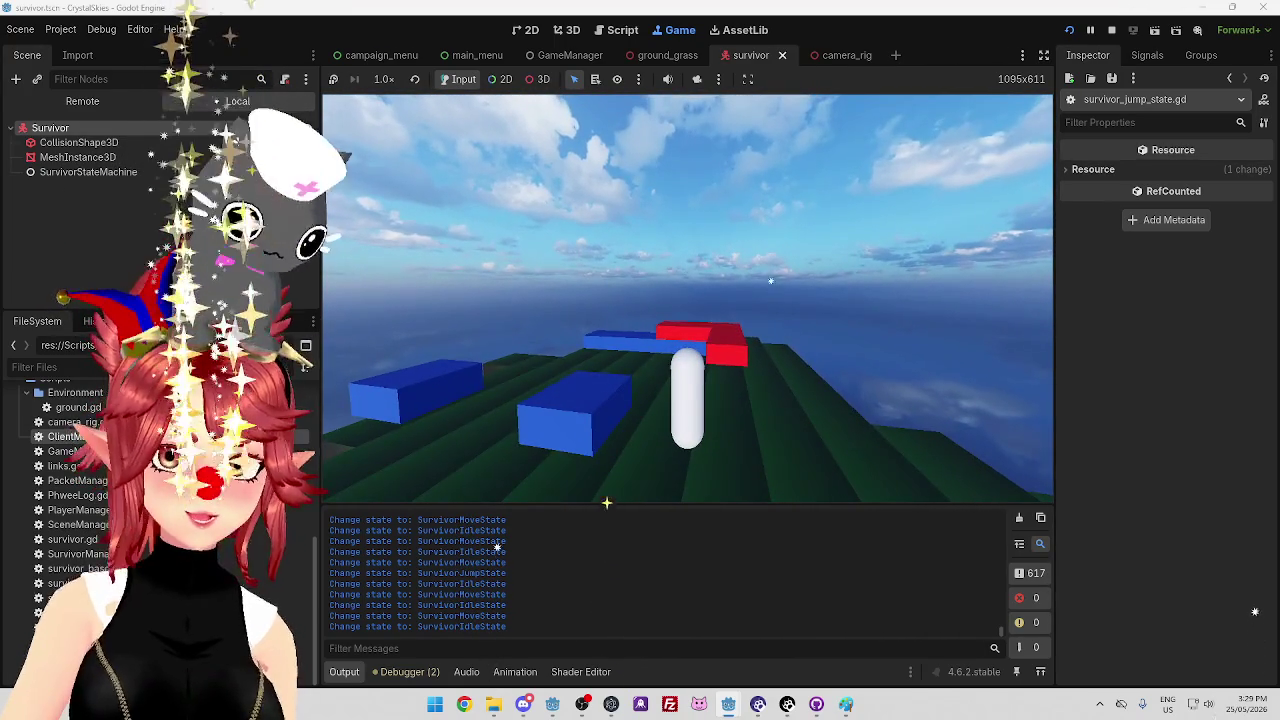
Stop the running game, then stop the CrystalSkiesServer project's game too
click(1111, 31)
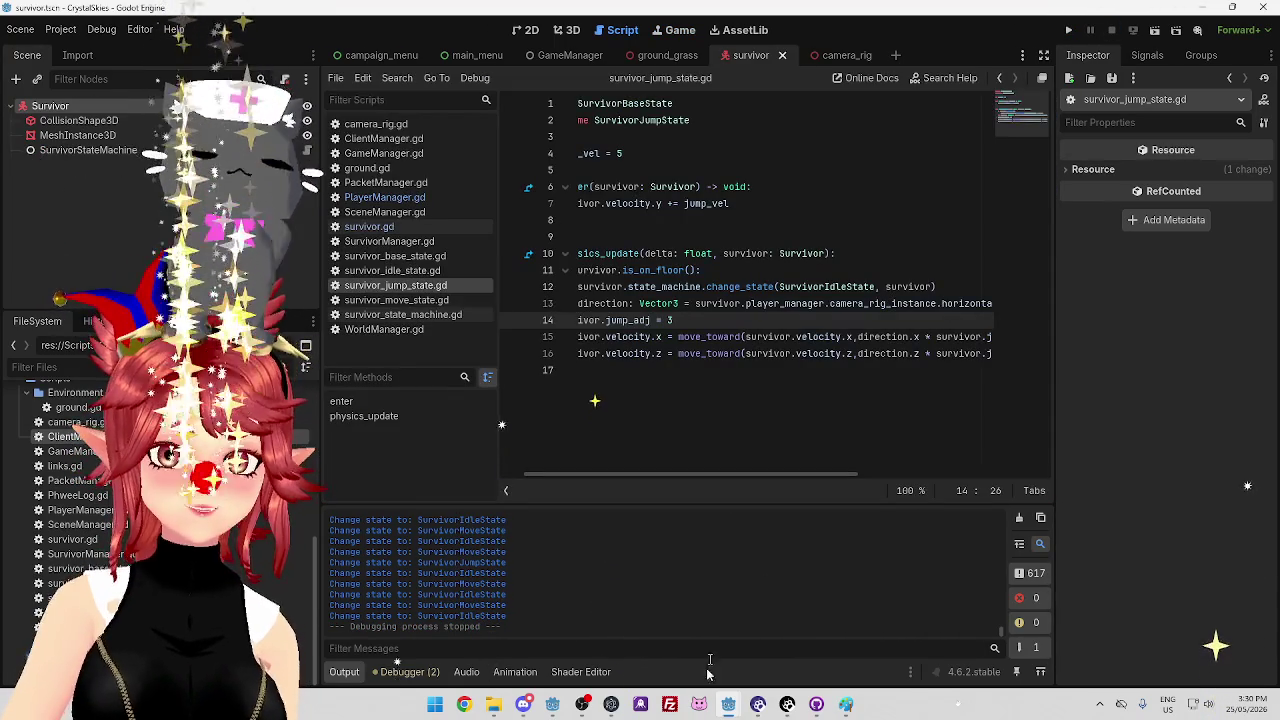
click(729, 704)
click(1111, 30)
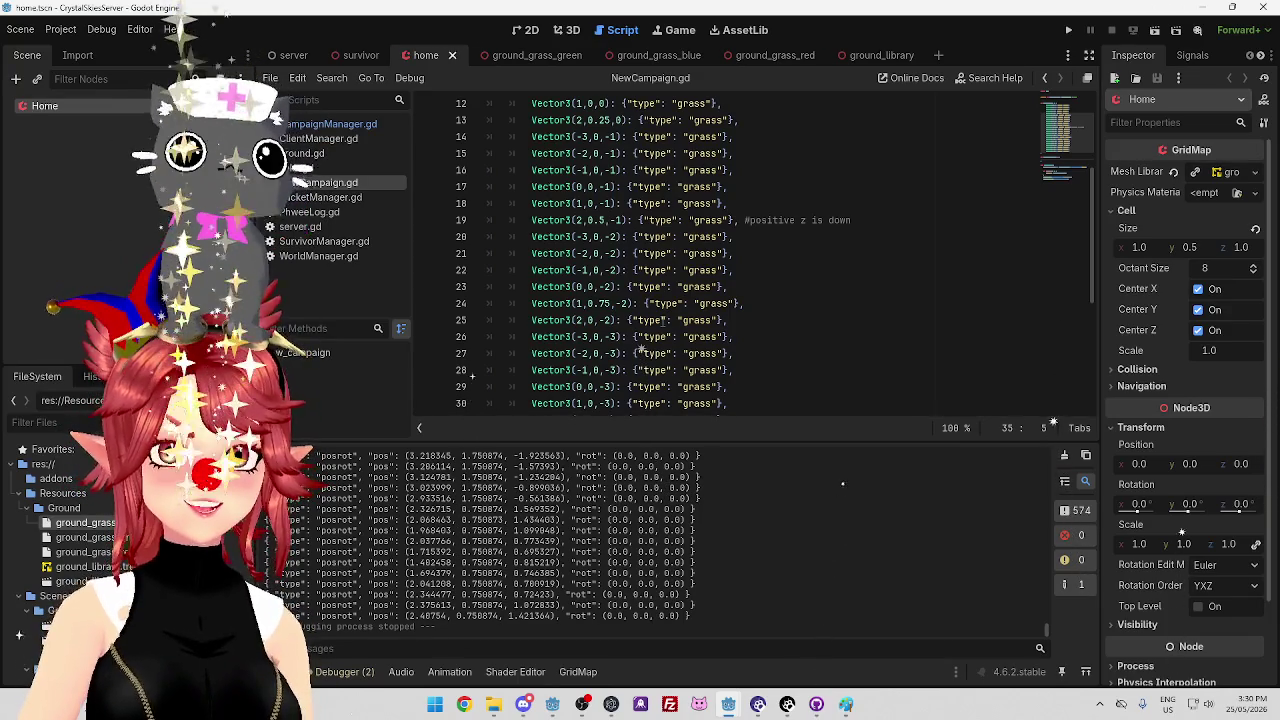
Point out the grass tile entries on lines 23, 20 and 16 of NewCampaign.gd
click(770, 288)
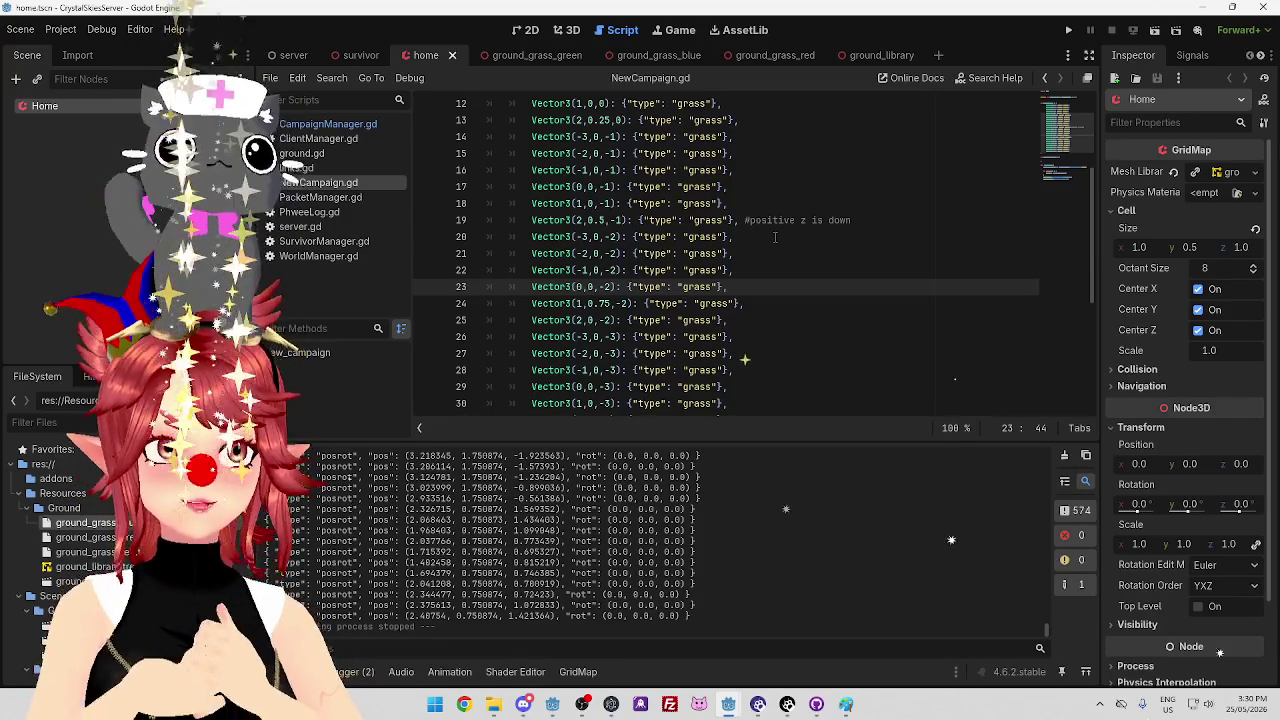
click(778, 239)
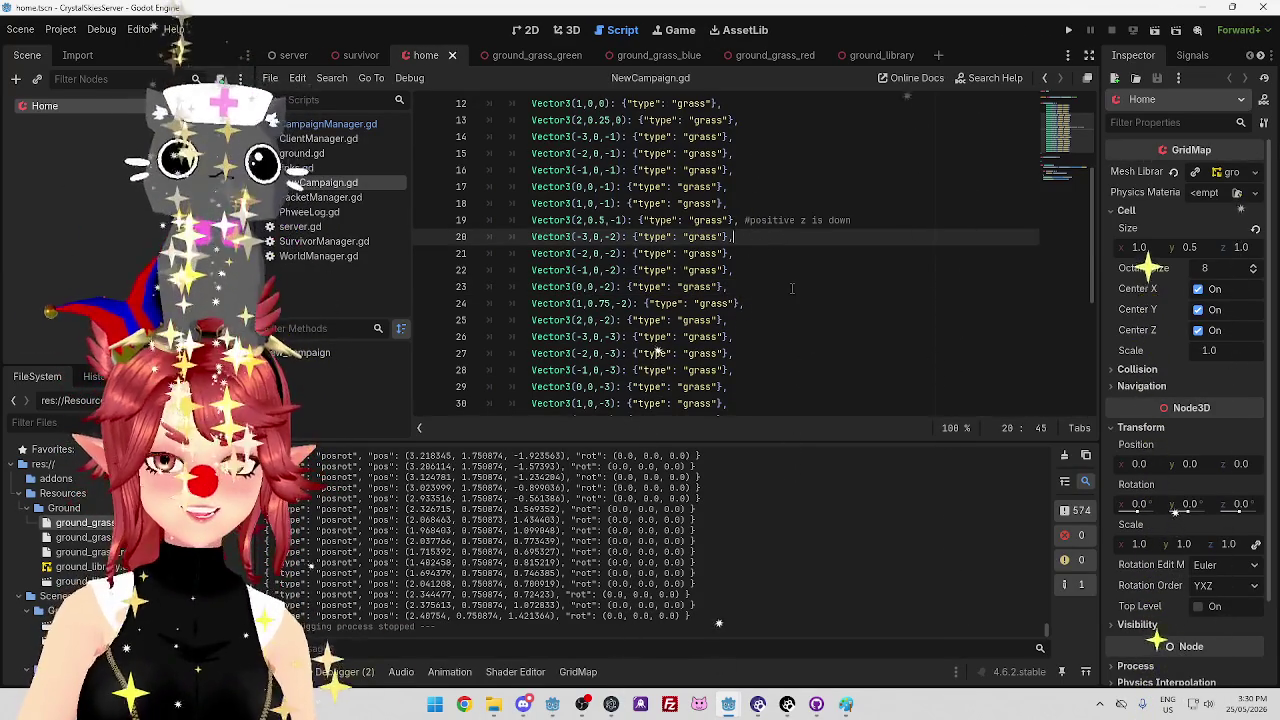
click(789, 172)
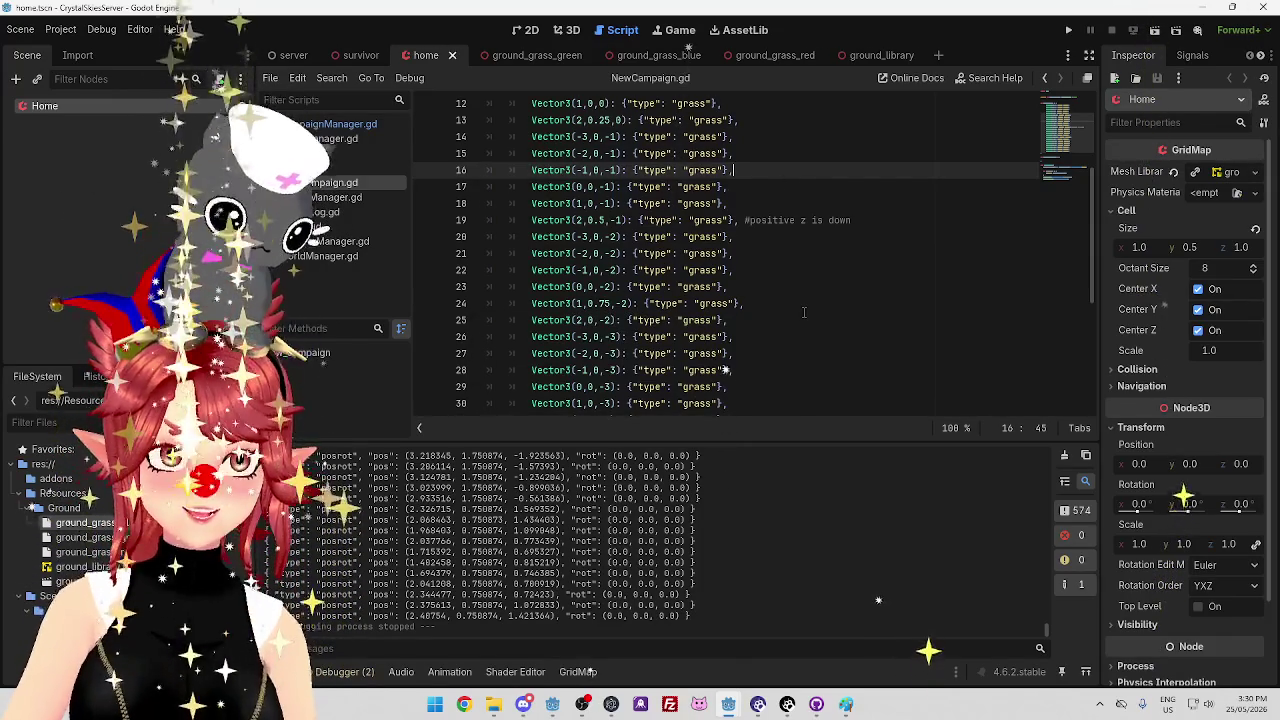
Close the Paint player-state sketch without saving and return to GitHub Desktop
click(850, 704)
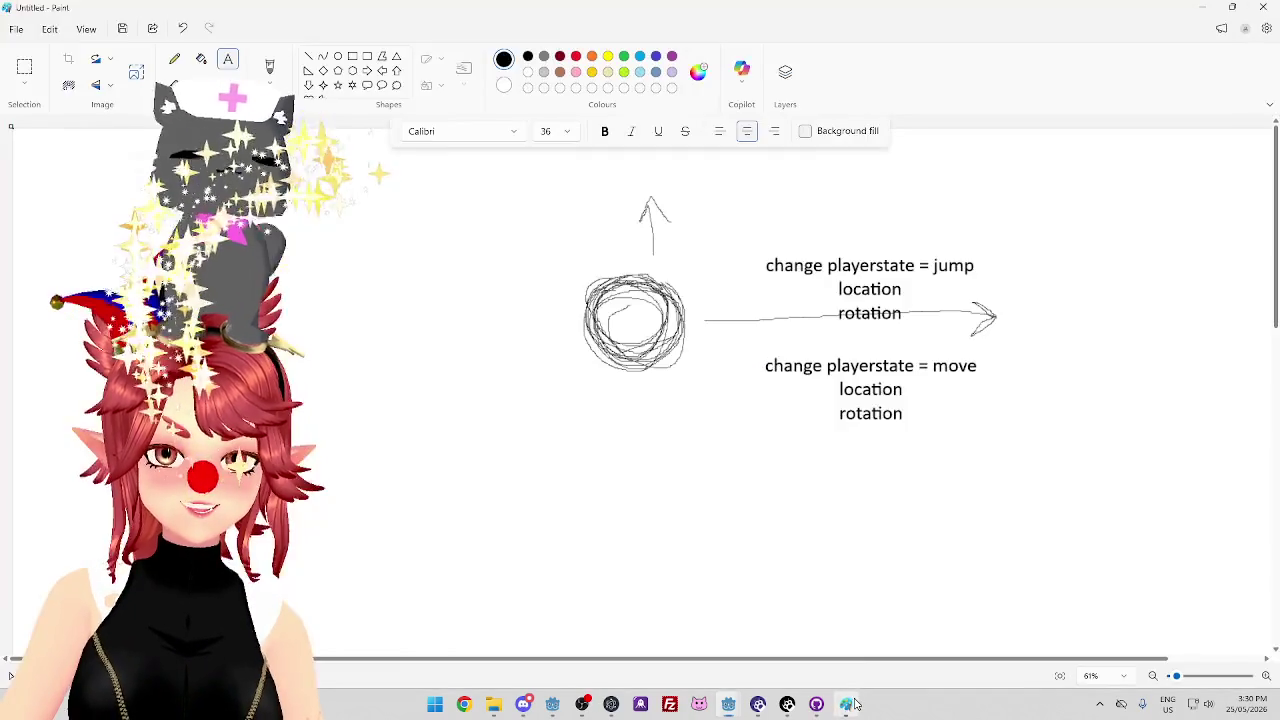
click(1265, 8)
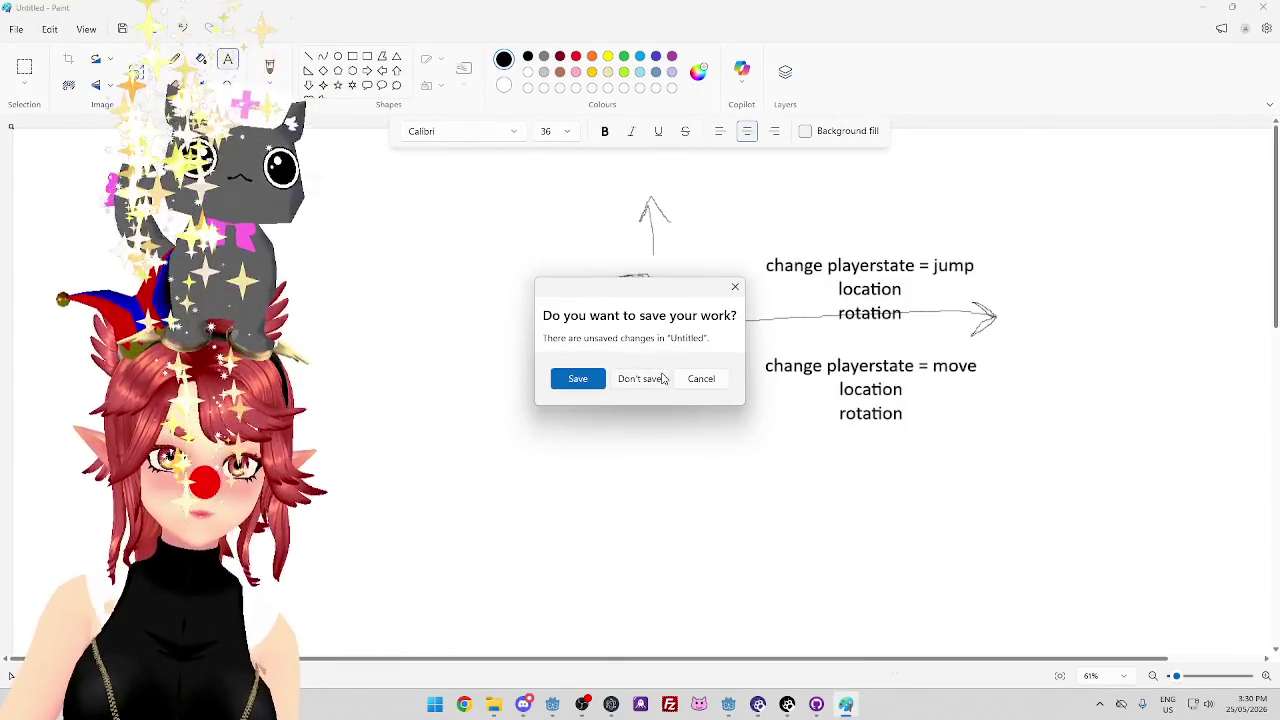
click(664, 378)
click(831, 704)
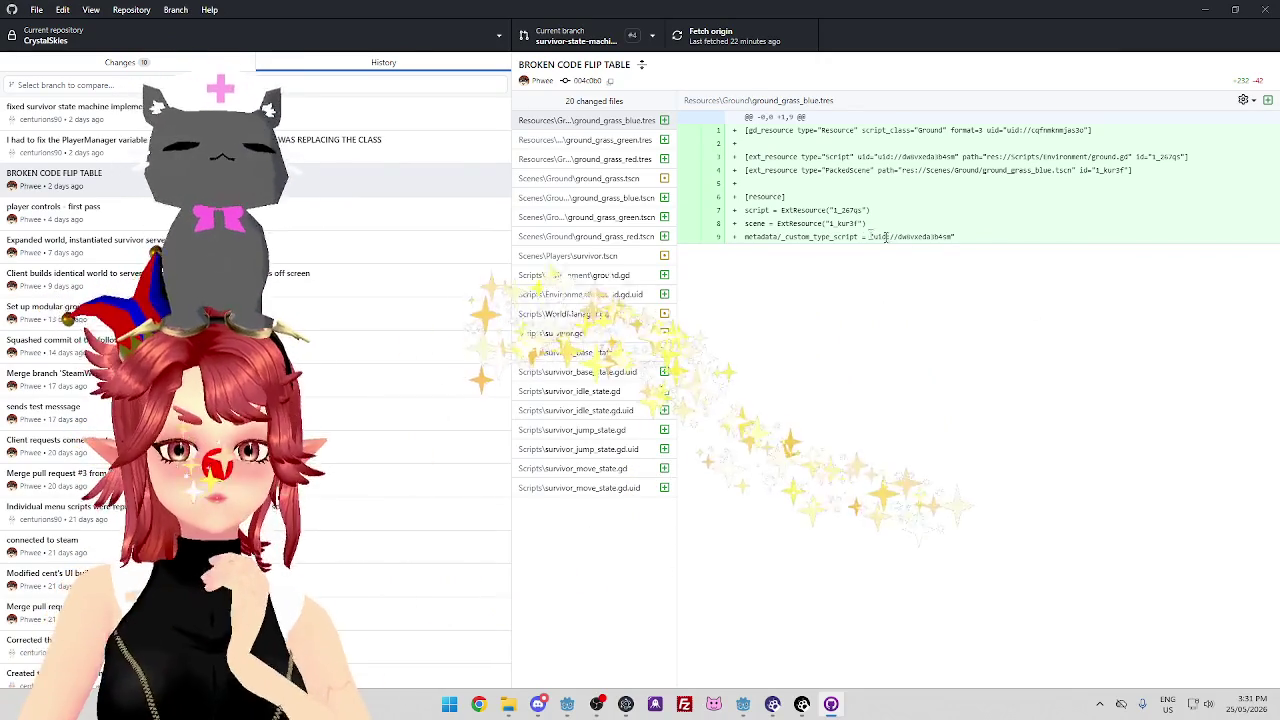
Show the CrystalSkies branch list from the Current branch dropdown
click(576, 37)
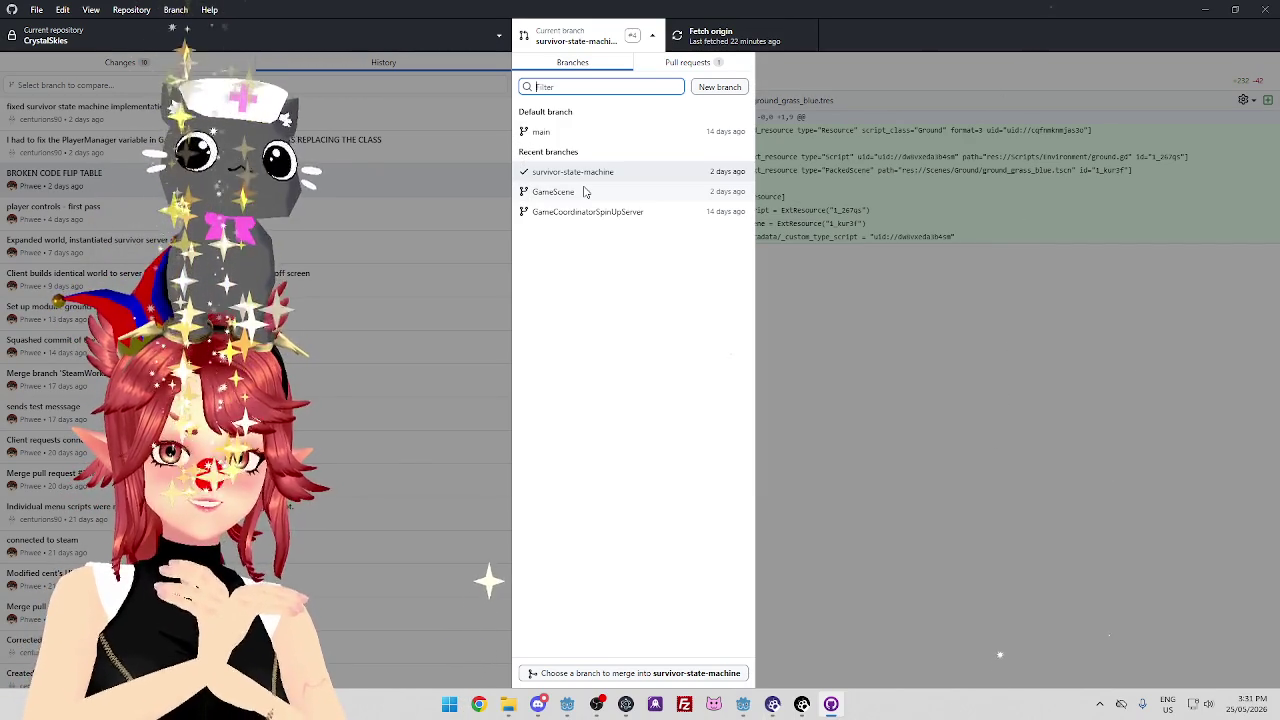
Reopen the branch list, then view the 'fixed survivor state machine implementation' commit
click(354, 185)
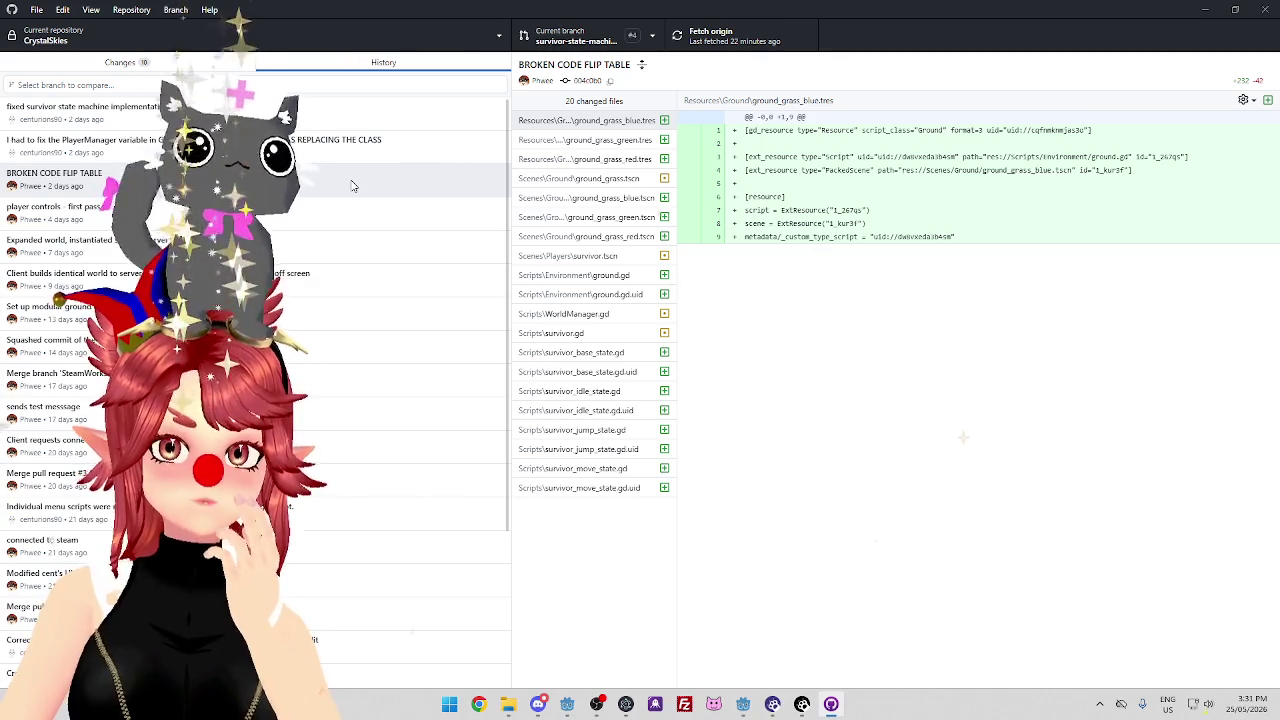
click(588, 42)
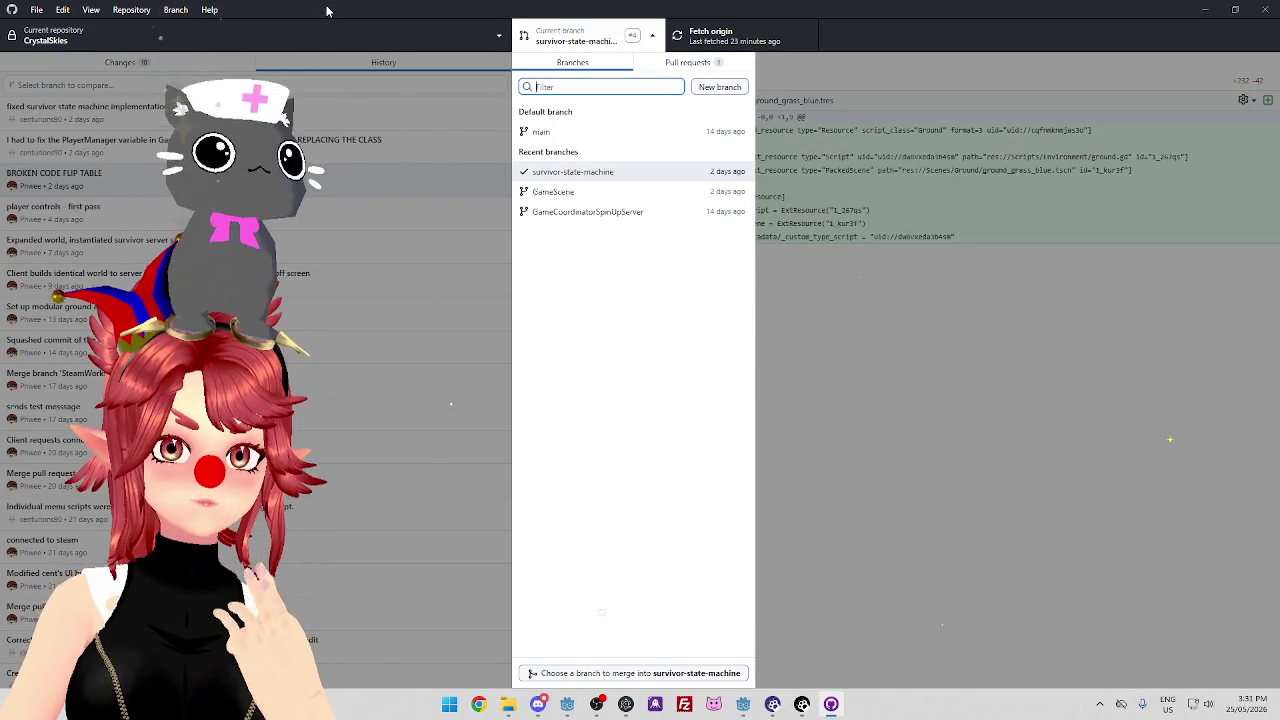
click(373, 190)
click(355, 106)
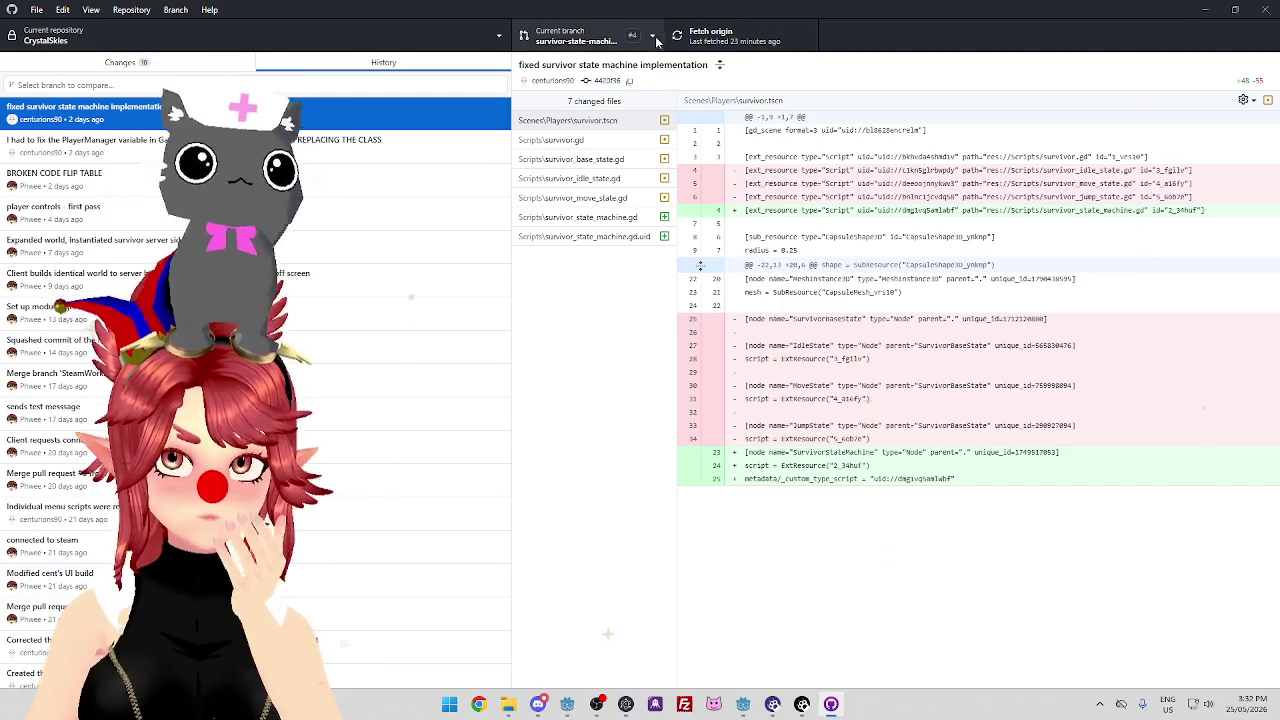
Check the uncommitted changes and commit history, then reopen the branch list over it
click(575, 35)
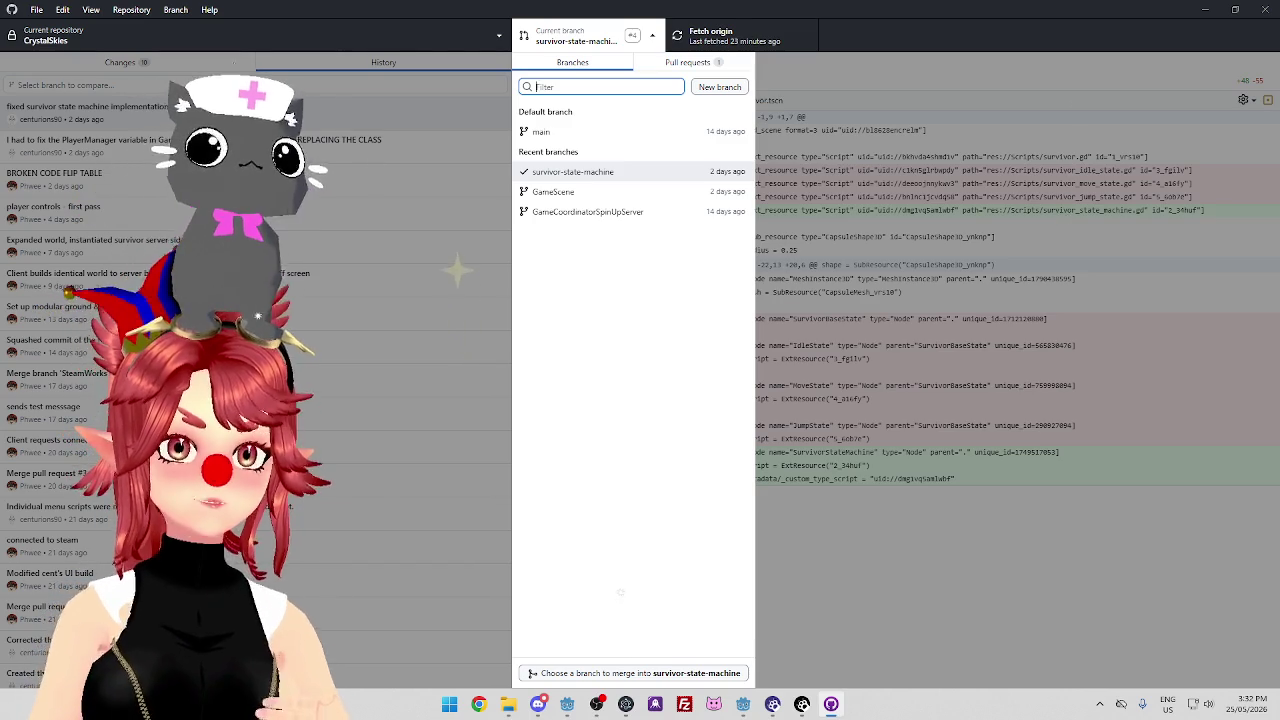
click(372, 185)
key(ctrl+1)
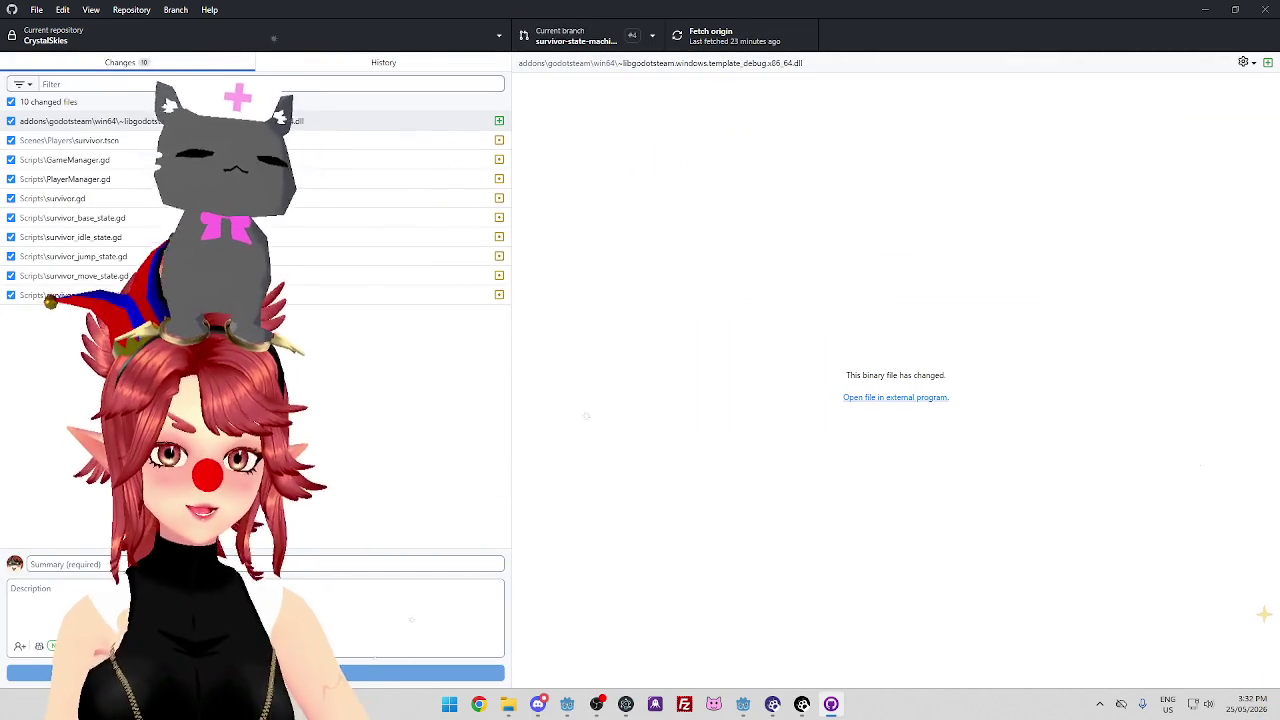
click(330, 63)
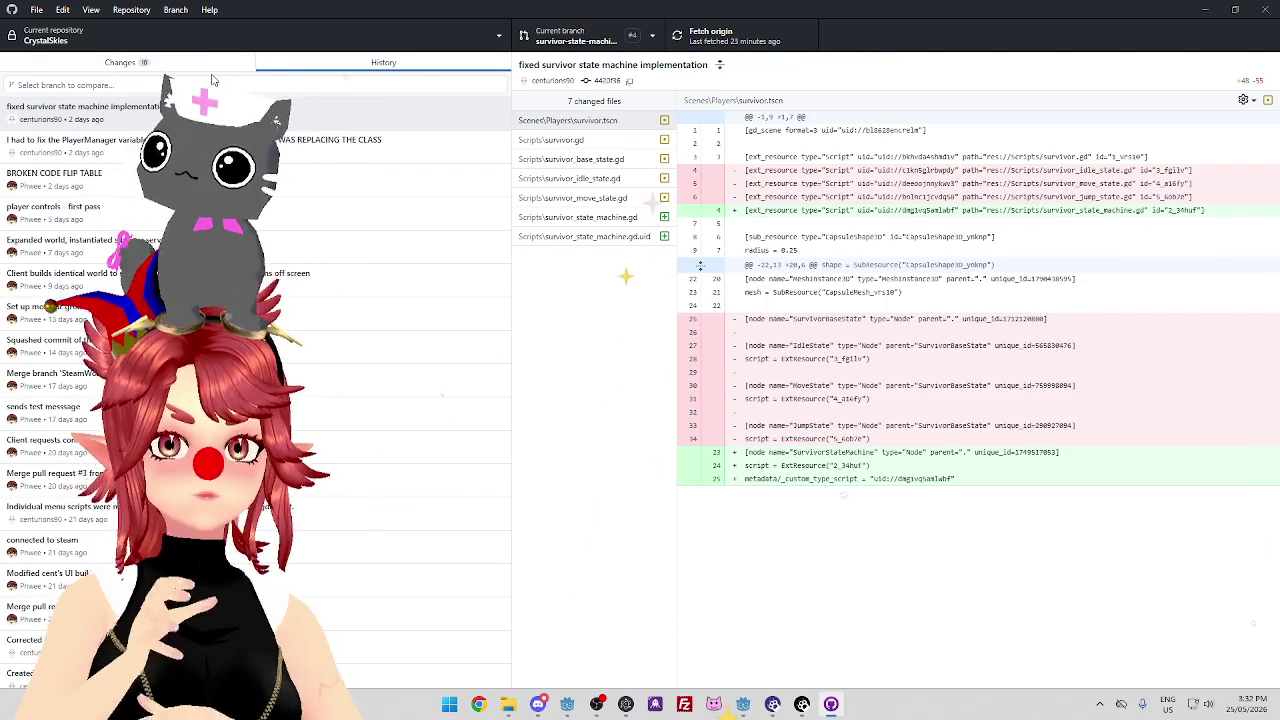
click(570, 40)
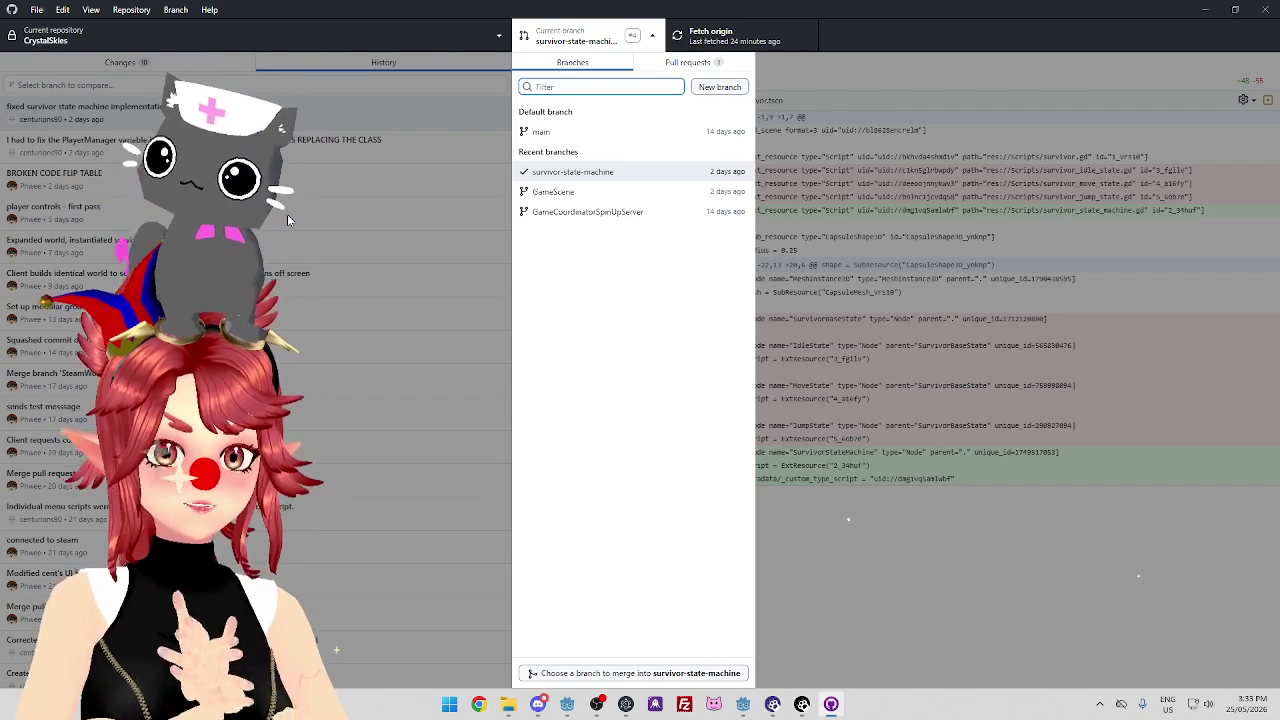
Close the branch list and return to the 10 uncommitted changed files
key(Escape)
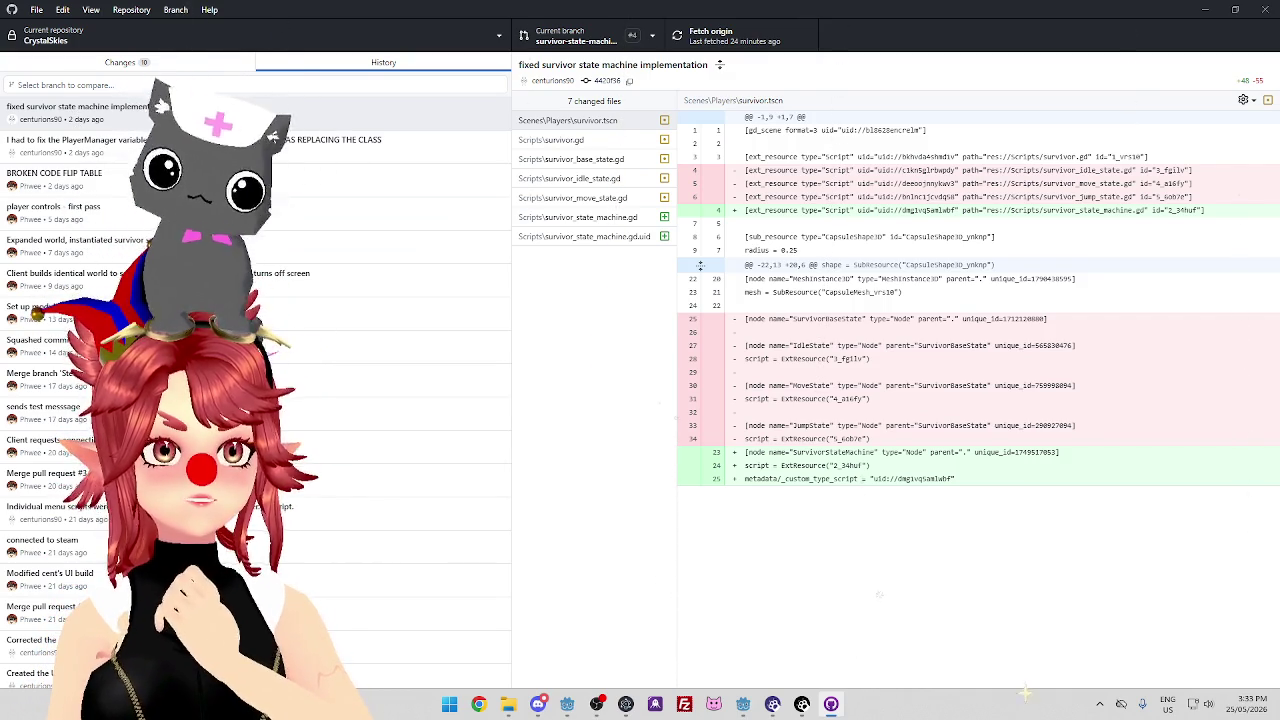
click(580, 42)
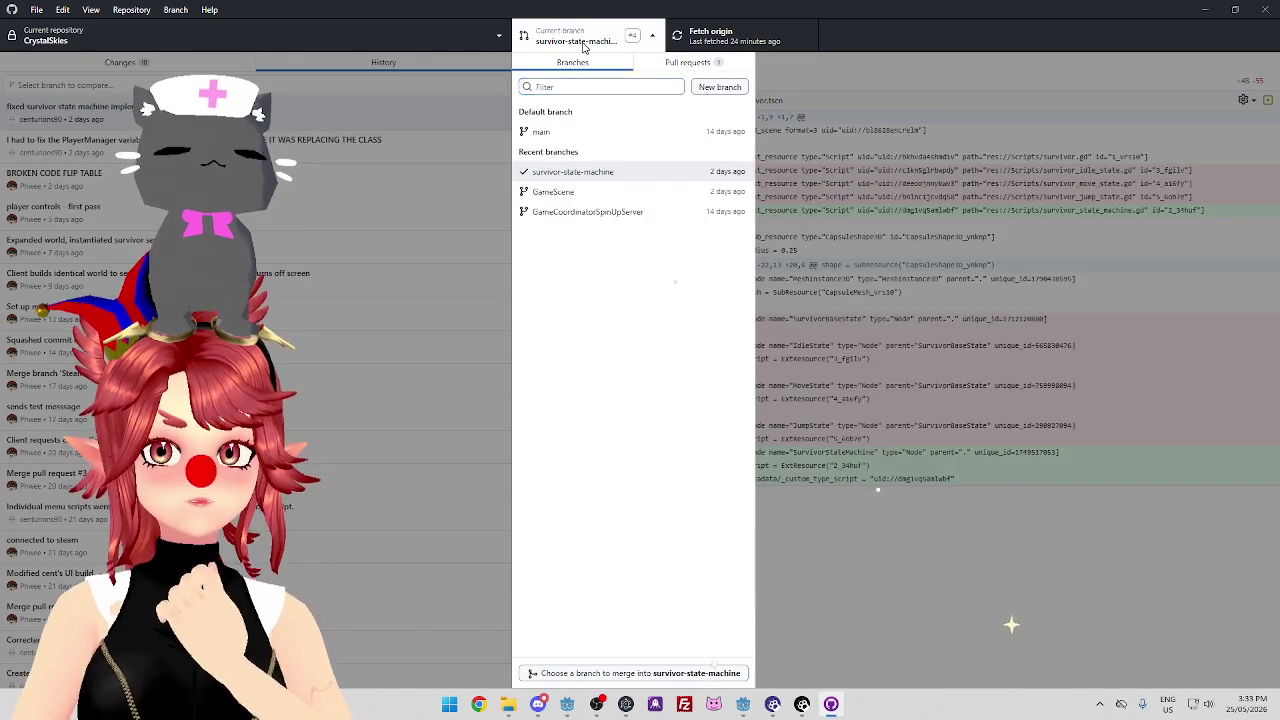
click(585, 42)
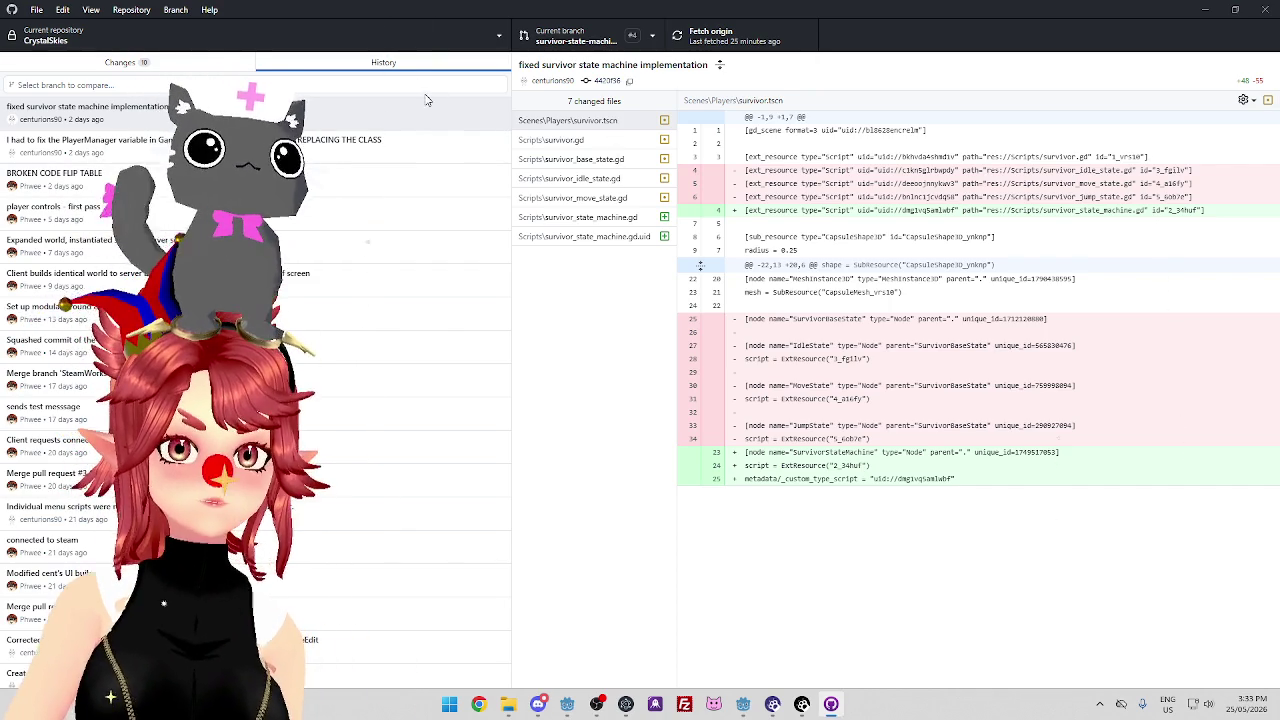
click(221, 70)
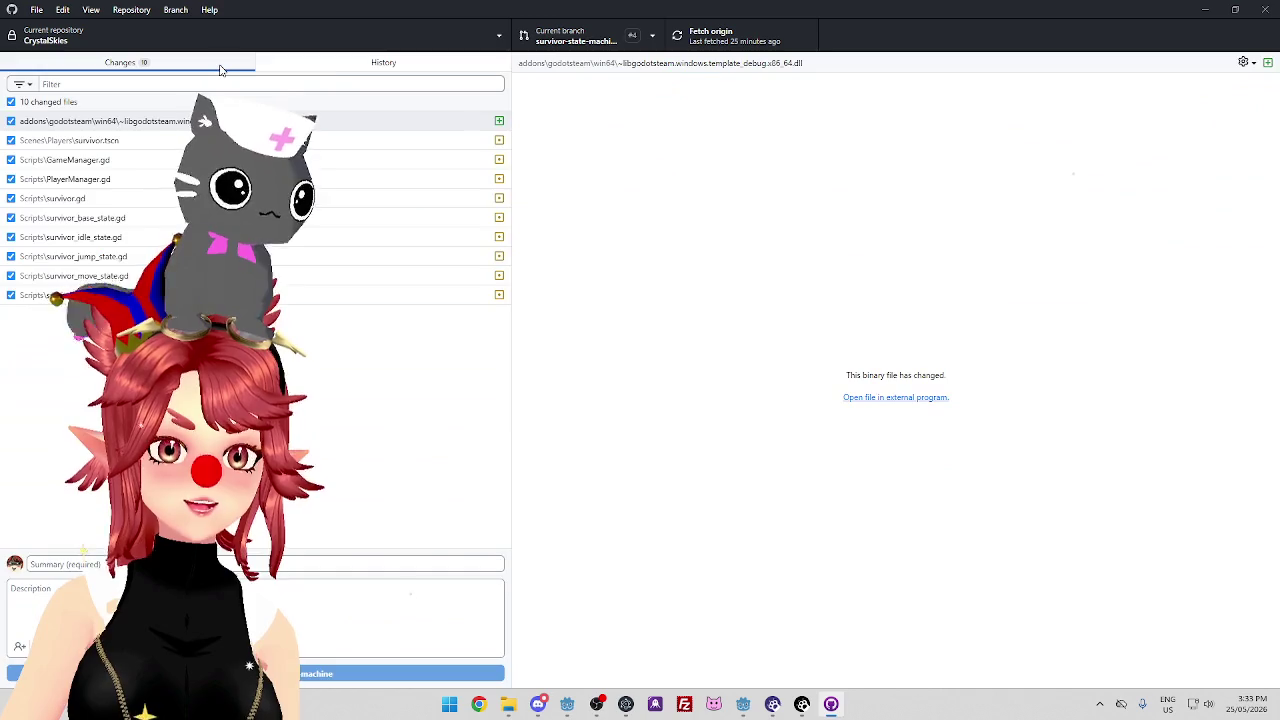
click(335, 70)
click(221, 68)
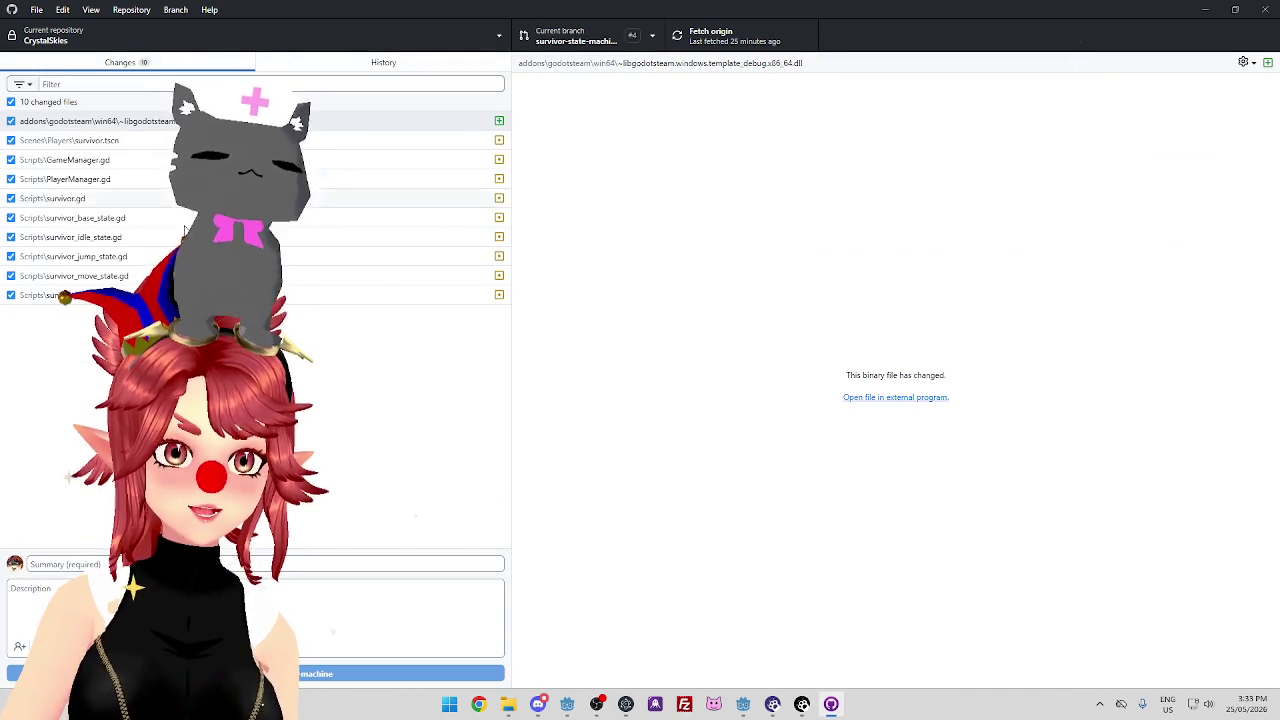
click(313, 66)
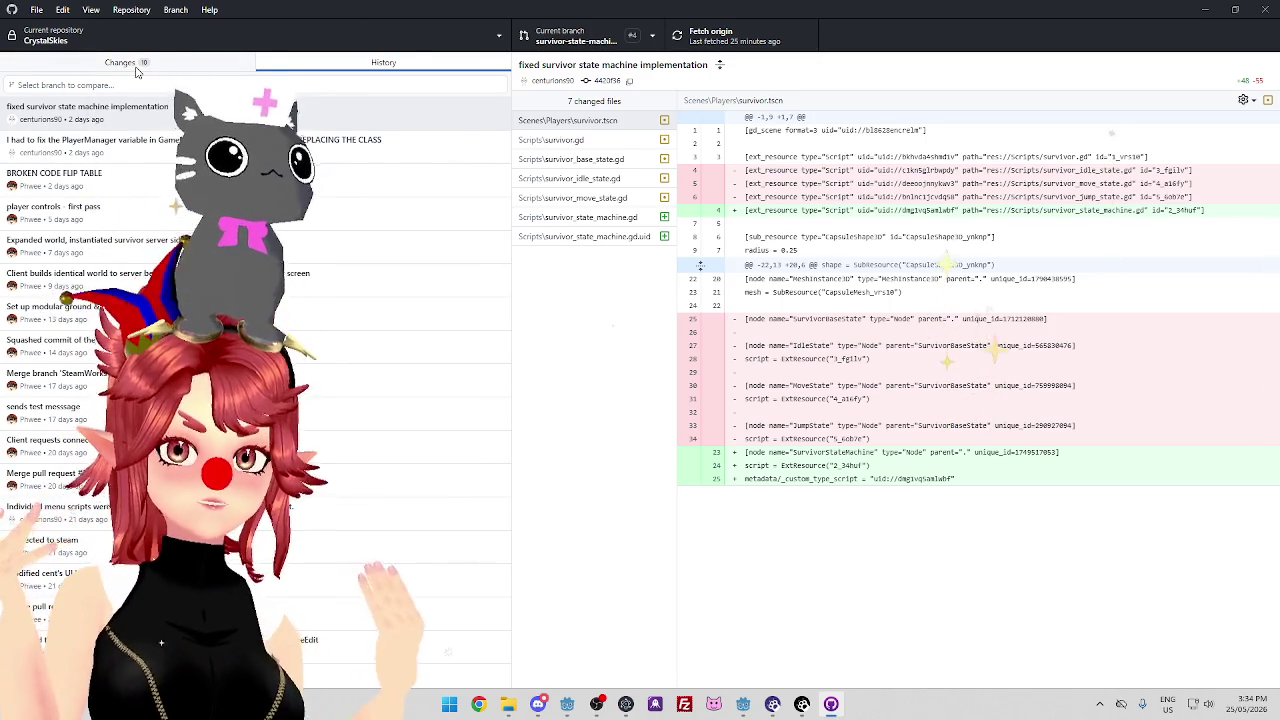
click(137, 72)
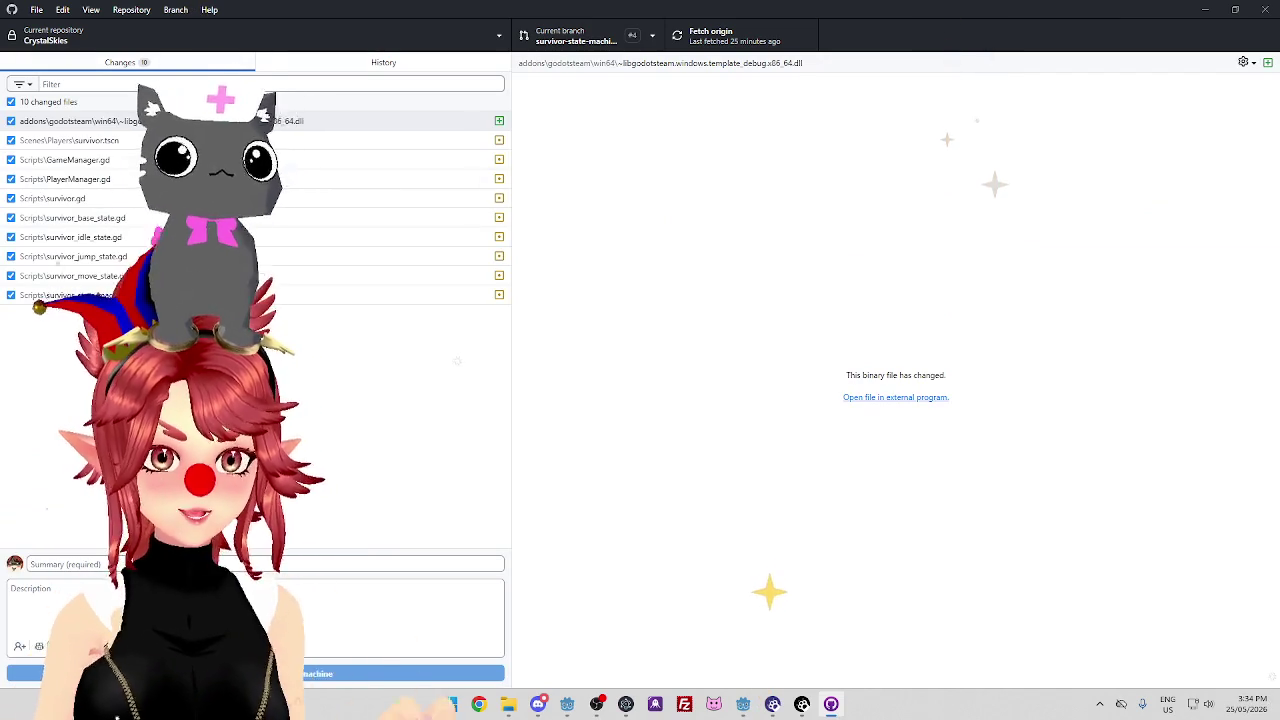
click(260, 564)
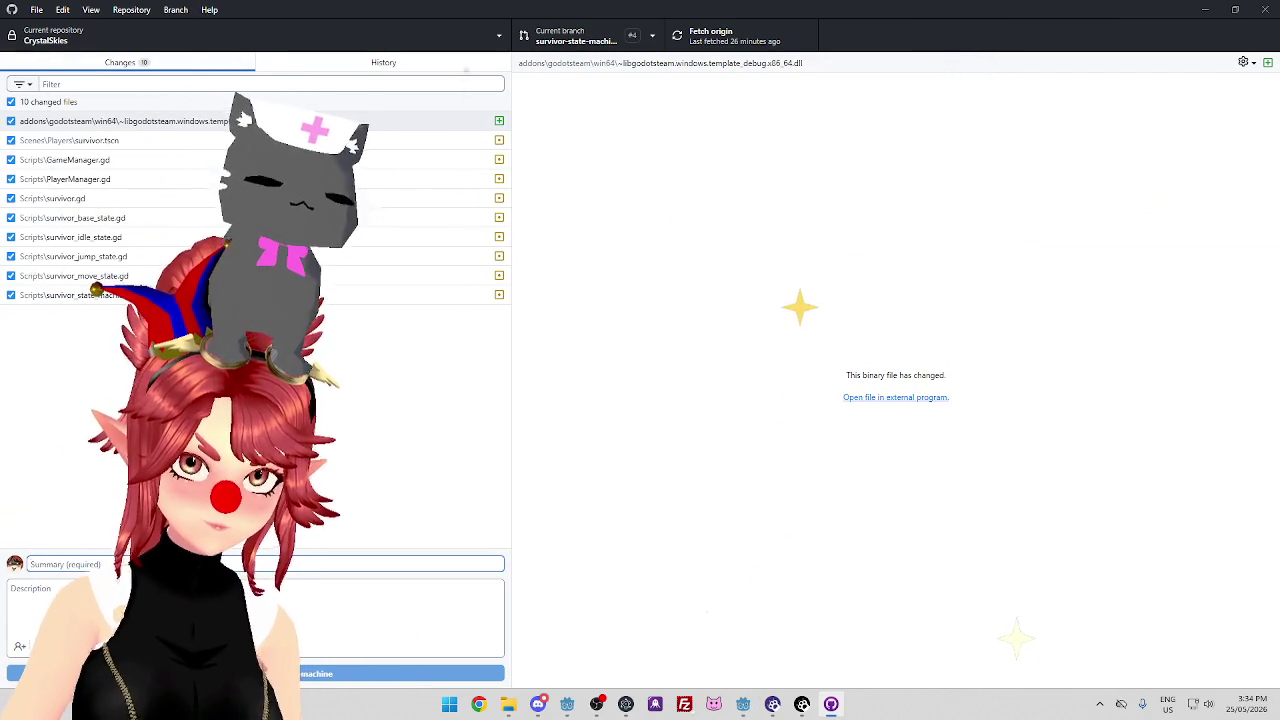
text(basic player controls)
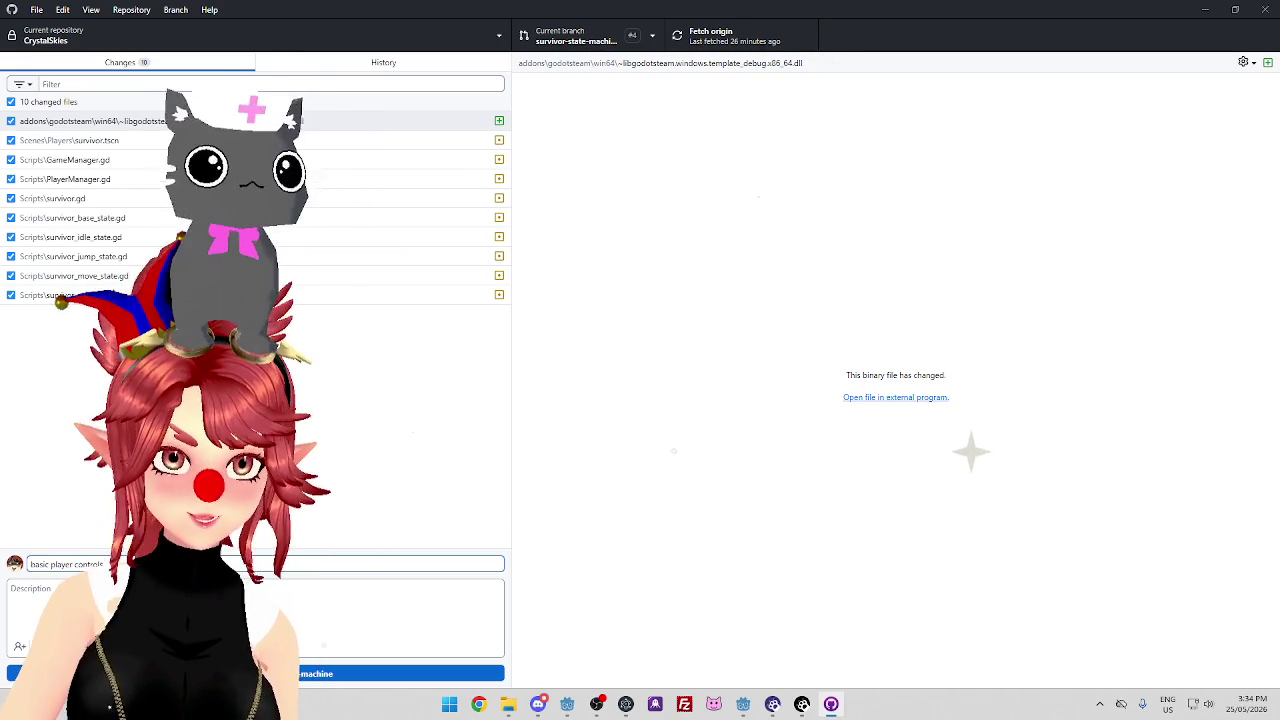
Add a description under the 'basic player controls' summary, then show the branch list
click(255, 615)
text(- pending repl)
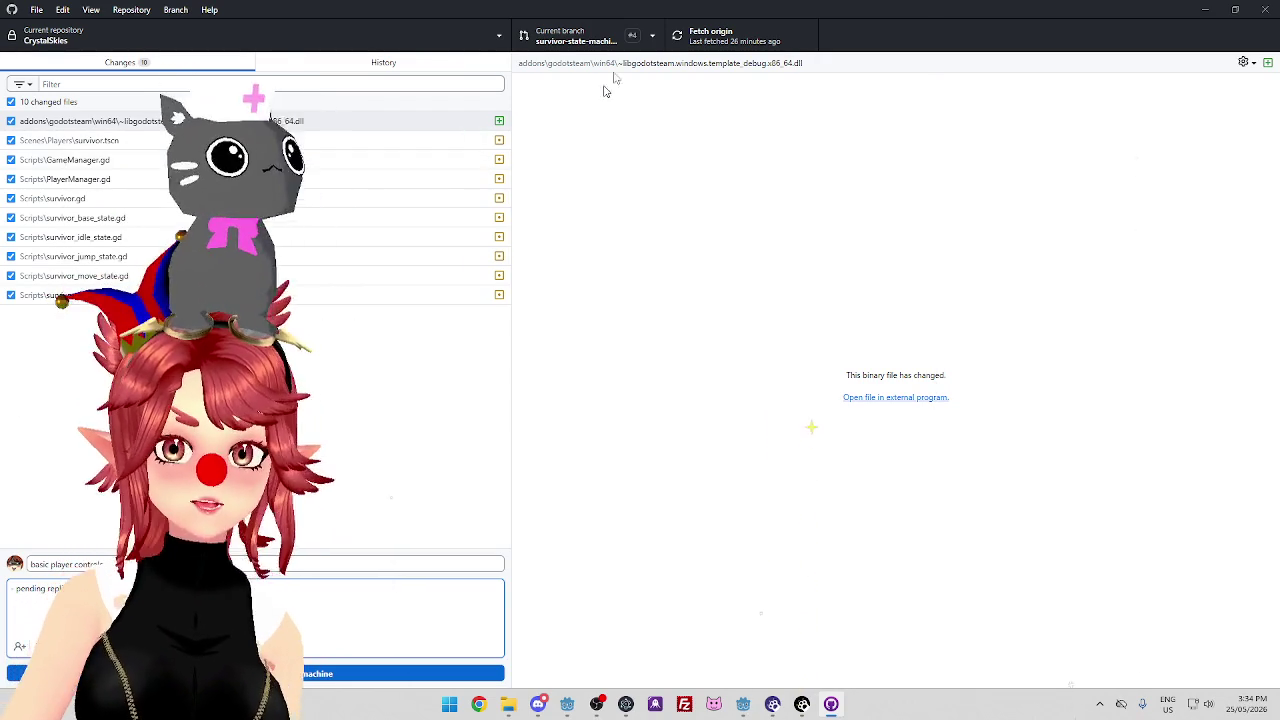
click(572, 36)
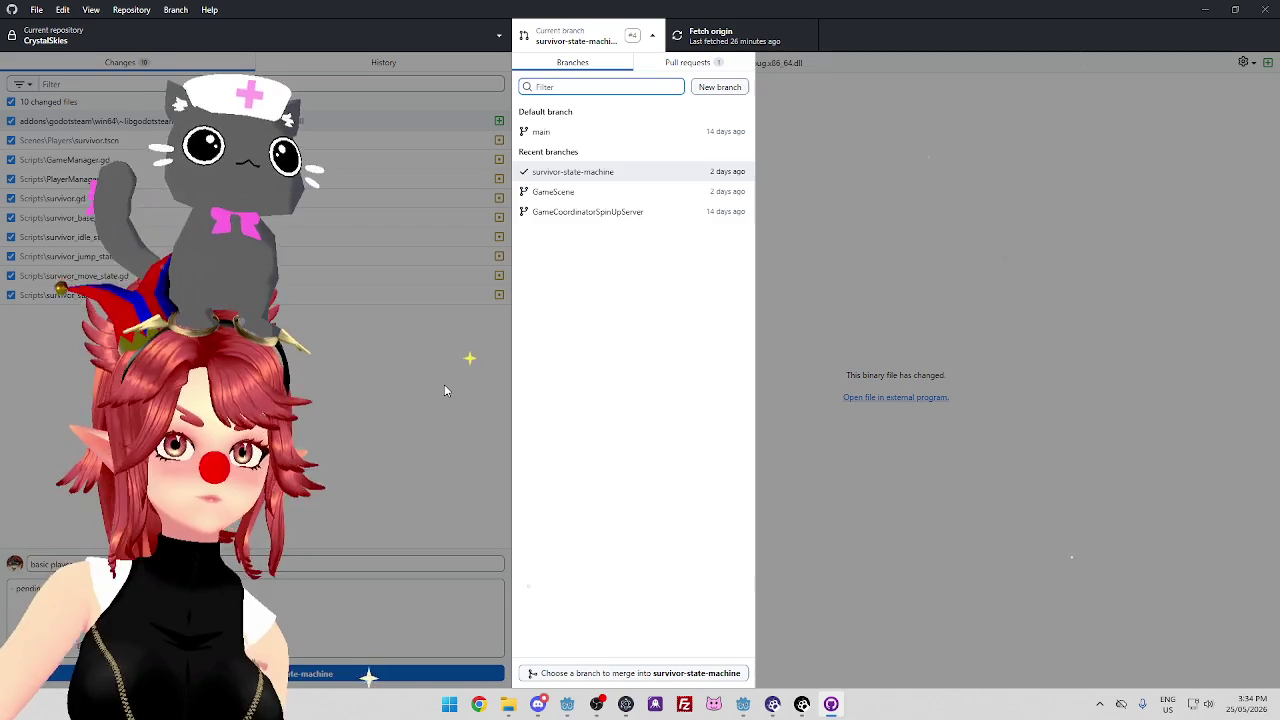
Close the branch list and return to the 10 changed files described as 'pending replication'
click(297, 368)
click(383, 62)
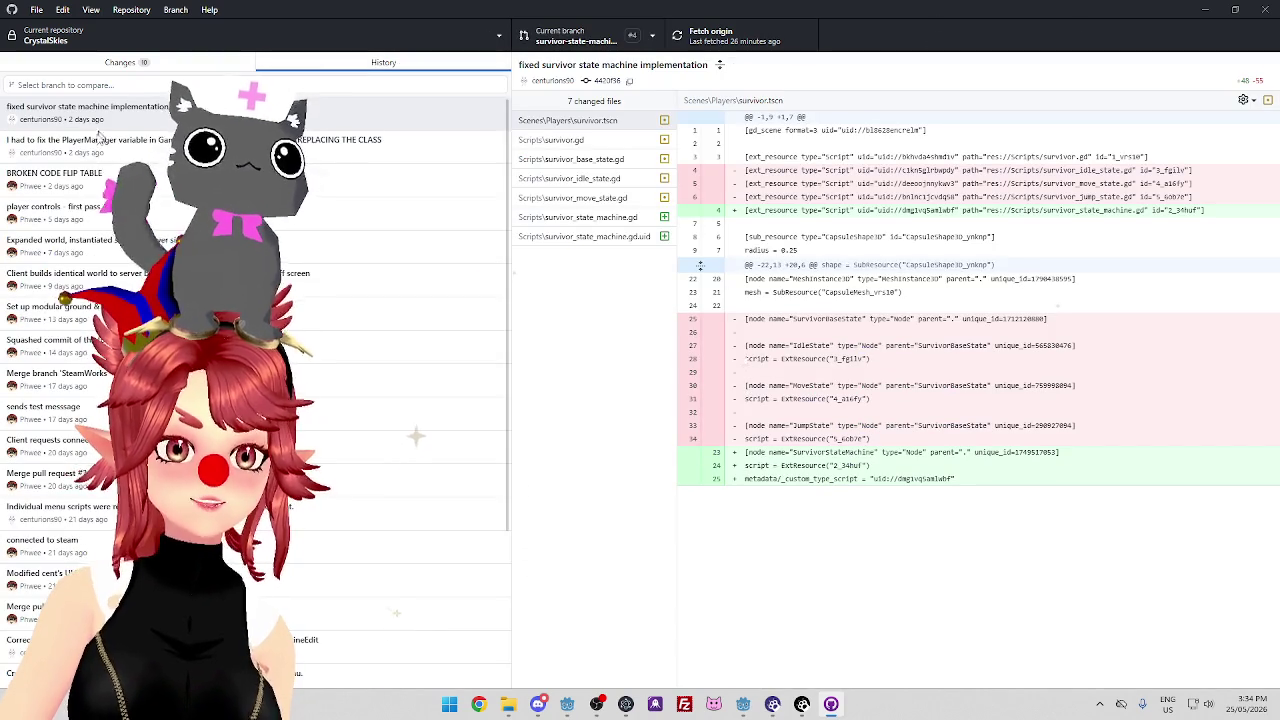
click(120, 62)
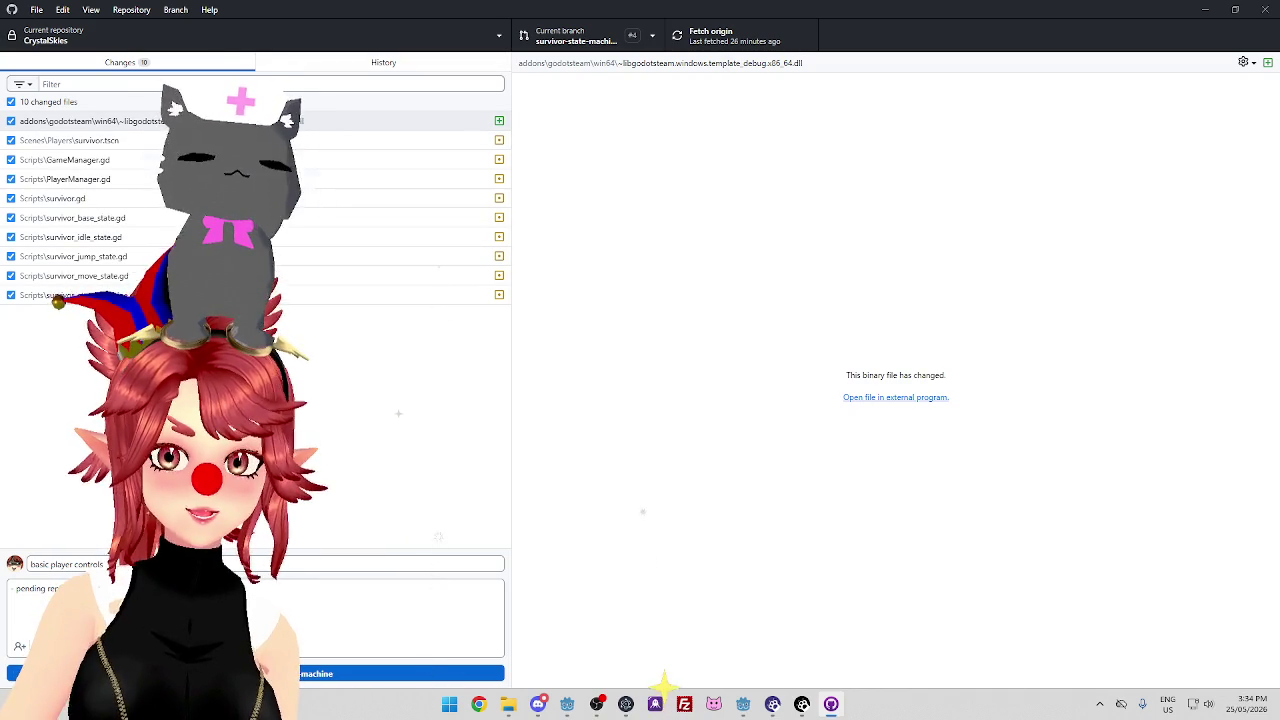
mouse_move(743, 702)
mouse_move(683, 651)
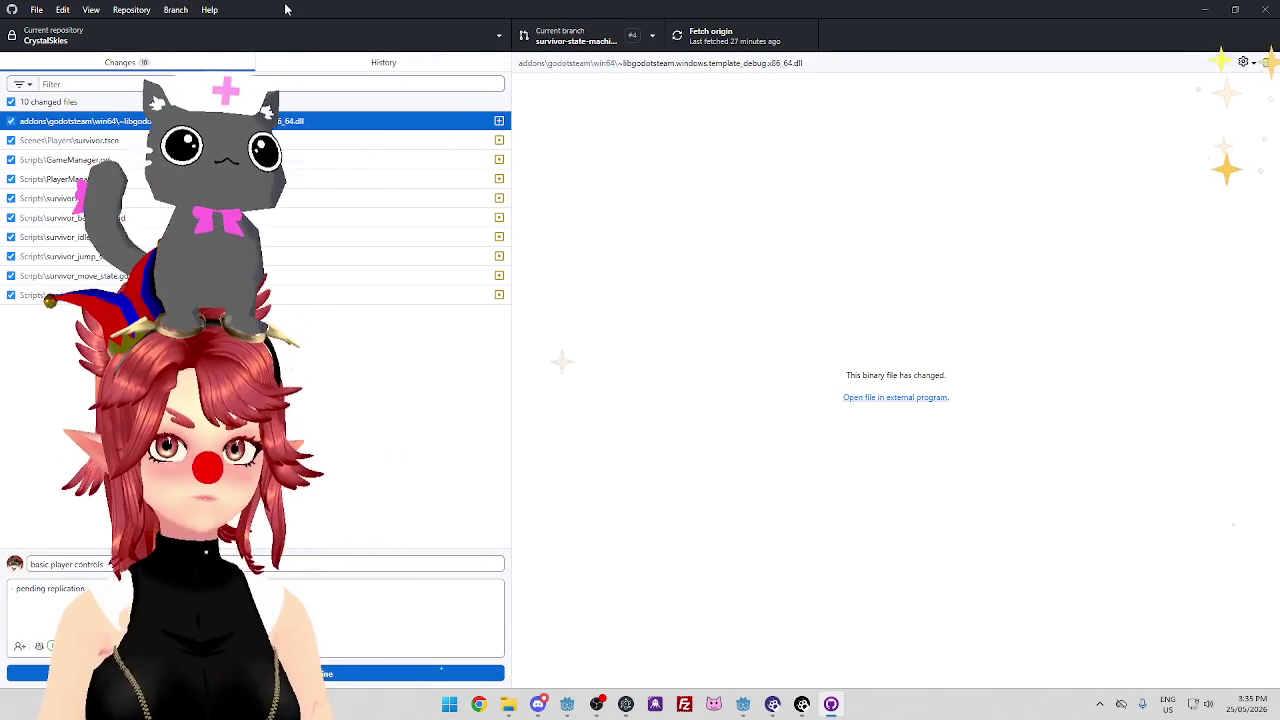
Commit the 10 changed files to survivor-state-machine as 'basic player controls'
click(276, 64)
click(214, 68)
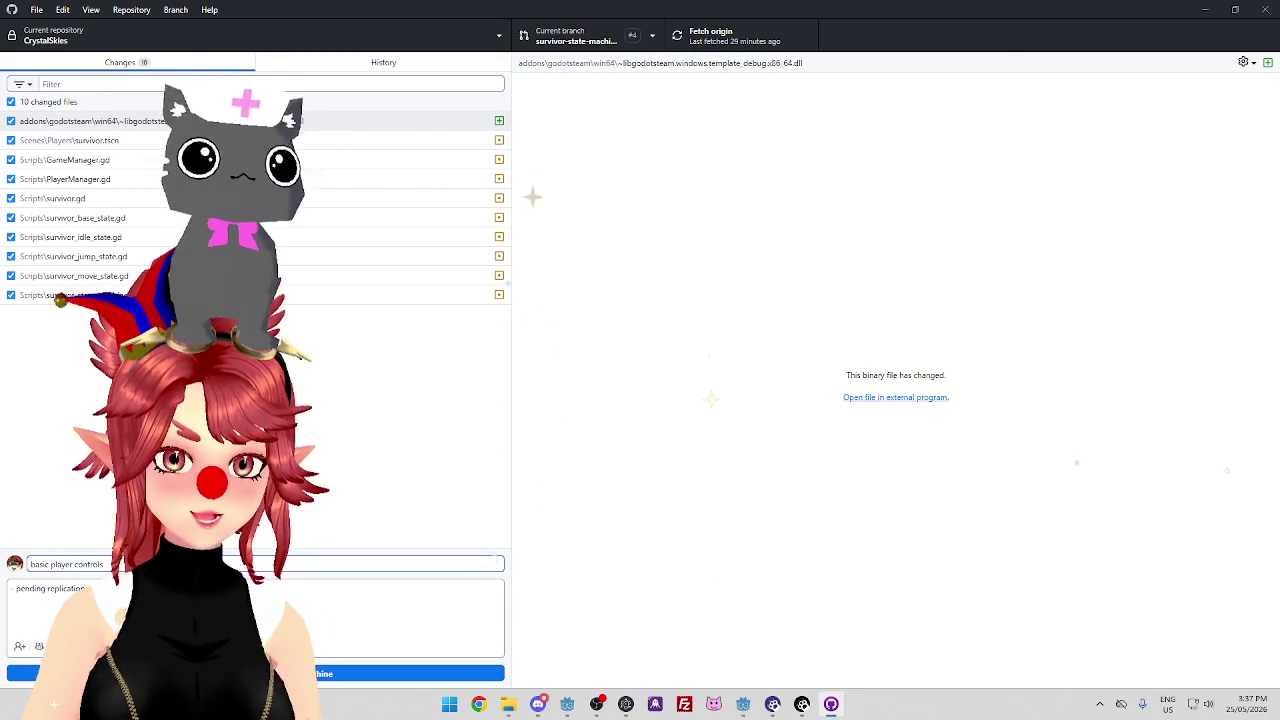
key(ctrl+Return)
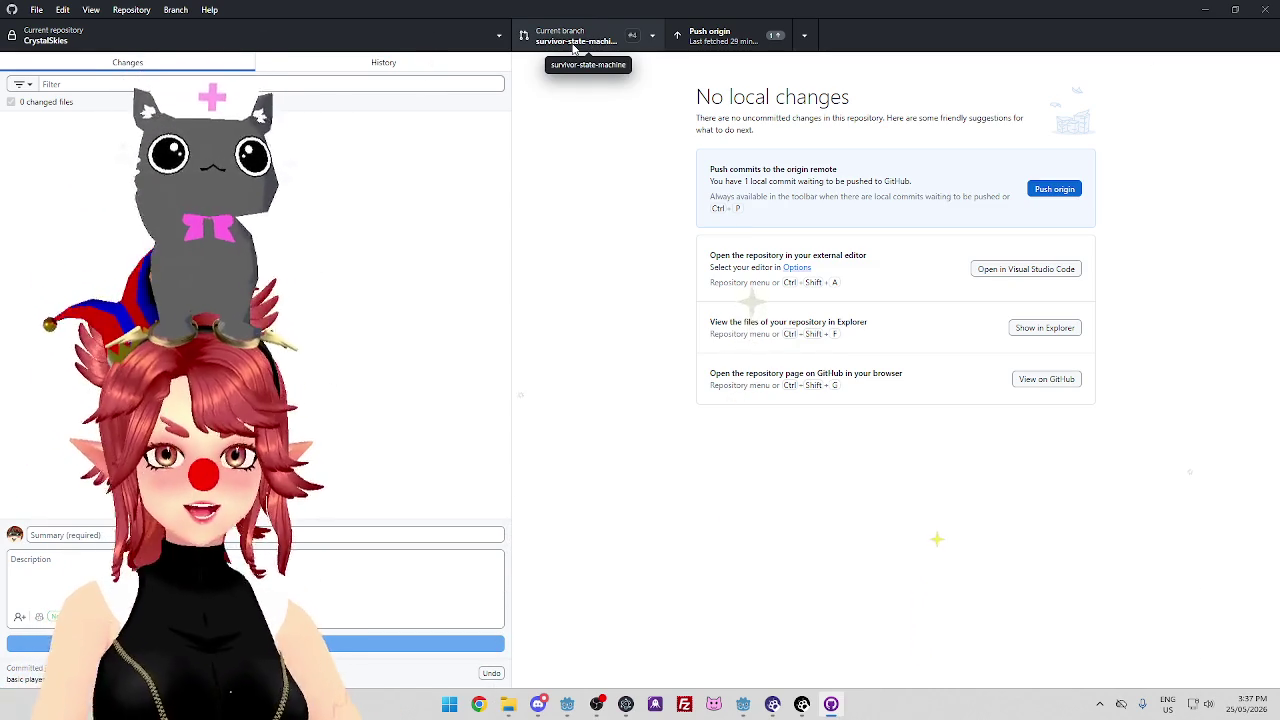
Show the branch list with survivor-state-machine current and one commit unpushed
click(588, 43)
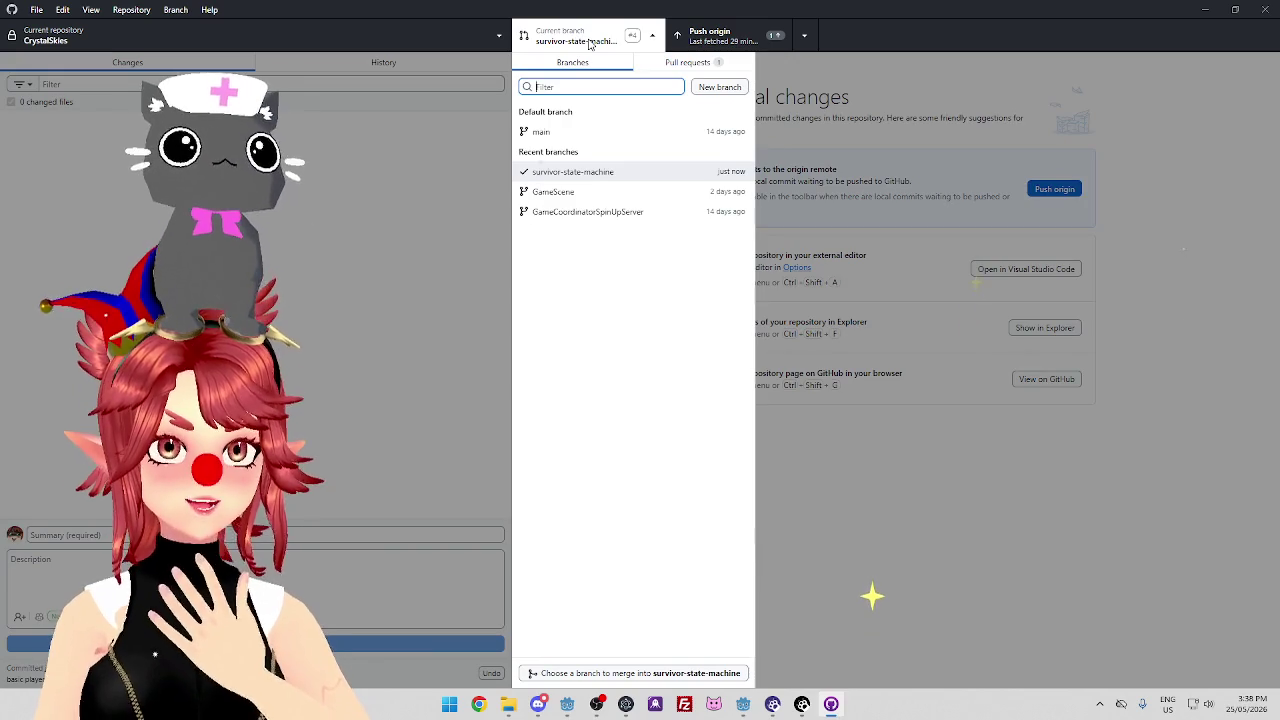
Close the branch list and push the basic player controls commit to origin
click(588, 43)
key(ctrl+p)
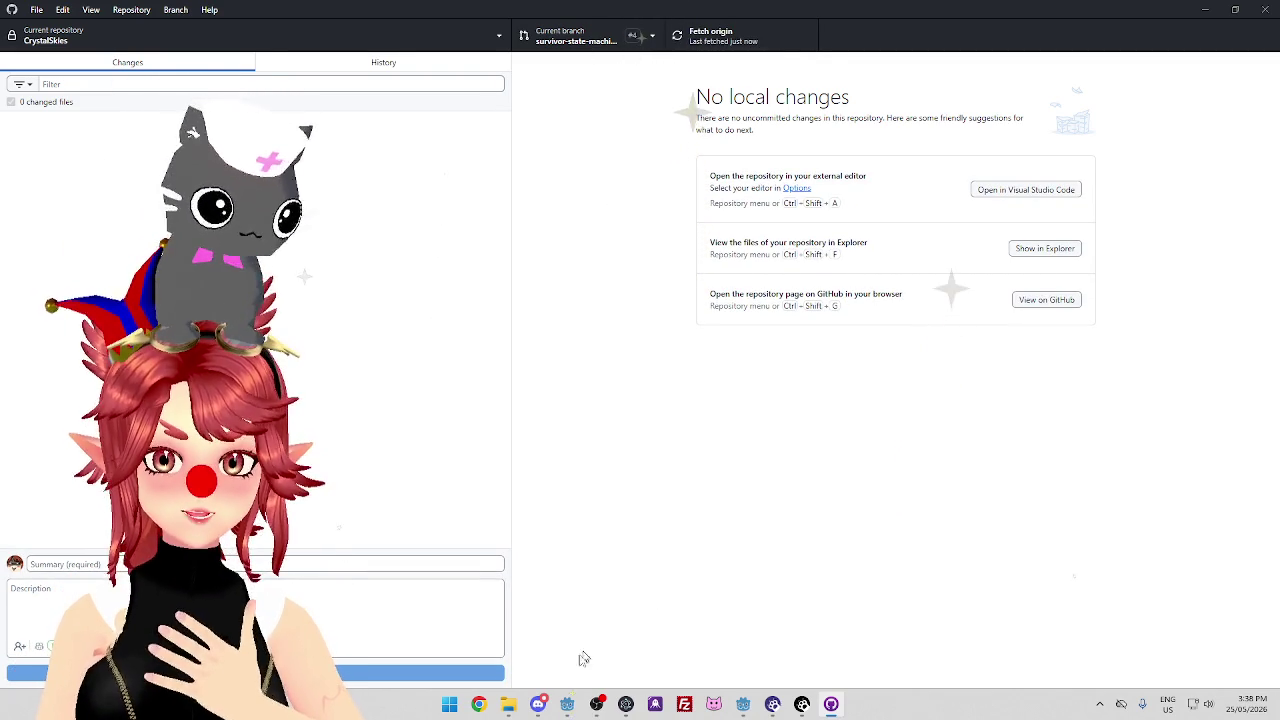
Switch from GitHub Desktop to Google Chrome on a new tab
click(486, 708)
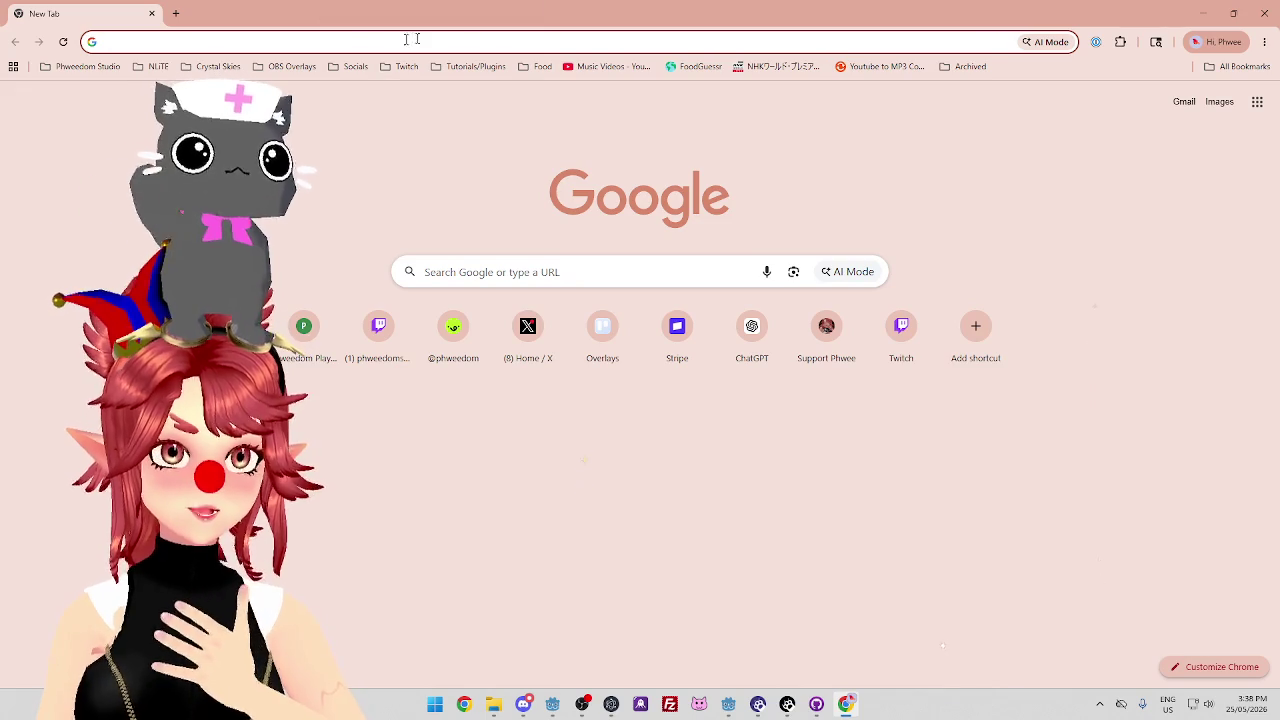
Navigate to the CrystalSkies GitHub repository page and bookmark it under the Phweedom Studio folder
click(213, 66)
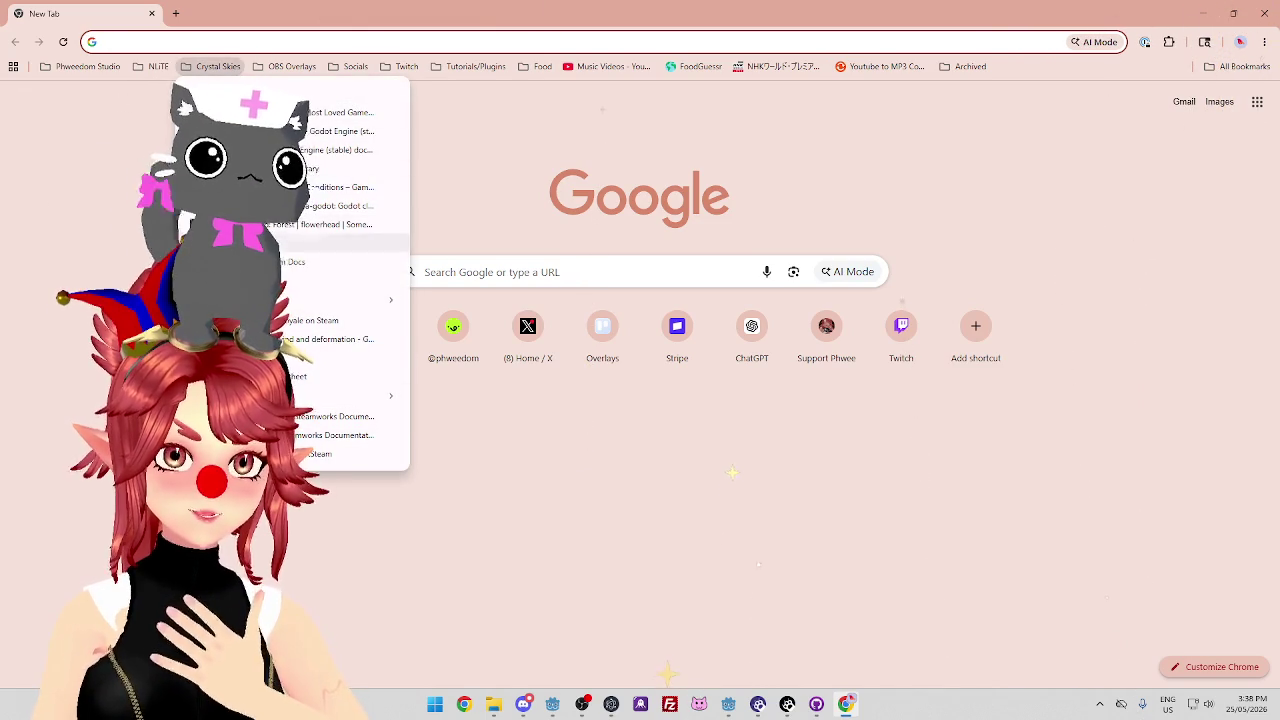
click(350, 280)
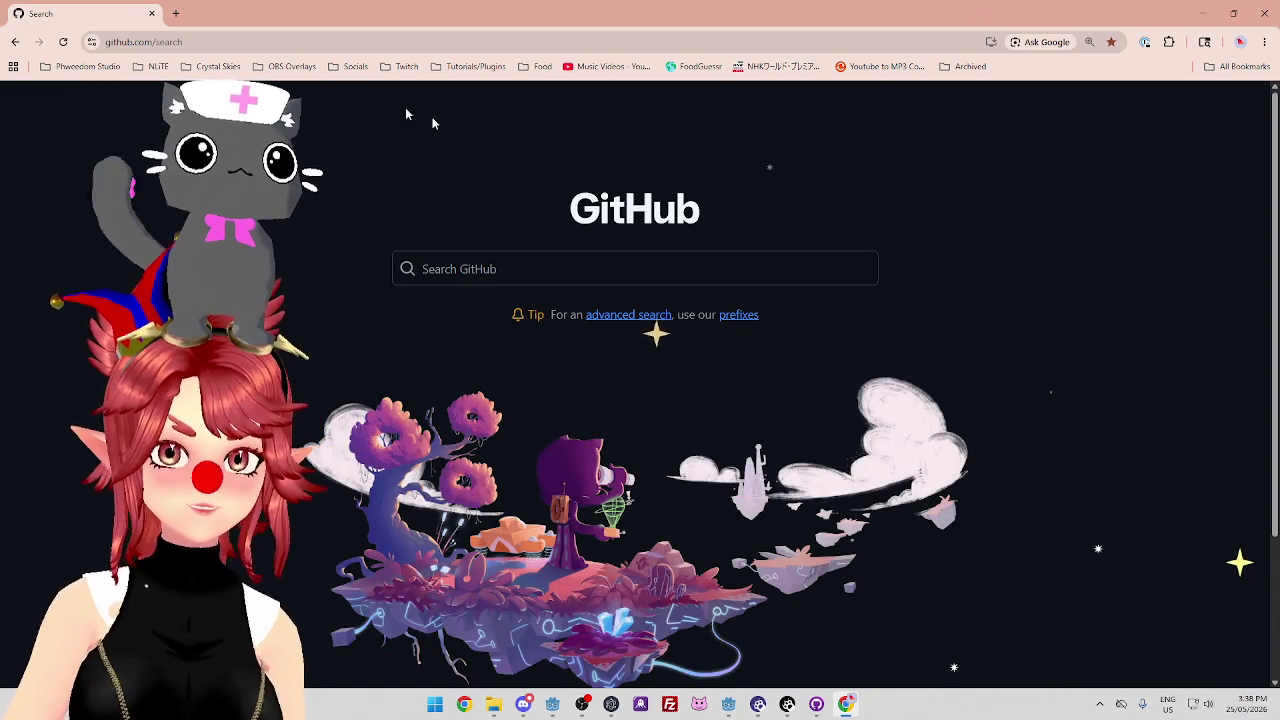
click(223, 45)
text(git)
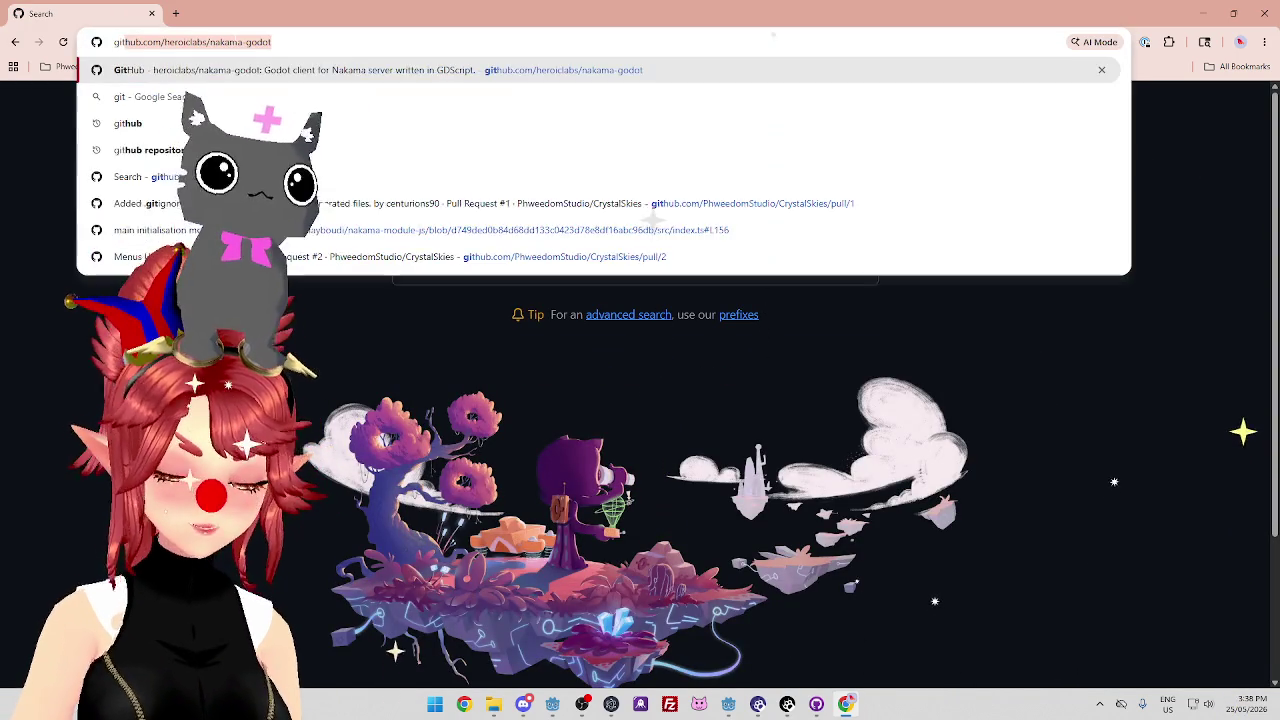
text(hub)
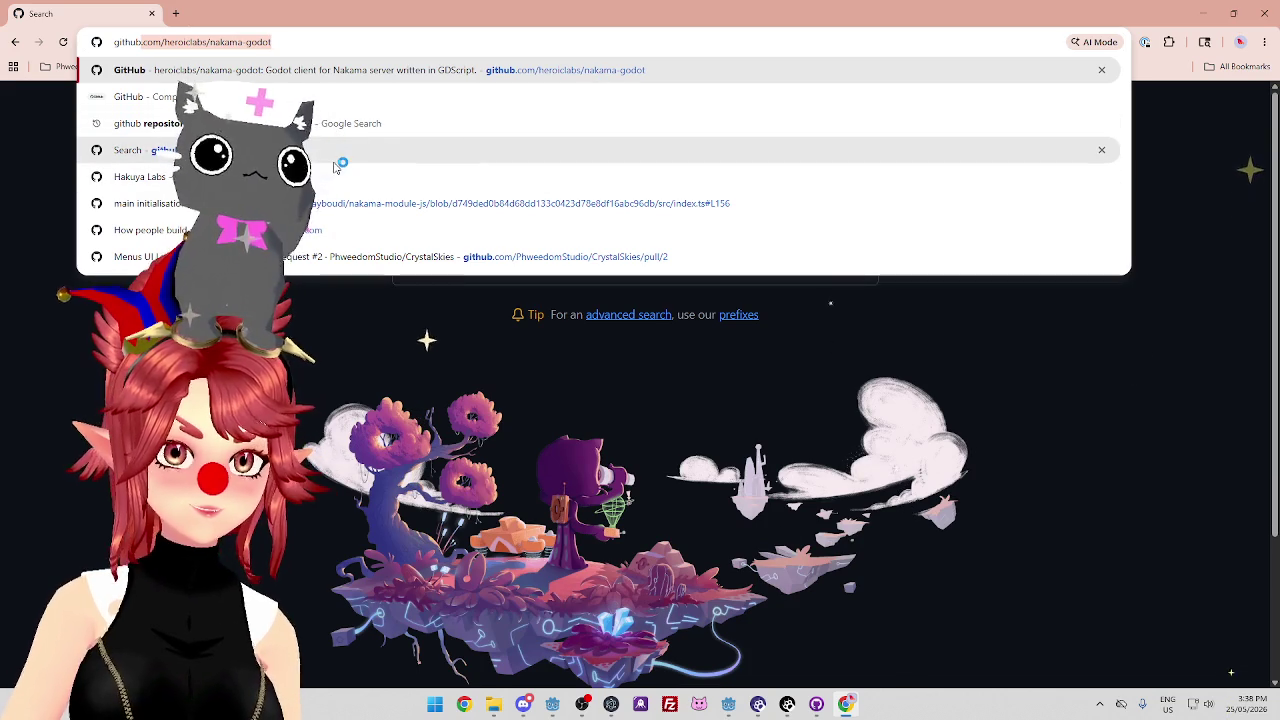
click(450, 262)
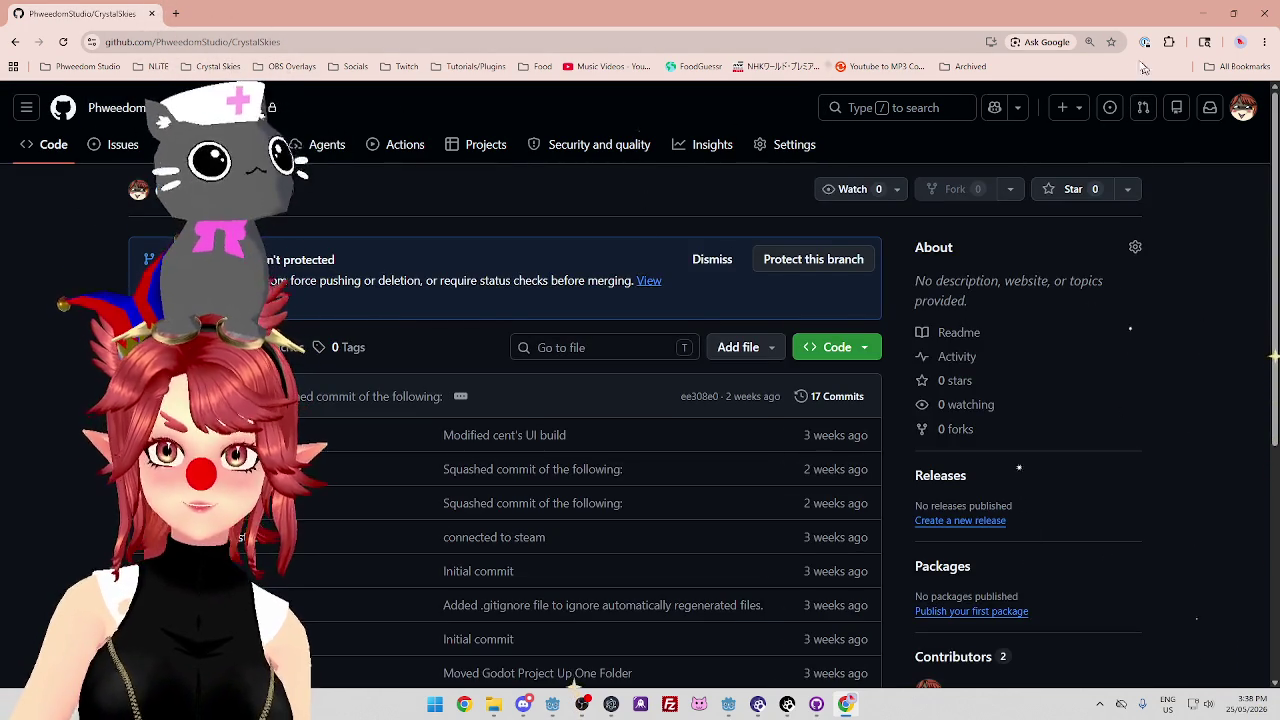
click(1111, 42)
click(1112, 44)
click(1069, 141)
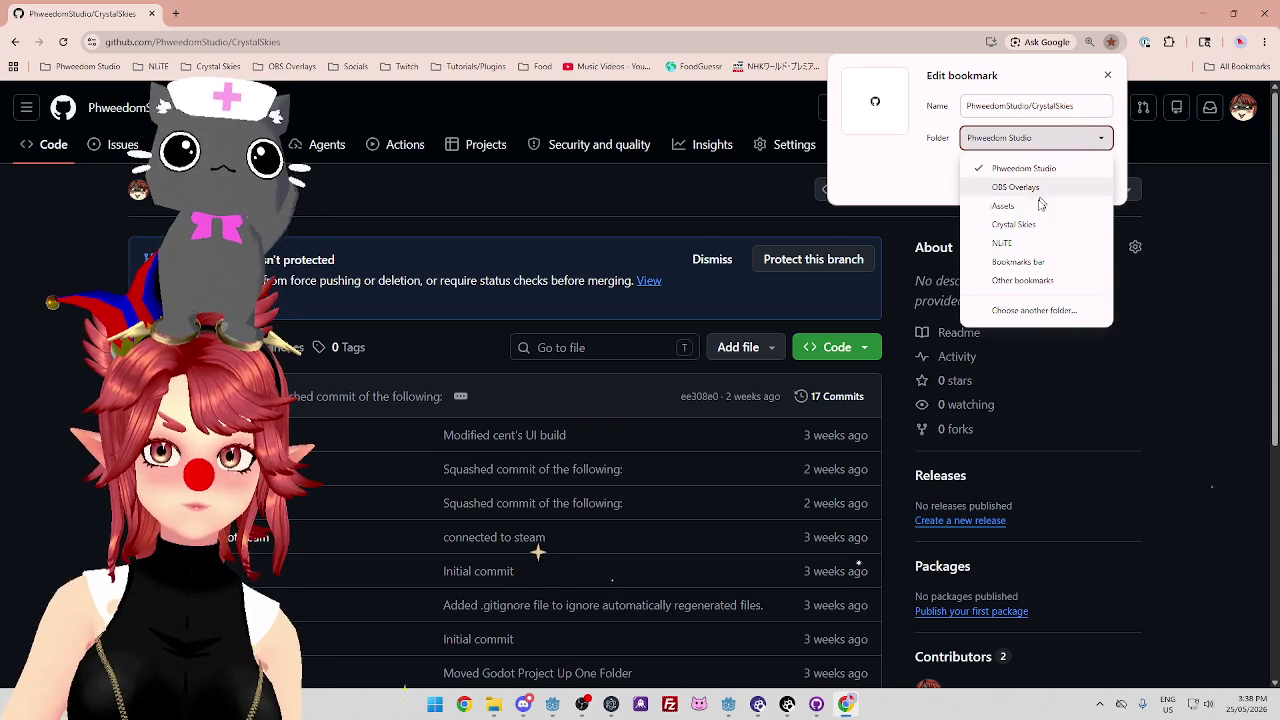
click(1046, 191)
click(1030, 181)
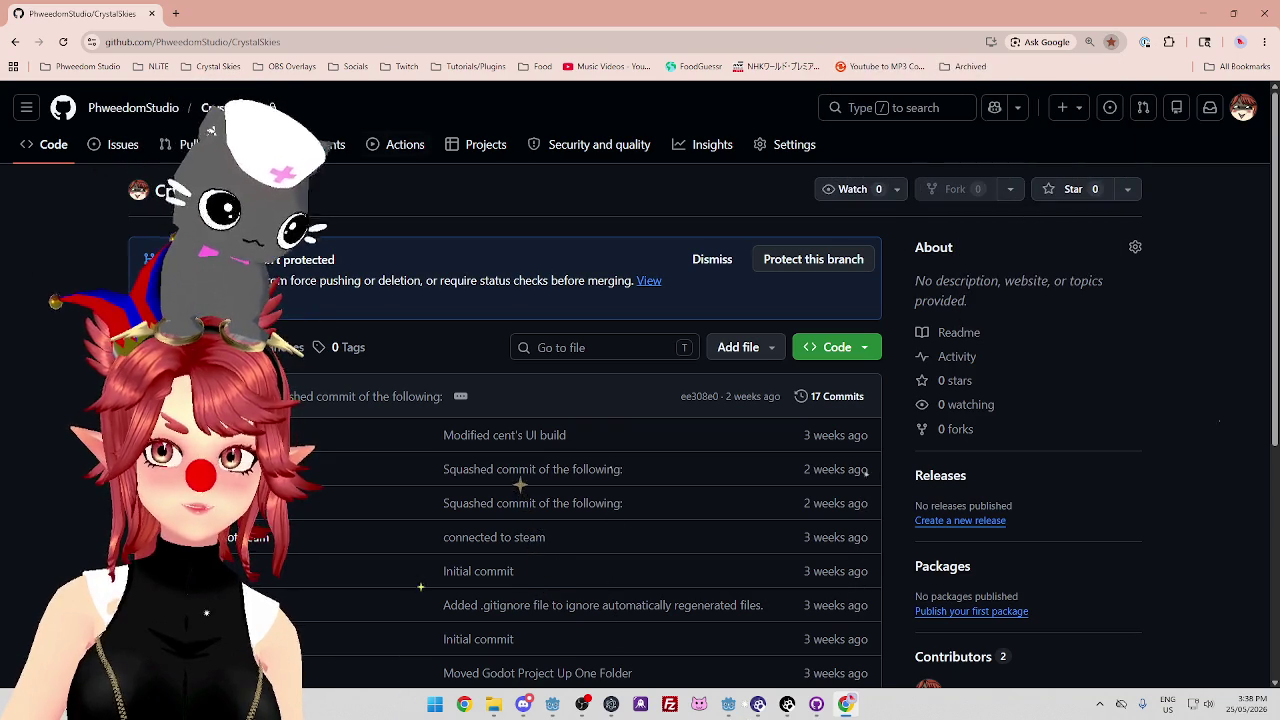
click(212, 68)
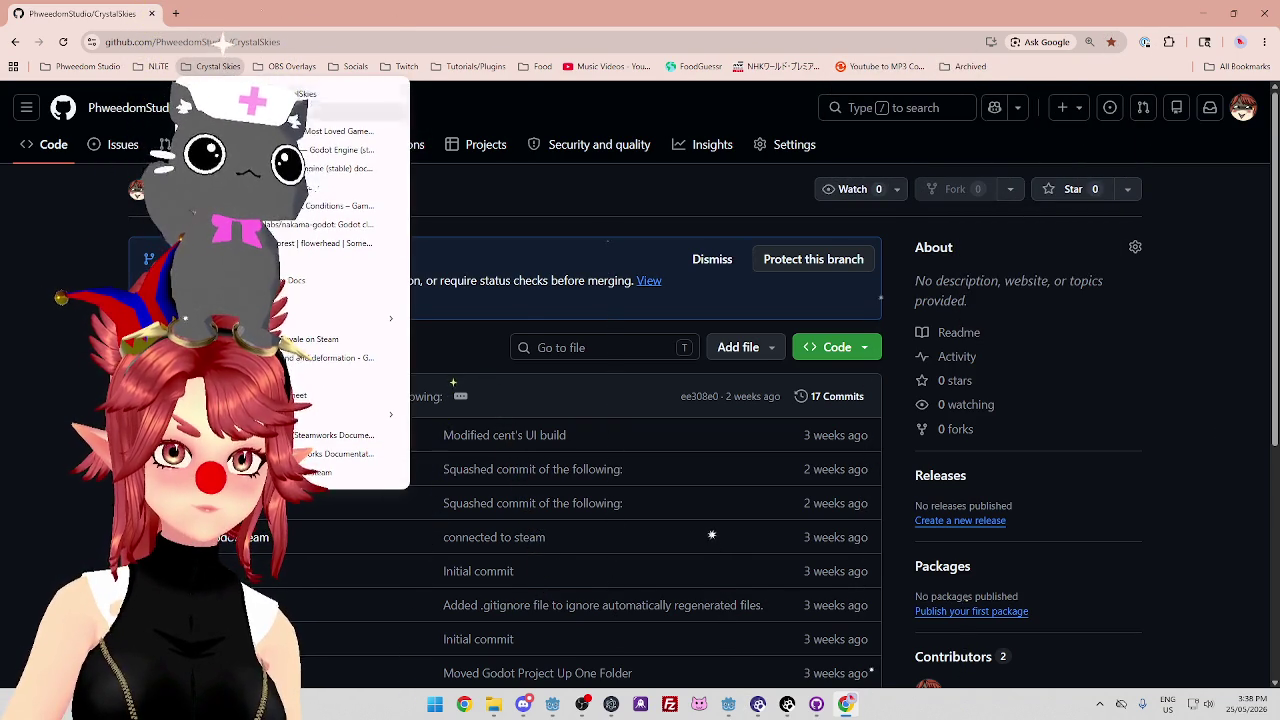
click(397, 16)
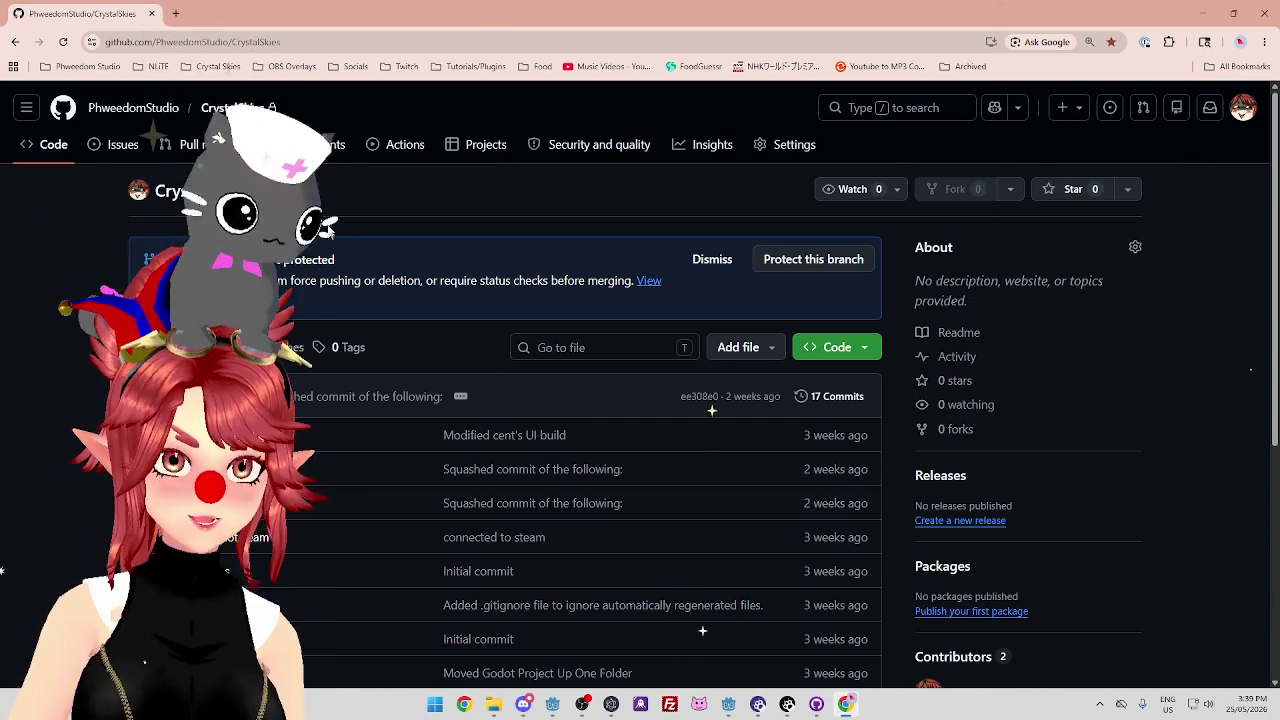
Open pull request #4, 'Fixed and Simplified the Survivor State Machine', from the Pull requests list
click(220, 144)
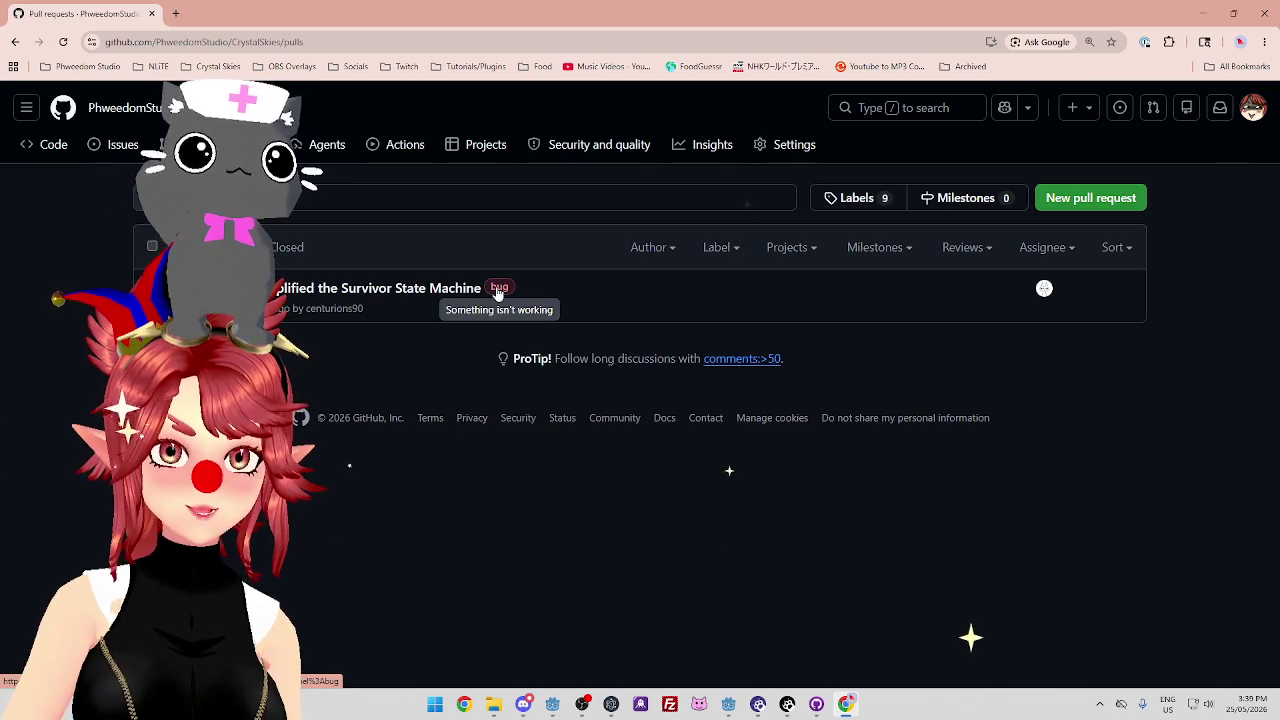
click(418, 290)
scroll(320, 400, down, 3)
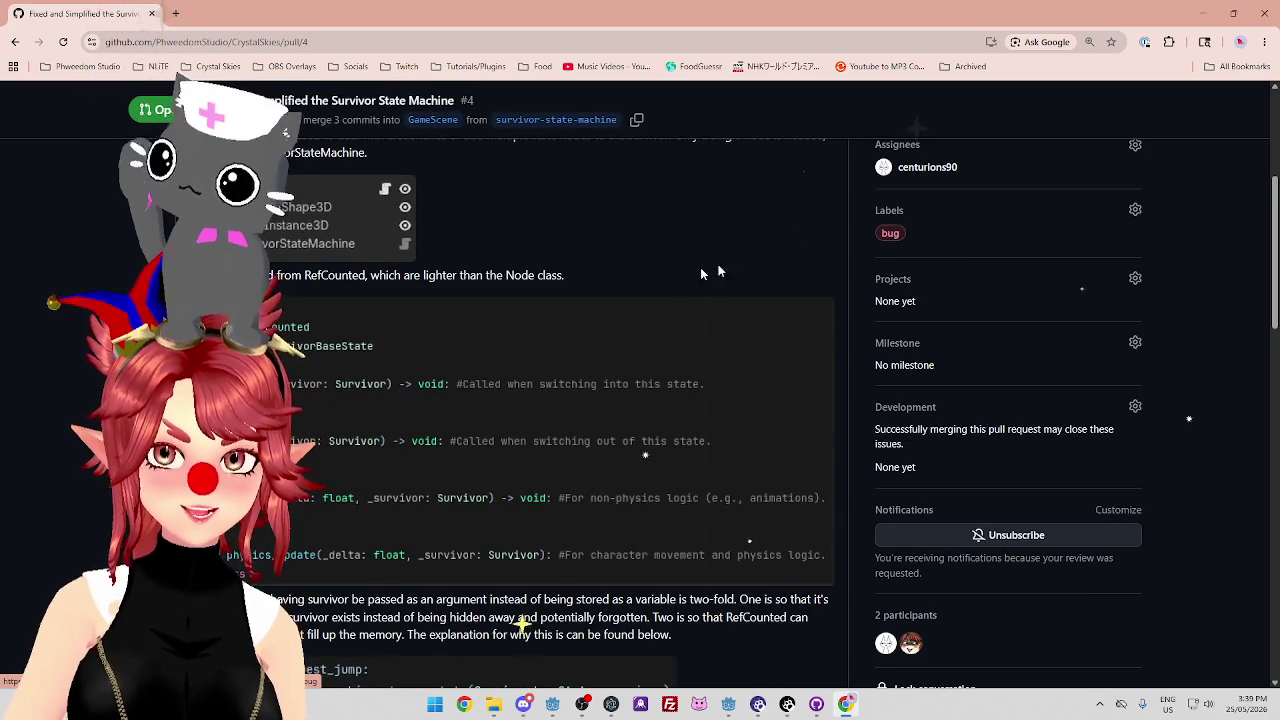
scroll(770, 257, down, 3)
scroll(950, 215, up, 3)
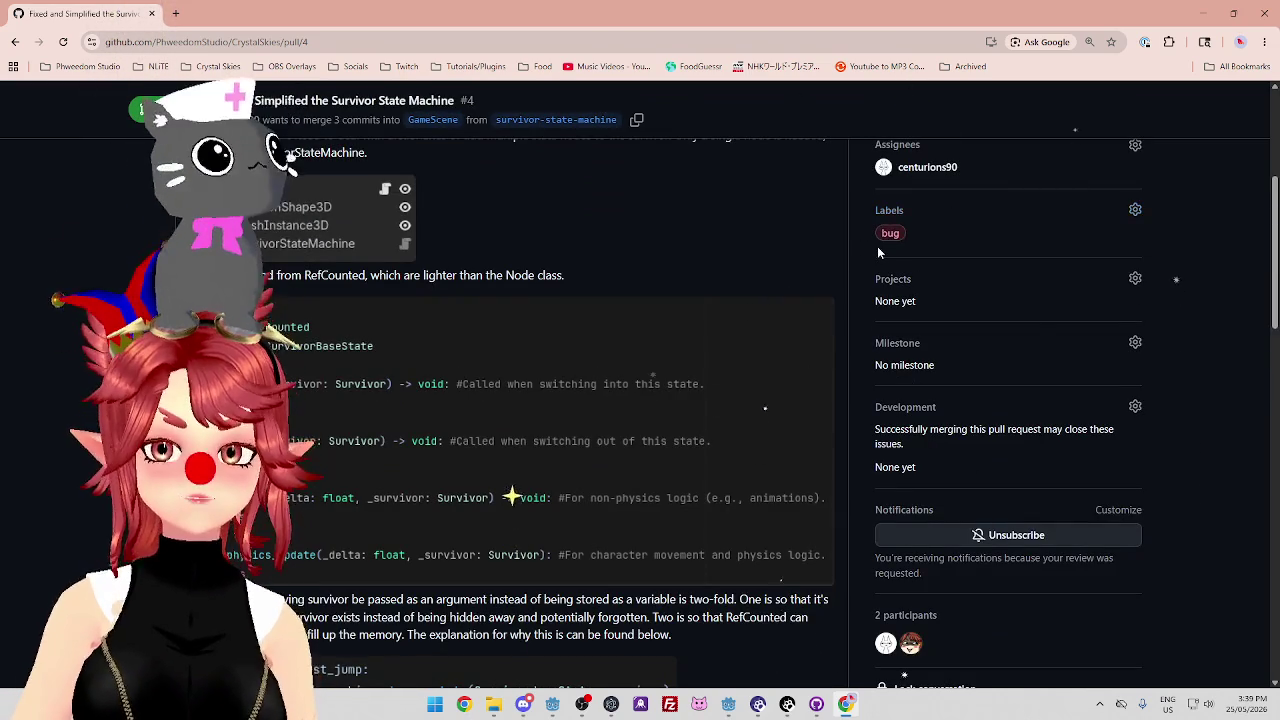
scroll(700, 340, down, 3)
scroll(650, 368, down, 8)
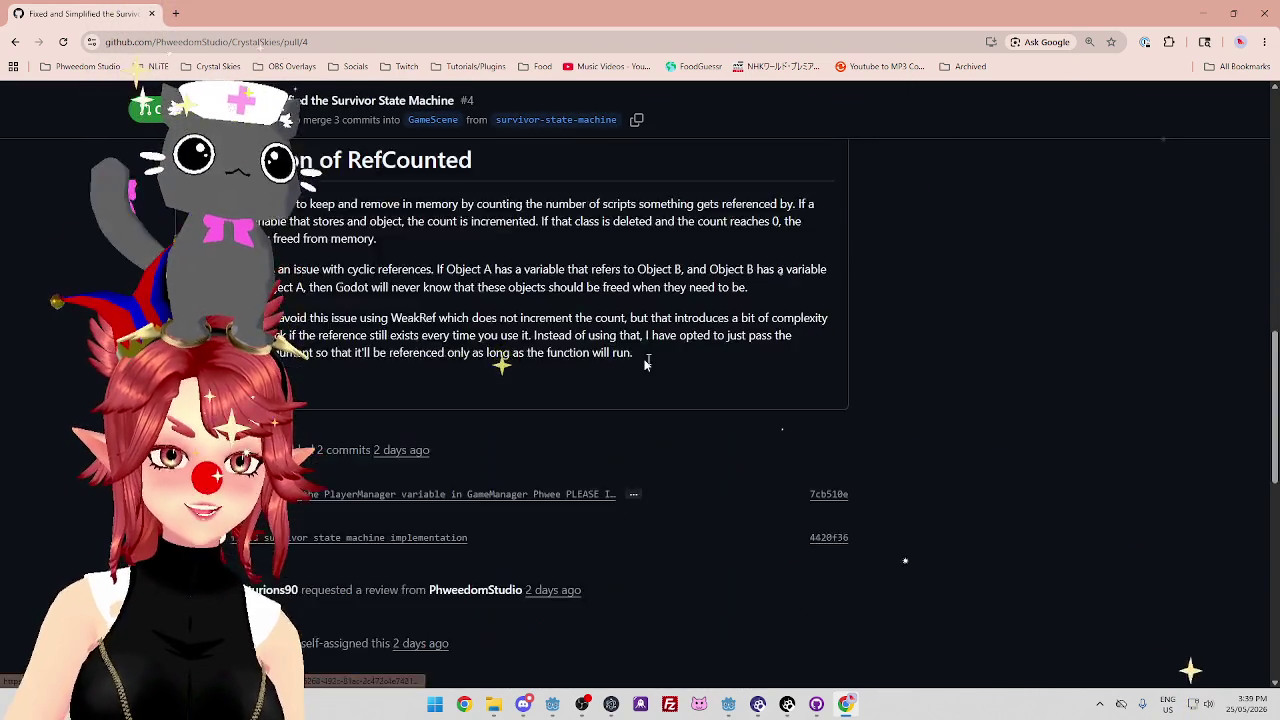
scroll(645, 367, down, 3)
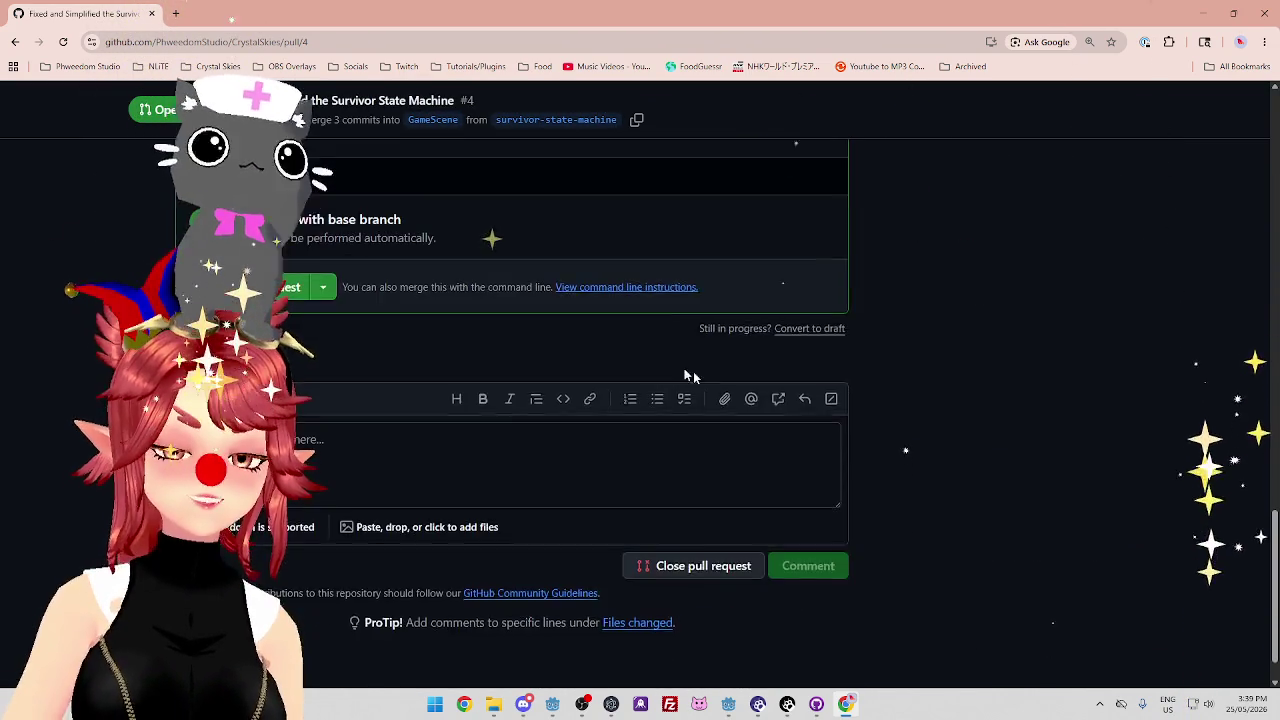
scroll(908, 429, up, 3)
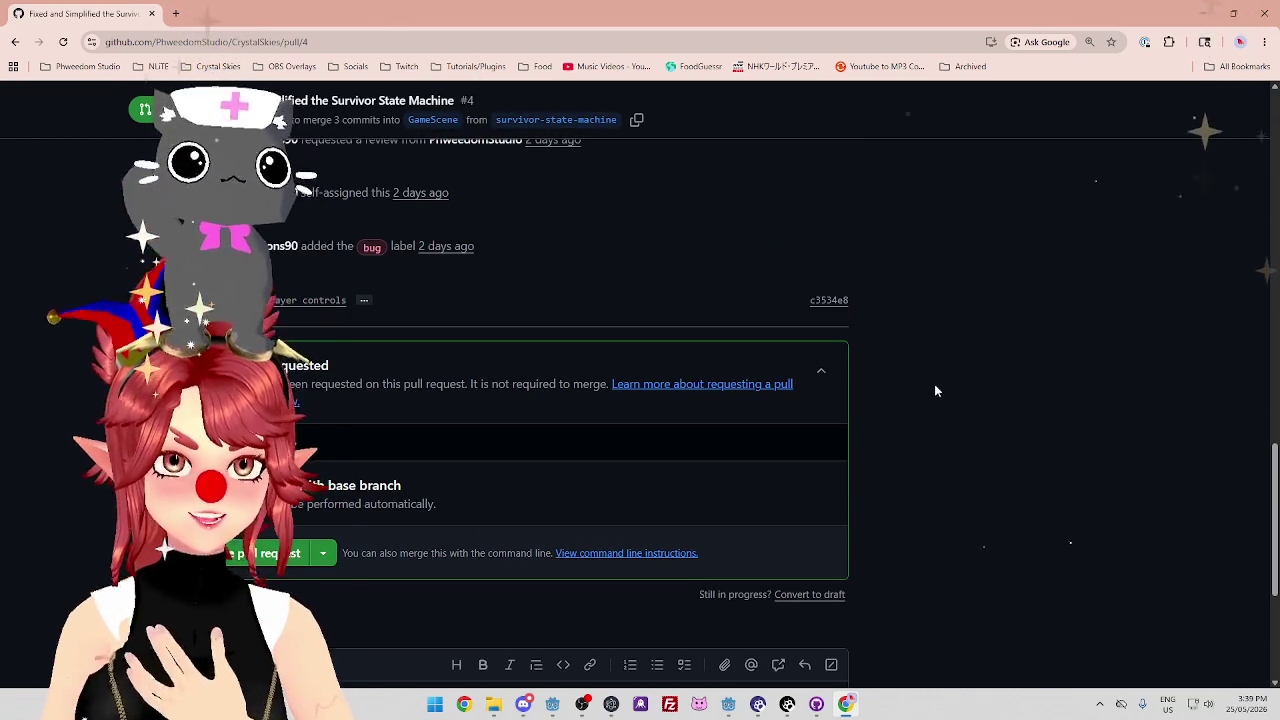
scroll(926, 396, down, 2)
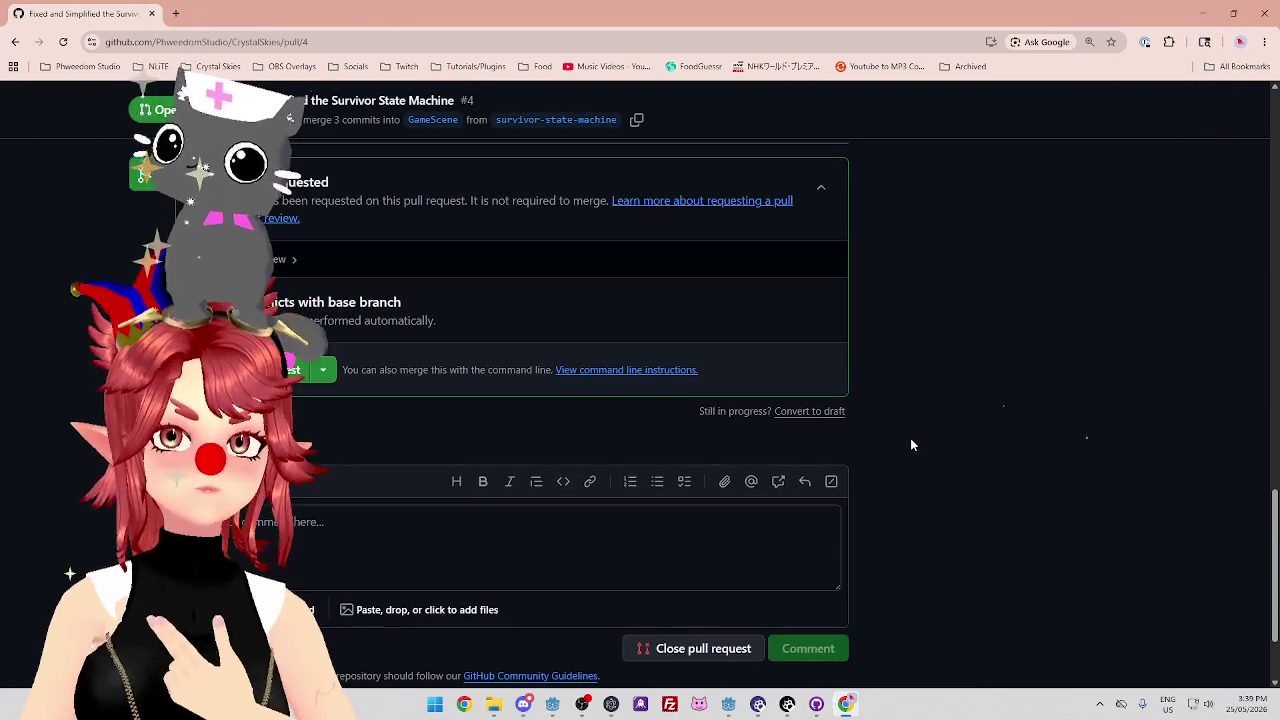
scroll(910, 435, up, 3)
scroll(914, 460, up, 2)
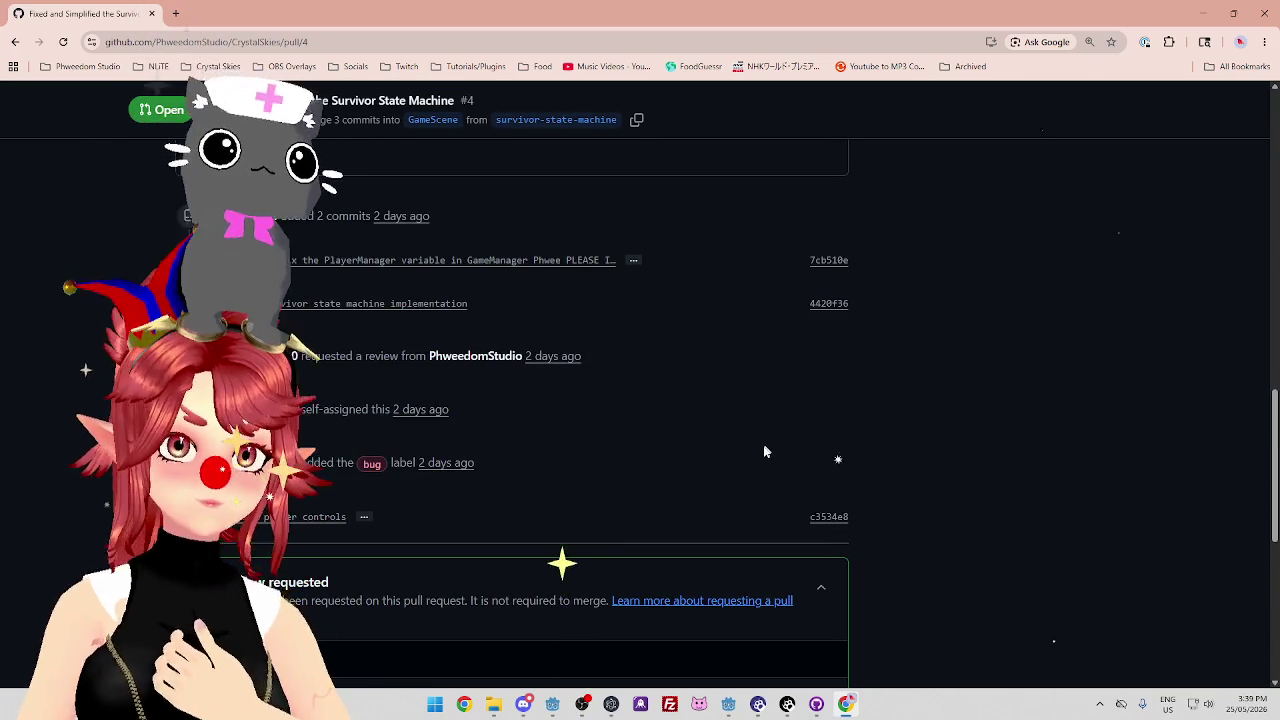
scroll(765, 450, up, 3)
scroll(614, 400, up, 4)
scroll(615, 395, down, 8)
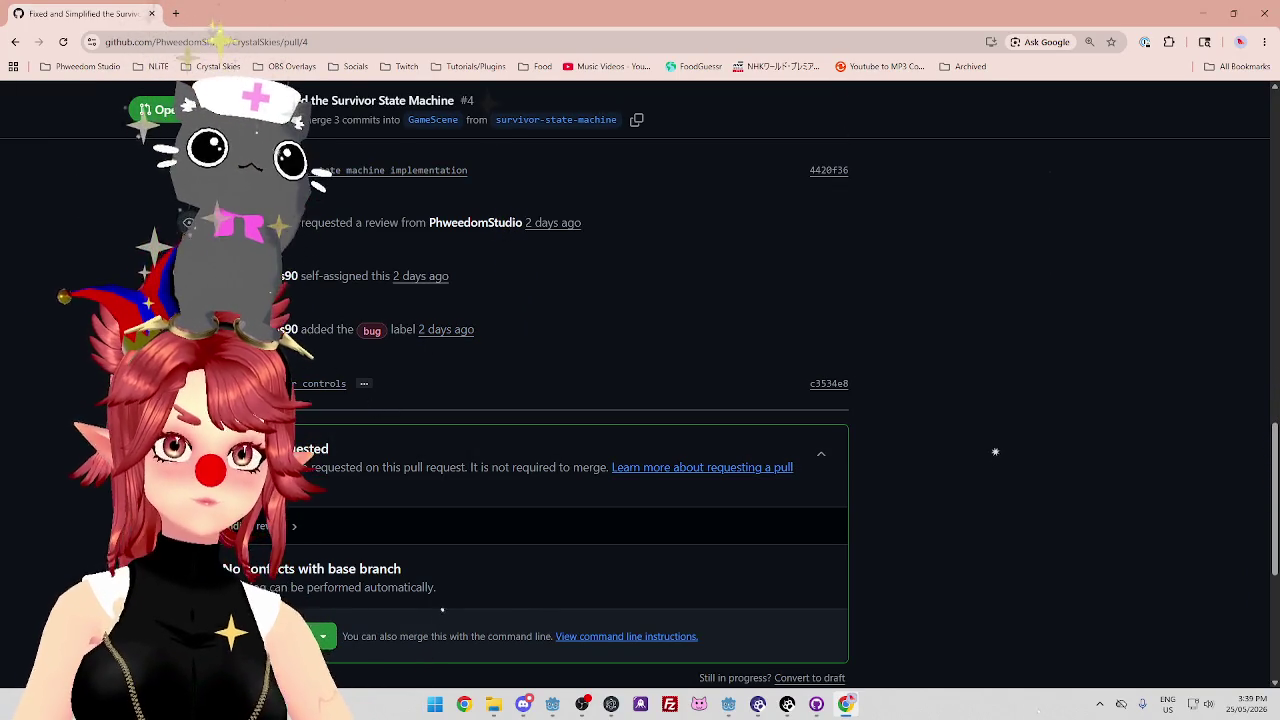
scroll(414, 391, down, 2)
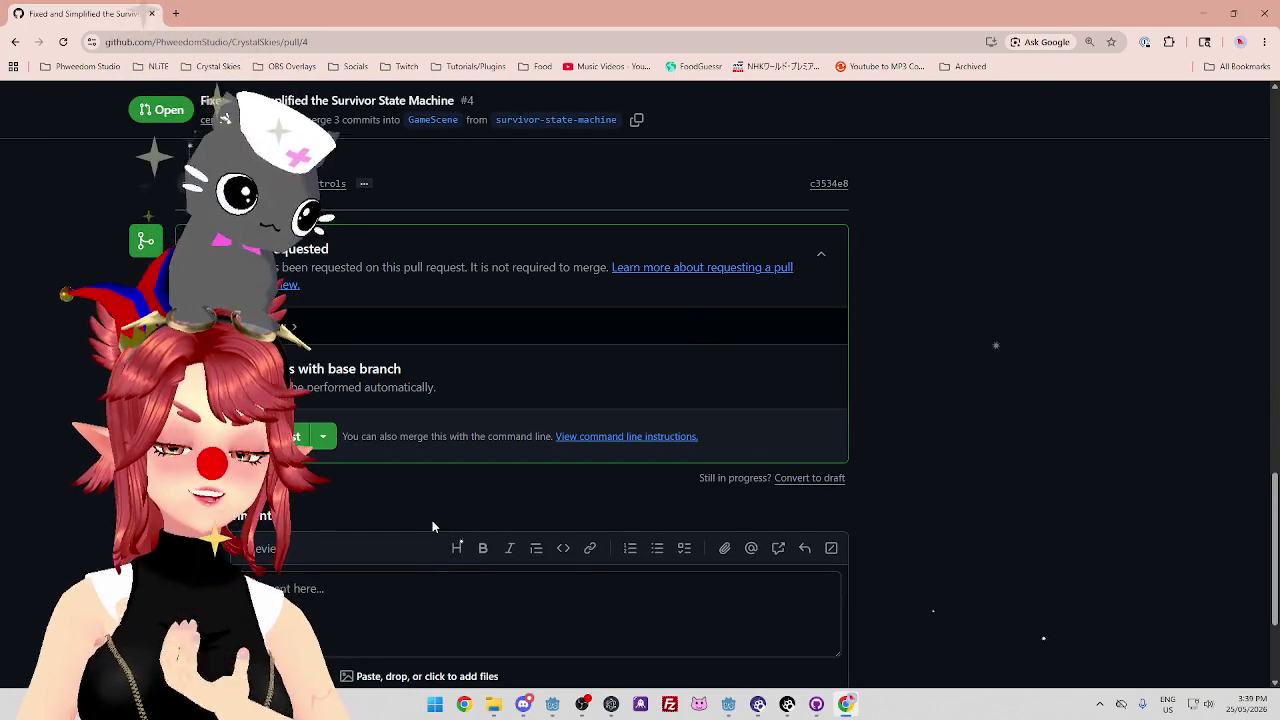
click(323, 437)
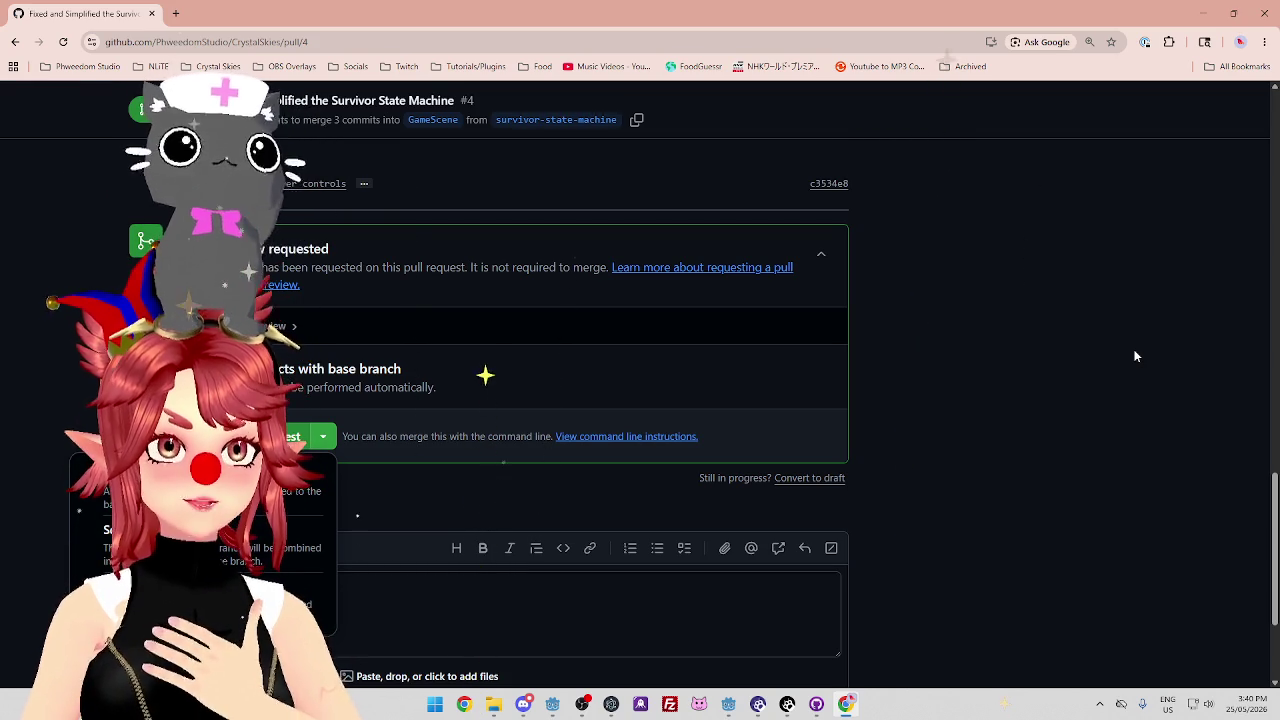
scroll(1051, 466, up, 10)
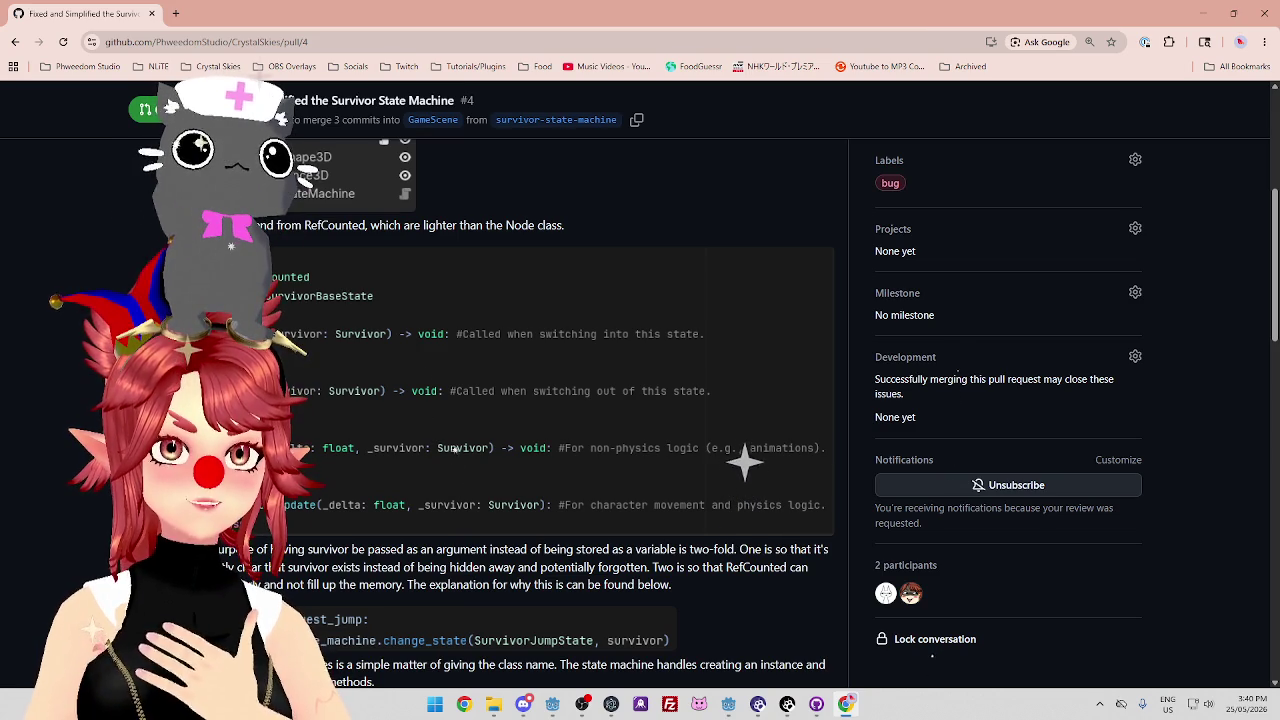
scroll(580, 277, down, 15)
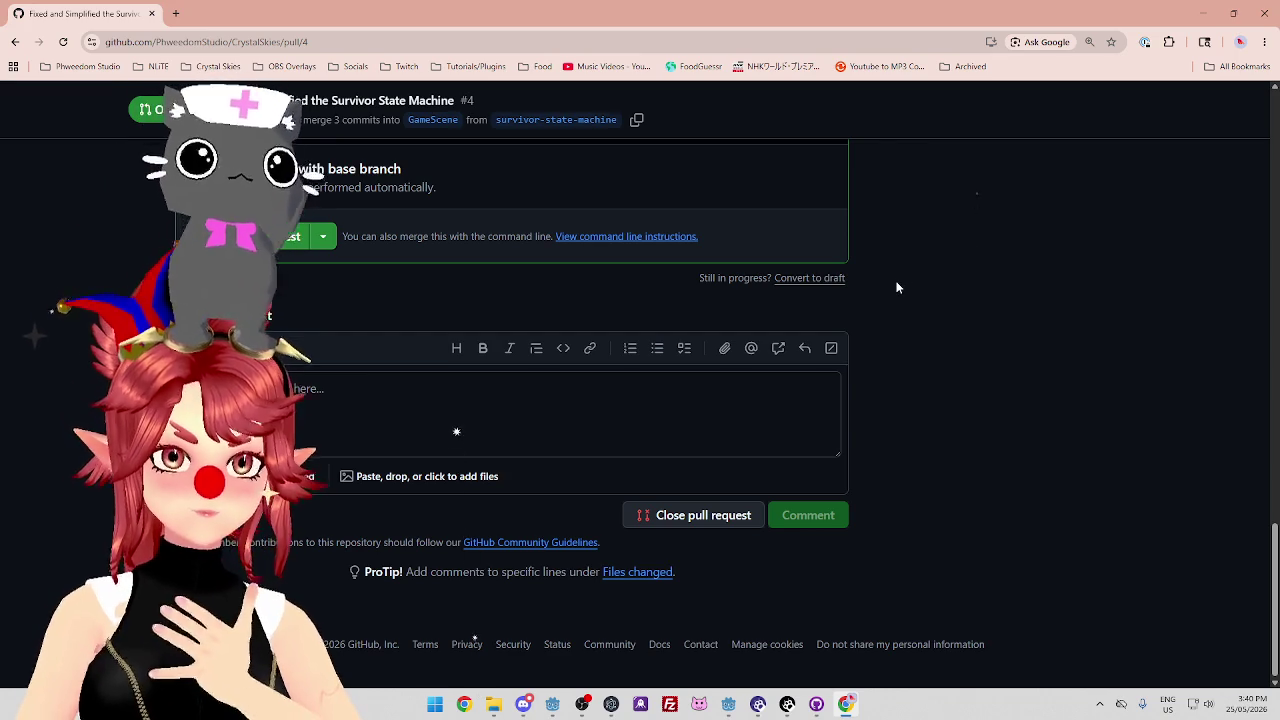
scroll(897, 288, up, 10)
scroll(337, 175, up, 2)
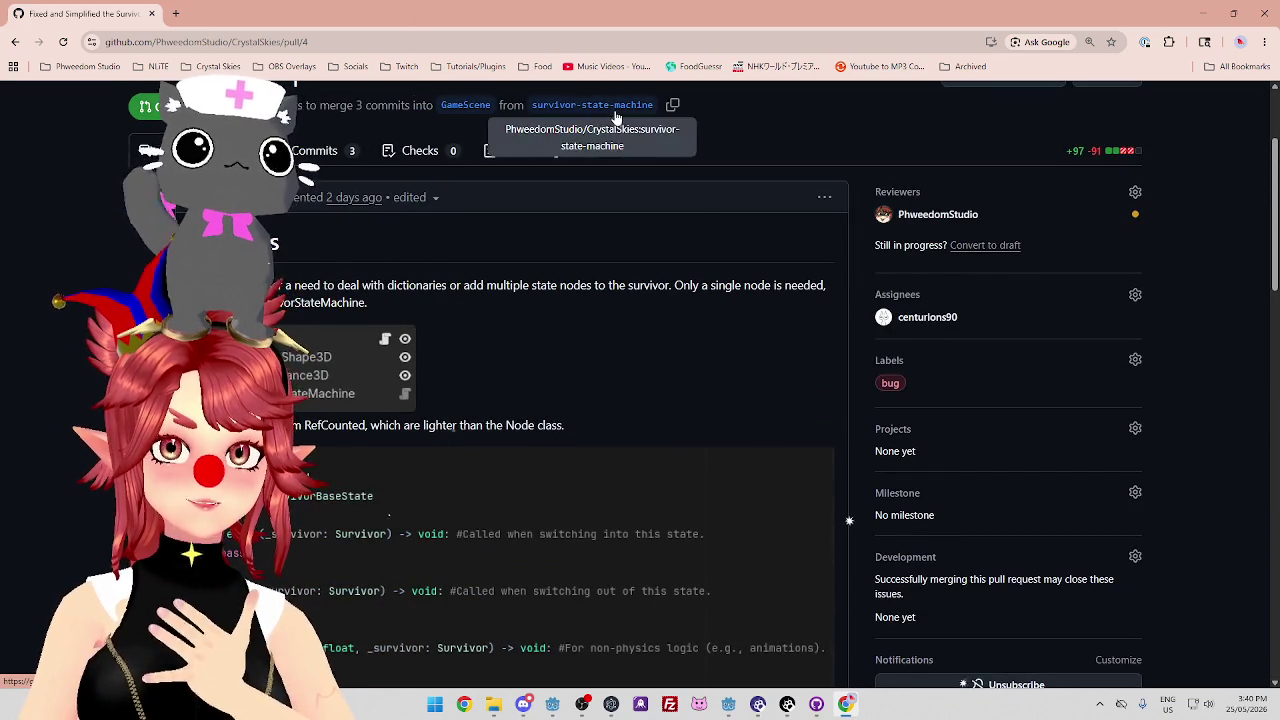
scroll(586, 251, down, 12)
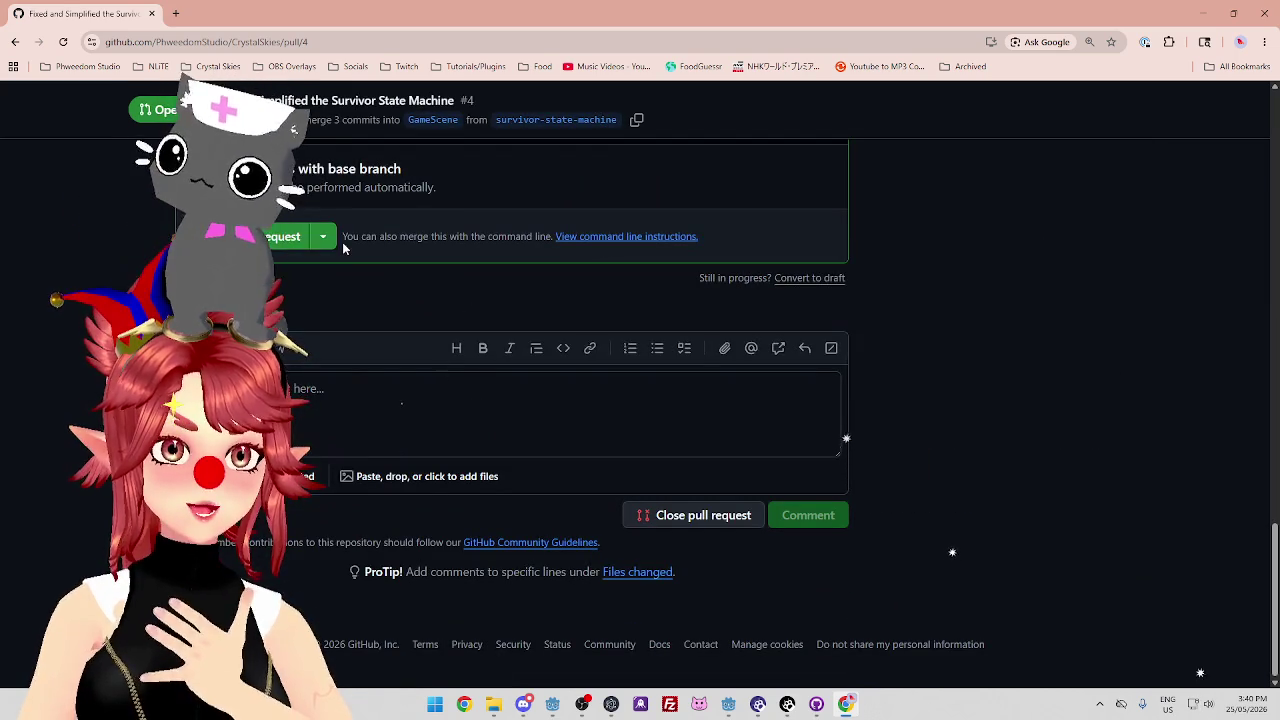
click(323, 237)
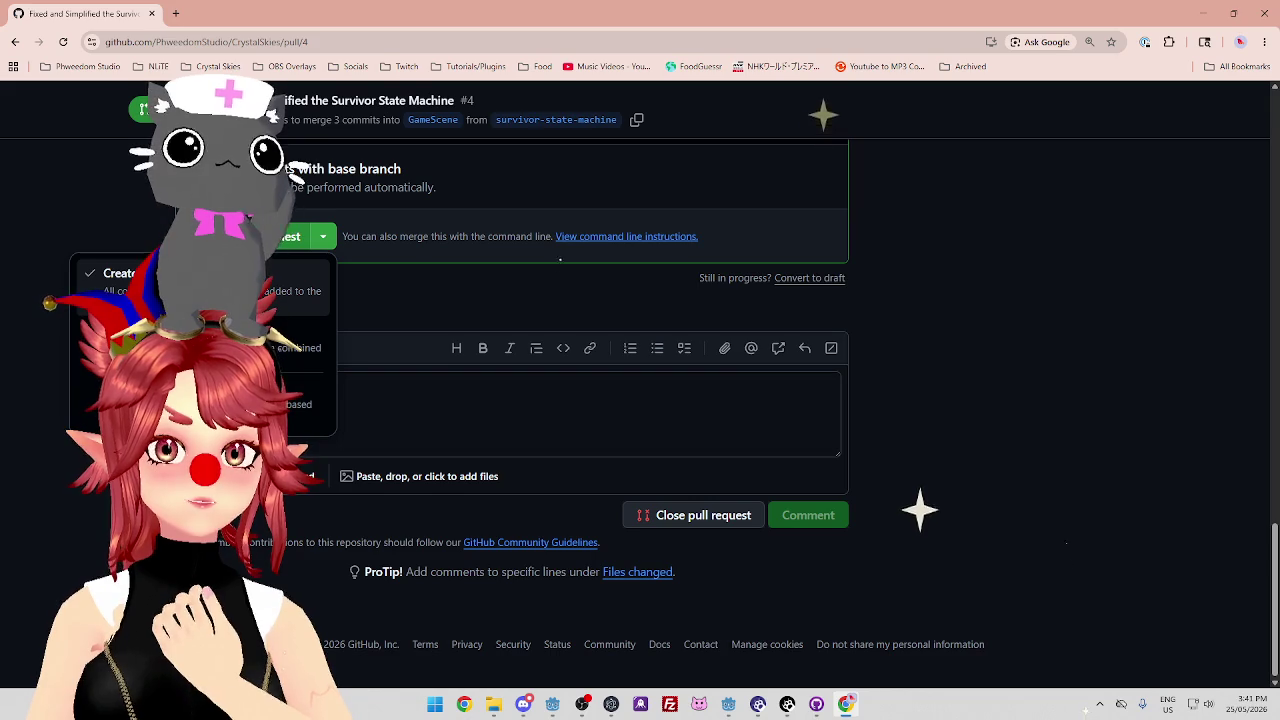
click(943, 309)
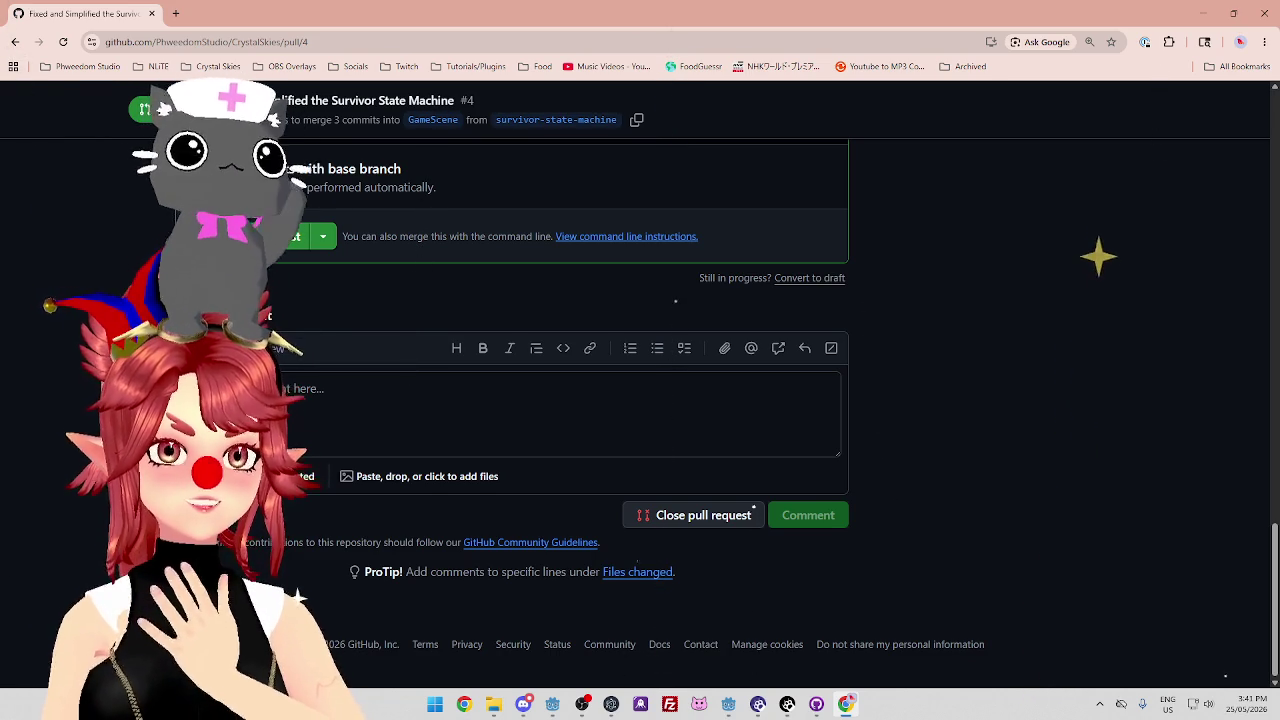
click(325, 238)
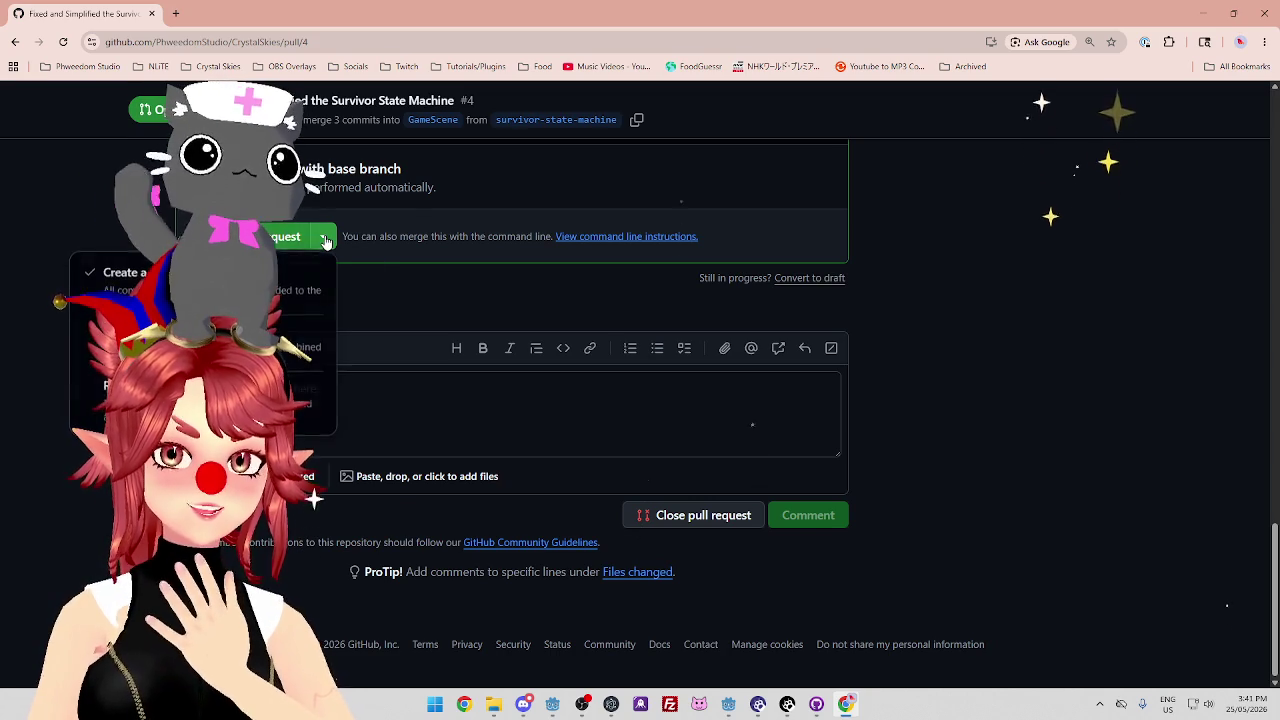
click(325, 240)
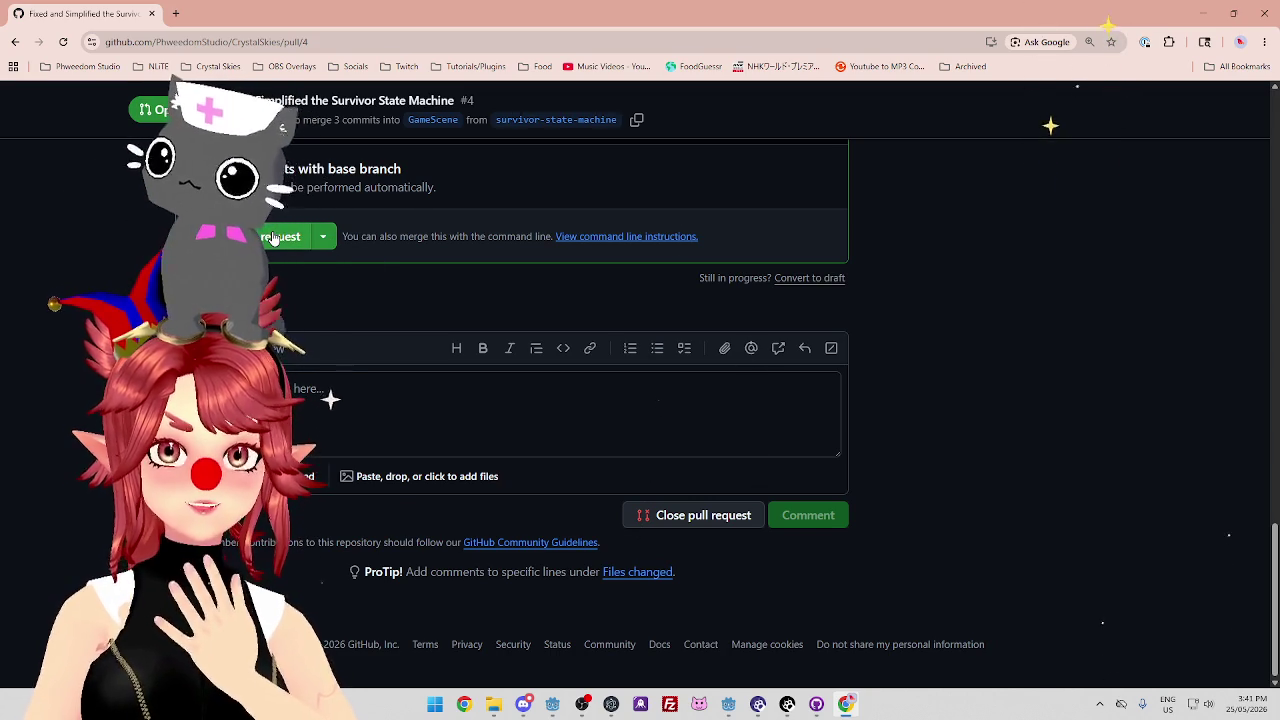
click(255, 236)
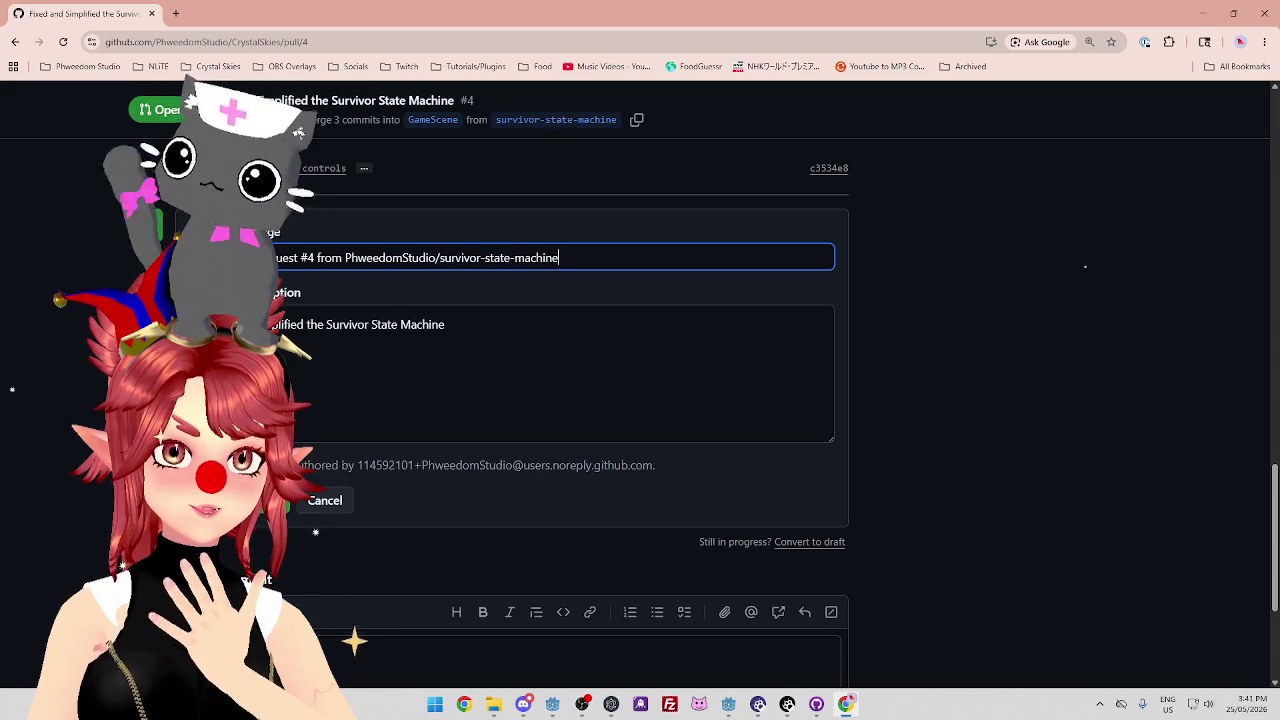
Add a second description line noting basic player controls were added in the wrong place :>
click(508, 324)
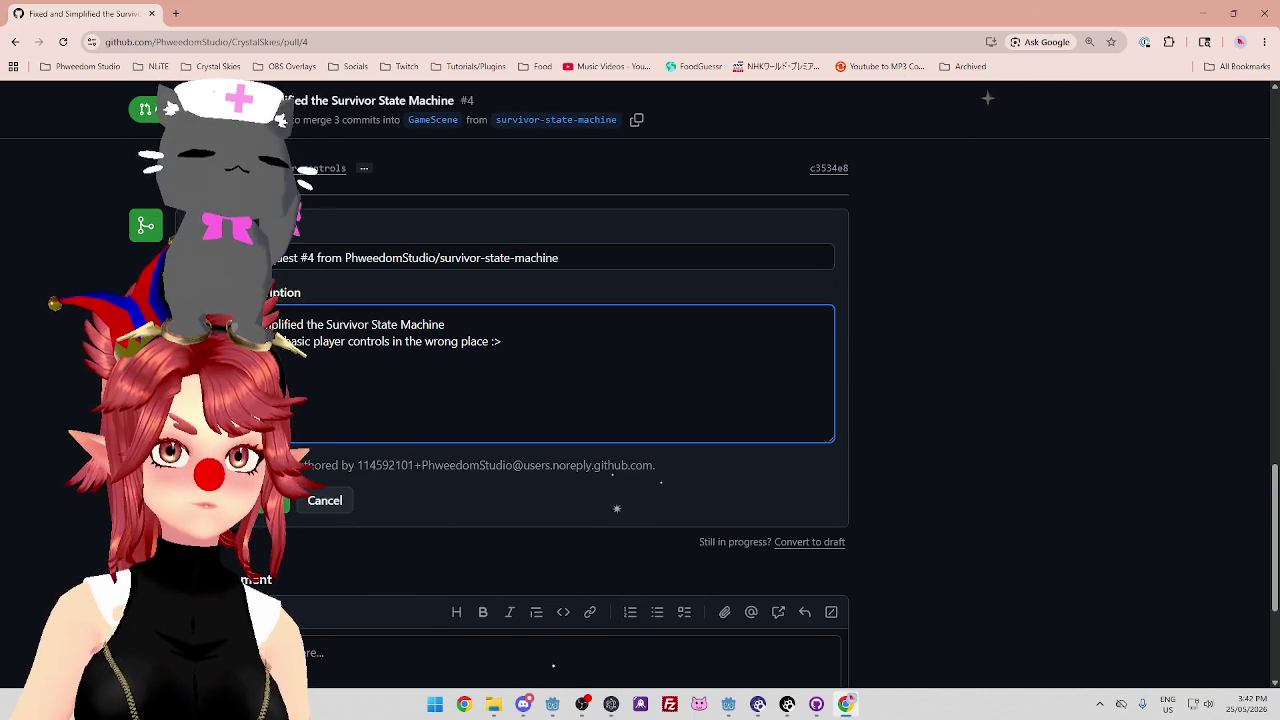
click(587, 472)
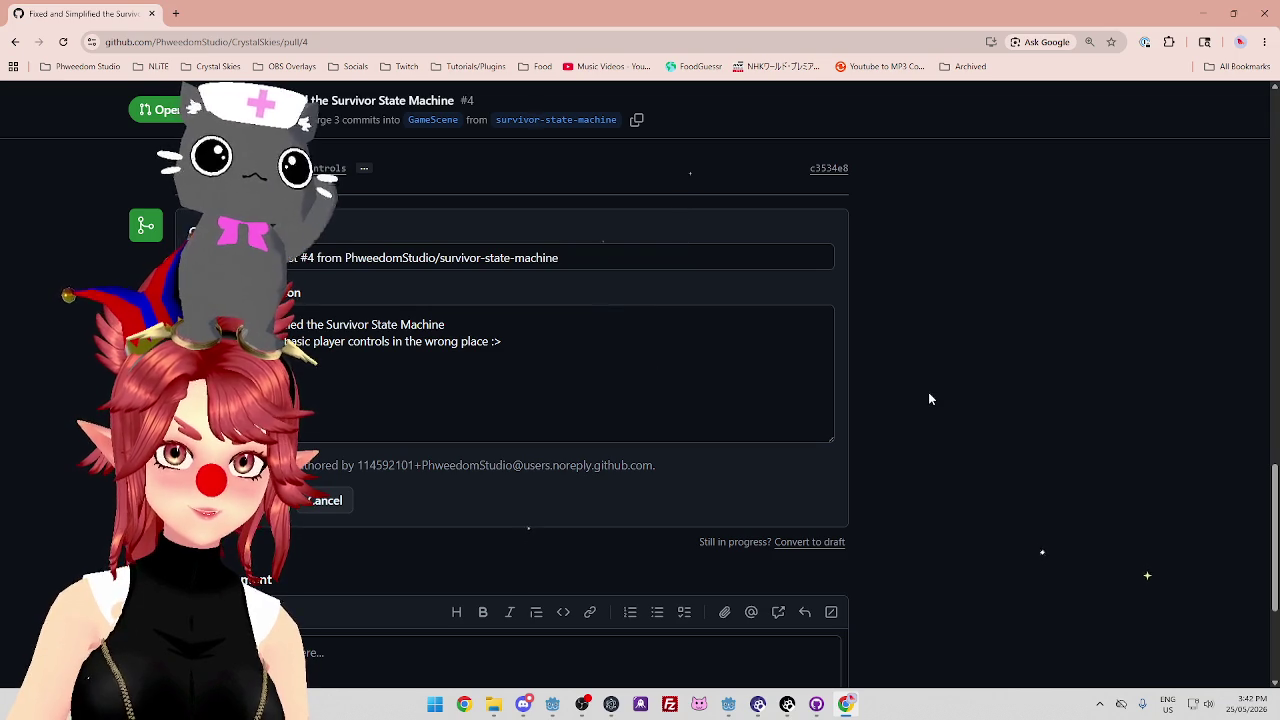